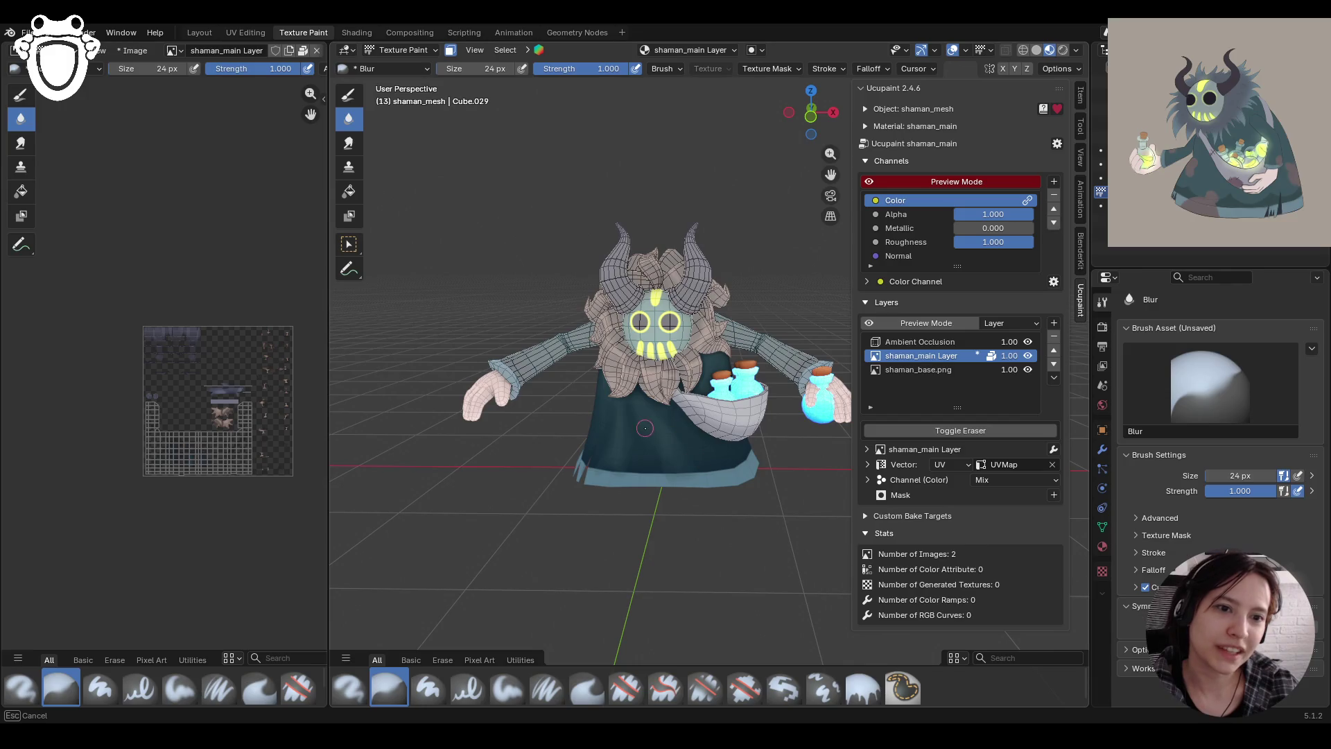
# Blur the shading on the shaman's teal robe and skirt while orbiting around the character
pyautogui.moveTo(652, 449); pyautogui.dragTo(655, 444)
pyautogui.moveTo(656, 419); pyautogui.dragTo(623, 414, button='middle')
pyautogui.moveTo(615, 475); pyautogui.dragTo(680, 473, button='middle')
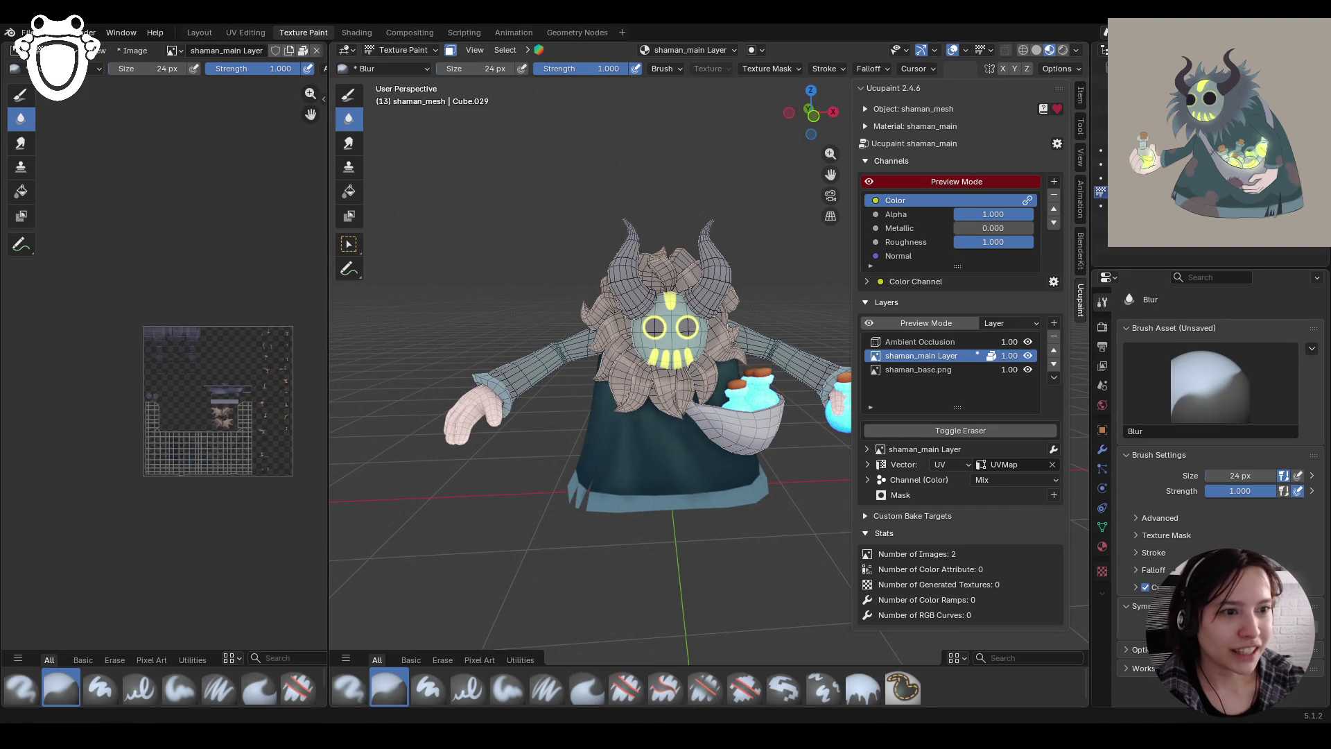
pyautogui.moveTo(593, 512)
pyautogui.mouseDown(button='middle')
pyautogui.moveTo(576, 514)
pyautogui.moveTo(593, 512)
pyautogui.mouseUp(button='middle')
pyautogui.moveTo(666, 423); pyautogui.dragTo(712, 465)
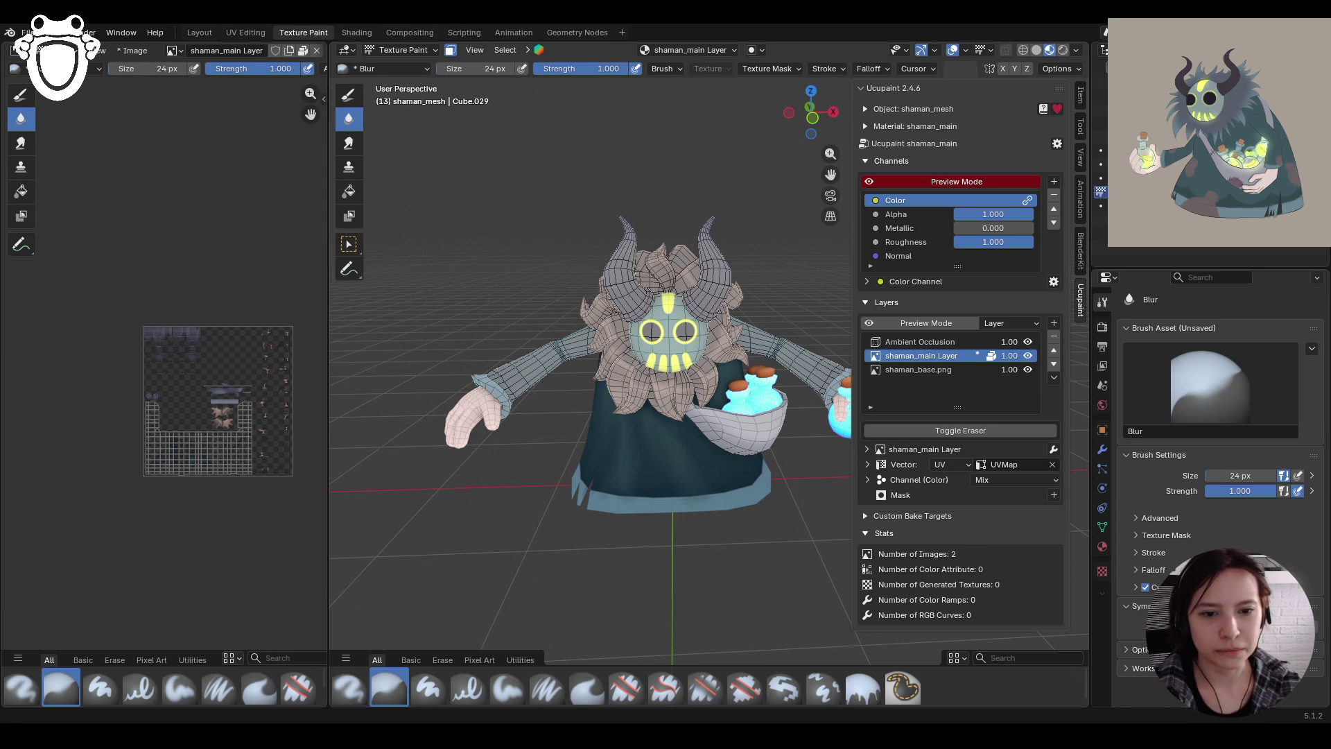
pyautogui.moveTo(624, 471)
pyautogui.mouseDown(button='middle')
pyautogui.moveTo(804, 444)
pyautogui.moveTo(836, 486)
pyautogui.moveTo(762, 471)
pyautogui.moveTo(714, 433)
pyautogui.moveTo(628, 586)
pyautogui.moveTo(504, 168)
pyautogui.mouseUp(button='middle')
pyautogui.moveTo(728, 333)
pyautogui.mouseDown(button='middle')
pyautogui.moveTo(818, 347)
pyautogui.moveTo(736, 470)
pyautogui.moveTo(745, 430)
pyautogui.moveTo(778, 468)
pyautogui.mouseUp(button='middle')
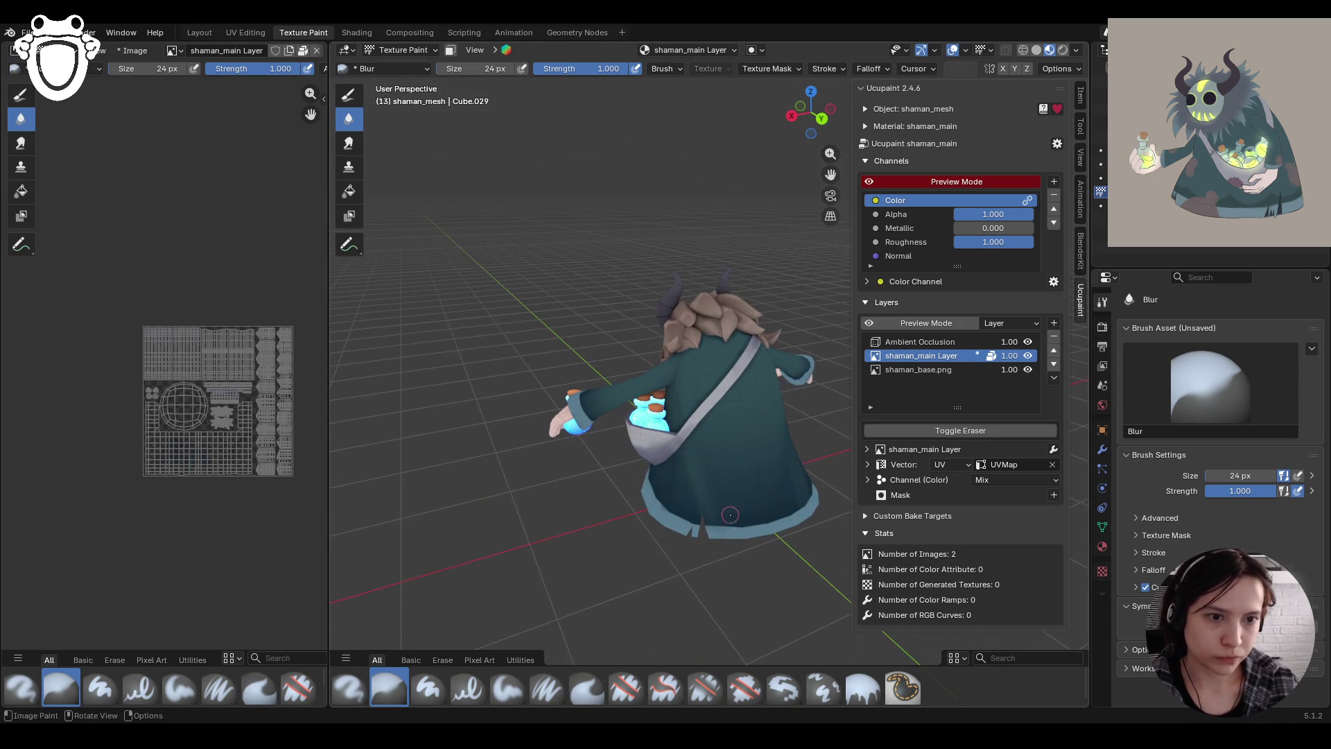
# Enable Paint Mask, choose Paint Soft, sample a robe colour and paint over the robe's back
pyautogui.click(451, 50)
pyautogui.moveTo(568, 388)
pyautogui.mouseDown(button='middle')
pyautogui.moveTo(534, 444)
pyautogui.moveTo(517, 527)
pyautogui.moveTo(540, 523)
pyautogui.mouseUp(button='middle')
pyautogui.click(502, 688)
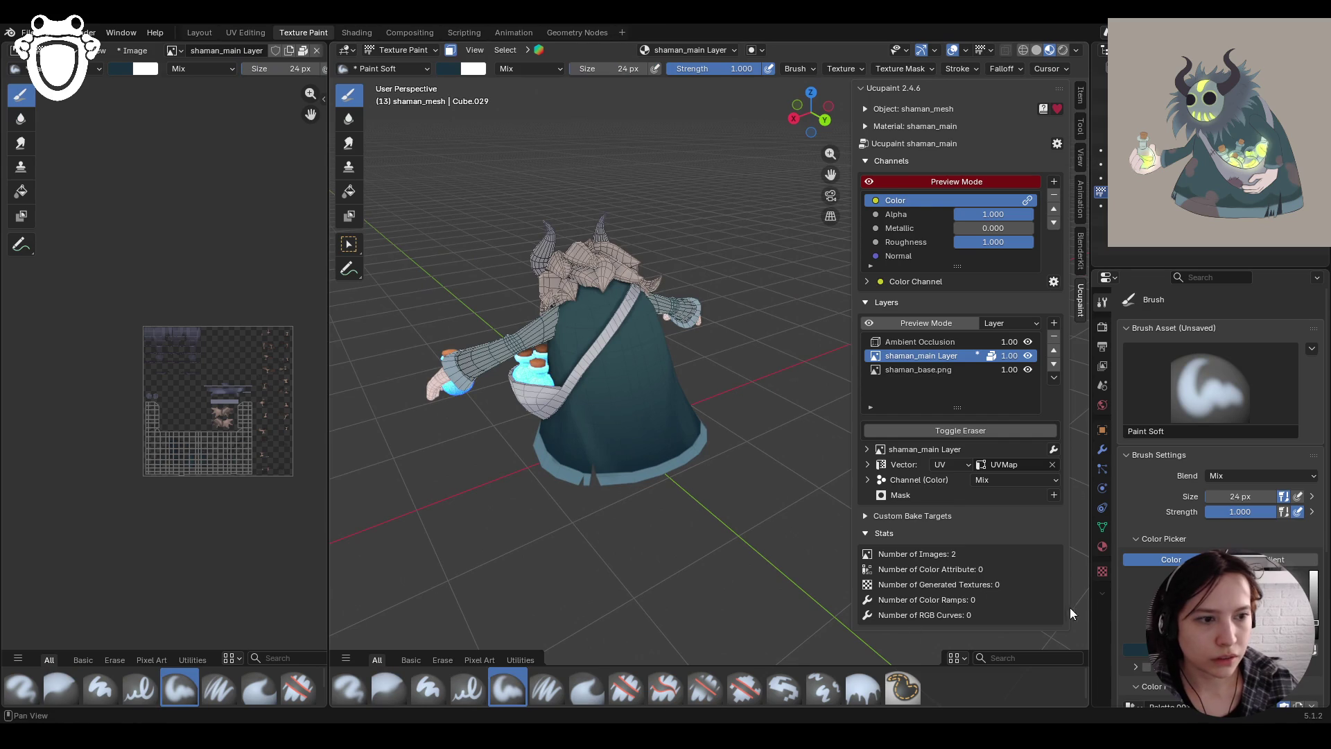
pyautogui.click(1137, 649)
pyautogui.press('e')
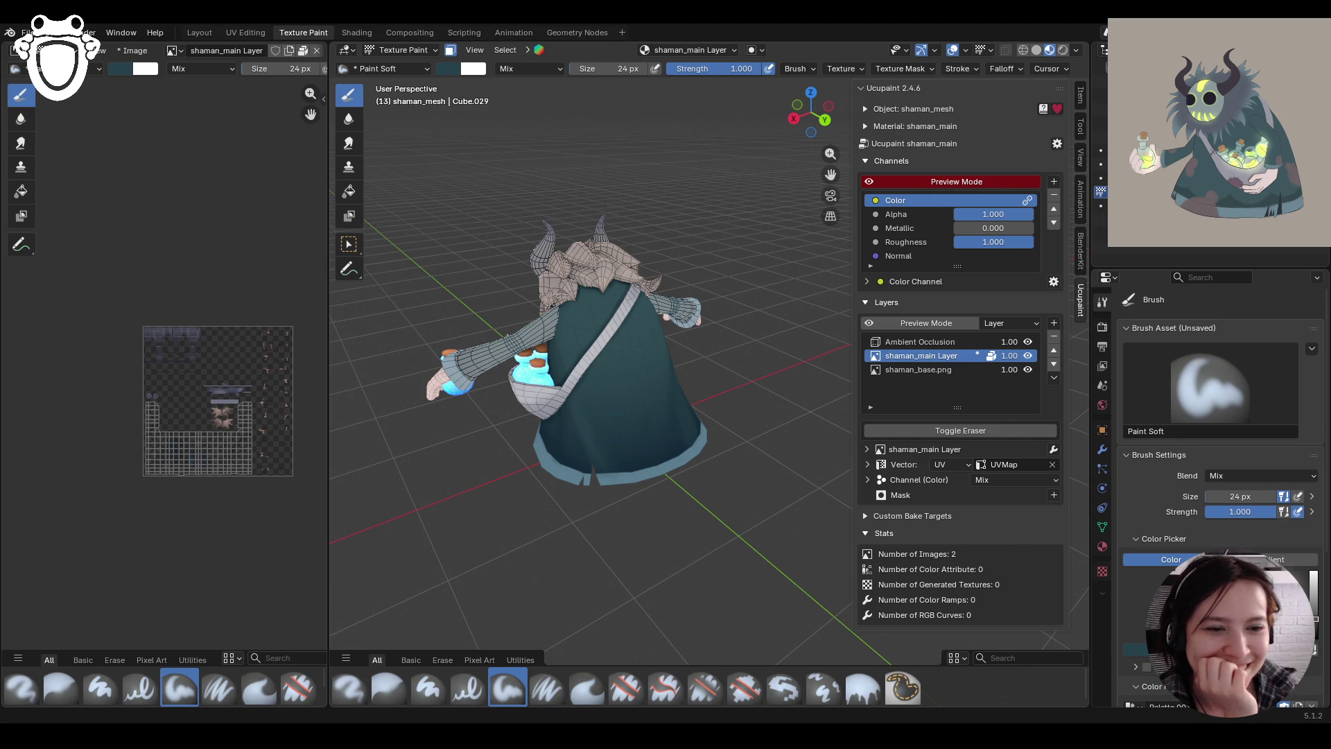
pyautogui.moveTo(601, 425)
pyautogui.mouseDown(button='middle')
pyautogui.moveTo(548, 423)
pyautogui.moveTo(624, 416)
pyautogui.moveTo(610, 437)
pyautogui.moveTo(589, 426)
pyautogui.mouseUp(button='middle')
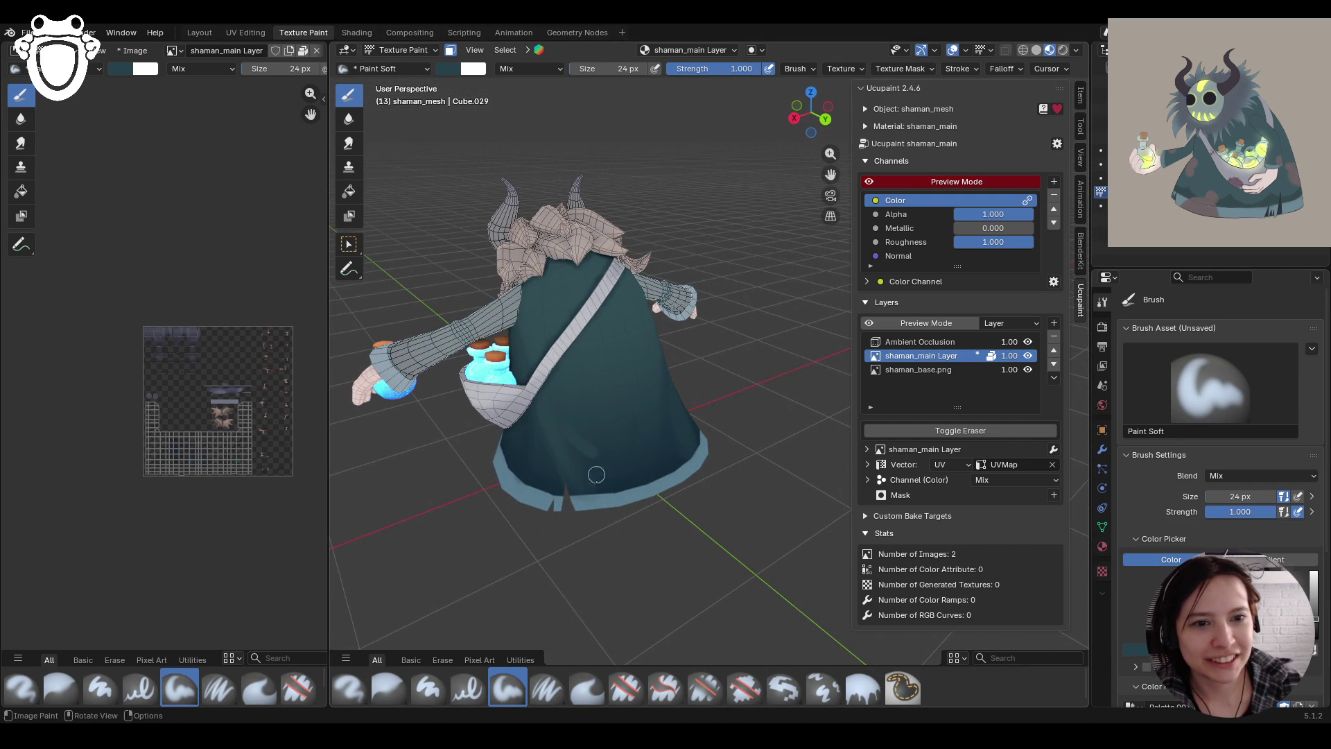
pyautogui.moveTo(546, 400)
pyautogui.mouseDown()
pyautogui.moveTo(586, 478)
pyautogui.moveTo(538, 402)
pyautogui.moveTo(651, 484)
pyautogui.mouseUp()
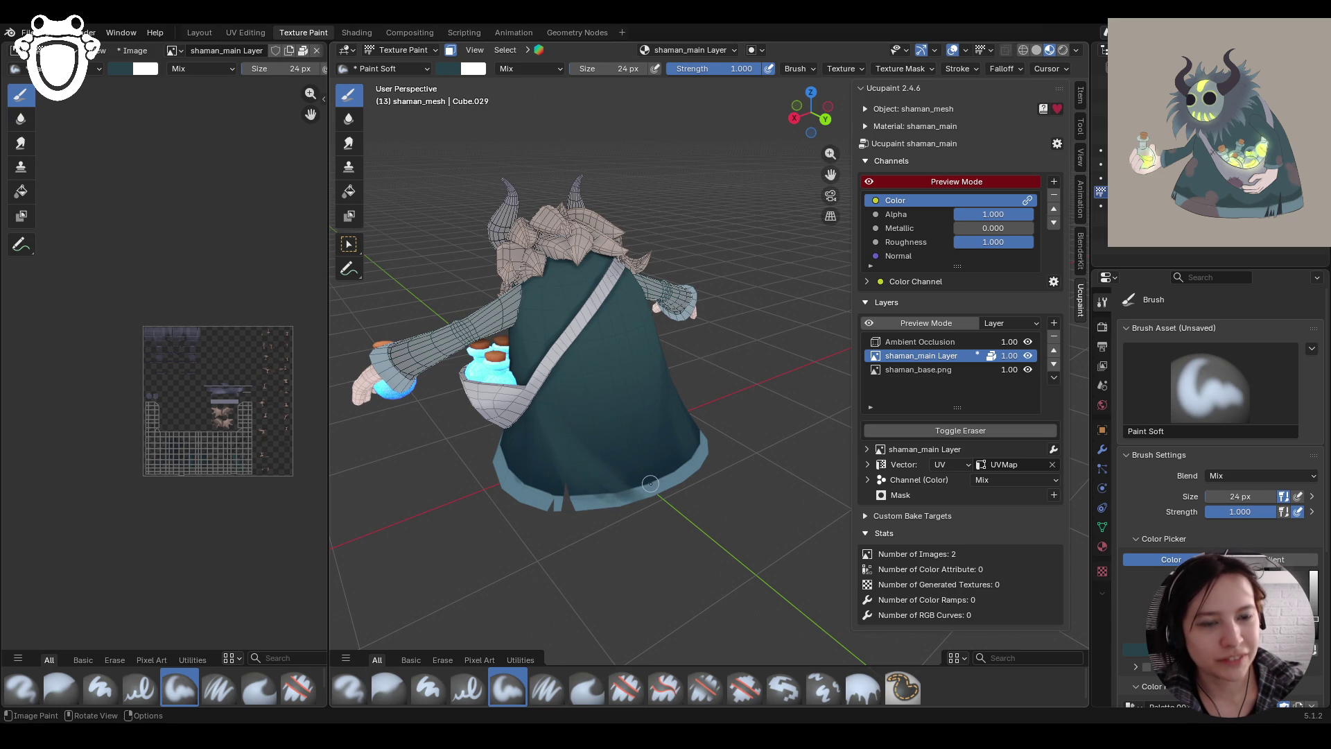
pyautogui.moveTo(676, 418)
pyautogui.mouseDown(button='middle')
pyautogui.moveTo(662, 476)
pyautogui.moveTo(701, 535)
pyautogui.mouseUp(button='middle')
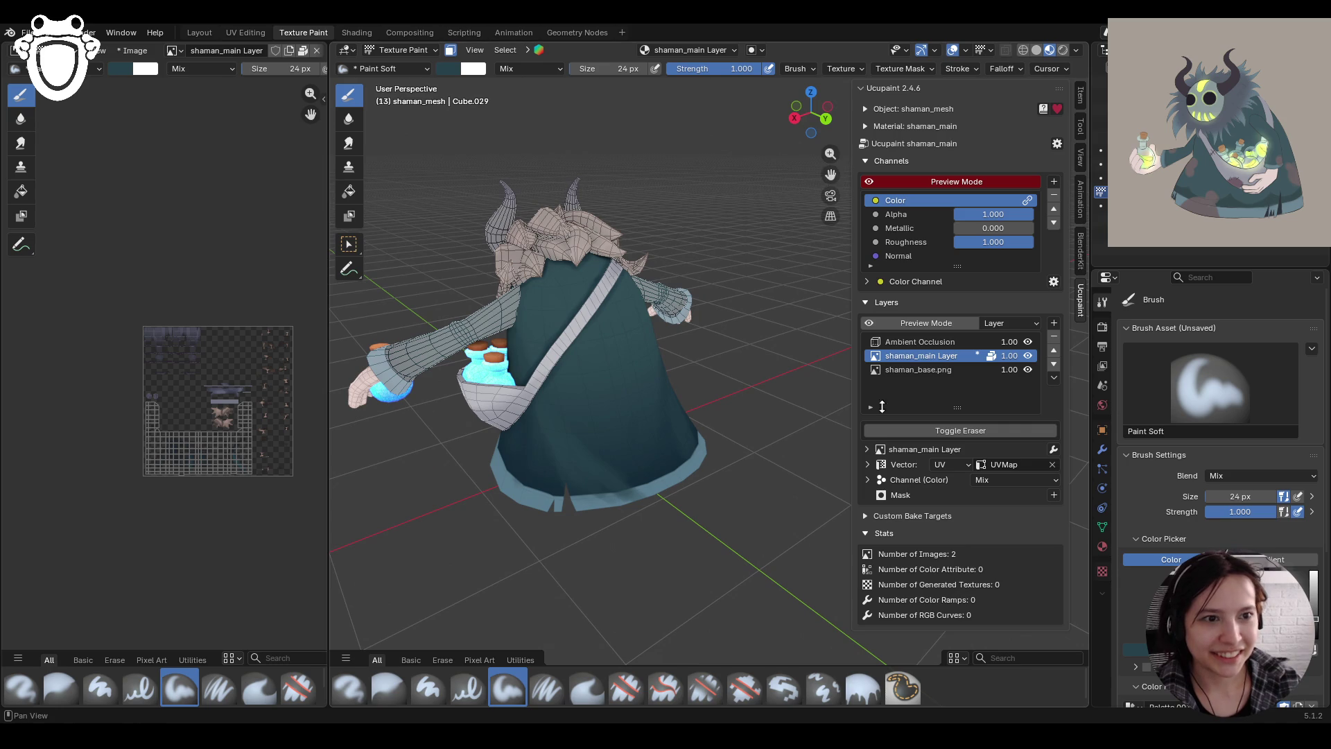
# Sample the light blue from the robe hem and paint it along the hem
pyautogui.click(1137, 648)
pyautogui.press('e')
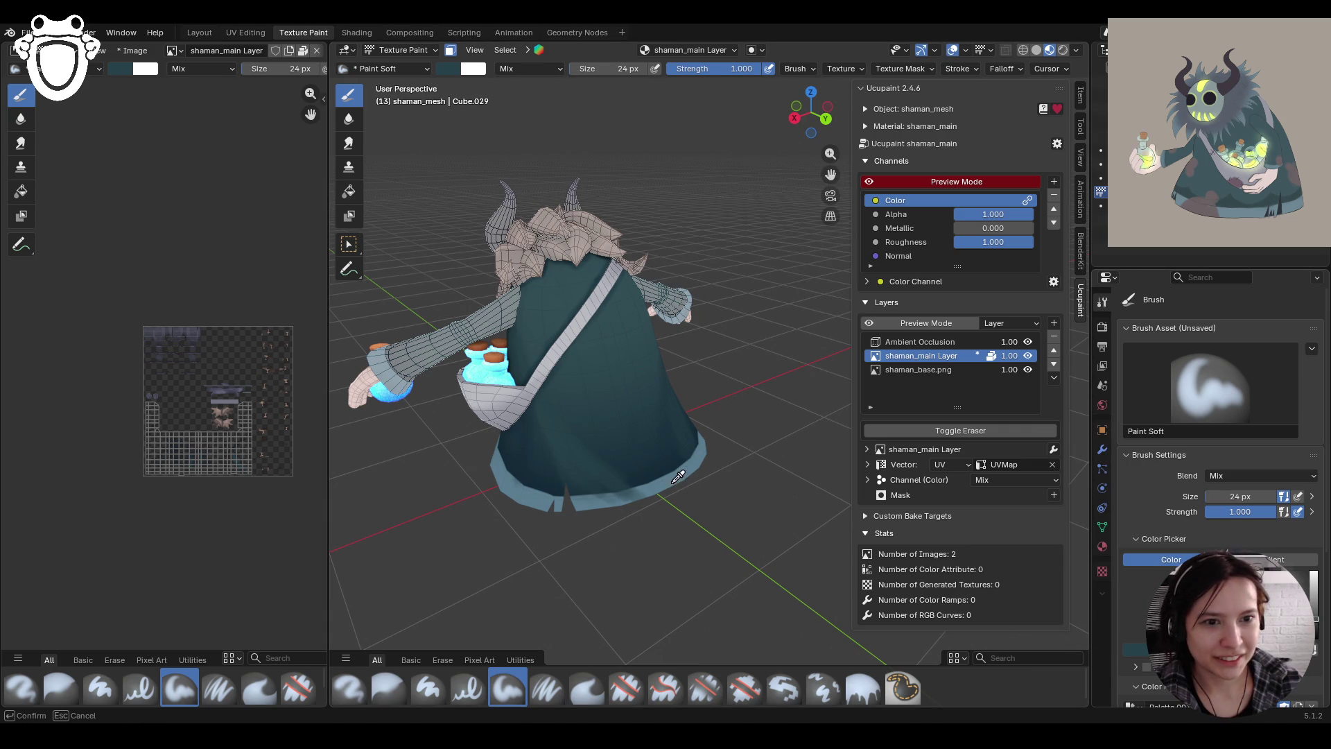
pyautogui.click(678, 477)
pyautogui.scroll(4, 642, 426)
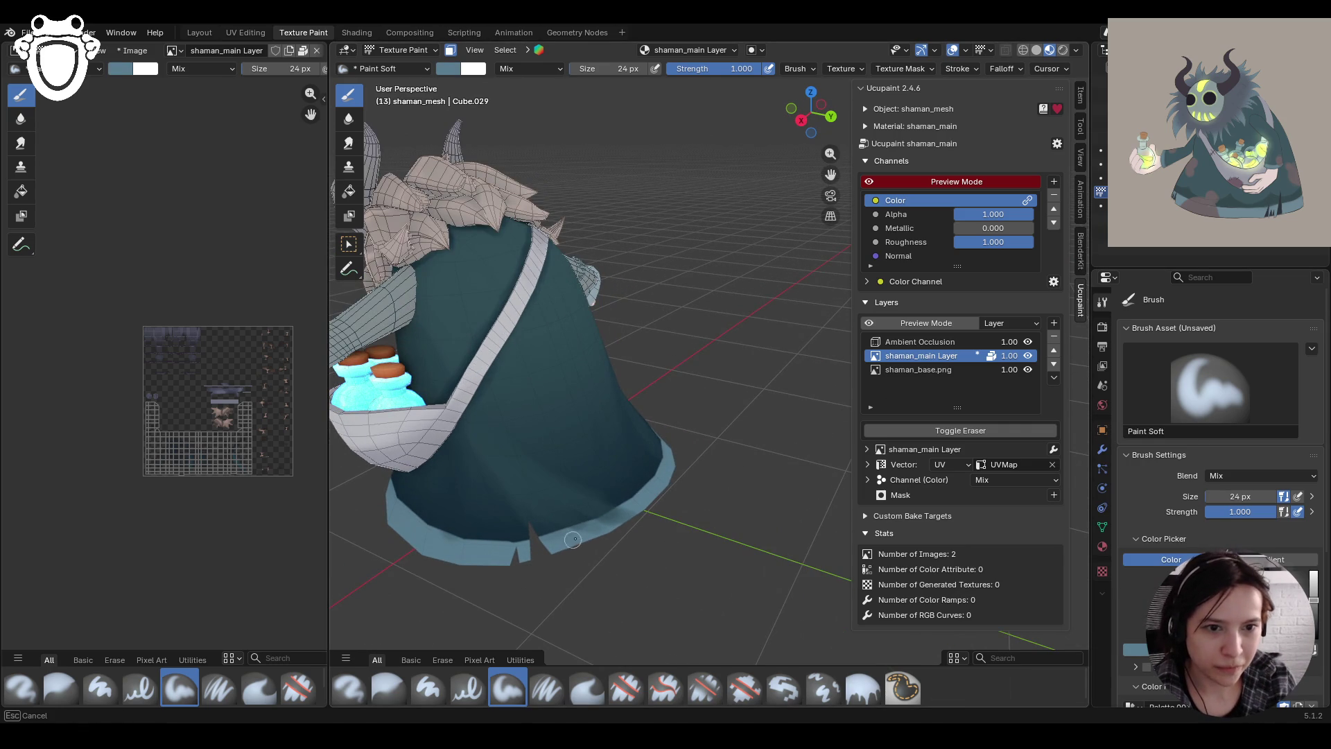
pyautogui.moveTo(624, 511)
pyautogui.mouseDown()
pyautogui.moveTo(607, 527)
pyautogui.moveTo(649, 508)
pyautogui.moveTo(599, 527)
pyautogui.moveTo(522, 506)
pyautogui.mouseUp()
pyautogui.moveTo(522, 507)
pyautogui.mouseDown(button='middle')
pyautogui.moveTo(603, 410)
pyautogui.moveTo(571, 439)
pyautogui.mouseUp(button='middle')
pyautogui.scroll(-5, 604, 410)
pyautogui.scroll(8, 632, 402)
pyautogui.scroll(-8, 632, 402)
# Switch to the Blur brush and orbit to a near-front view of the shaman
pyautogui.click(385, 683)
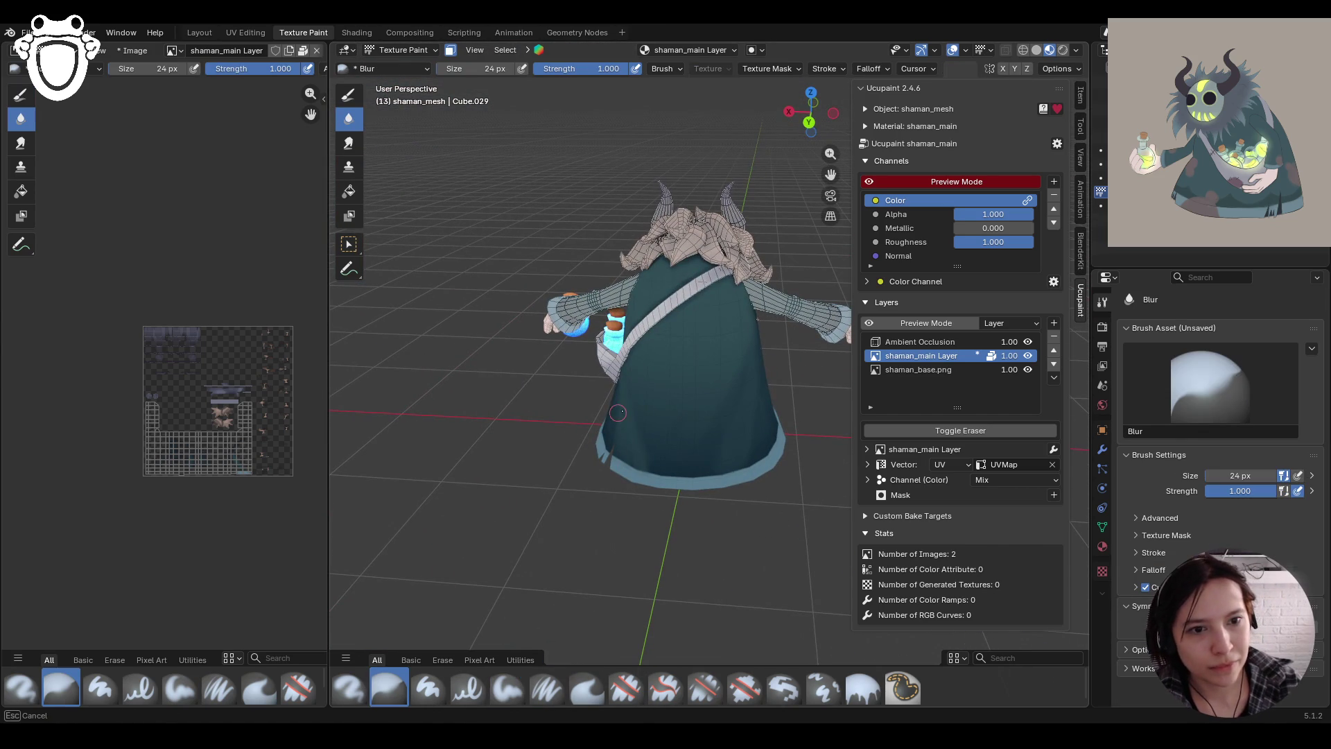
pyautogui.moveTo(541, 316)
pyautogui.mouseDown(button='middle')
pyautogui.moveTo(584, 391)
pyautogui.moveTo(665, 465)
pyautogui.mouseUp(button='middle')
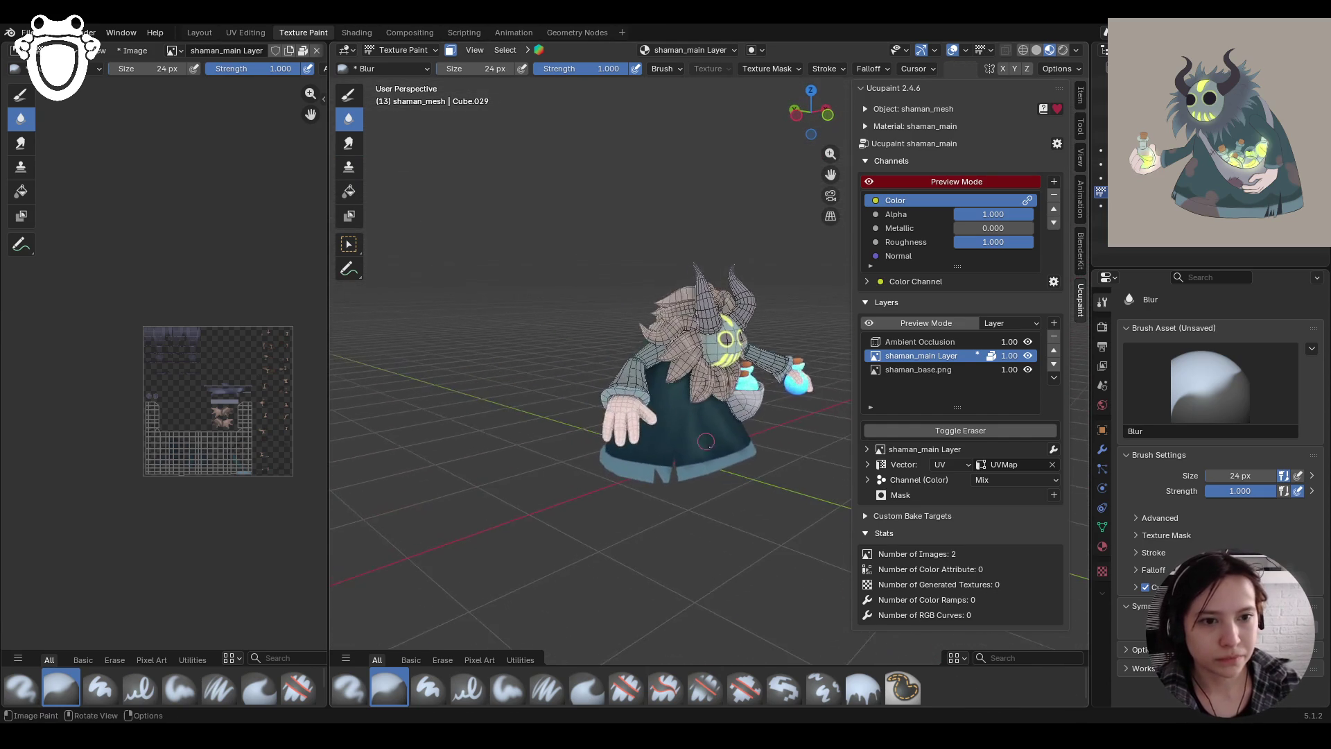
pyautogui.scroll(4, 690, 558)
pyautogui.moveTo(691, 557); pyautogui.dragTo(701, 550, button='middle')
pyautogui.scroll(-5, 701, 550)
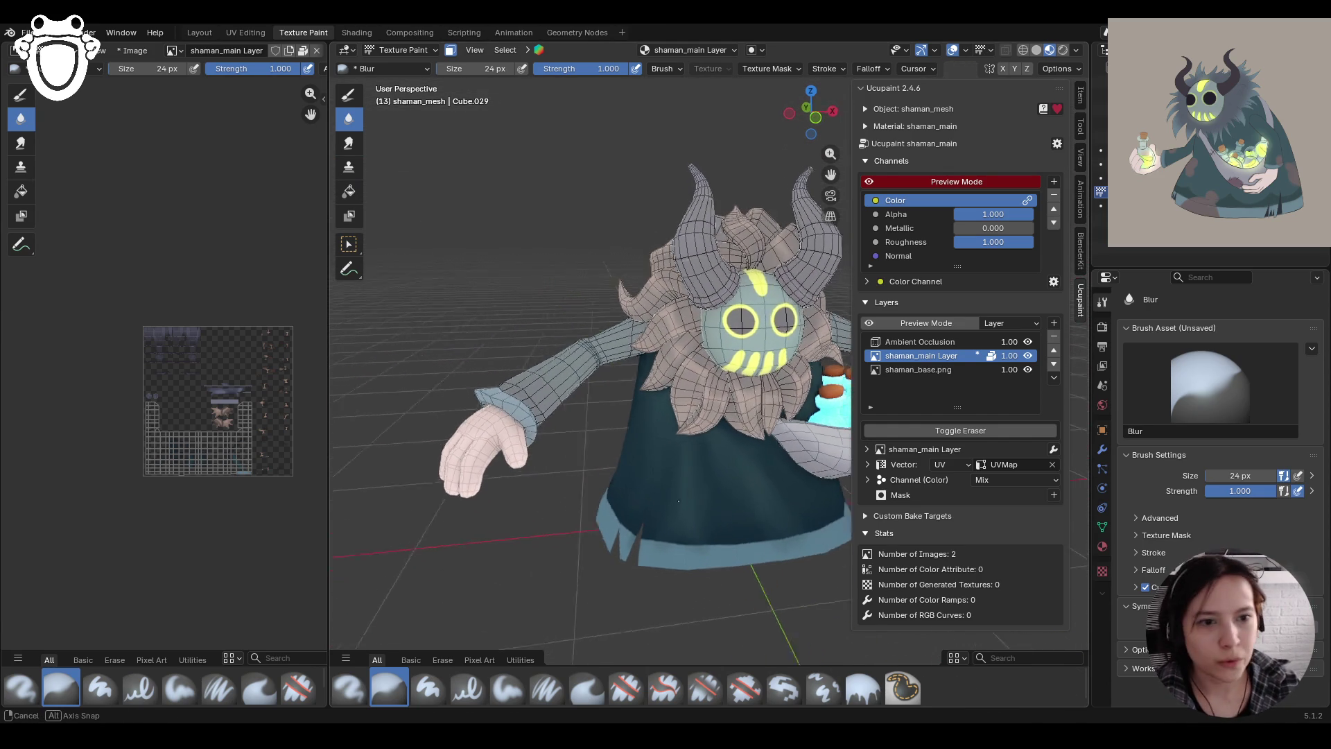
pyautogui.moveTo(701, 550); pyautogui.dragTo(669, 426, button='middle')
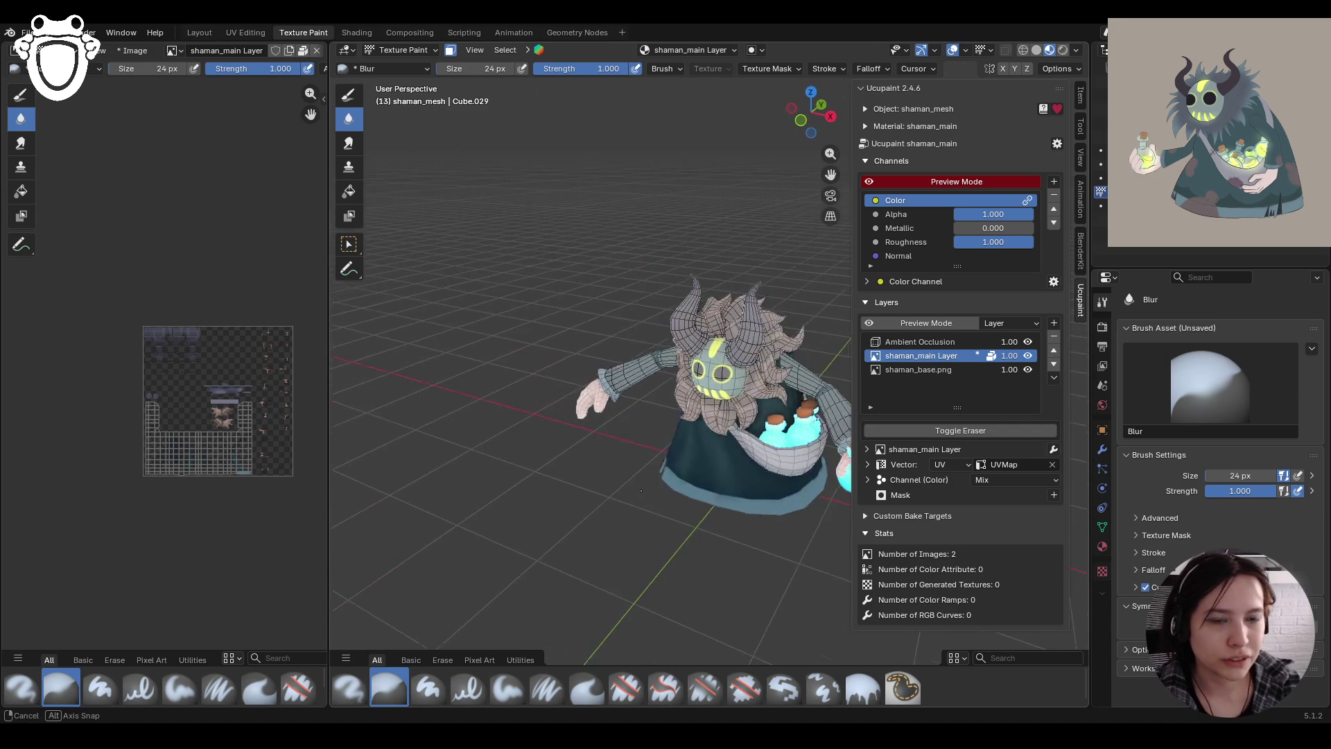
# Re-enable Paint Mask and box-select the skirt faces for the mask
pyautogui.click(451, 50)
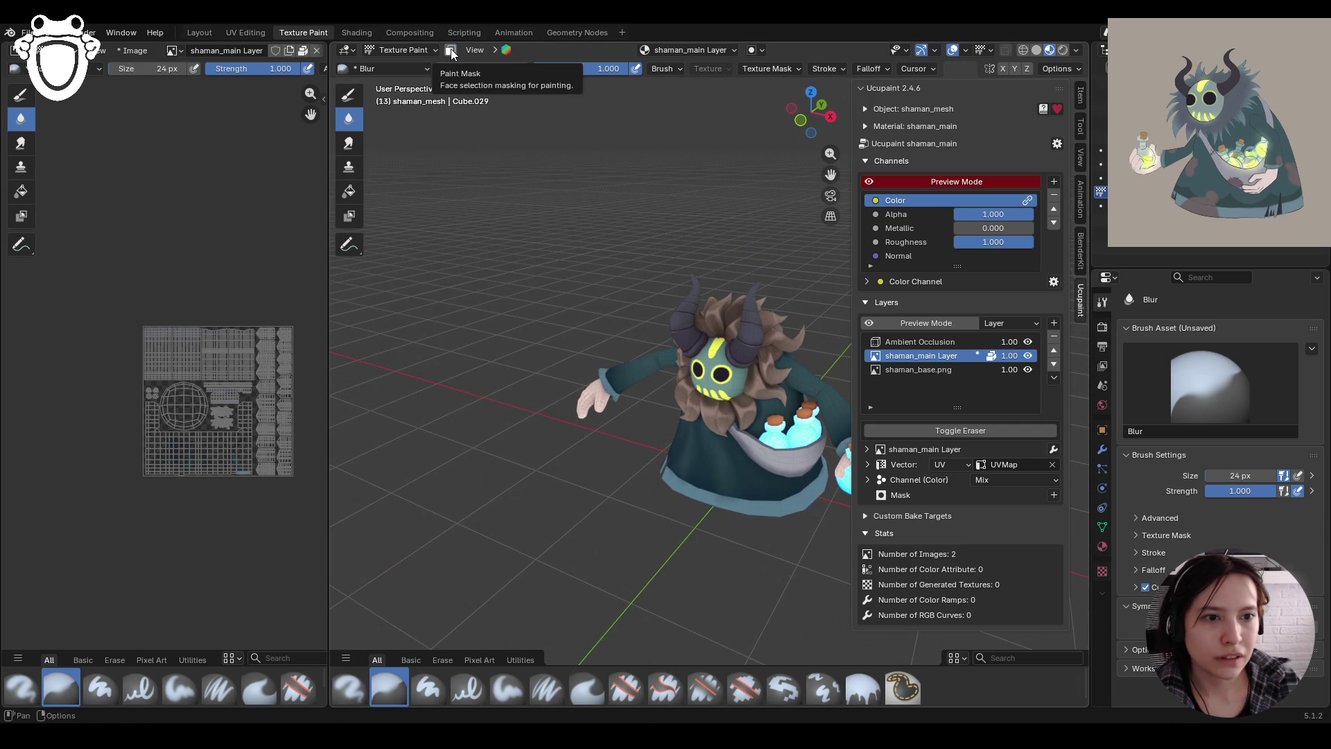
pyautogui.click(451, 50)
pyautogui.click(348, 244)
pyautogui.click(826, 407)
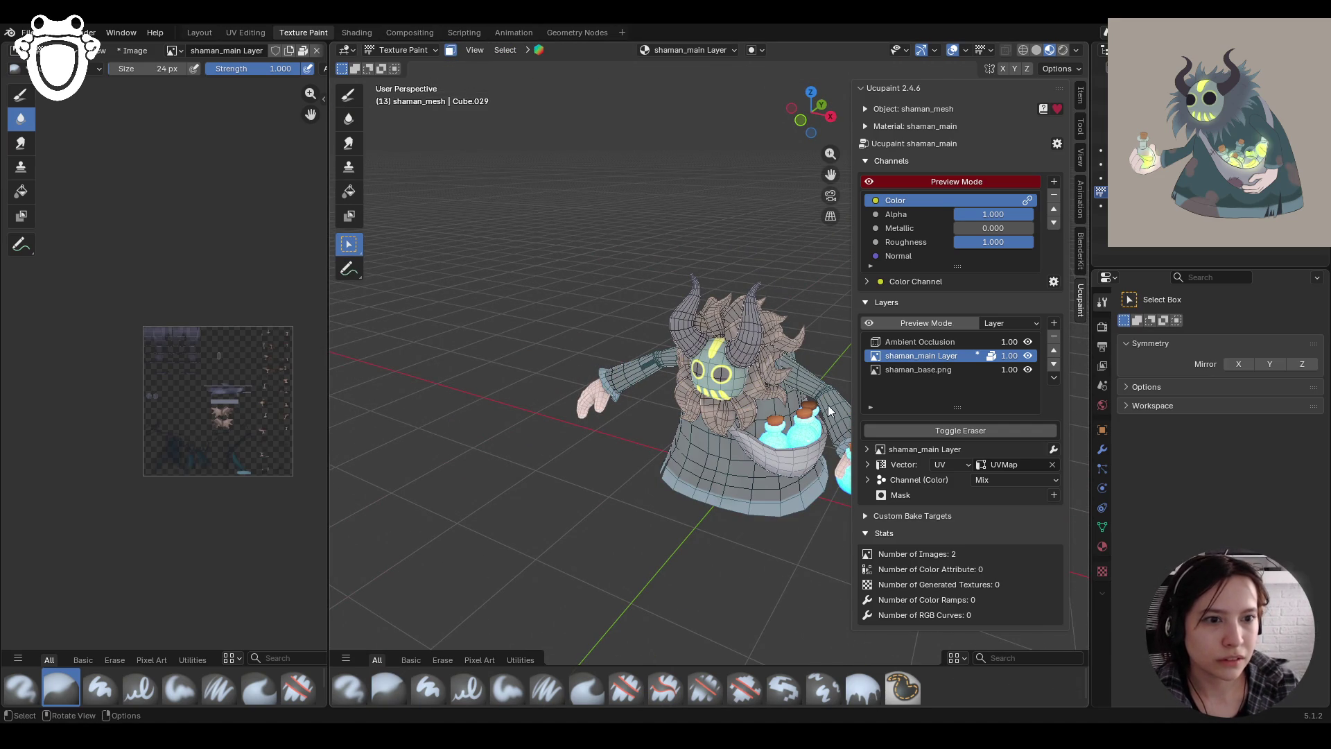
pyautogui.moveTo(828, 405); pyautogui.dragTo(745, 373, button='middle')
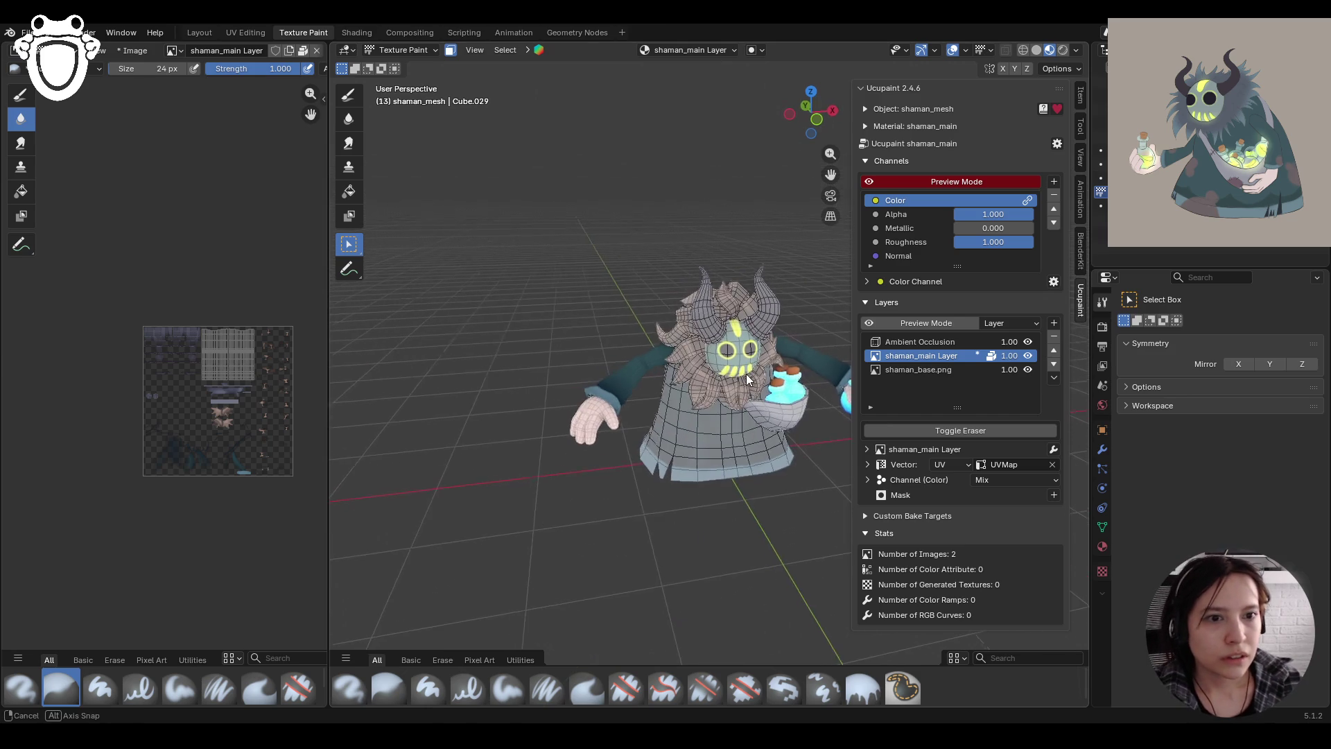
# Choose Paint Soft and restrict the selection so only the sleeve faces are paintable
pyautogui.click(413, 51)
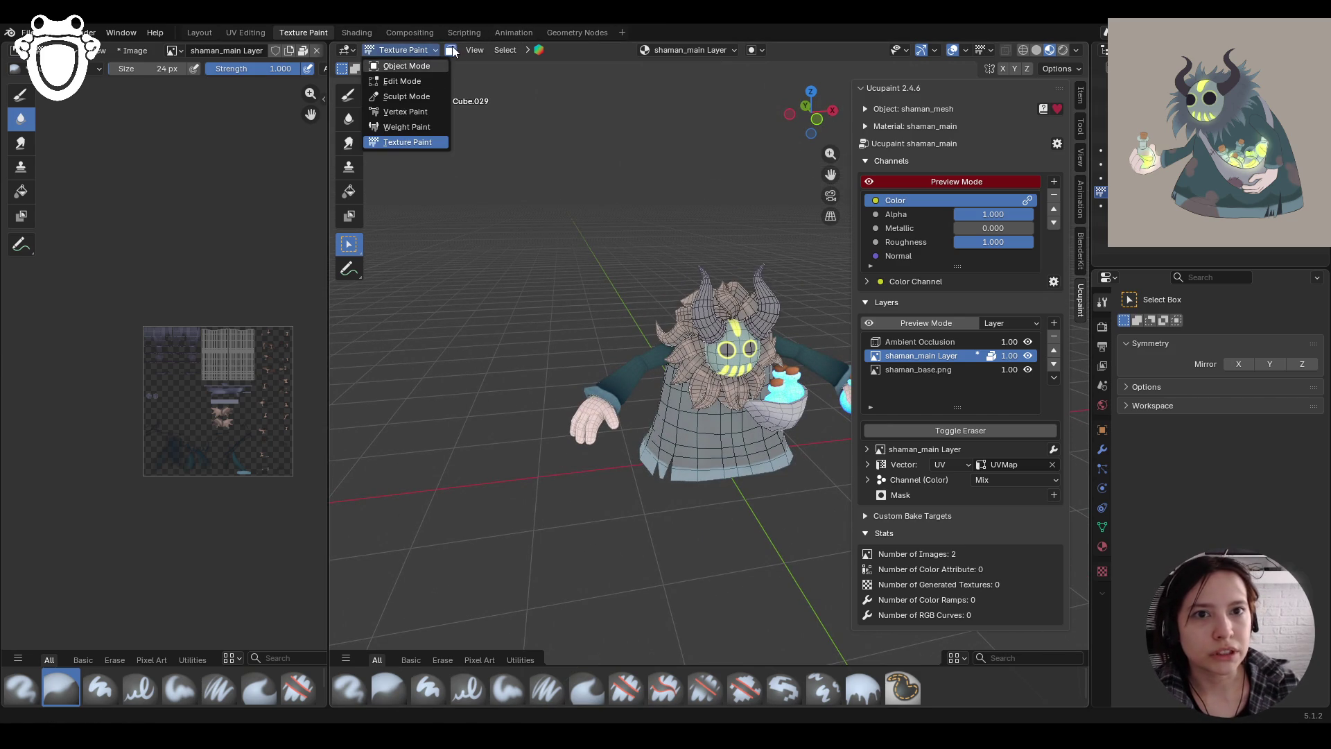
pyautogui.click(494, 689)
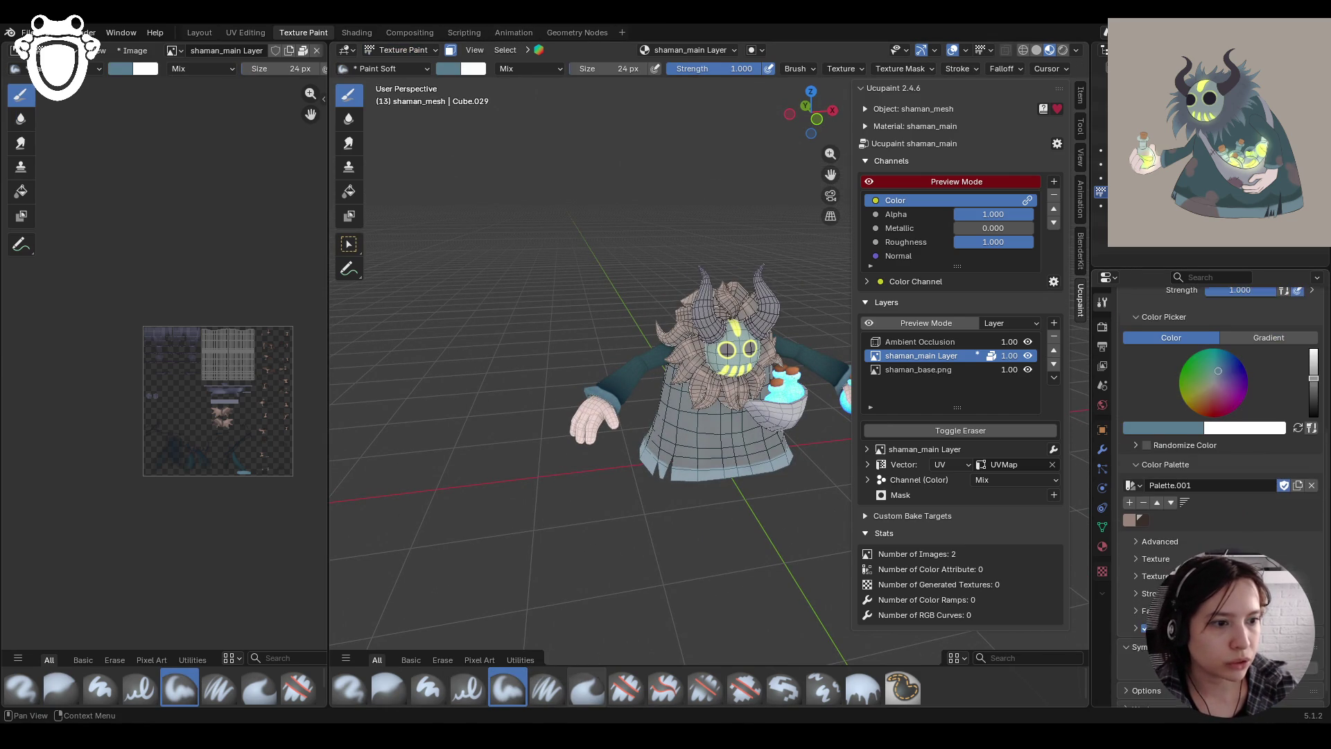
pyautogui.moveTo(624, 346); pyautogui.dragTo(624, 416, button='middle')
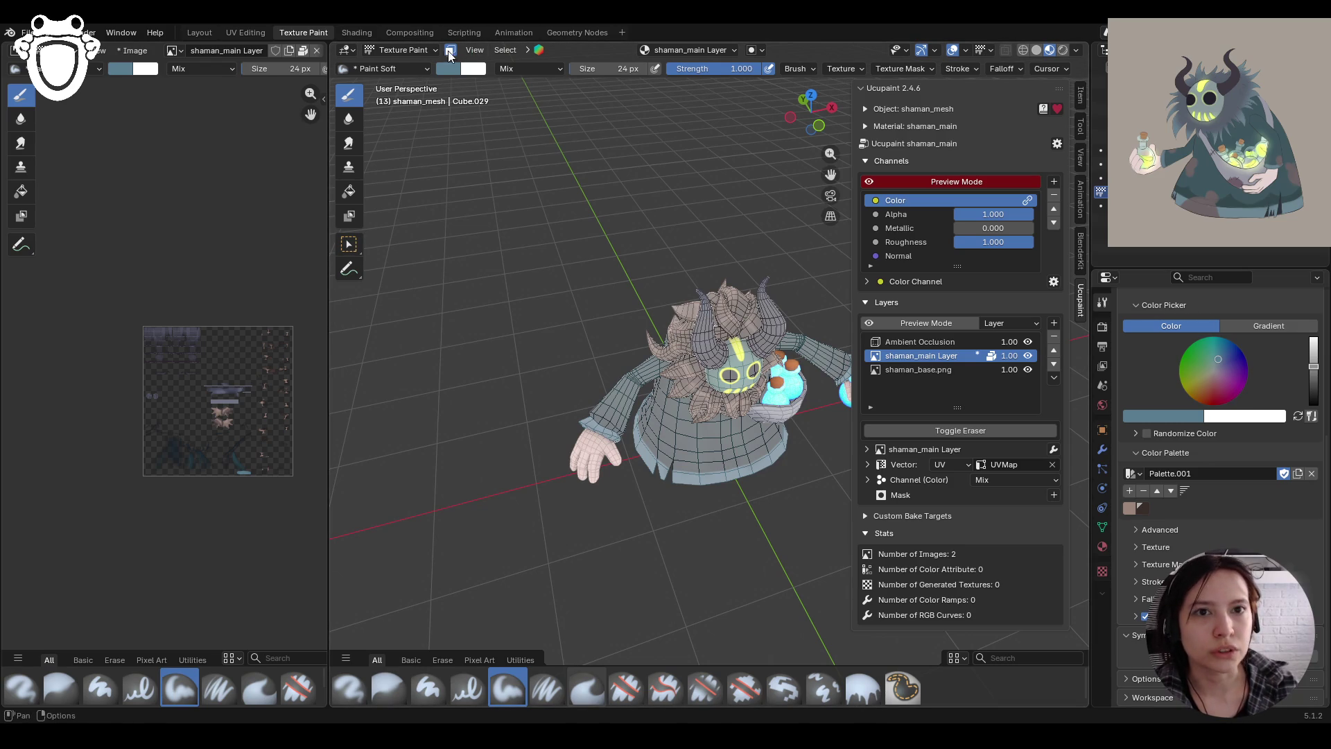
pyautogui.click(349, 246)
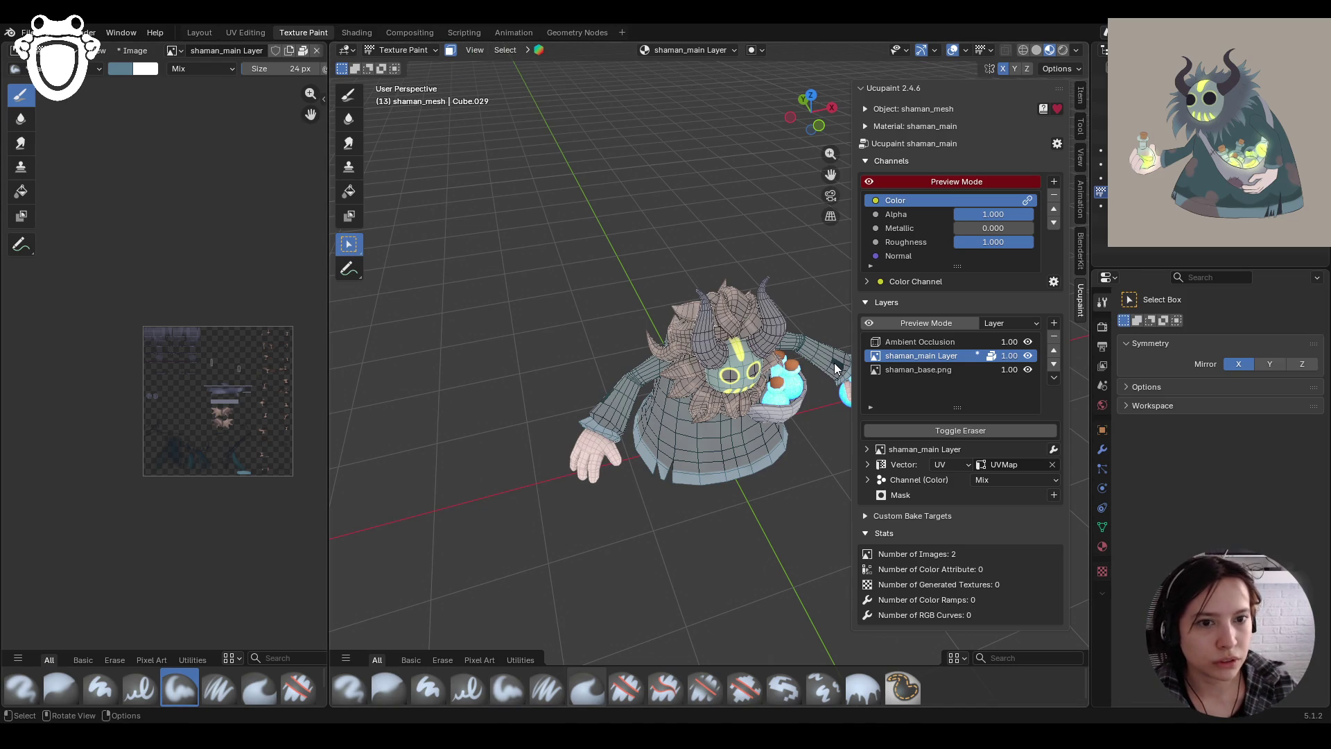
pyautogui.press('l')
pyautogui.click(349, 95)
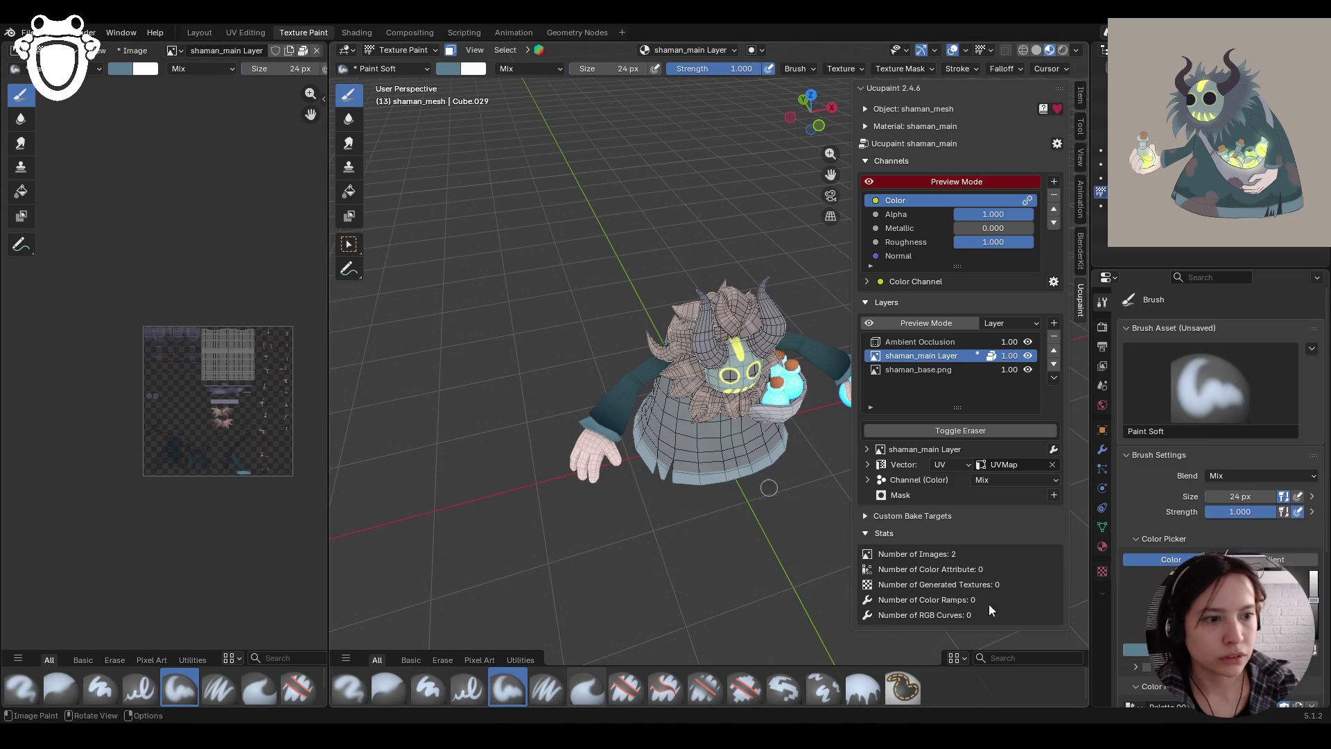
# Zoom and pan to the teal sleeve and paint a lighter teal shading stroke
pyautogui.moveTo(589, 493)
pyautogui.mouseDown(button='middle')
pyautogui.moveTo(613, 500)
pyautogui.moveTo(798, 292)
pyautogui.mouseUp(button='middle')
pyautogui.scroll(5, 613, 500)
pyautogui.scroll(-4, 612, 500)
pyautogui.scroll(3, 798, 291)
pyautogui.moveTo(831, 175); pyautogui.dragTo(1006, 76)
pyautogui.moveTo(643, 394)
pyautogui.mouseDown(button='middle')
pyautogui.moveTo(610, 374)
pyautogui.moveTo(644, 394)
pyautogui.mouseUp(button='middle')
pyautogui.moveTo(676, 287); pyautogui.dragTo(701, 323)
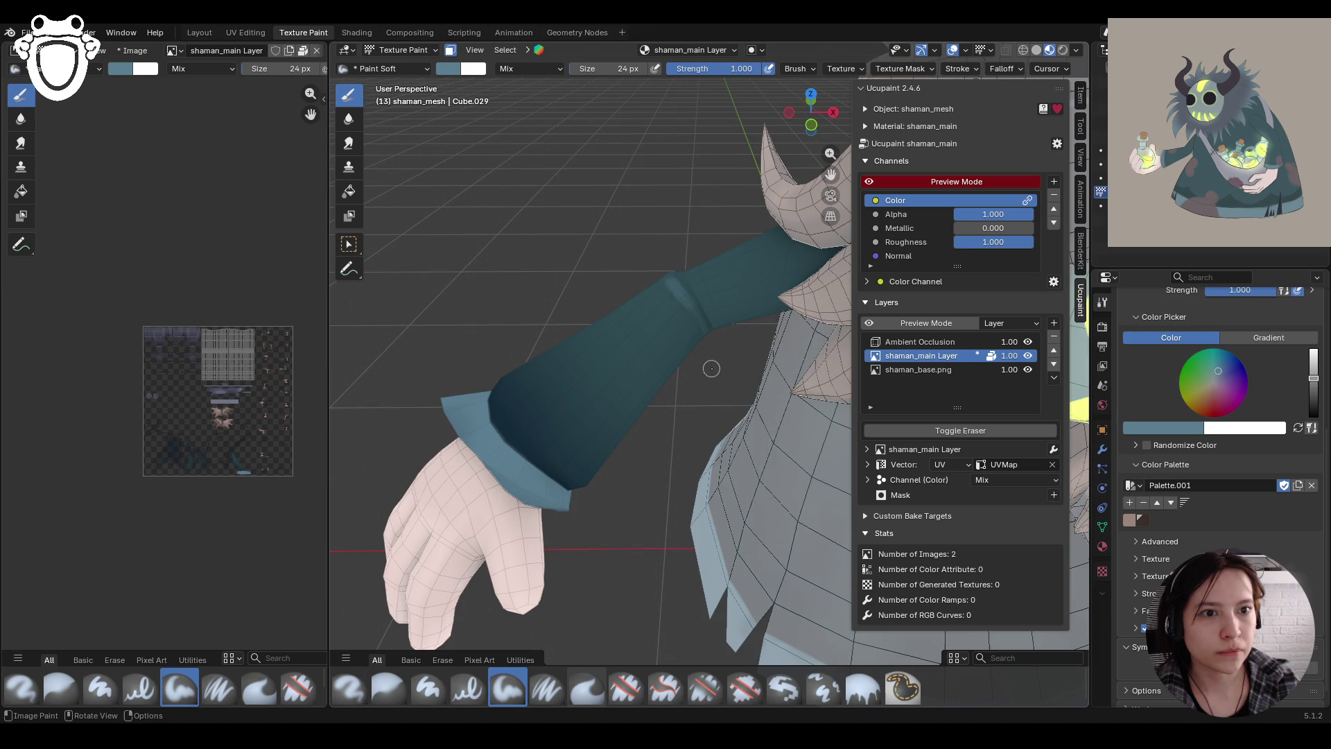
pyautogui.scroll(-5, 708, 368)
pyautogui.moveTo(708, 368)
pyautogui.mouseDown(button='middle')
pyautogui.moveTo(666, 326)
pyautogui.moveTo(660, 345)
pyautogui.mouseUp(button='middle')
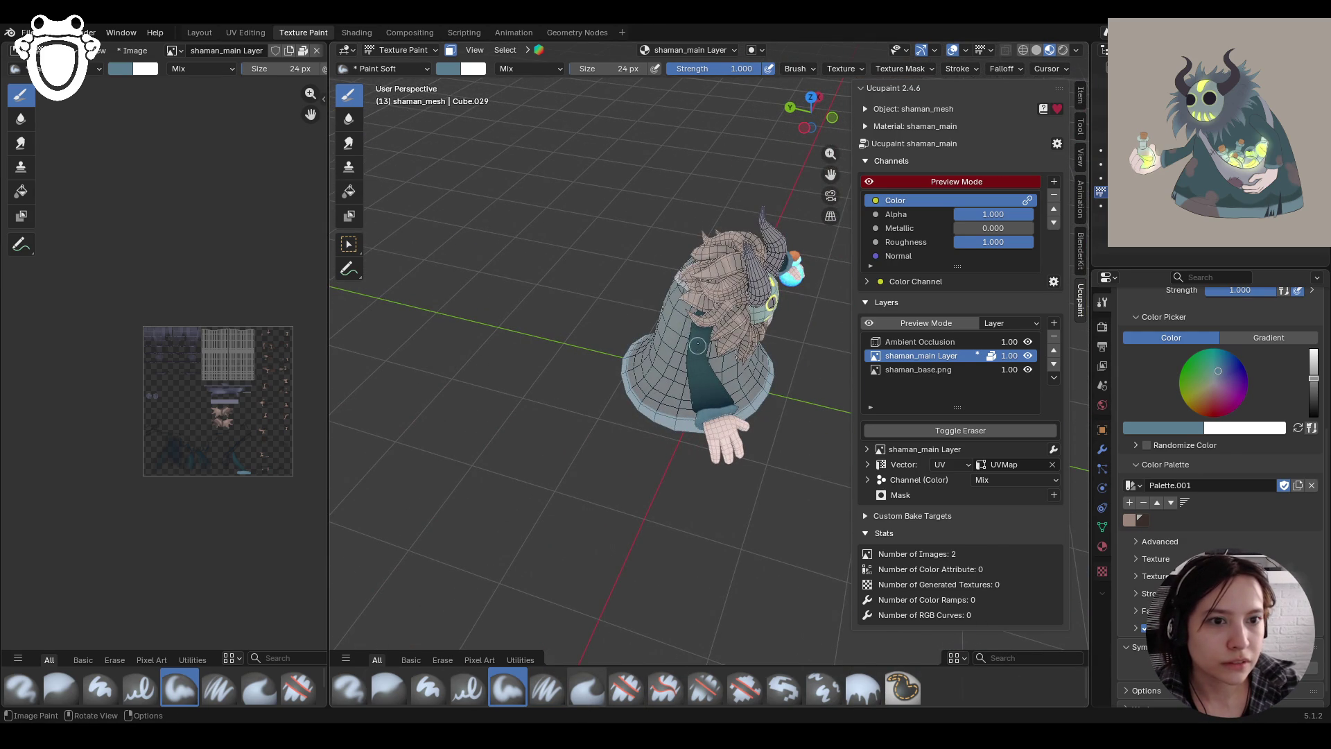
# Add further lighter teal strokes across the sleeve from higher viewing angles
pyautogui.moveTo(707, 387); pyautogui.dragTo(697, 362)
pyautogui.moveTo(696, 361); pyautogui.dragTo(751, 409, button='middle')
pyautogui.scroll(3, 751, 409)
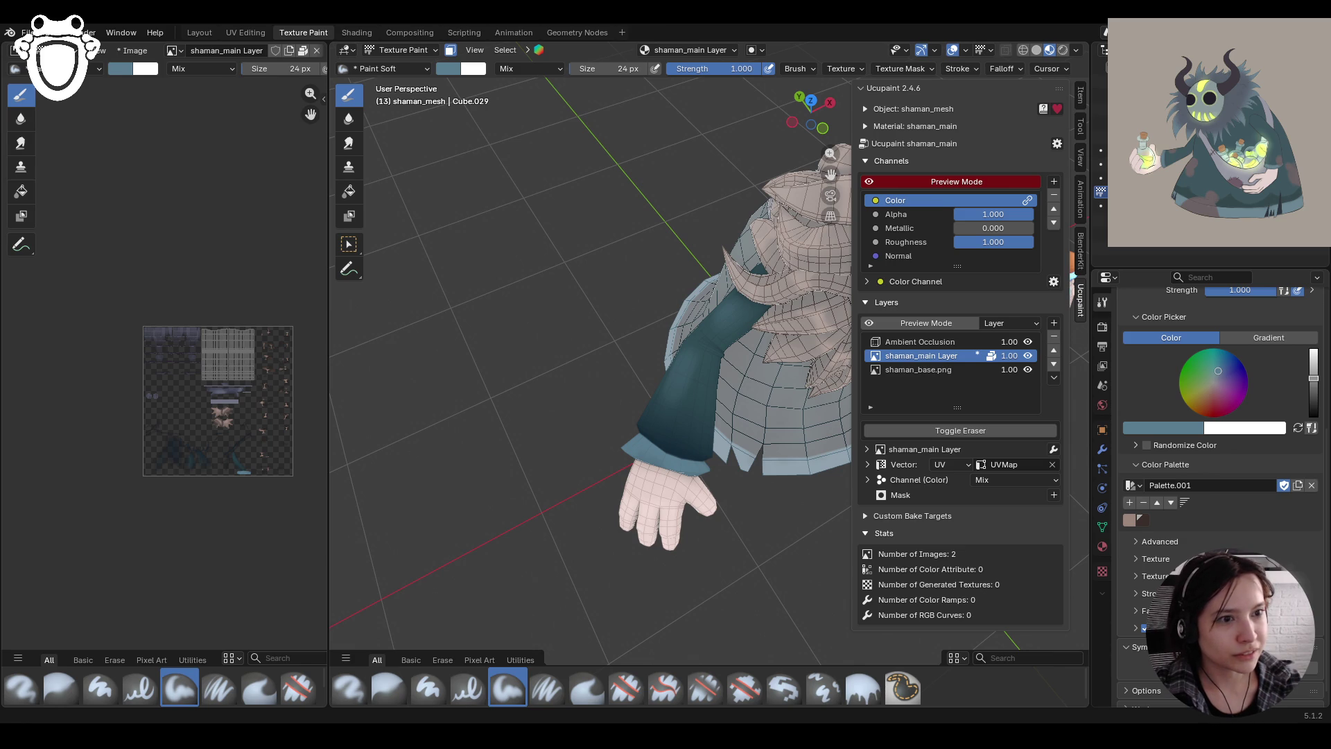
pyautogui.moveTo(612, 492); pyautogui.dragTo(724, 513, button='middle')
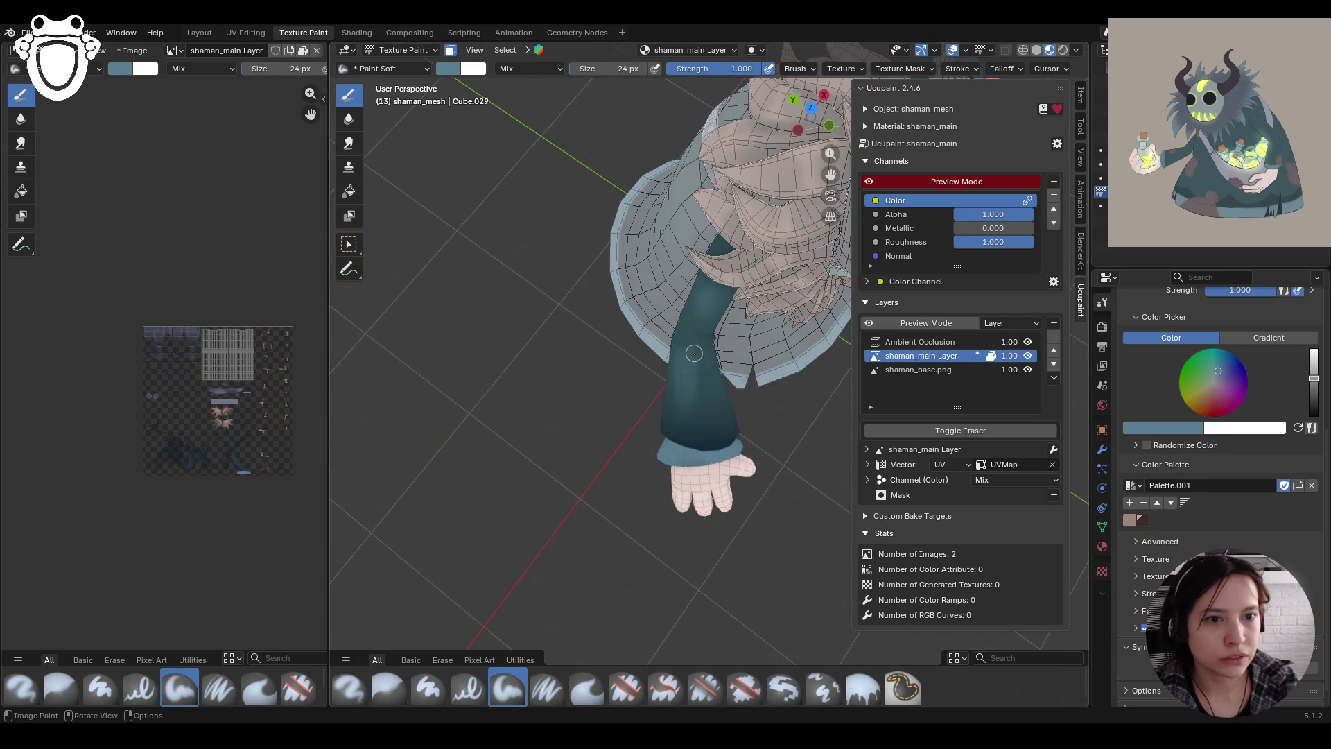
pyautogui.moveTo(694, 354); pyautogui.dragTo(726, 361, button='middle')
pyautogui.moveTo(692, 361)
pyautogui.mouseDown()
pyautogui.moveTo(707, 393)
pyautogui.moveTo(700, 358)
pyautogui.moveTo(708, 372)
pyautogui.moveTo(699, 393)
pyautogui.mouseUp()
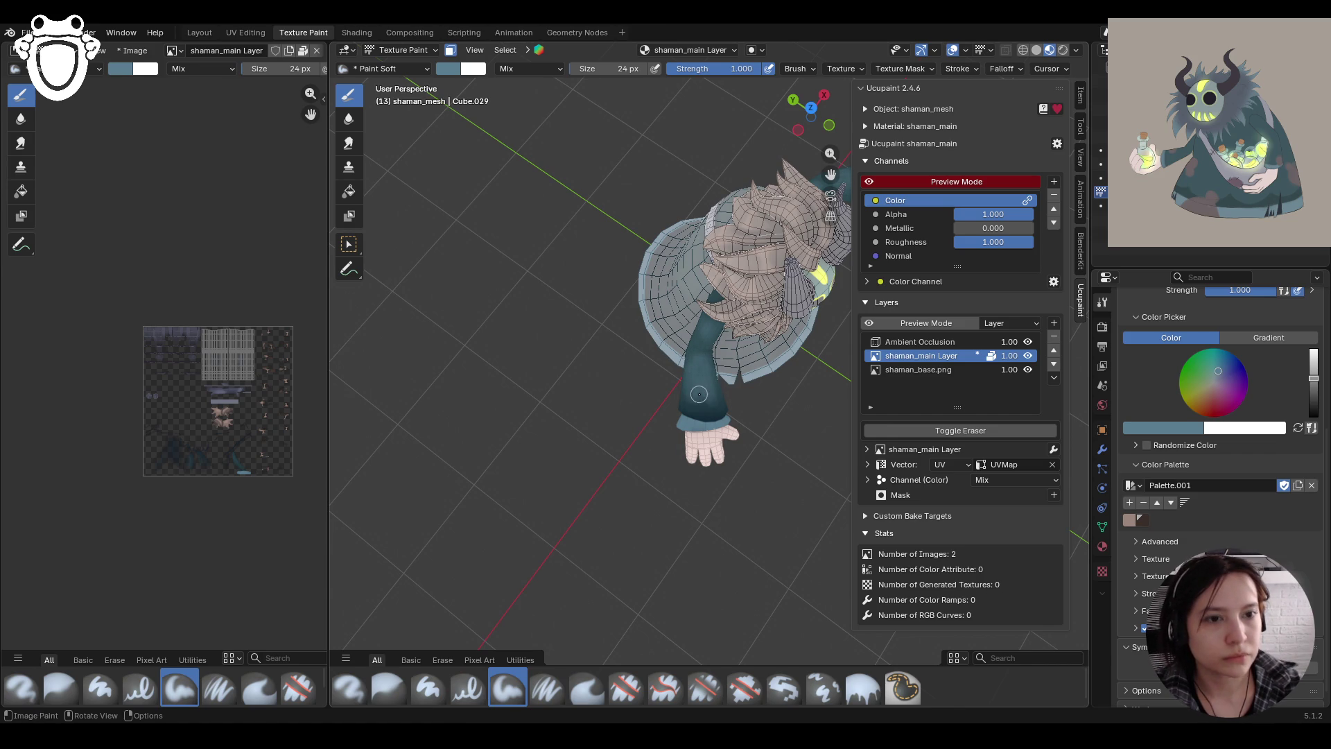
pyautogui.moveTo(764, 410)
pyautogui.mouseDown(button='middle')
pyautogui.moveTo(727, 409)
pyautogui.moveTo(500, 594)
pyautogui.mouseUp(button='middle')
pyautogui.scroll(4, 749, 409)
# Blur the existing painted colours on the sleeve with the Blur brush
pyautogui.click(388, 687)
pyautogui.moveTo(667, 406); pyautogui.dragTo(665, 405)
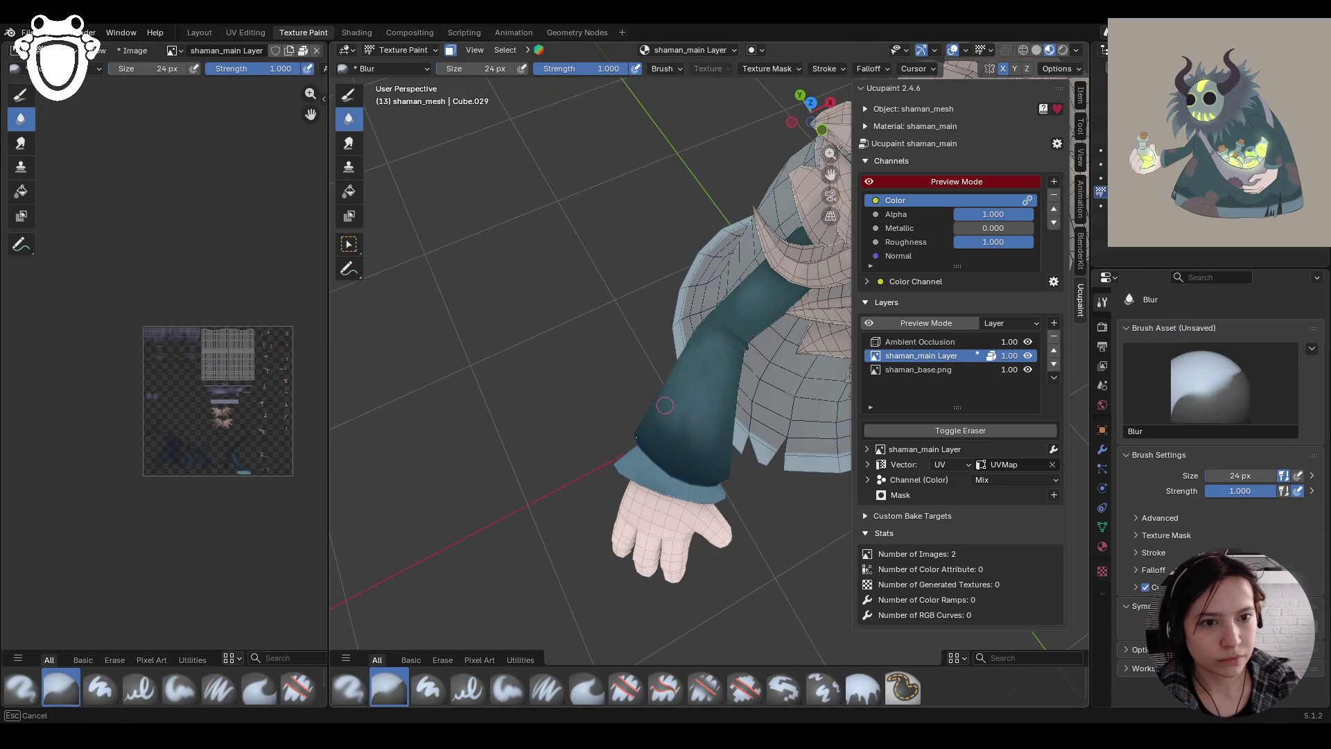
pyautogui.scroll(-6, 694, 401)
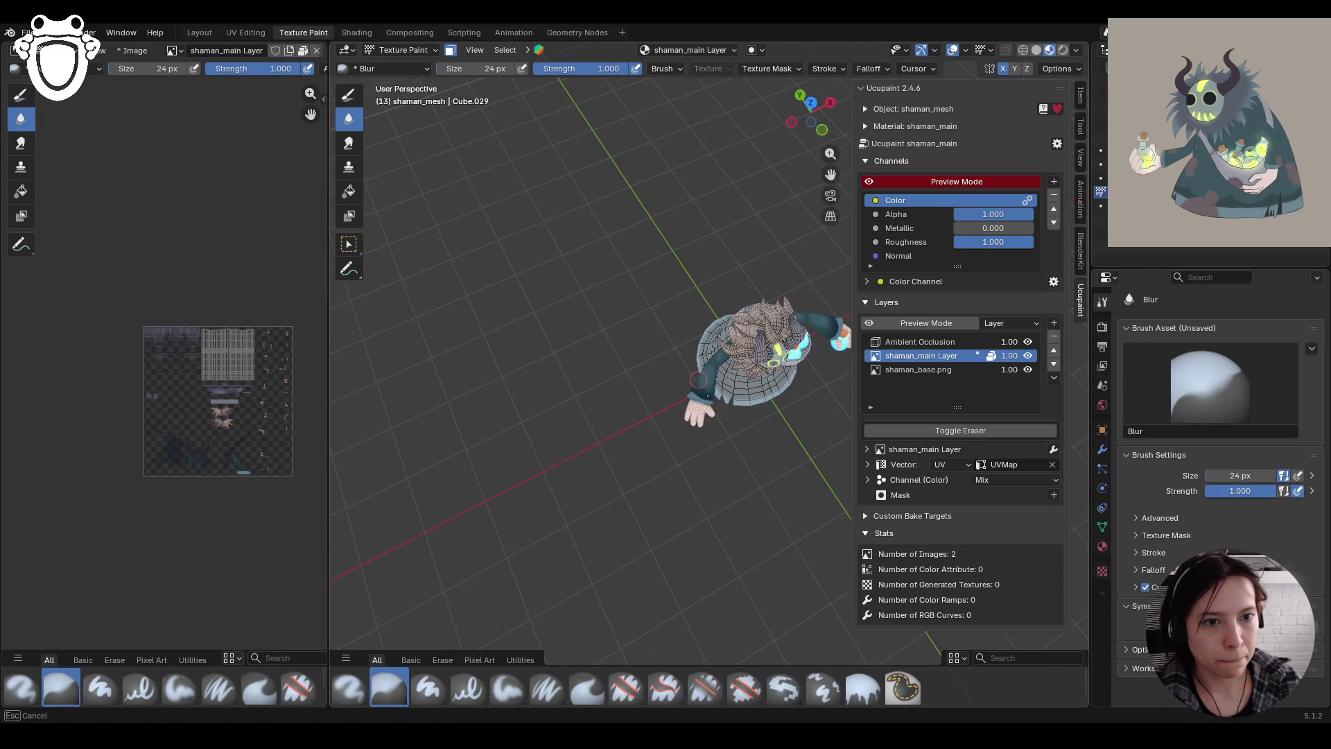
pyautogui.moveTo(708, 393); pyautogui.dragTo(695, 379)
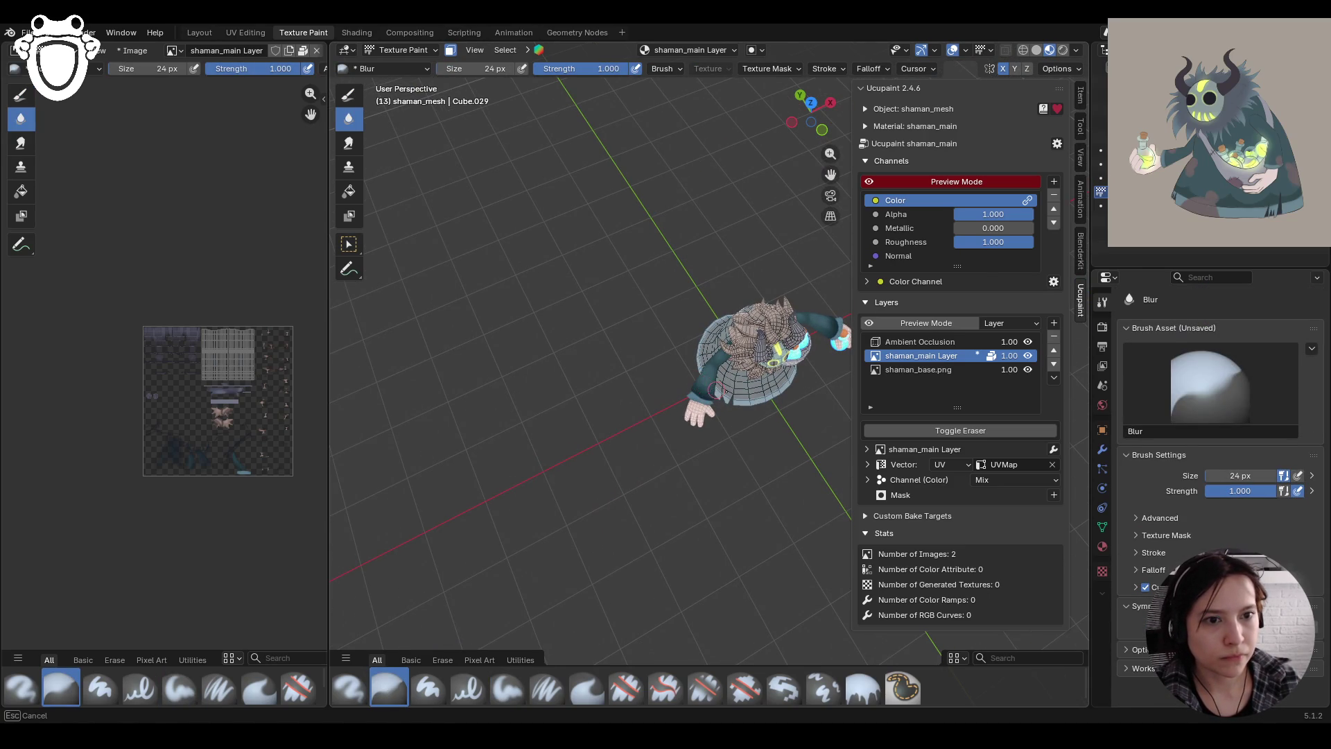
pyautogui.scroll(6, 688, 379)
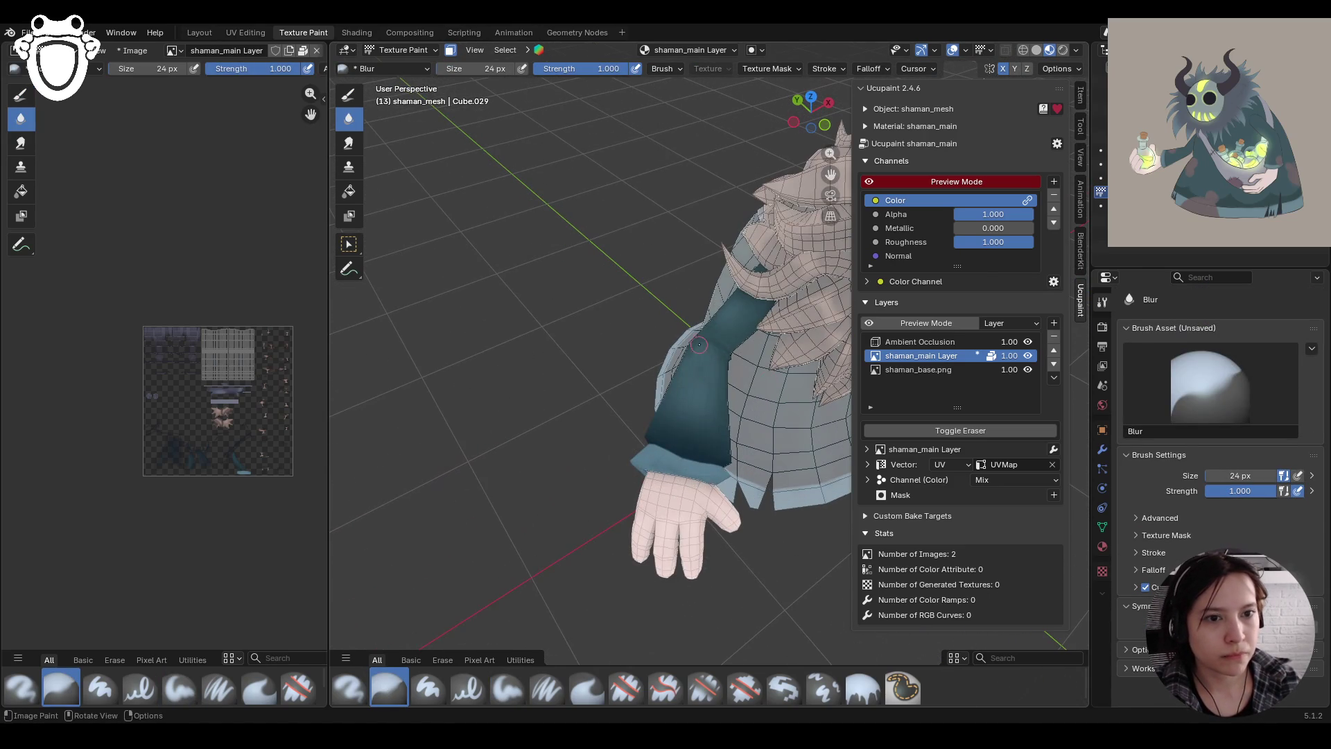
pyautogui.moveTo(699, 403)
pyautogui.mouseDown(button='middle')
pyautogui.moveTo(698, 354)
pyautogui.moveTo(616, 410)
pyautogui.moveTo(620, 577)
pyautogui.mouseUp(button='middle')
# Set Paint Soft to 14 px and paint darker shadows along the sleeve
pyautogui.click(507, 687)
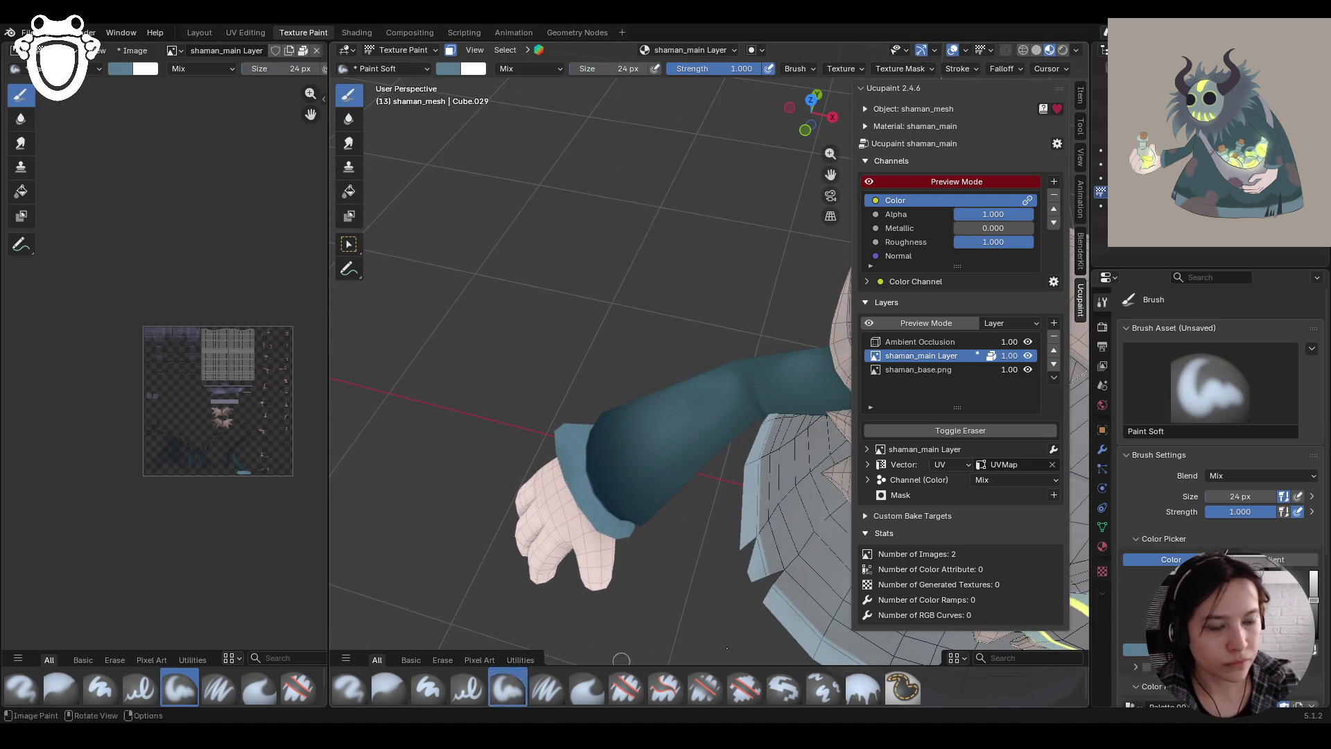
pyautogui.moveTo(1231, 513); pyautogui.dragTo(1202, 496)
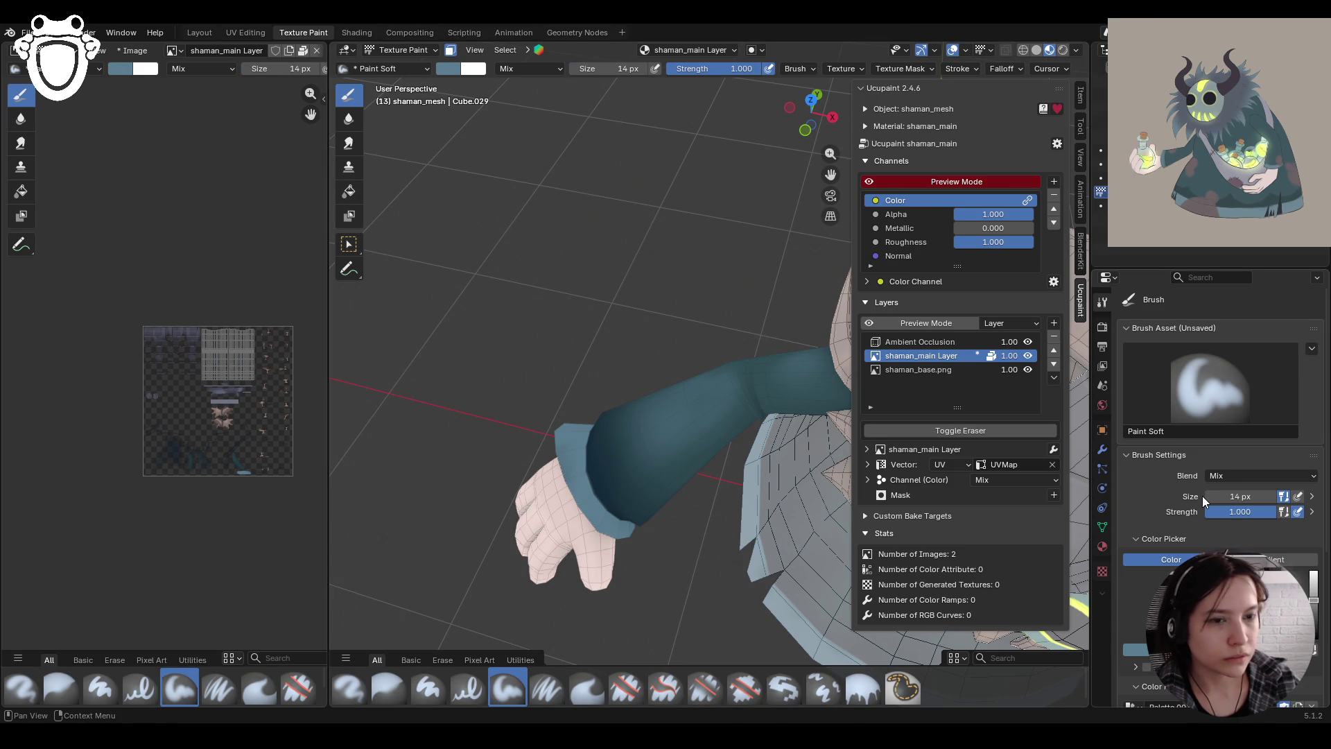
pyautogui.click(738, 368)
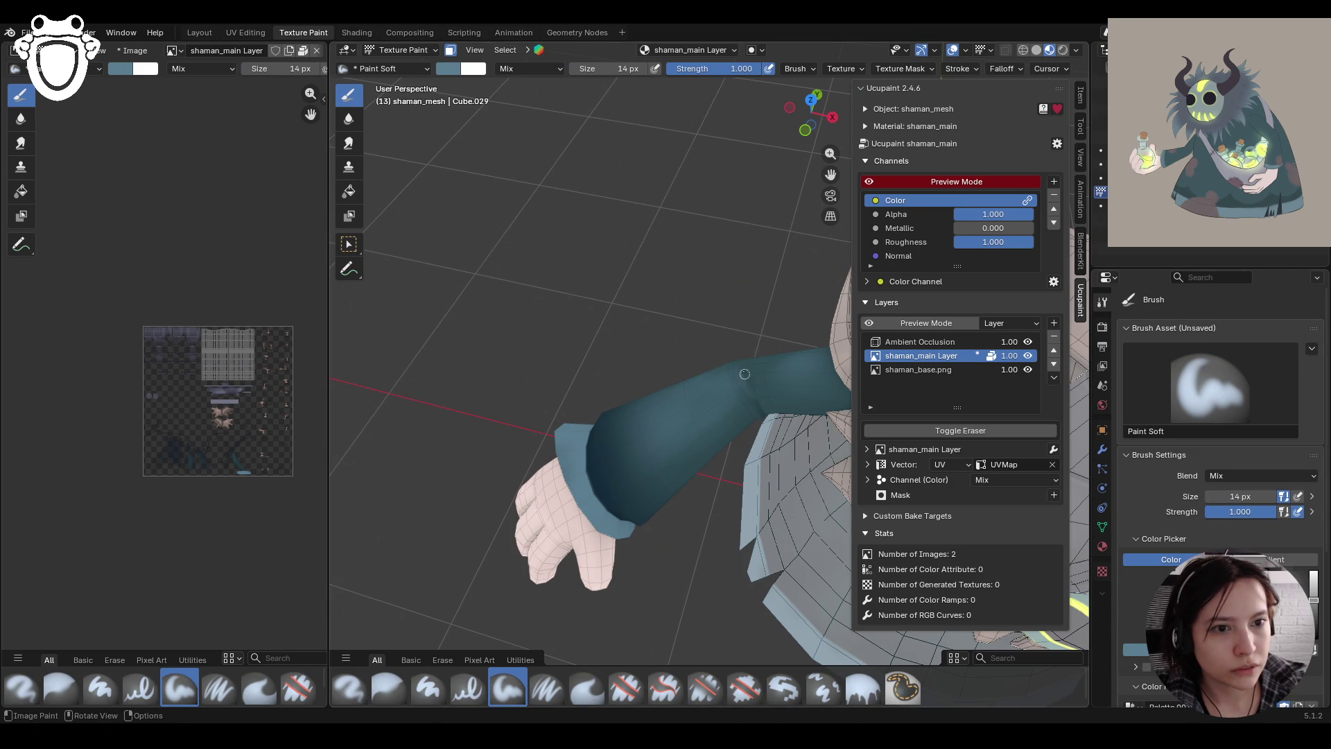
pyautogui.moveTo(739, 372); pyautogui.dragTo(739, 373)
pyautogui.moveTo(739, 375); pyautogui.dragTo(761, 370)
pyautogui.click(749, 373)
pyautogui.click(765, 370)
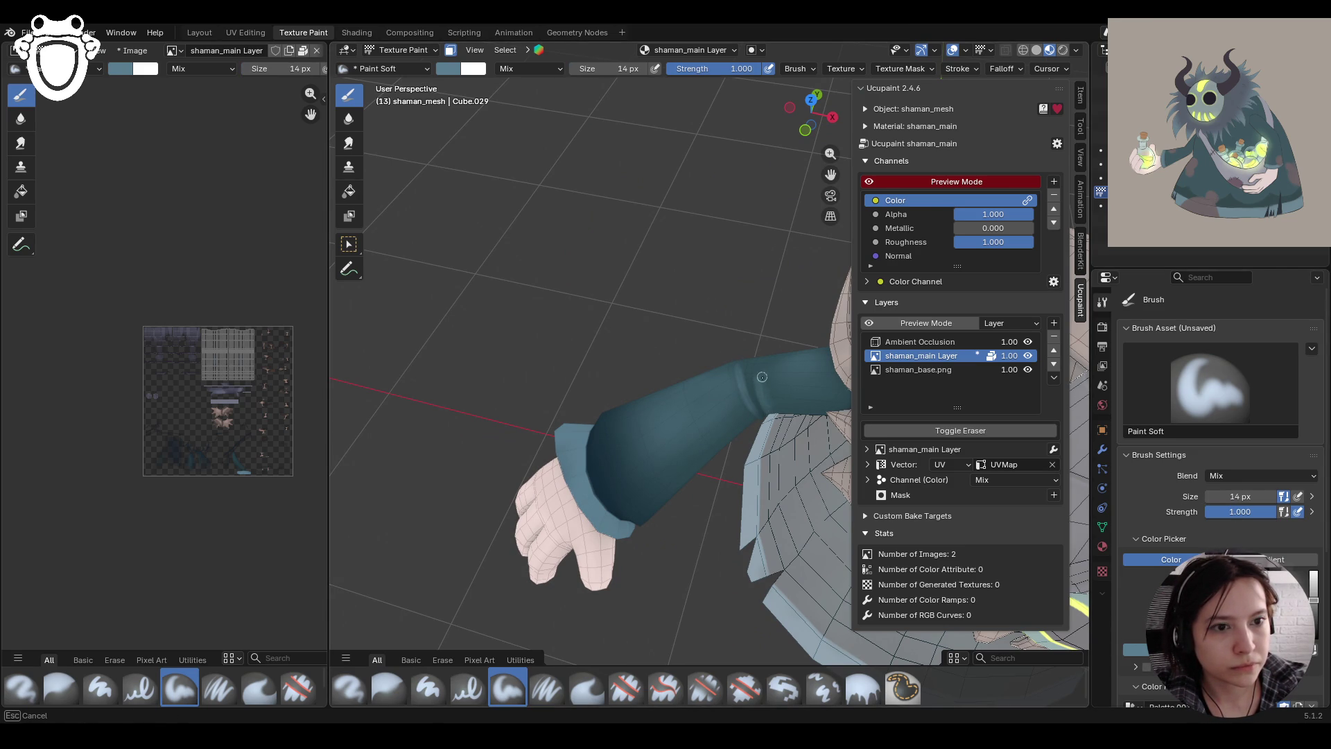
pyautogui.moveTo(771, 390); pyautogui.dragTo(853, 430, button='middle')
# Smooth the new sleeve shading with the Blur brush
pyautogui.click(393, 682)
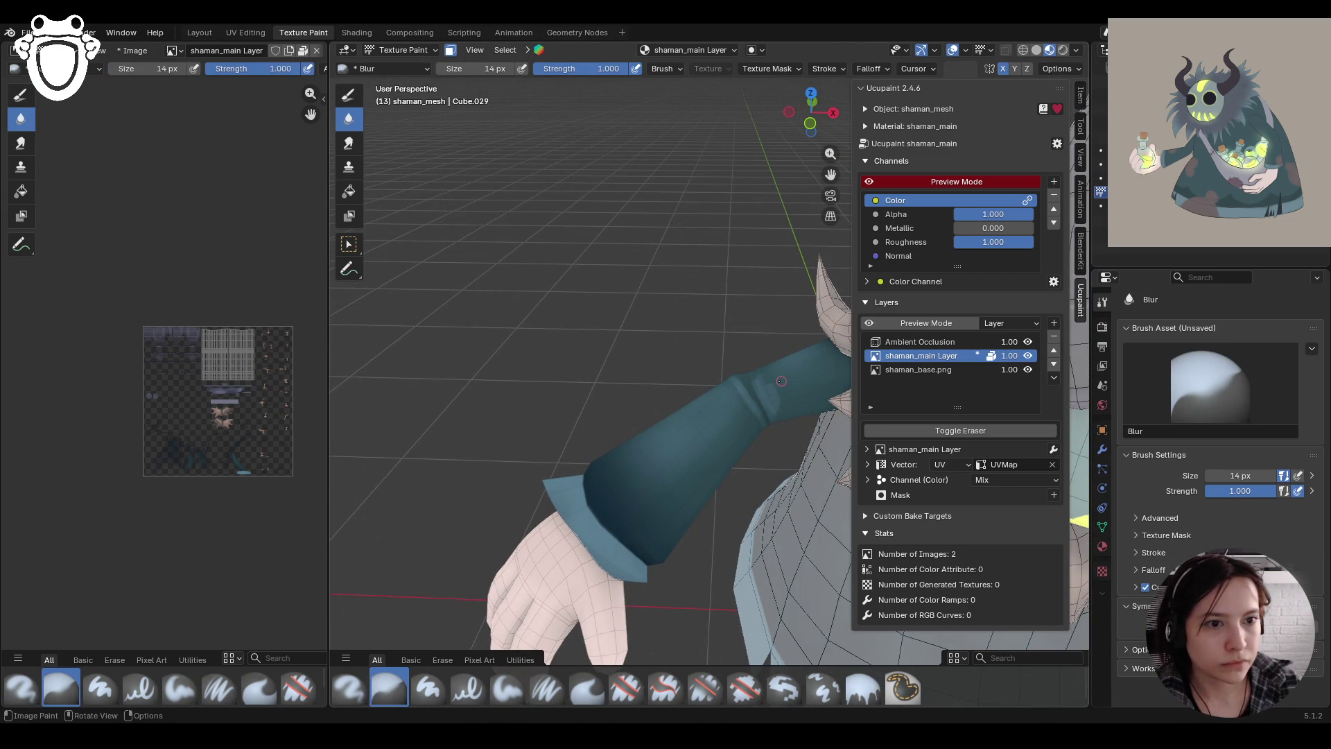
pyautogui.moveTo(756, 371); pyautogui.dragTo(769, 380)
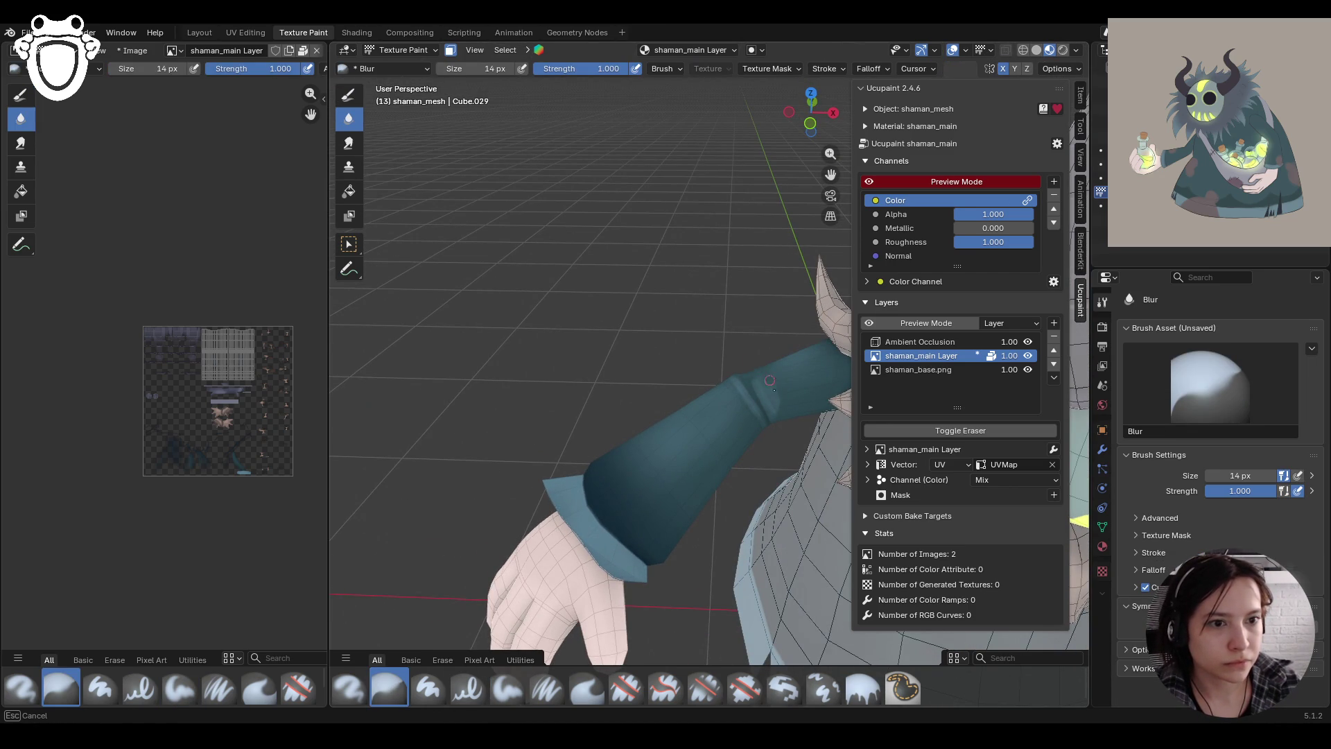
pyautogui.moveTo(787, 426)
pyautogui.mouseDown()
pyautogui.moveTo(762, 367)
pyautogui.moveTo(757, 380)
pyautogui.moveTo(731, 375)
pyautogui.mouseUp()
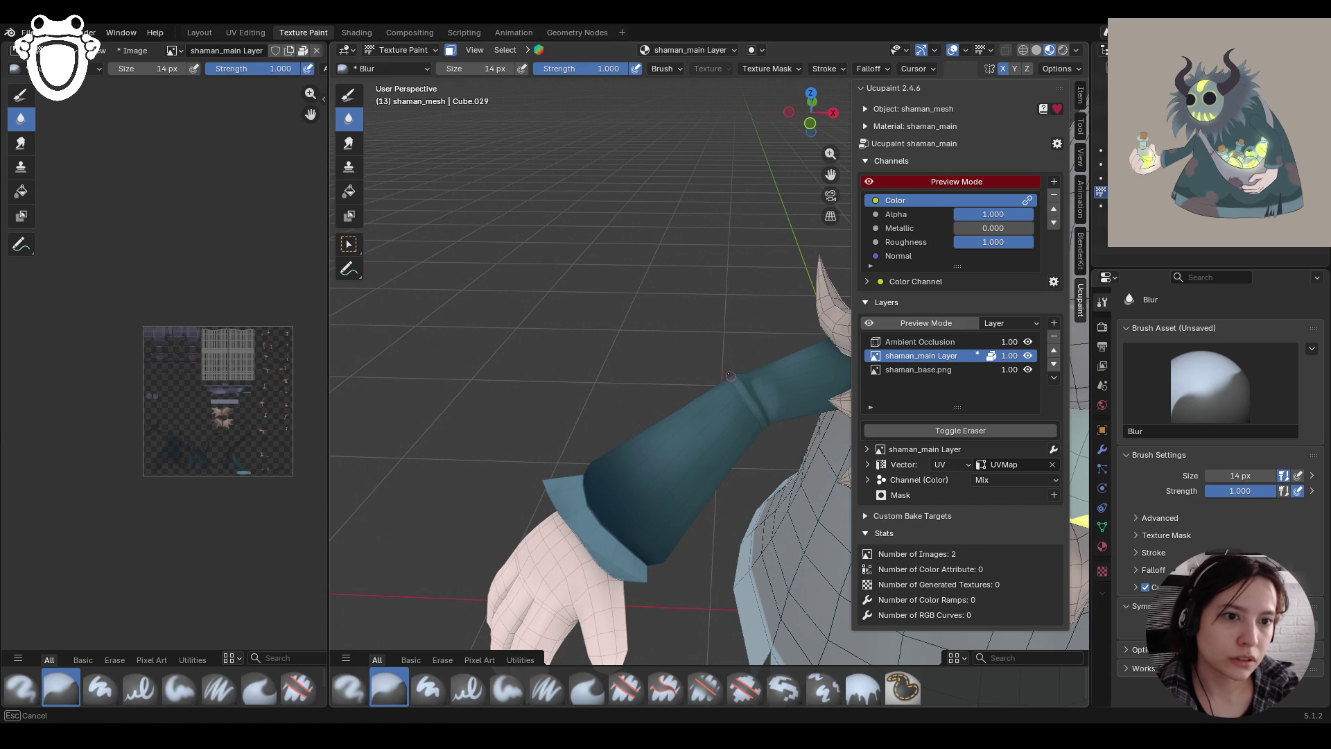
pyautogui.moveTo(770, 444)
pyautogui.mouseDown(button='middle')
pyautogui.moveTo(739, 369)
pyautogui.moveTo(758, 370)
pyautogui.mouseUp(button='middle')
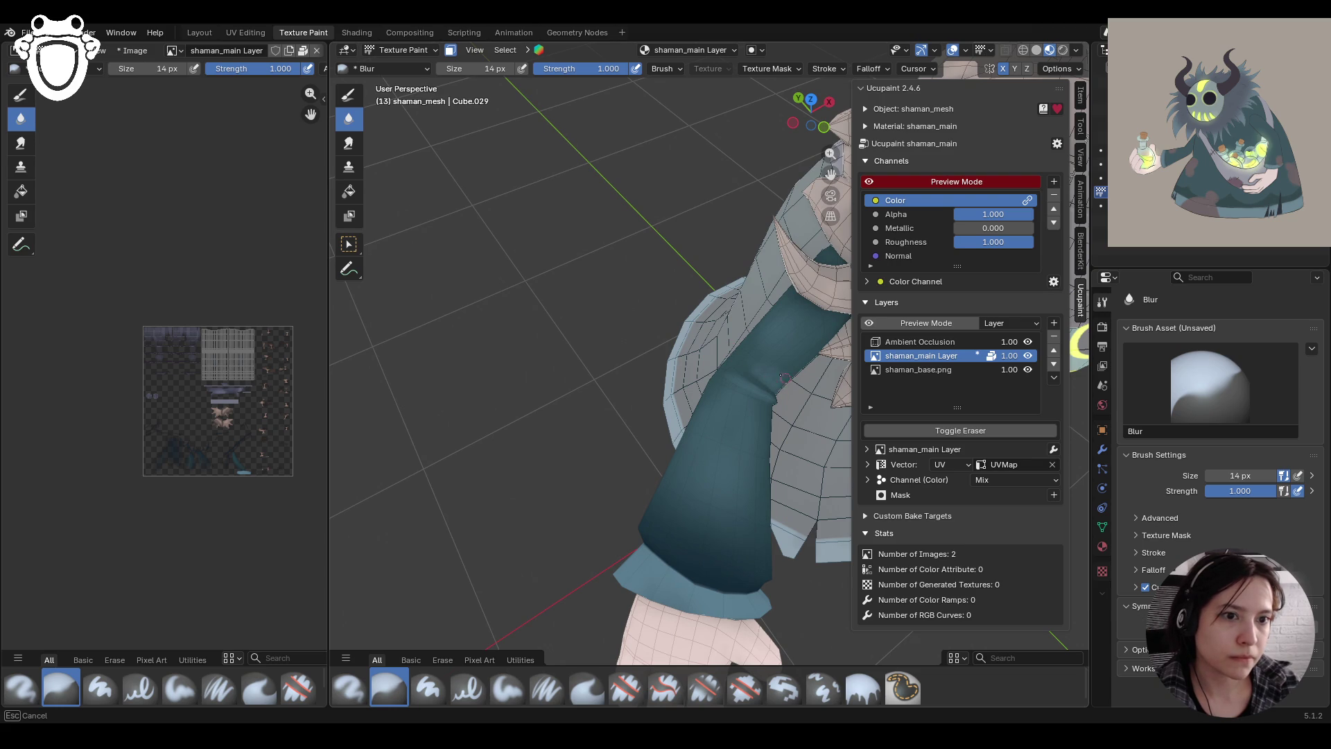
pyautogui.moveTo(789, 380)
pyautogui.mouseDown(button='middle')
pyautogui.moveTo(725, 400)
pyautogui.moveTo(735, 409)
pyautogui.mouseUp(button='middle')
pyautogui.scroll(-6, 722, 390)
pyautogui.scroll(8, 759, 426)
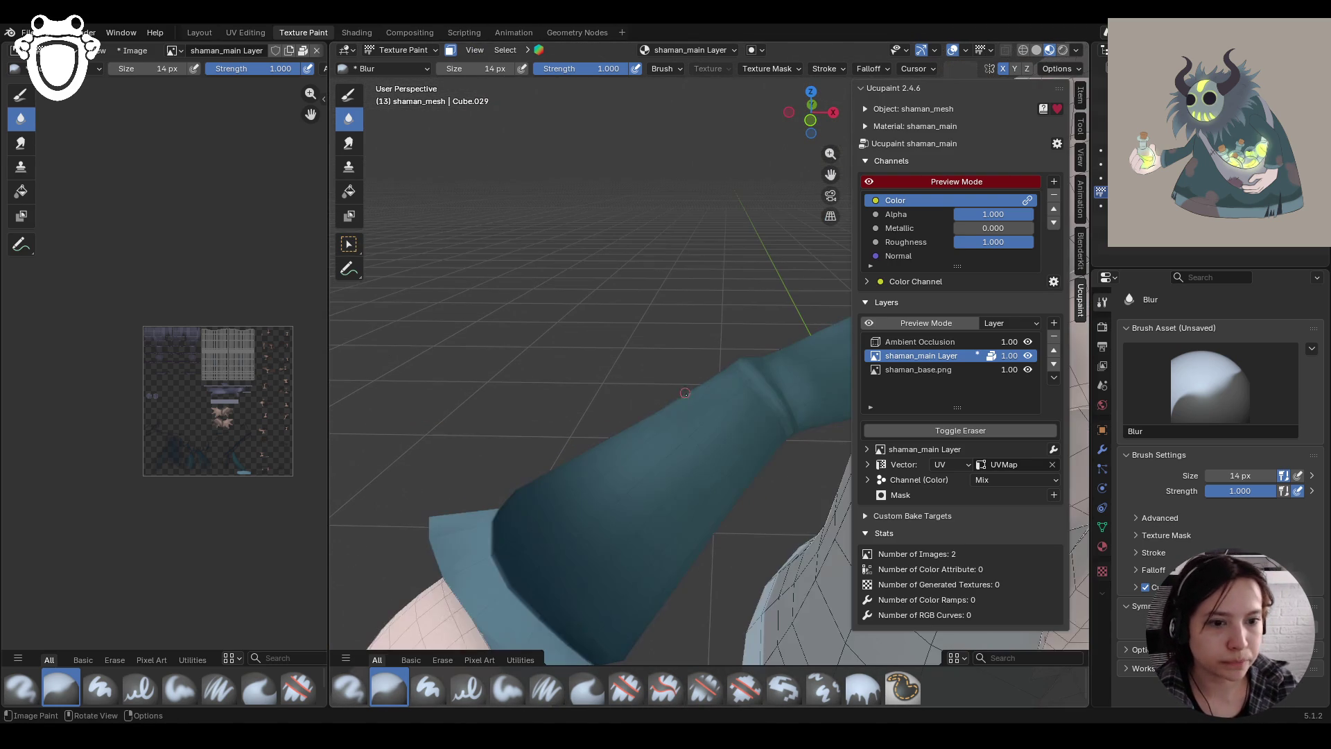
pyautogui.click(508, 686)
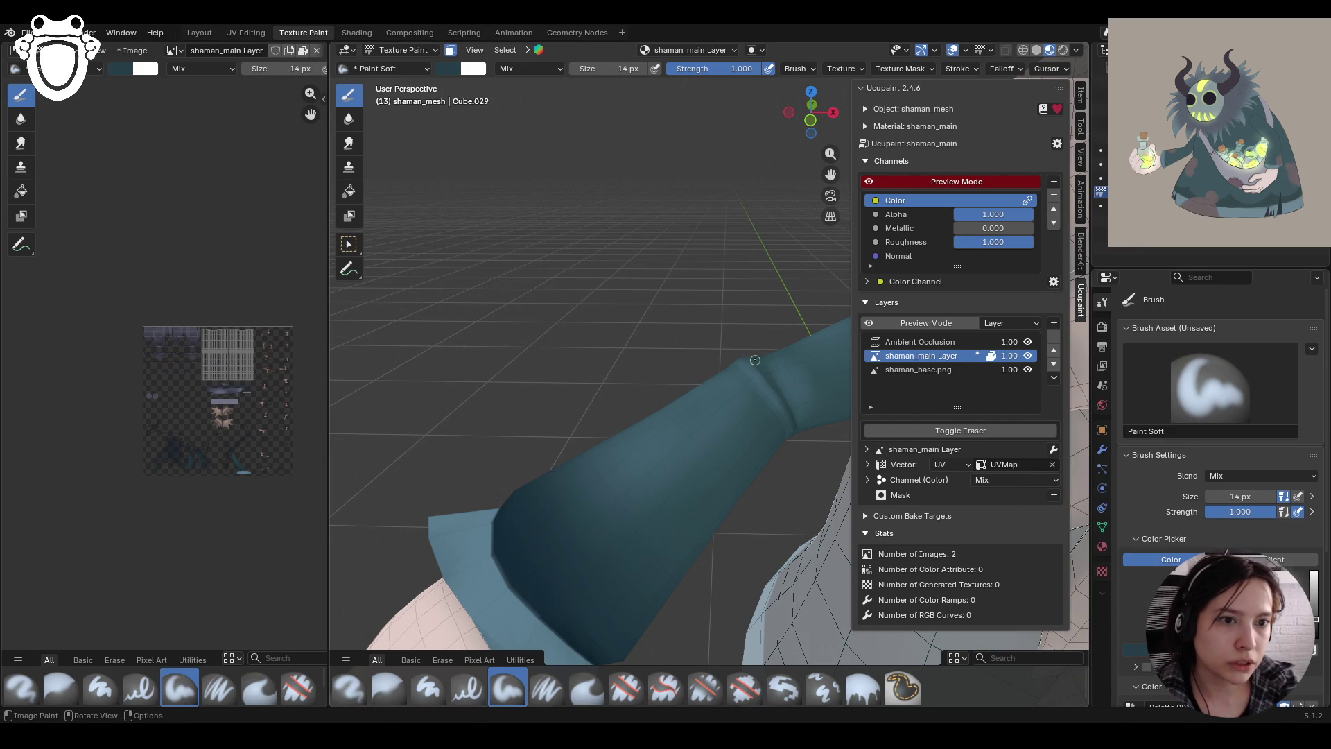
# Paint sleeve shading, then enlarge the brush to 43 px and stroke broadly over the arm
pyautogui.moveTo(777, 423); pyautogui.dragTo(781, 437)
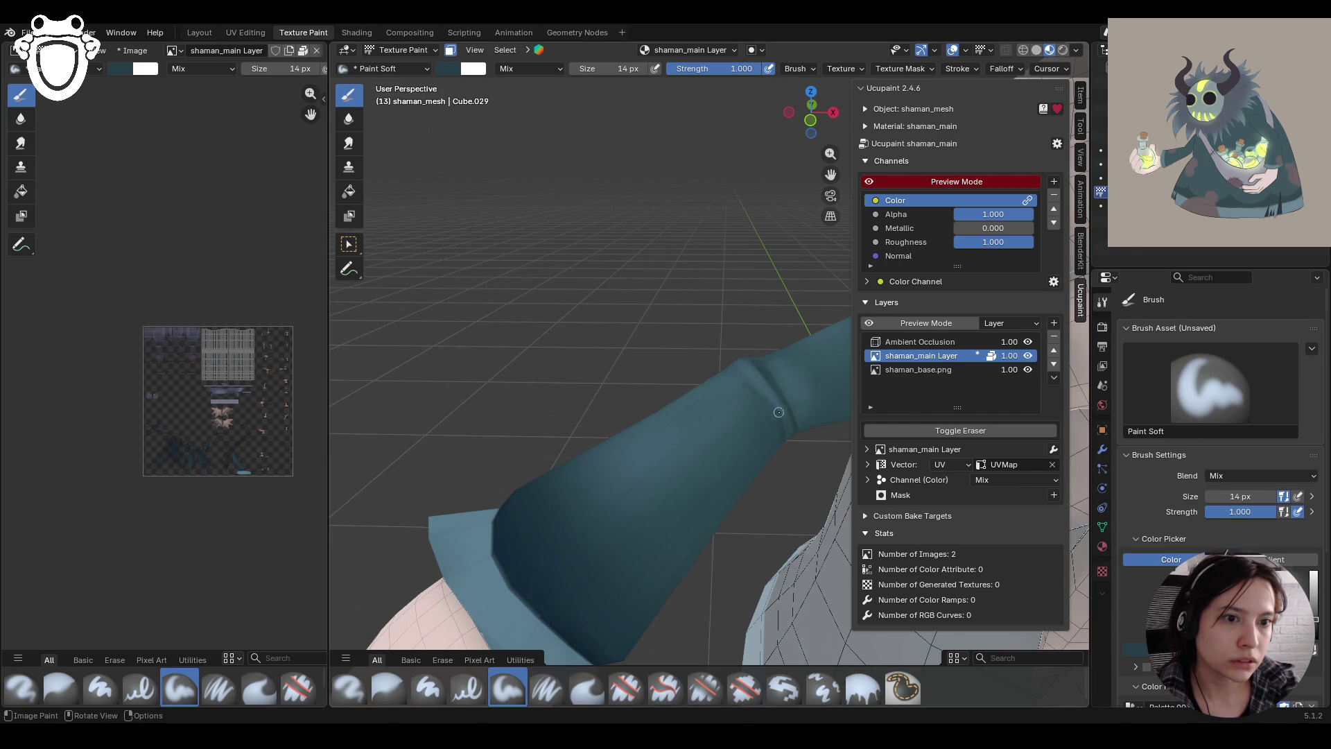
pyautogui.moveTo(778, 479); pyautogui.dragTo(760, 531, button='middle')
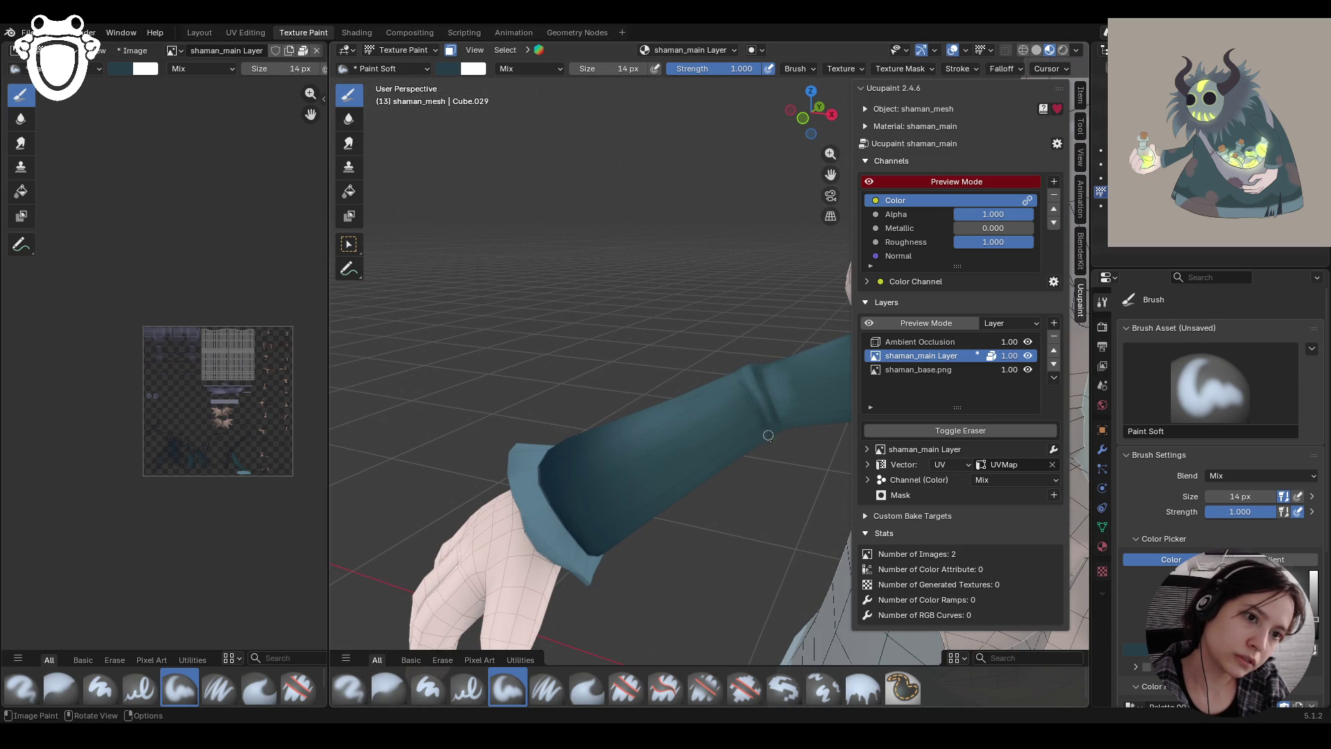
pyautogui.moveTo(768, 436)
pyautogui.mouseDown(button='middle')
pyautogui.moveTo(782, 379)
pyautogui.moveTo(637, 526)
pyautogui.mouseUp(button='middle')
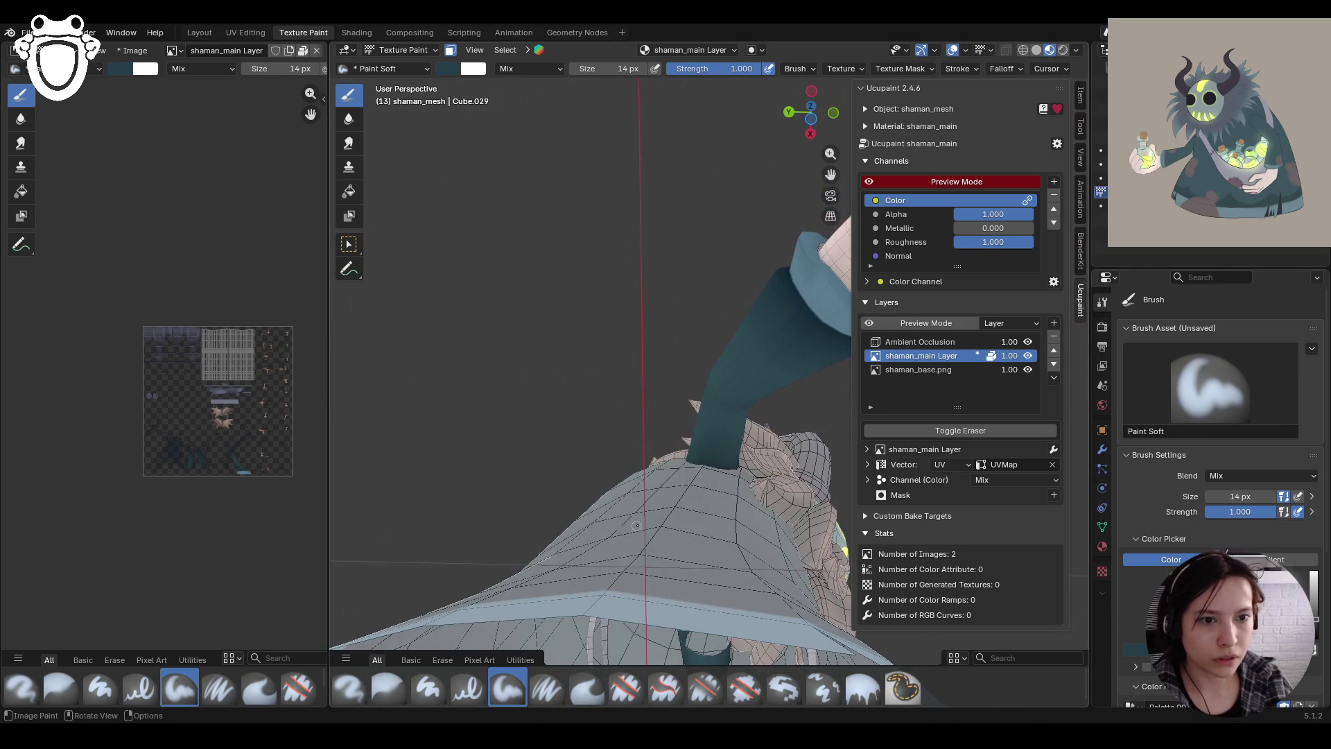
pyautogui.moveTo(1224, 496)
pyautogui.mouseDown()
pyautogui.moveTo(1244, 497)
pyautogui.moveTo(1206, 496)
pyautogui.mouseUp()
pyautogui.moveTo(714, 427)
pyautogui.mouseDown()
pyautogui.moveTo(704, 485)
pyautogui.moveTo(725, 416)
pyautogui.moveTo(708, 444)
pyautogui.moveTo(707, 426)
pyautogui.mouseUp()
pyautogui.moveTo(707, 425)
pyautogui.mouseDown(button='middle')
pyautogui.moveTo(845, 479)
pyautogui.moveTo(825, 485)
pyautogui.mouseUp(button='middle')
pyautogui.moveTo(727, 524)
pyautogui.mouseDown(button='middle')
pyautogui.moveTo(624, 485)
pyautogui.moveTo(344, 460)
pyautogui.mouseUp(button='middle')
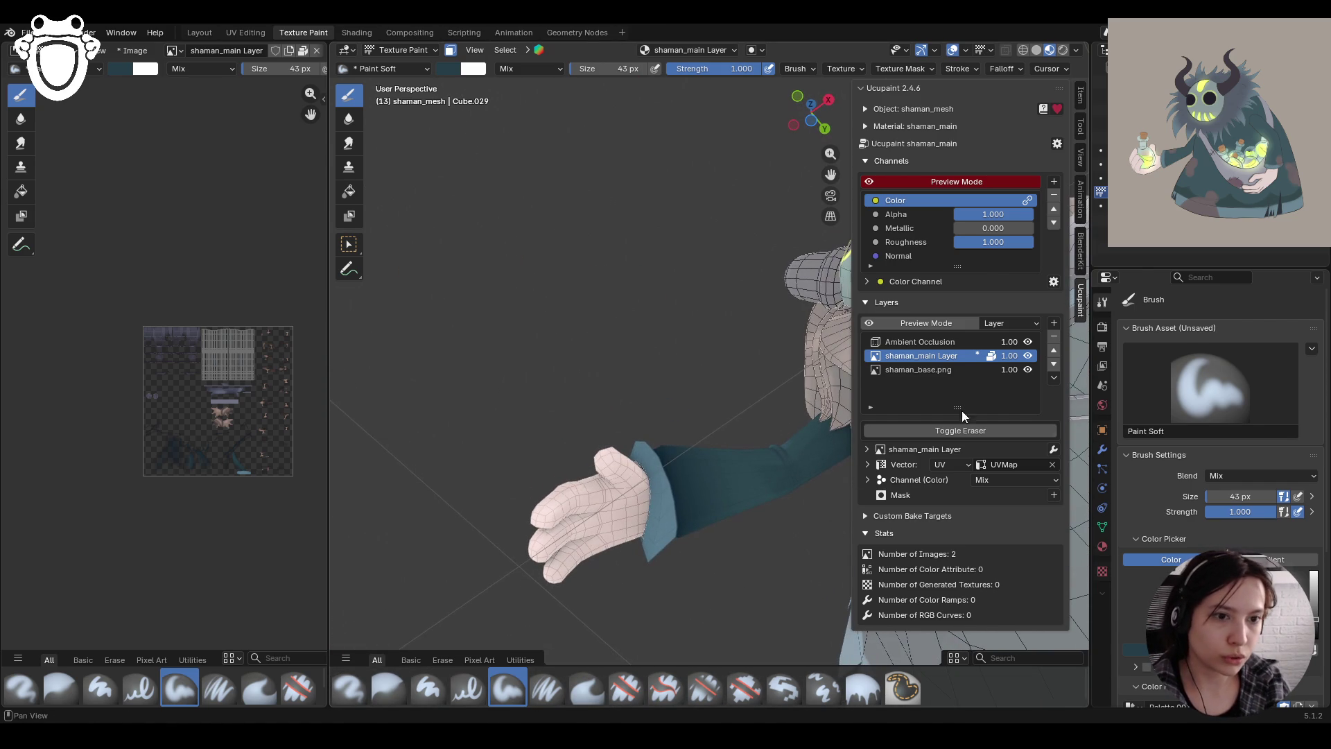
pyautogui.moveTo(808, 485)
pyautogui.mouseDown(button='middle')
pyautogui.moveTo(678, 454)
pyautogui.moveTo(704, 250)
pyautogui.moveTo(702, 264)
pyautogui.mouseUp(button='middle')
pyautogui.scroll(-6, 678, 454)
pyautogui.moveTo(693, 312)
pyautogui.keyDown('shift'); pyautogui.mouseDown(button='middle')
pyautogui.moveTo(583, 333)
pyautogui.moveTo(781, 373)
pyautogui.moveTo(763, 471)
pyautogui.moveTo(487, 673)
pyautogui.mouseUp(button='middle'); pyautogui.keyUp('shift')
pyautogui.scroll(3, 532, 341)
pyautogui.scroll(2, 531, 340)
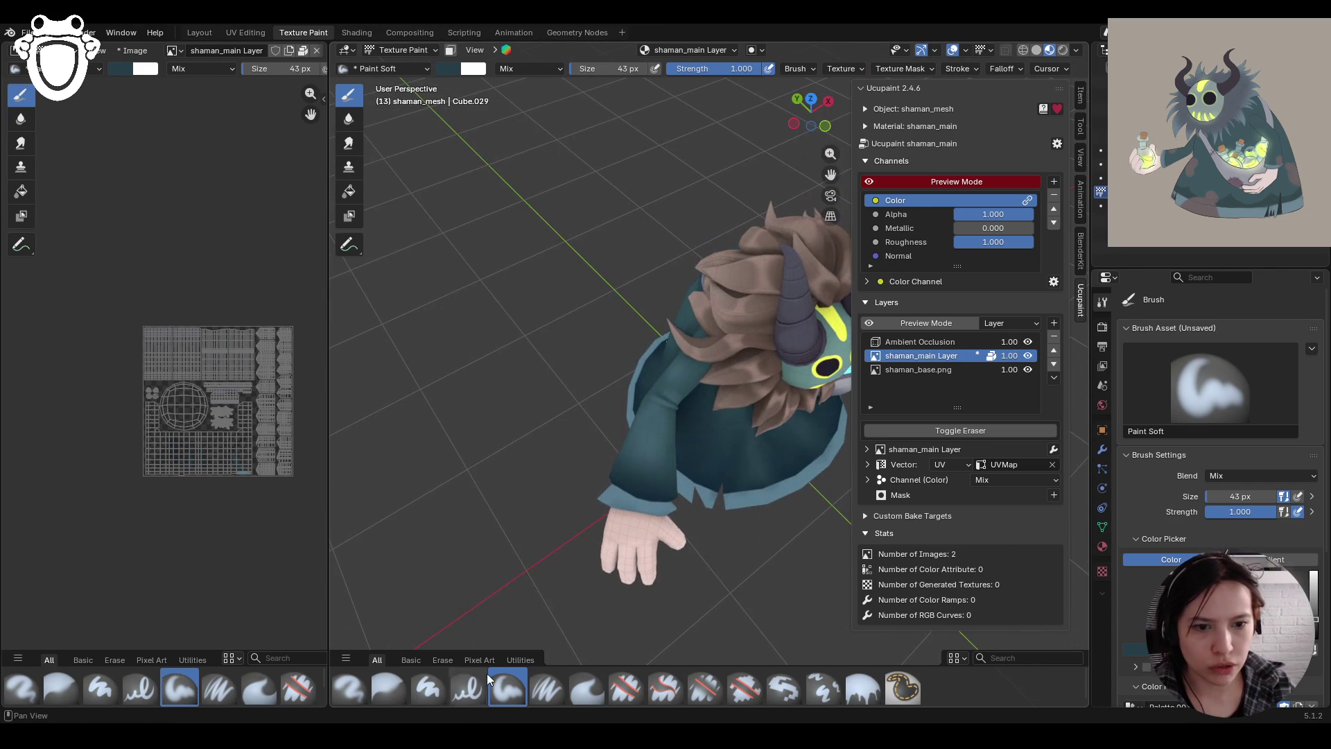
# Try Erase Hard, then blur the coat shading near the sleeves
pyautogui.click(383, 693)
pyautogui.click(635, 693)
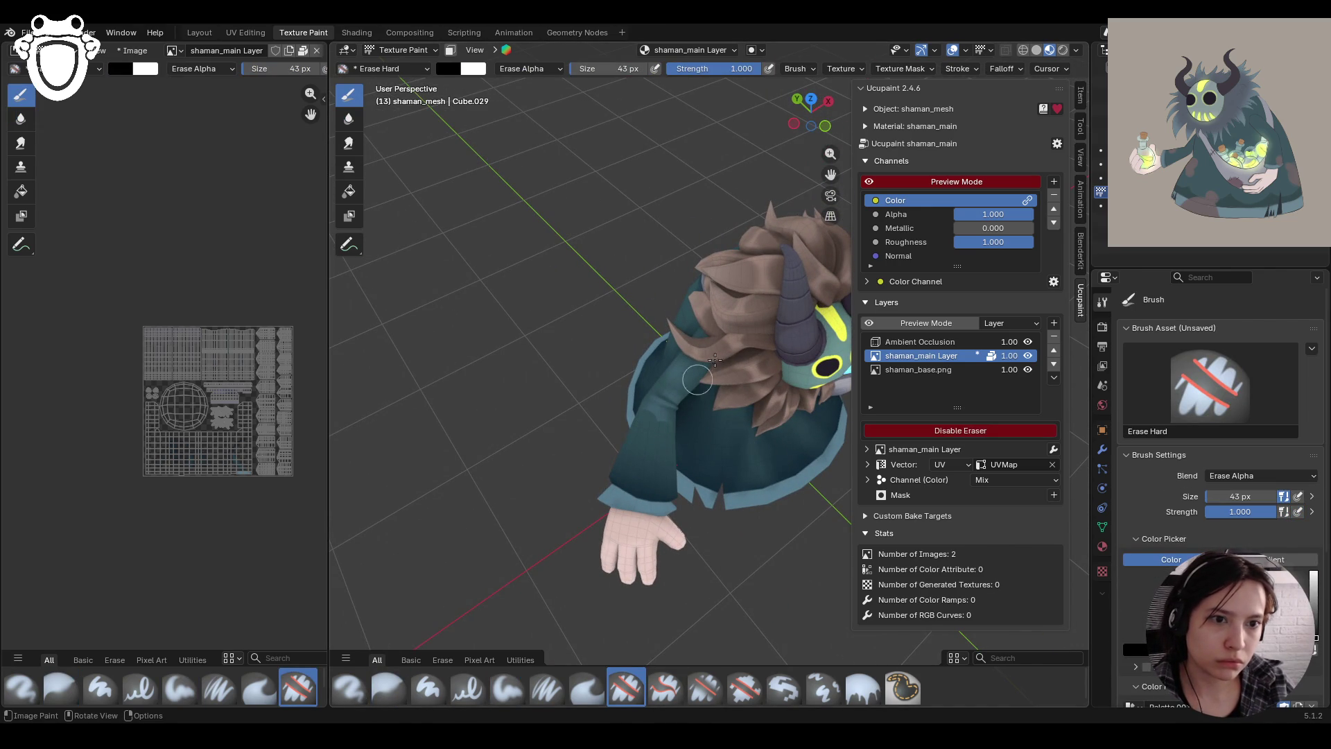
pyautogui.click(388, 689)
pyautogui.moveTo(646, 418); pyautogui.dragTo(624, 409)
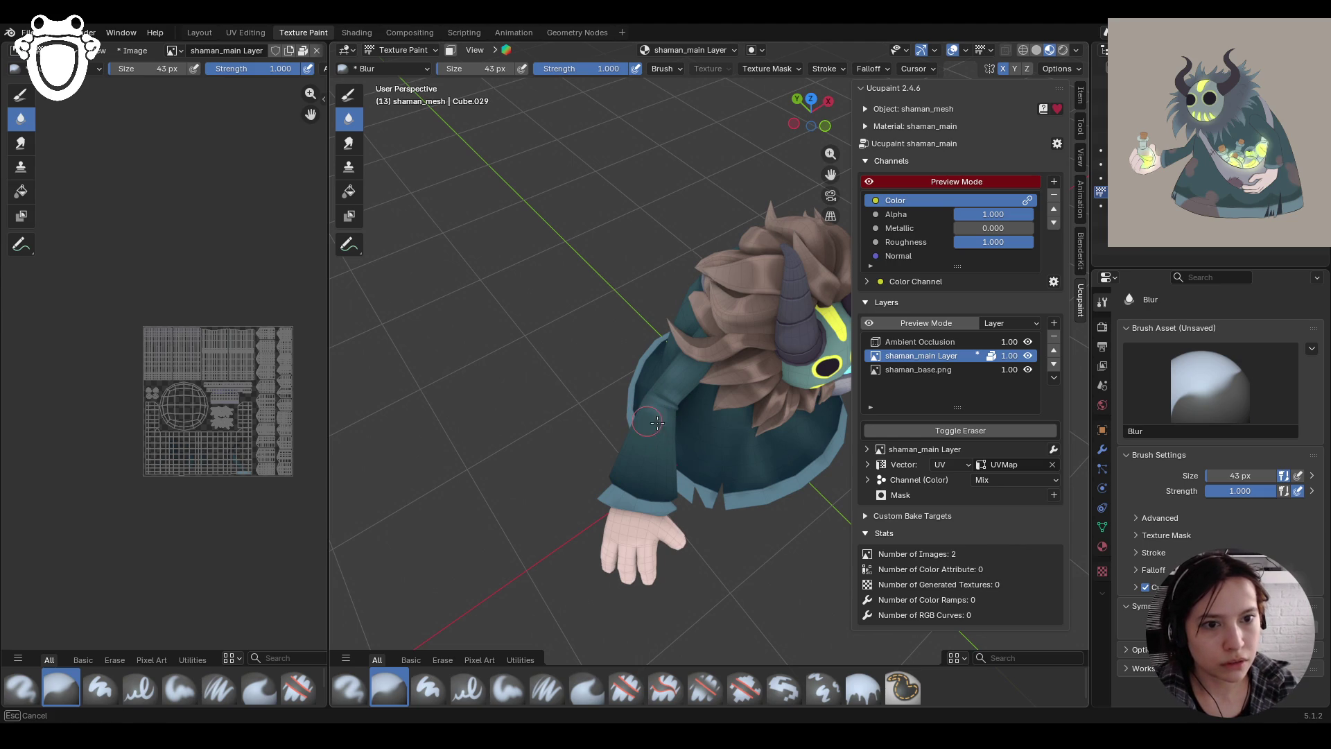
pyautogui.moveTo(624, 409); pyautogui.dragTo(652, 398, button='middle')
pyautogui.moveTo(653, 398); pyautogui.dragTo(628, 395)
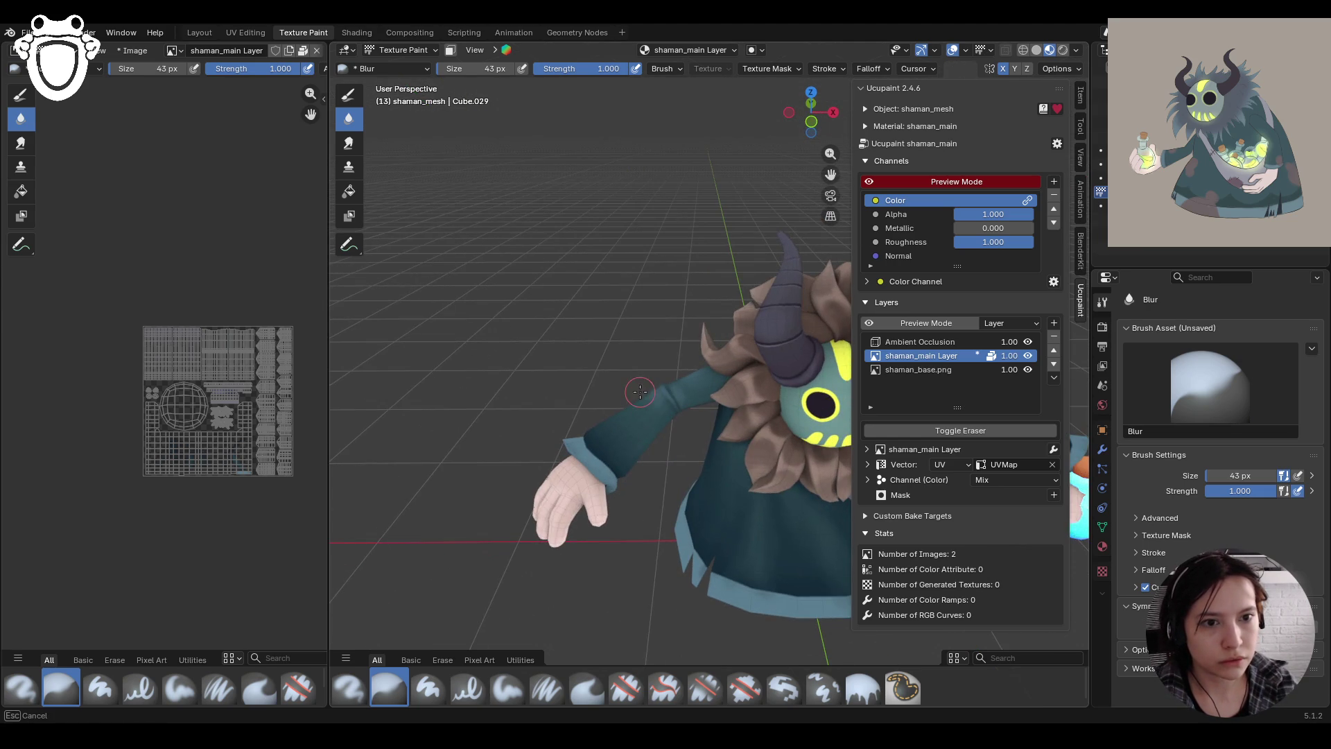
pyautogui.moveTo(628, 395); pyautogui.dragTo(633, 422, button='middle')
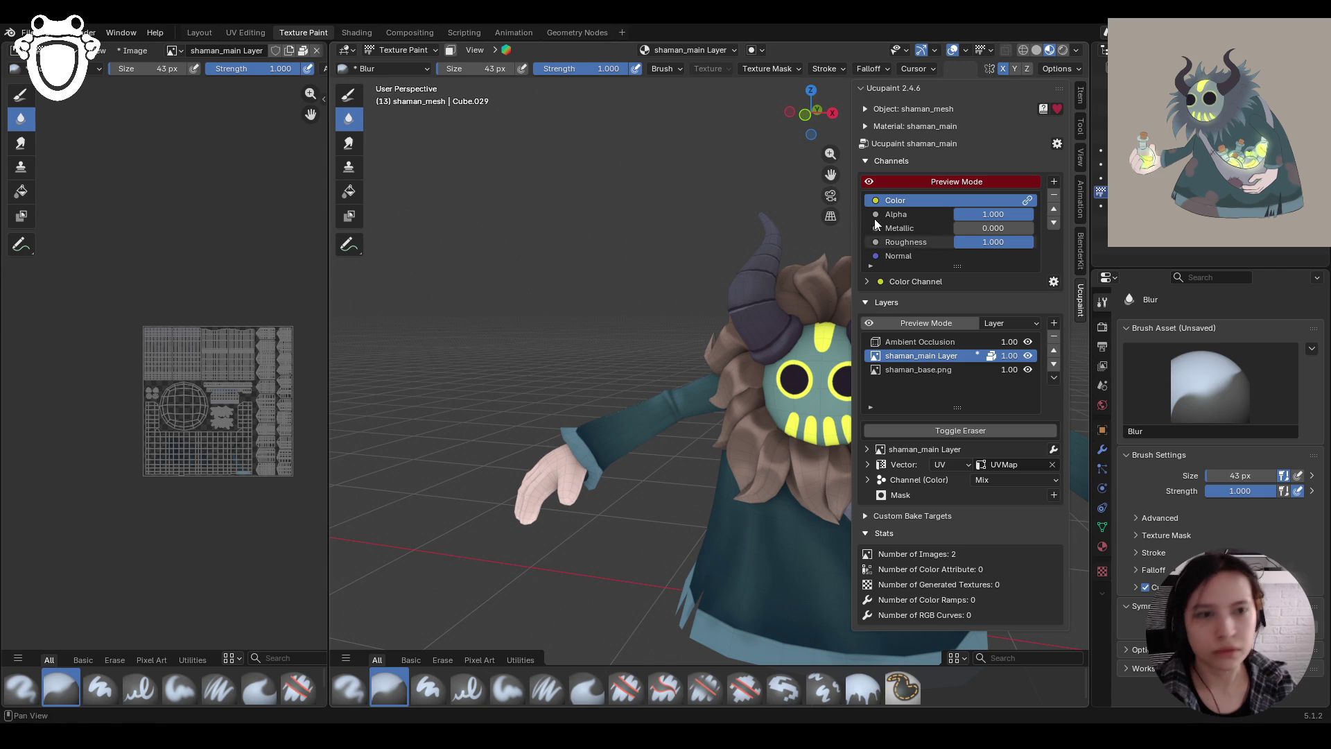
pyautogui.moveTo(635, 421)
pyautogui.mouseDown(button='middle')
pyautogui.moveTo(648, 327)
pyautogui.moveTo(925, 370)
pyautogui.moveTo(678, 358)
pyautogui.mouseUp(button='middle')
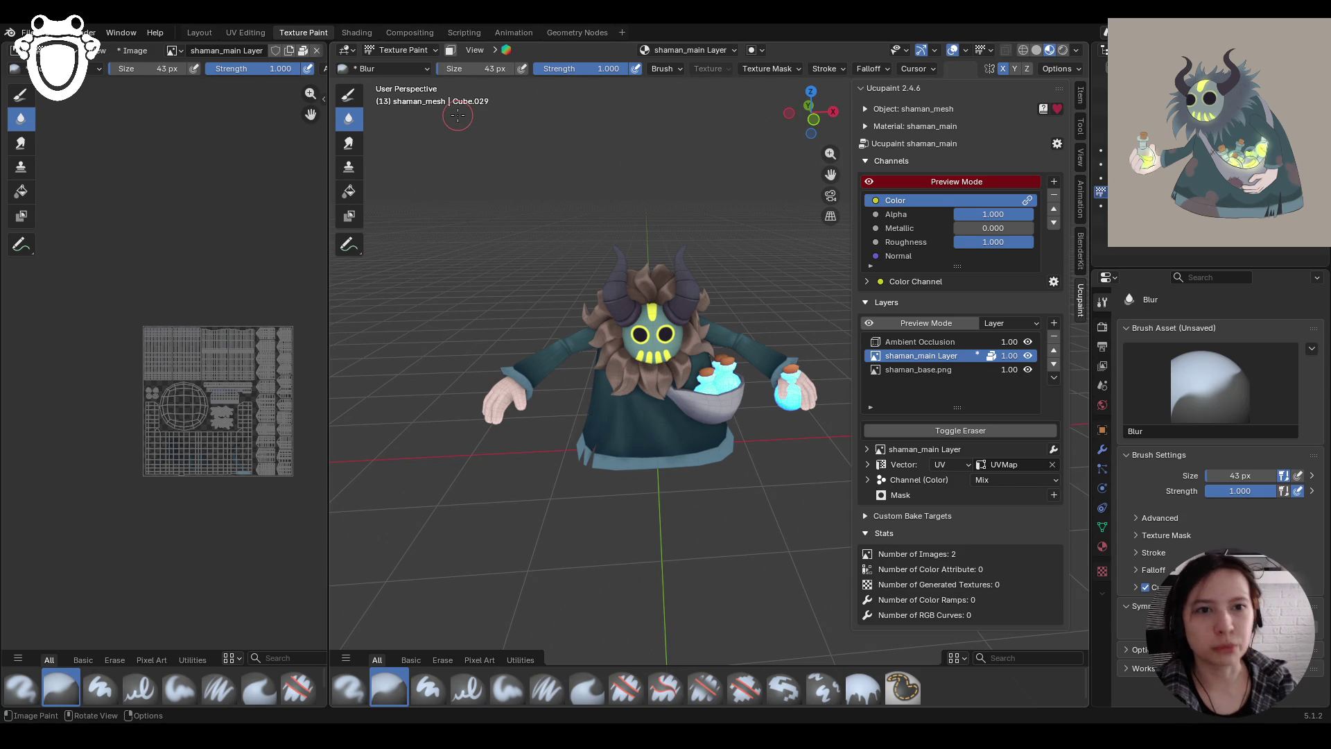
pyautogui.moveTo(534, 363)
pyautogui.mouseDown(button='middle')
pyautogui.moveTo(497, 405)
pyautogui.moveTo(513, 332)
pyautogui.moveTo(491, 331)
pyautogui.moveTo(554, 325)
pyautogui.mouseUp(button='middle')
# Select shaman_base.png then shaman_main Layer, and save shaman_rig.blend with Ctrl+S
pyautogui.click(931, 368)
pyautogui.click(930, 357)
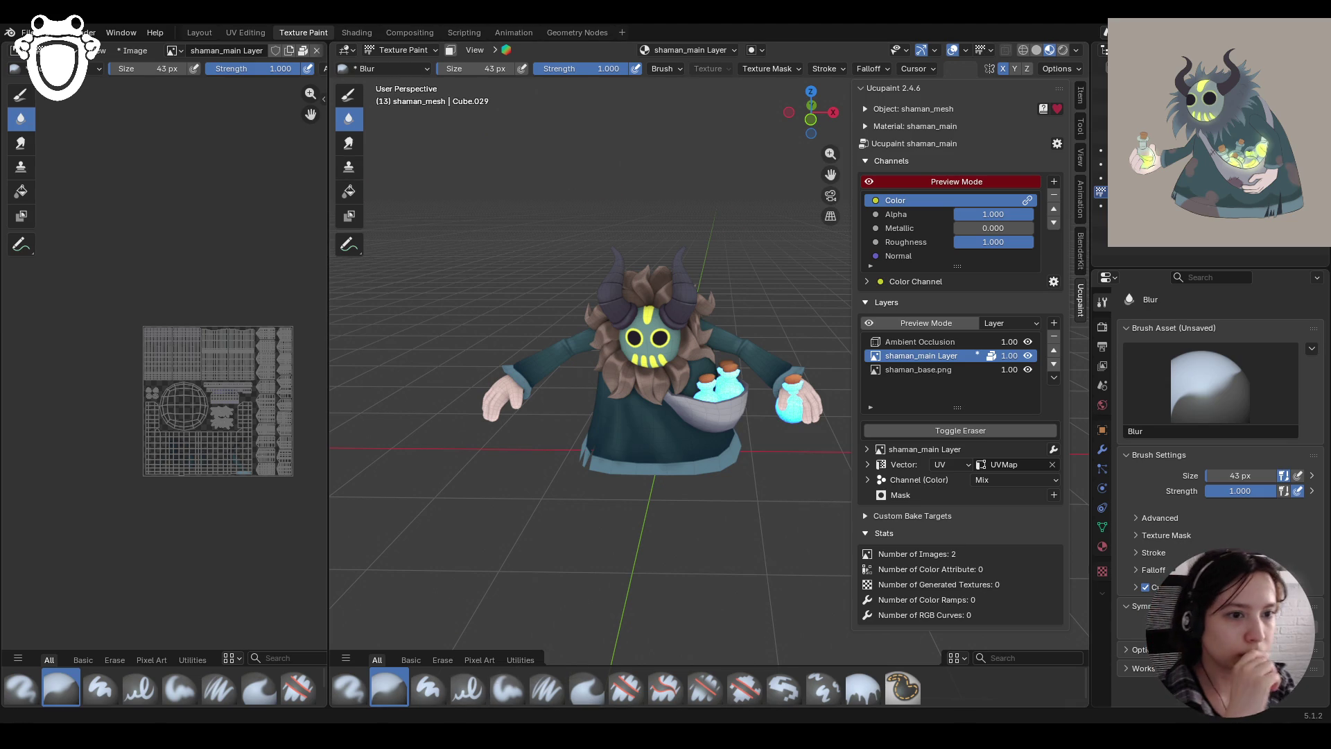
pyautogui.moveTo(589, 479)
pyautogui.mouseDown(button='middle')
pyautogui.moveTo(822, 488)
pyautogui.moveTo(520, 500)
pyautogui.moveTo(541, 528)
pyautogui.moveTo(612, 534)
pyautogui.mouseUp(button='middle')
pyautogui.hotkey('ctrl', 's')
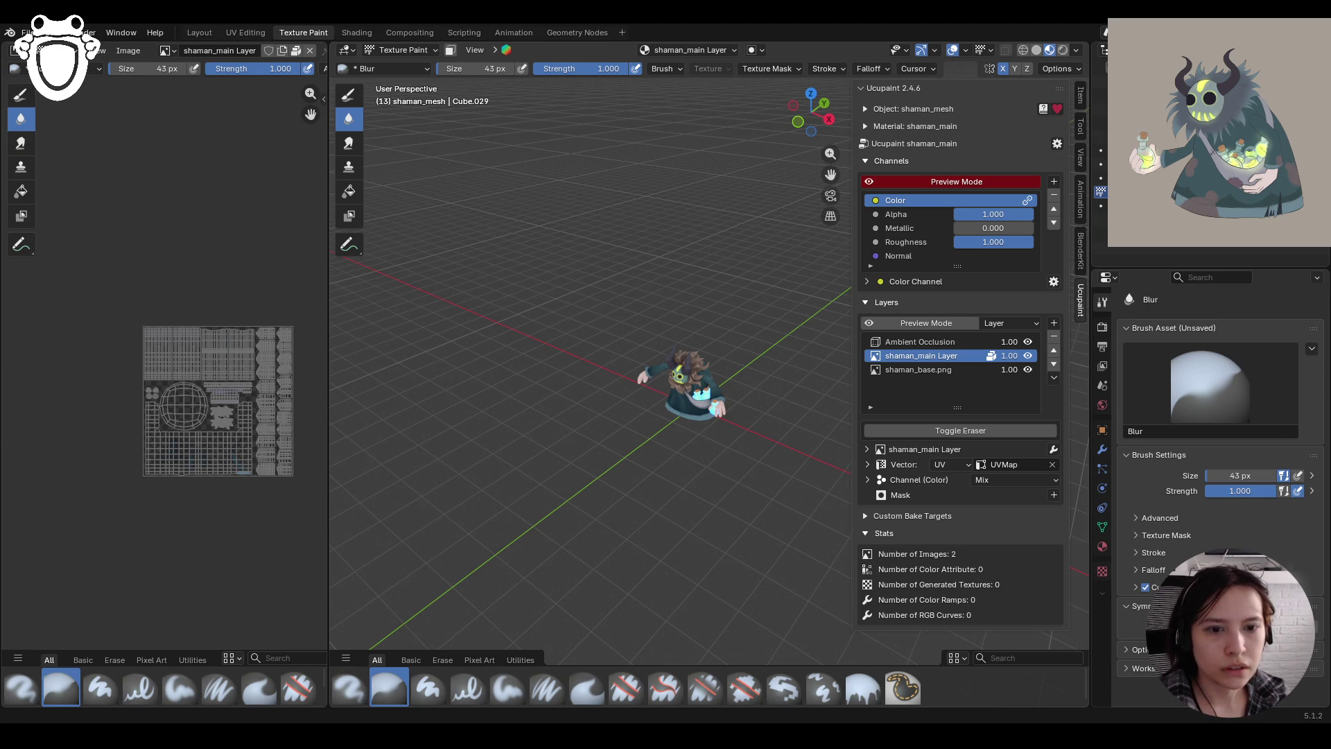
# Toggle shaman_main Layer visibility off and on to compare, then go to Layout
pyautogui.moveTo(619, 457); pyautogui.dragTo(624, 423, button='middle')
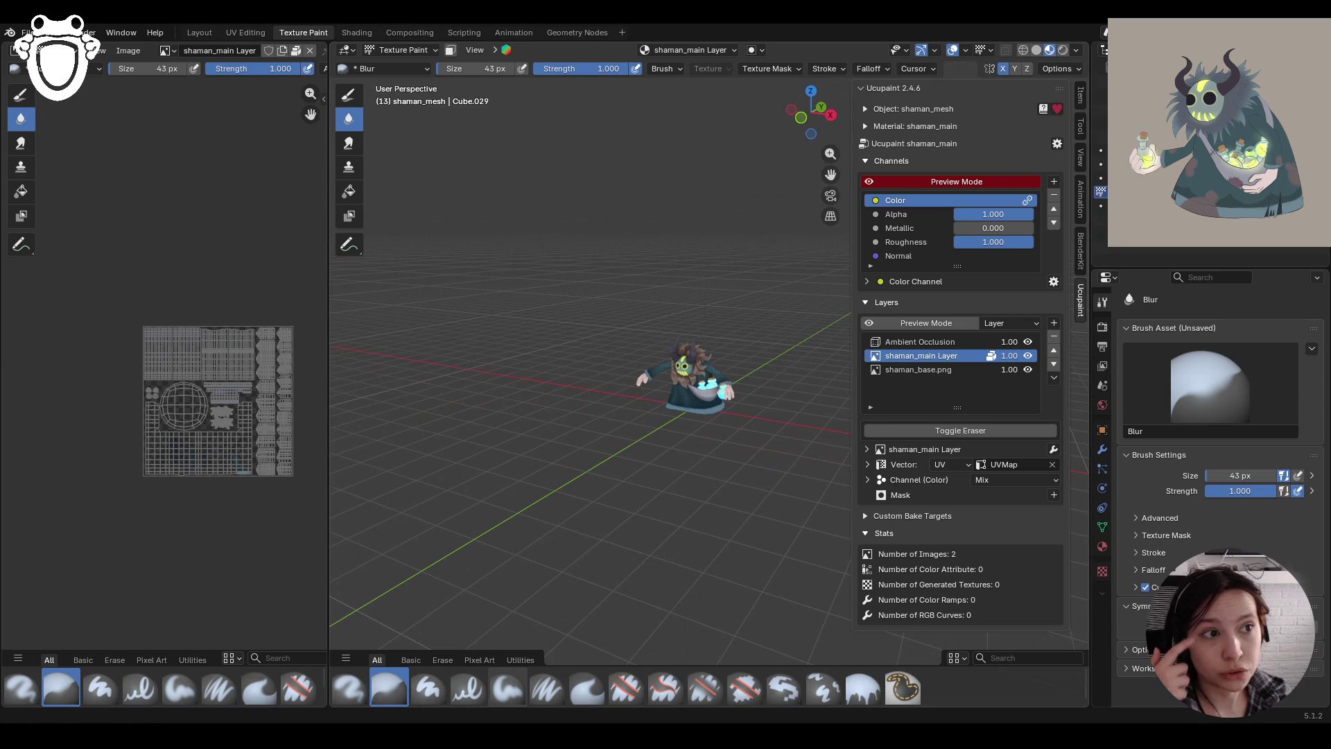
pyautogui.scroll(5, 636, 427)
pyautogui.moveTo(637, 444)
pyautogui.mouseDown(button='middle')
pyautogui.moveTo(687, 479)
pyautogui.moveTo(602, 506)
pyautogui.moveTo(490, 502)
pyautogui.moveTo(715, 382)
pyautogui.mouseUp(button='middle')
pyautogui.scroll(-5, 602, 506)
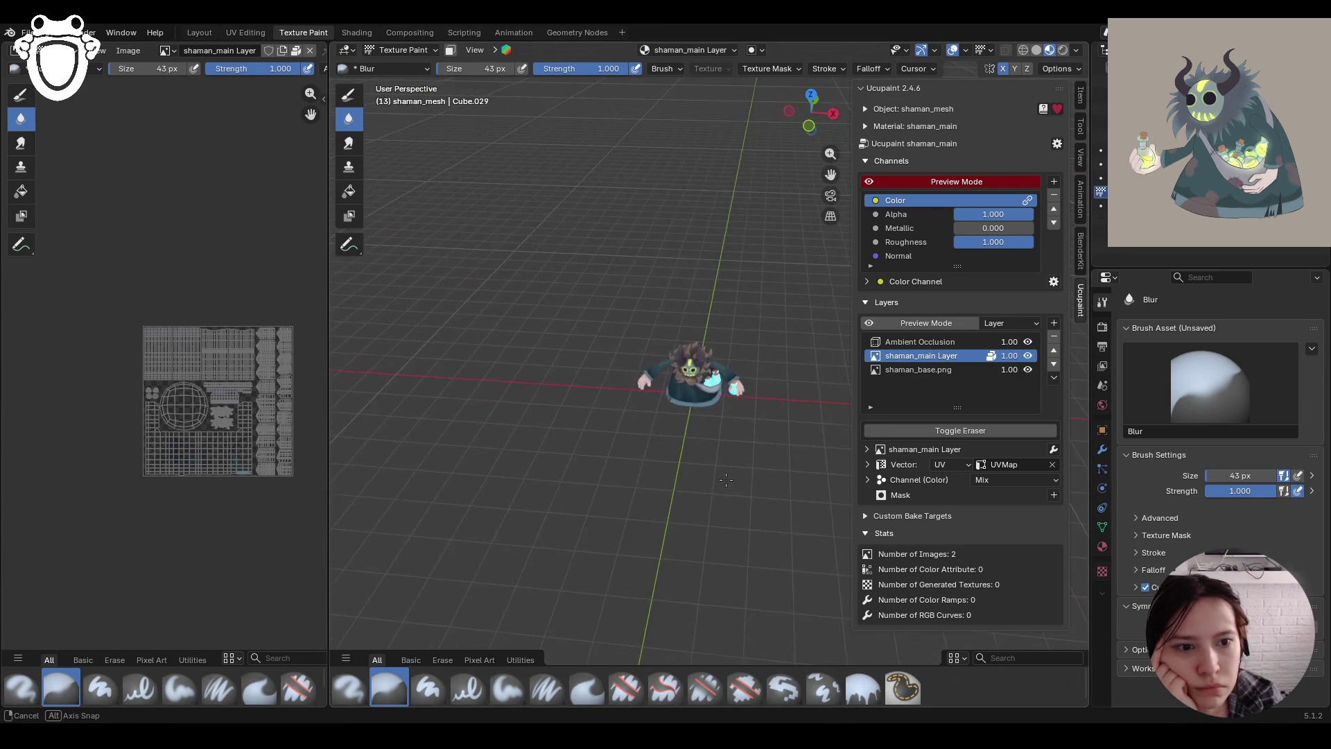
pyautogui.scroll(5, 758, 416)
pyautogui.click(1029, 355)
pyautogui.click(1029, 356)
pyautogui.click(1029, 356)
pyautogui.click(1030, 358)
pyautogui.click(1030, 358)
pyautogui.click(1030, 358)
pyautogui.moveTo(694, 361)
pyautogui.mouseDown(button='middle')
pyautogui.moveTo(421, 360)
pyautogui.moveTo(548, 375)
pyautogui.mouseUp(button='middle')
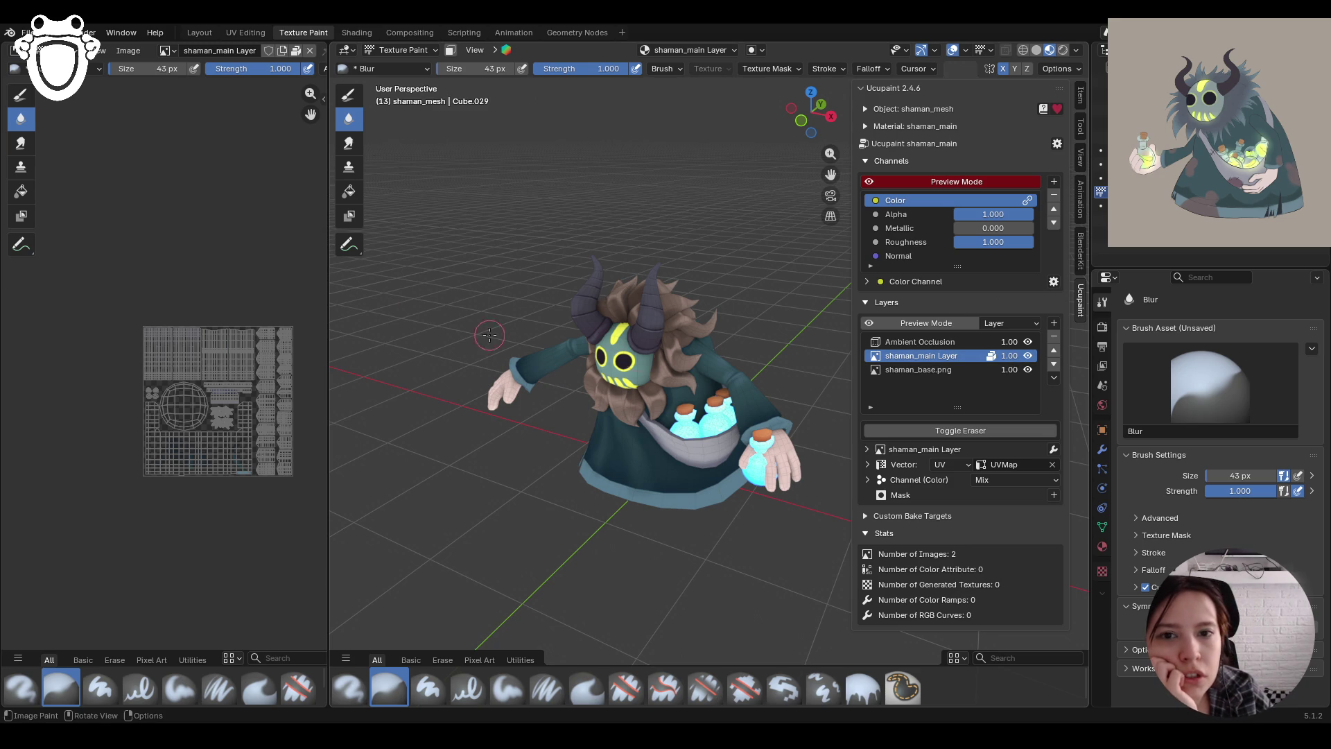
pyautogui.click(208, 33)
# Select shaman_mesh and turn off the viewport overlays
pyautogui.click(1092, 95)
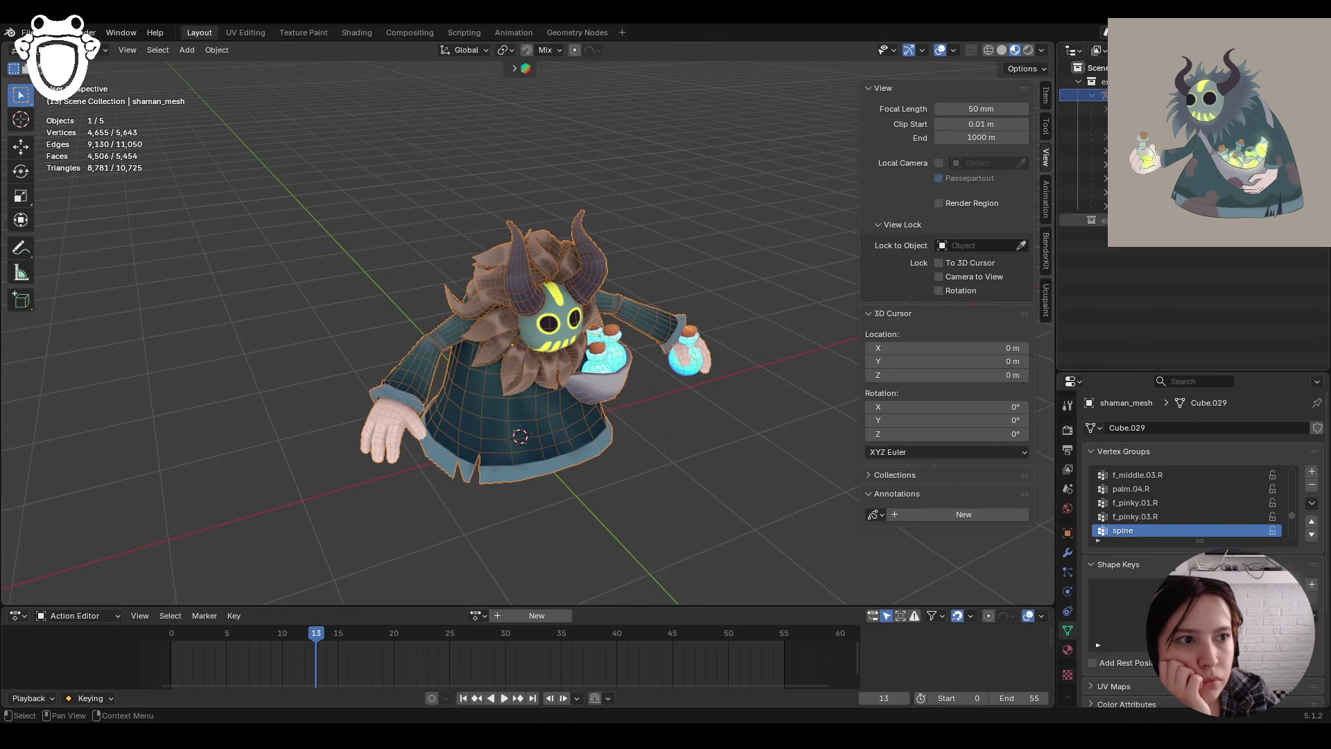
pyautogui.click(947, 51)
pyautogui.moveTo(746, 184)
pyautogui.mouseDown(button='middle')
pyautogui.moveTo(742, 225)
pyautogui.moveTo(721, 229)
pyautogui.mouseUp(button='middle')
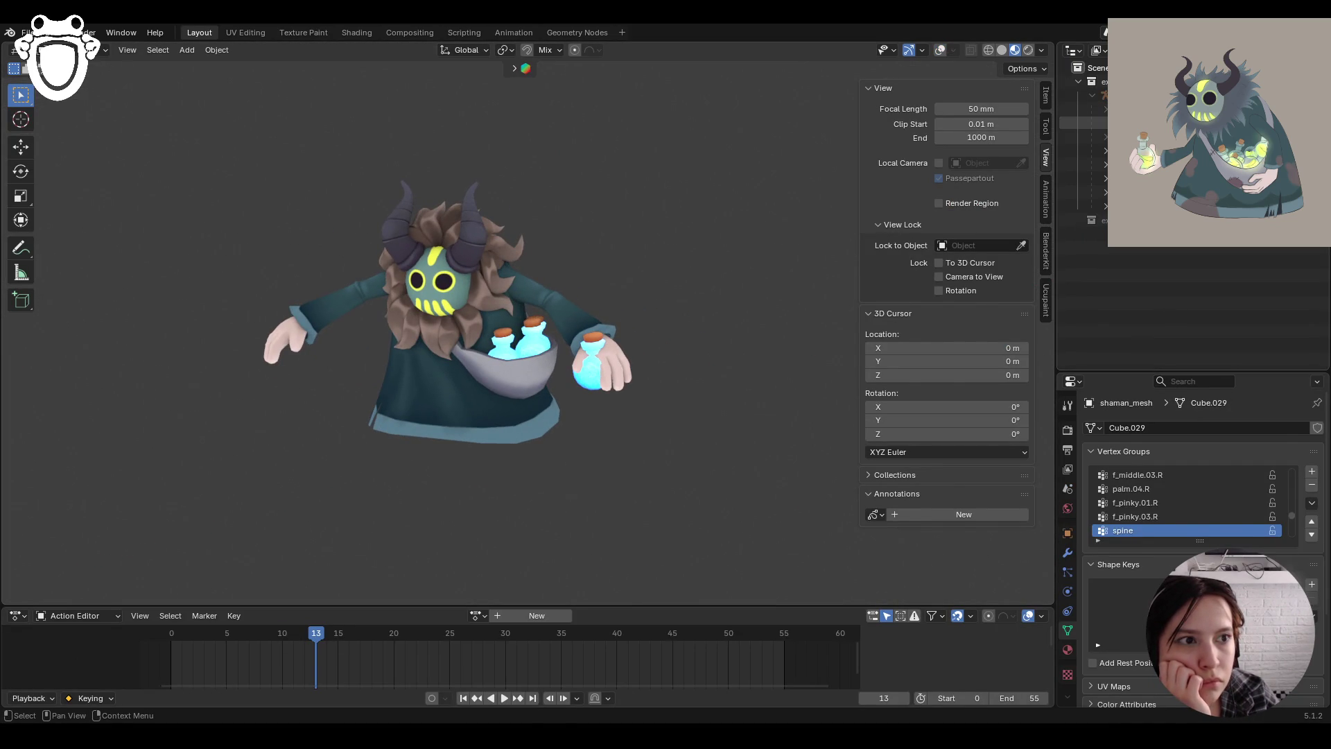
# Set the shaman armature to Pose Position and open Animation at frame 0
pyautogui.click(1089, 122)
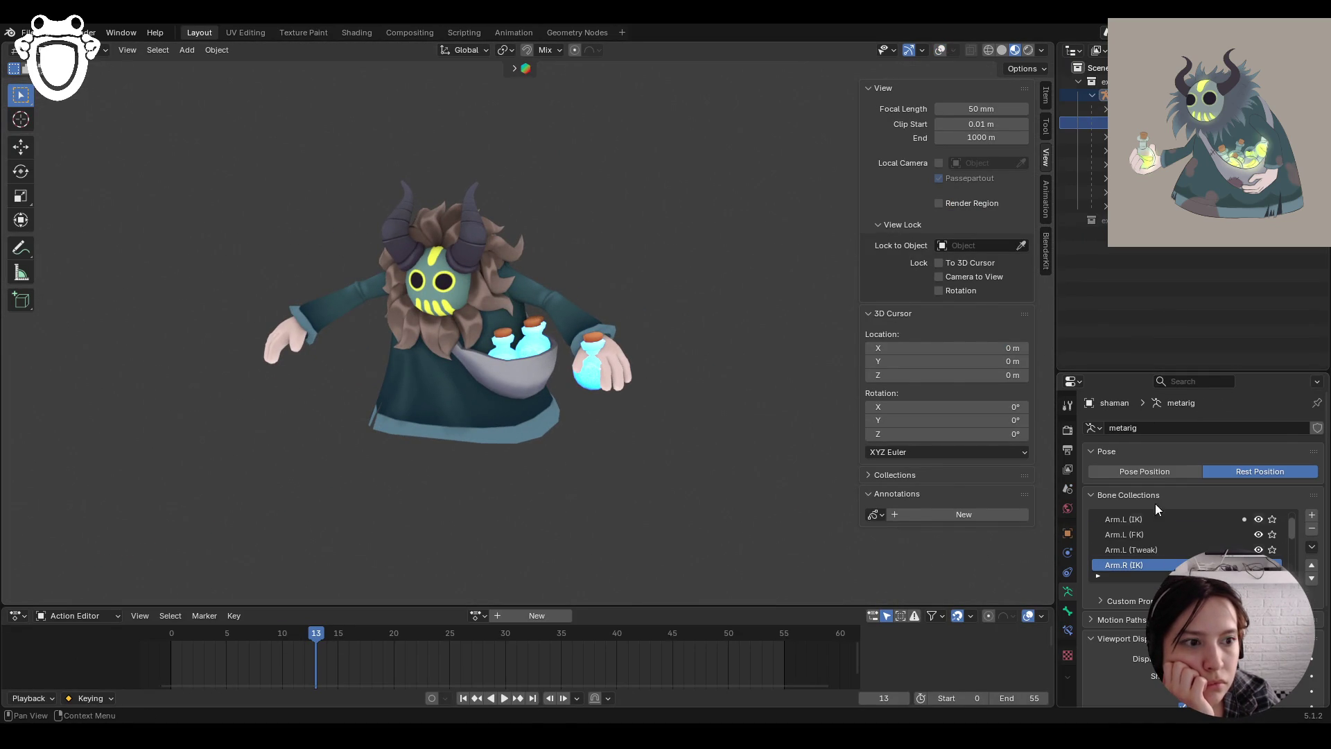
pyautogui.click(1168, 471)
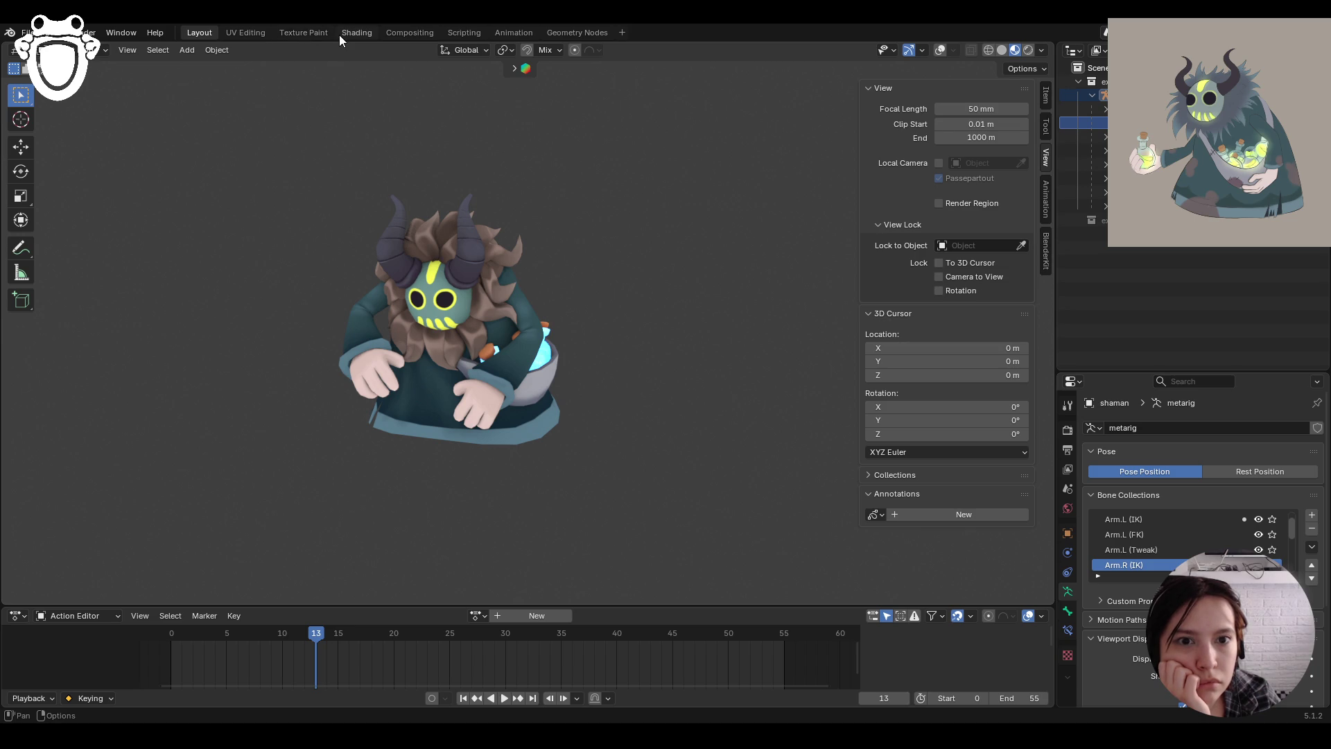
pyautogui.moveTo(505, 226)
pyautogui.mouseDown(button='middle')
pyautogui.moveTo(640, 263)
pyautogui.moveTo(681, 258)
pyautogui.moveTo(538, 276)
pyautogui.moveTo(524, 294)
pyautogui.moveTo(657, 303)
pyautogui.mouseUp(button='middle')
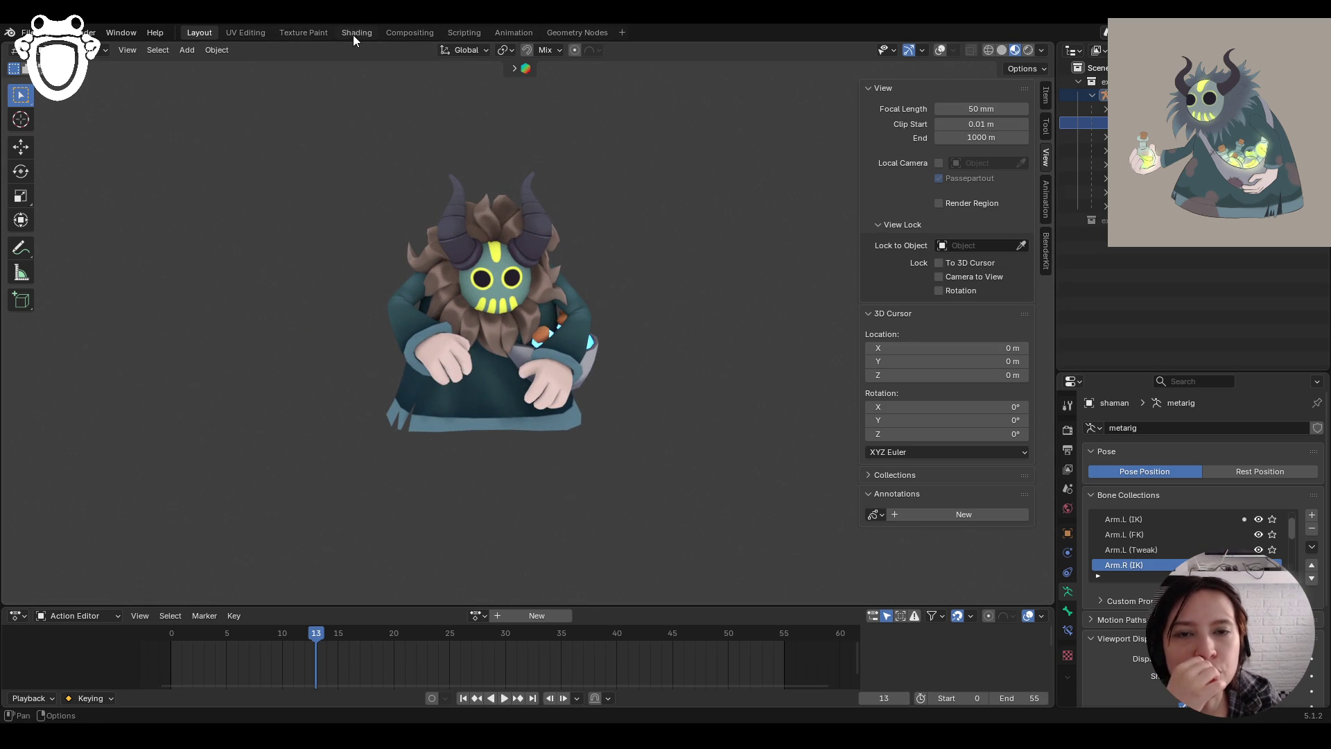
pyautogui.click(513, 33)
pyautogui.hotkey('shift', 'Left')
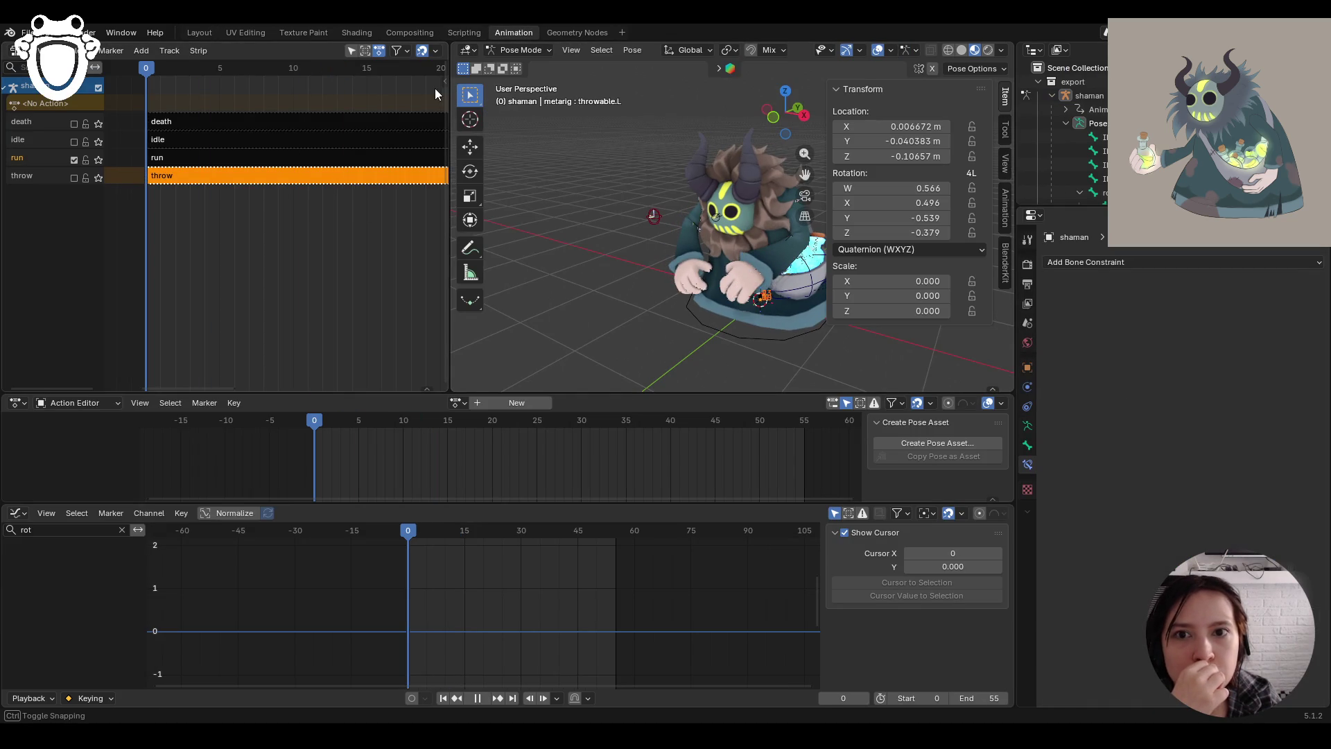
# Widen the track list and play the animation, previewing the throw and idle actions
pyautogui.moveTo(453, 161); pyautogui.dragTo(542, 161)
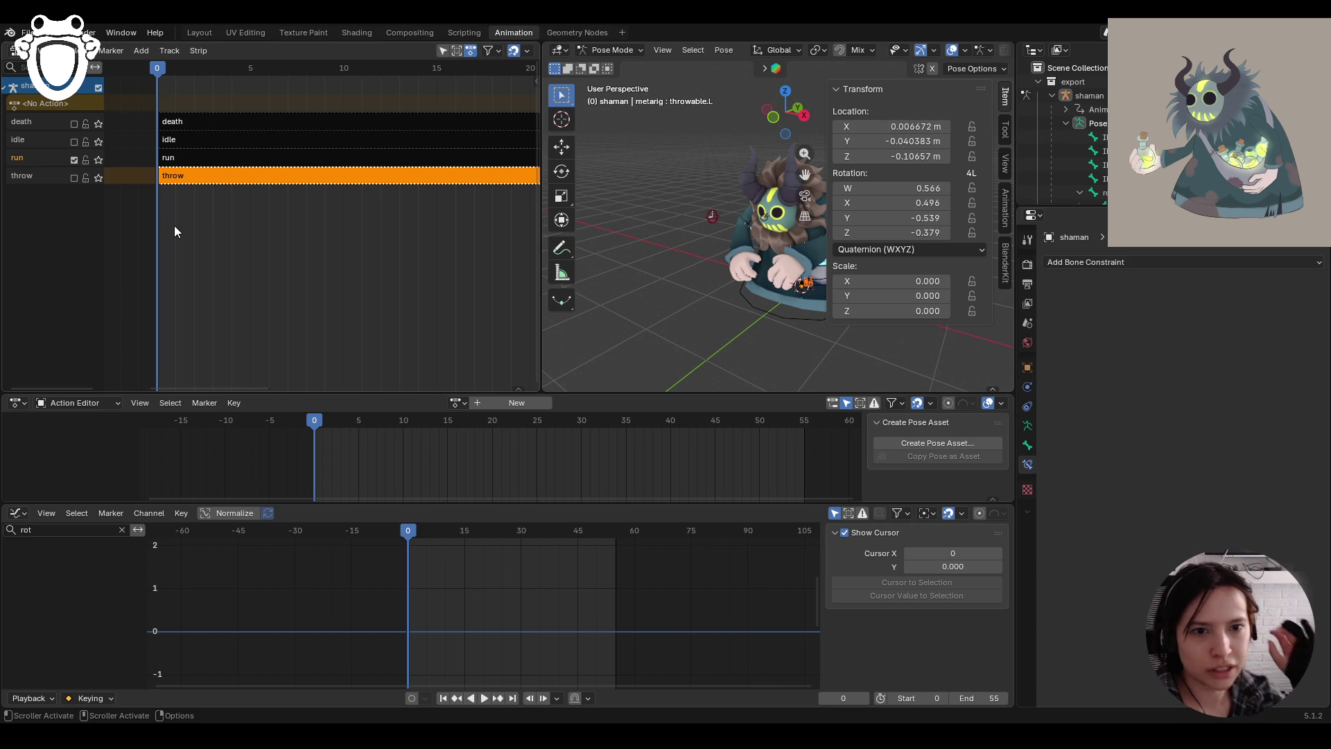
pyautogui.press('space')
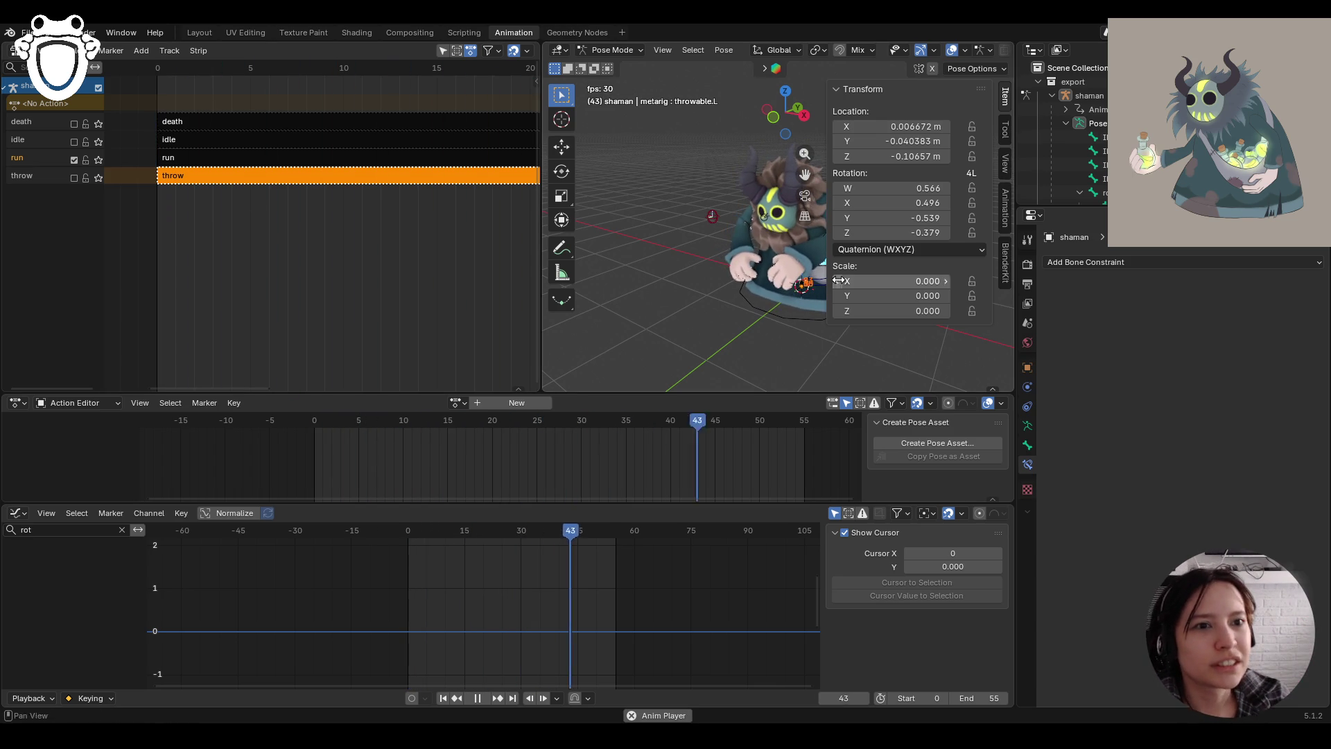
pyautogui.keyDown('ctrl'); pyautogui.moveTo(781, 306); pyautogui.dragTo(780, 360, button='middle'); pyautogui.keyUp('ctrl')
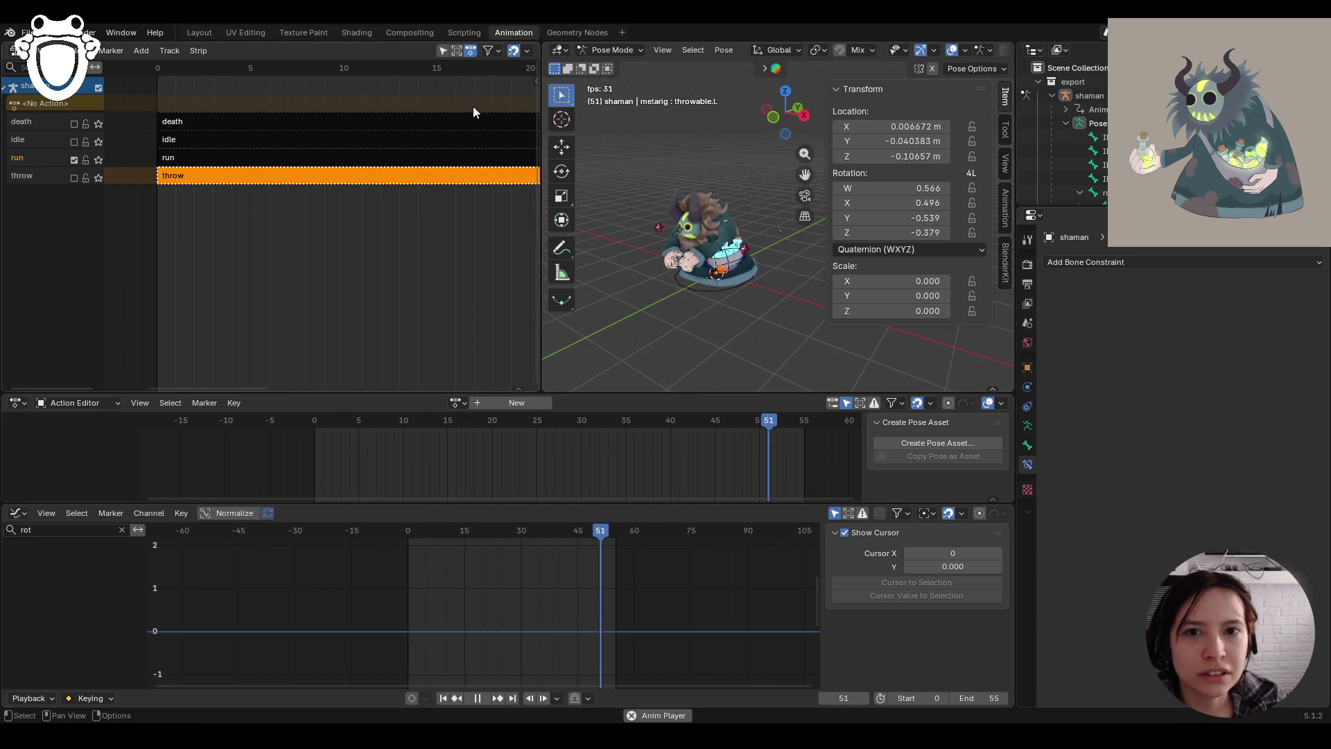
pyautogui.click(75, 178)
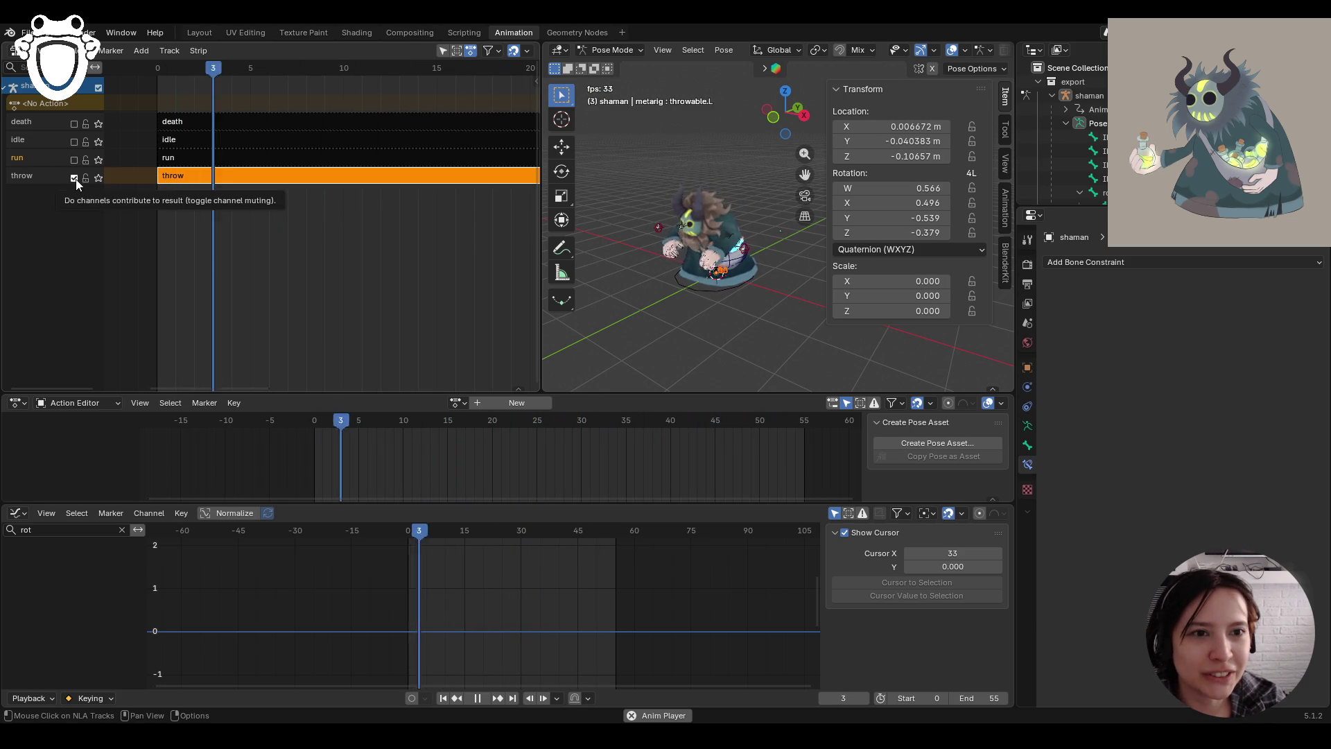
pyautogui.moveTo(622, 297); pyautogui.dragTo(709, 311, button='middle')
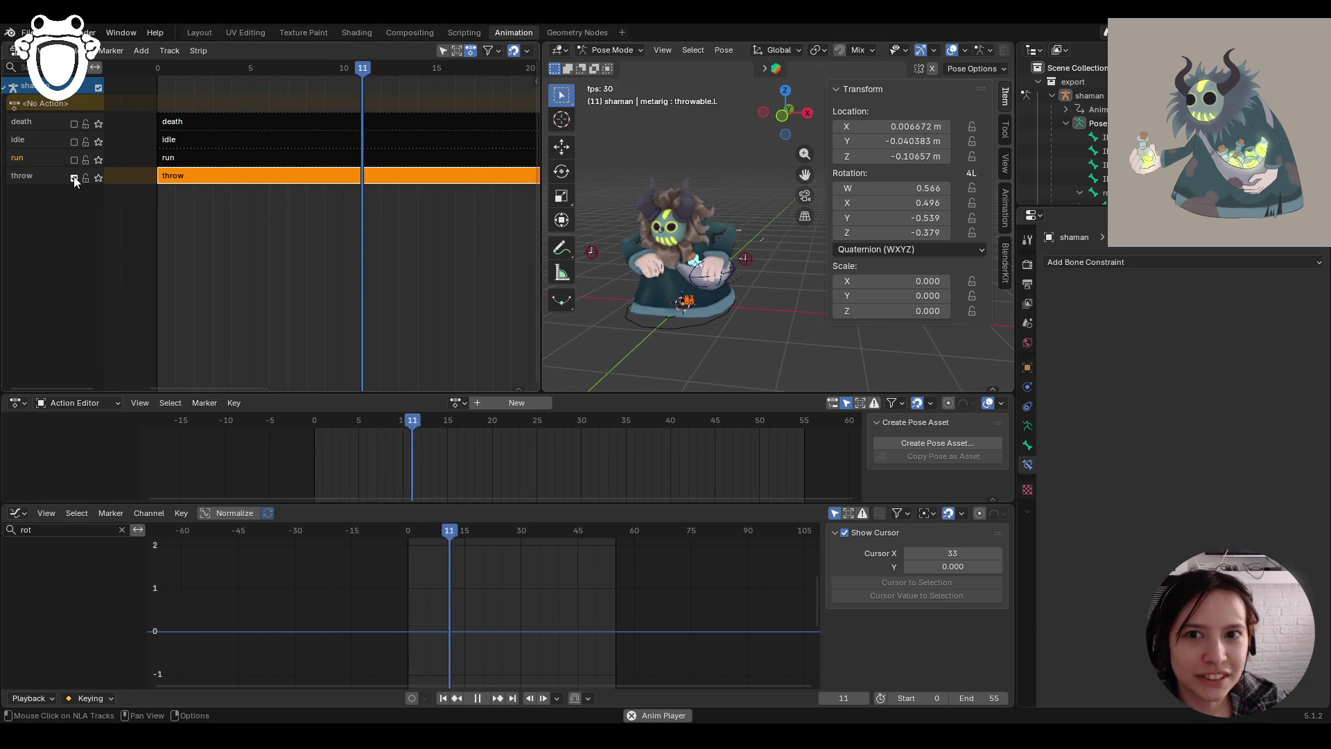
pyautogui.click(74, 141)
pyautogui.moveTo(693, 333)
pyautogui.mouseDown(button='middle')
pyautogui.moveTo(717, 348)
pyautogui.moveTo(842, 319)
pyautogui.moveTo(826, 309)
pyautogui.mouseUp(button='middle')
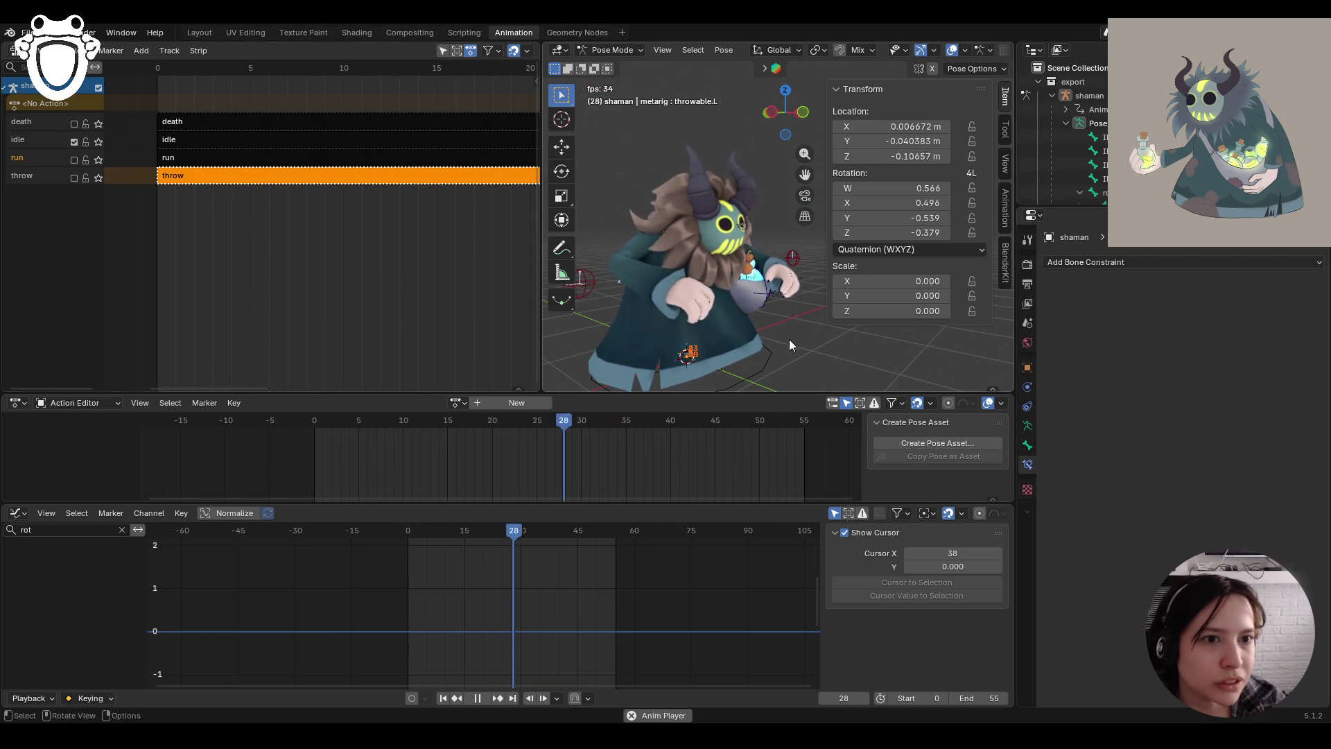
# Snap to front view, mute the idle track, stop at frame 0, and return to Layout
pyautogui.press('KP_1')
pyautogui.click(73, 142)
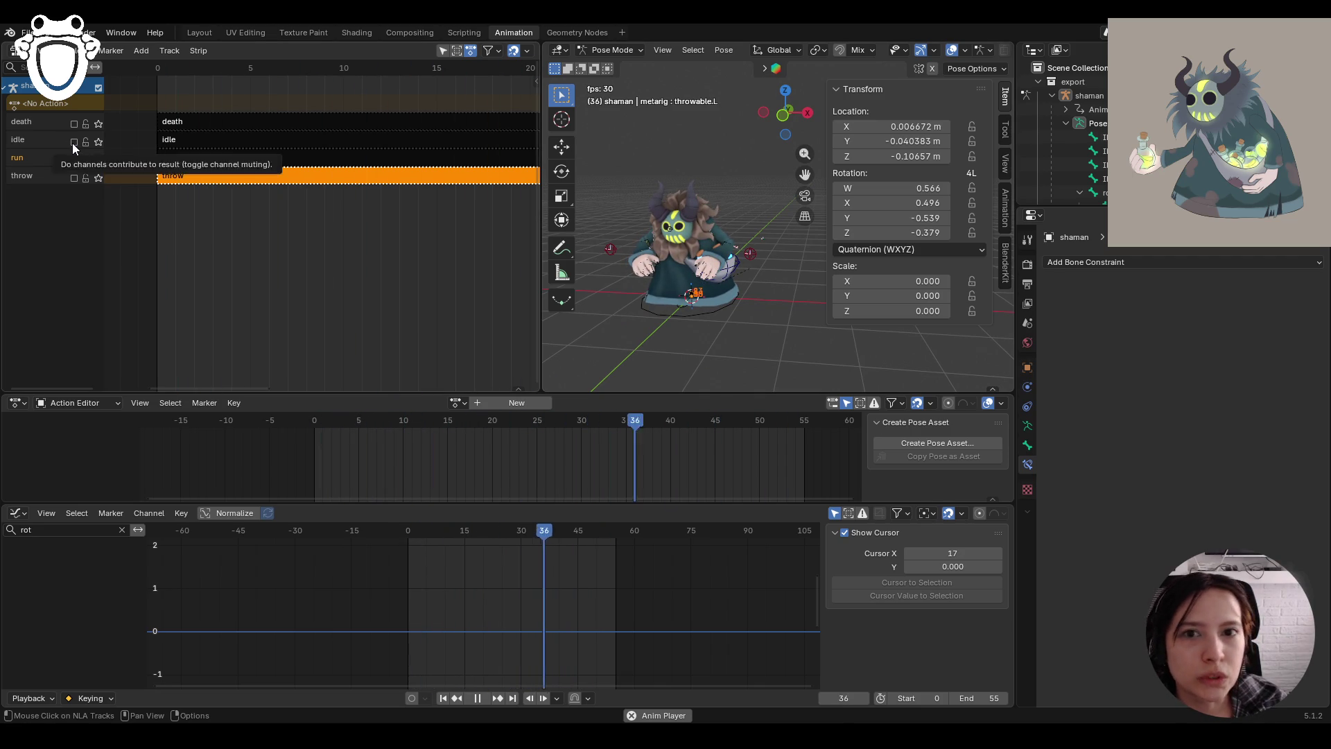
pyautogui.press('Escape')
pyautogui.click(201, 35)
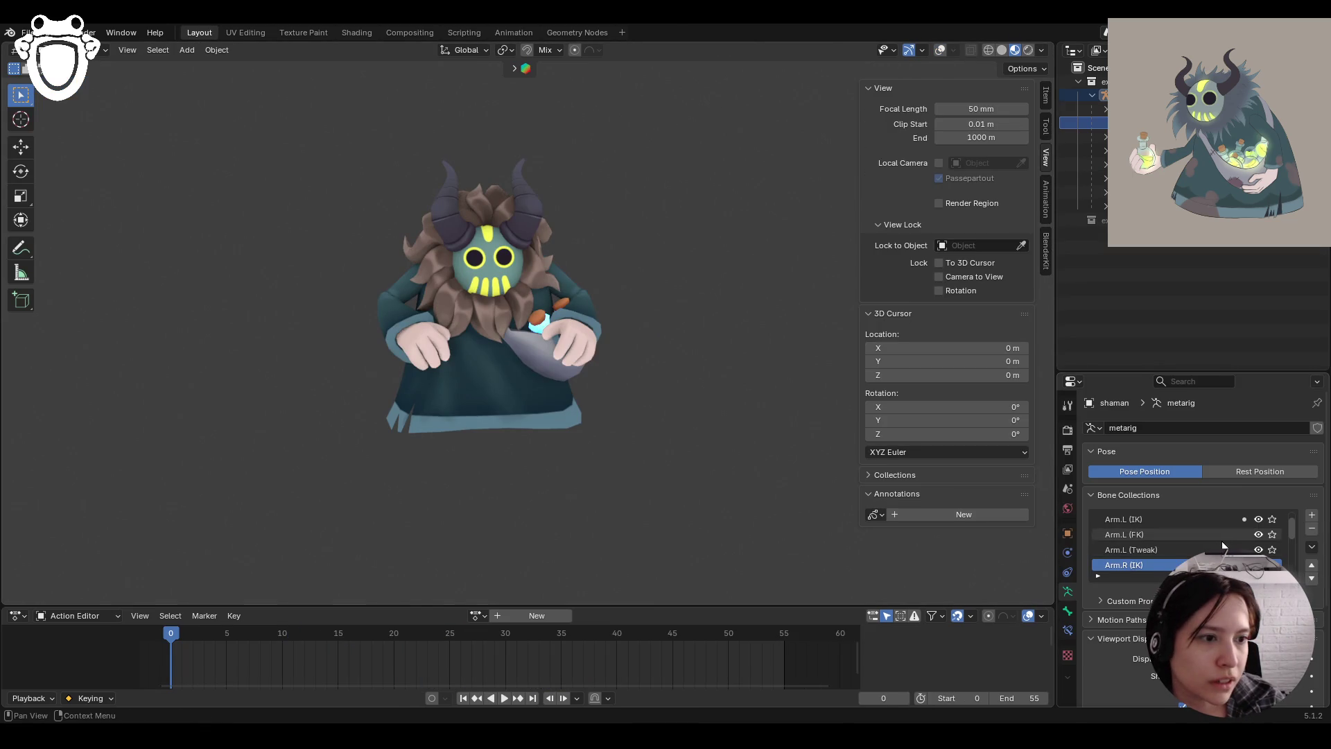
# Put the shaman in its rest pose and switch to the Texture Paint workspace
pyautogui.click(1237, 474)
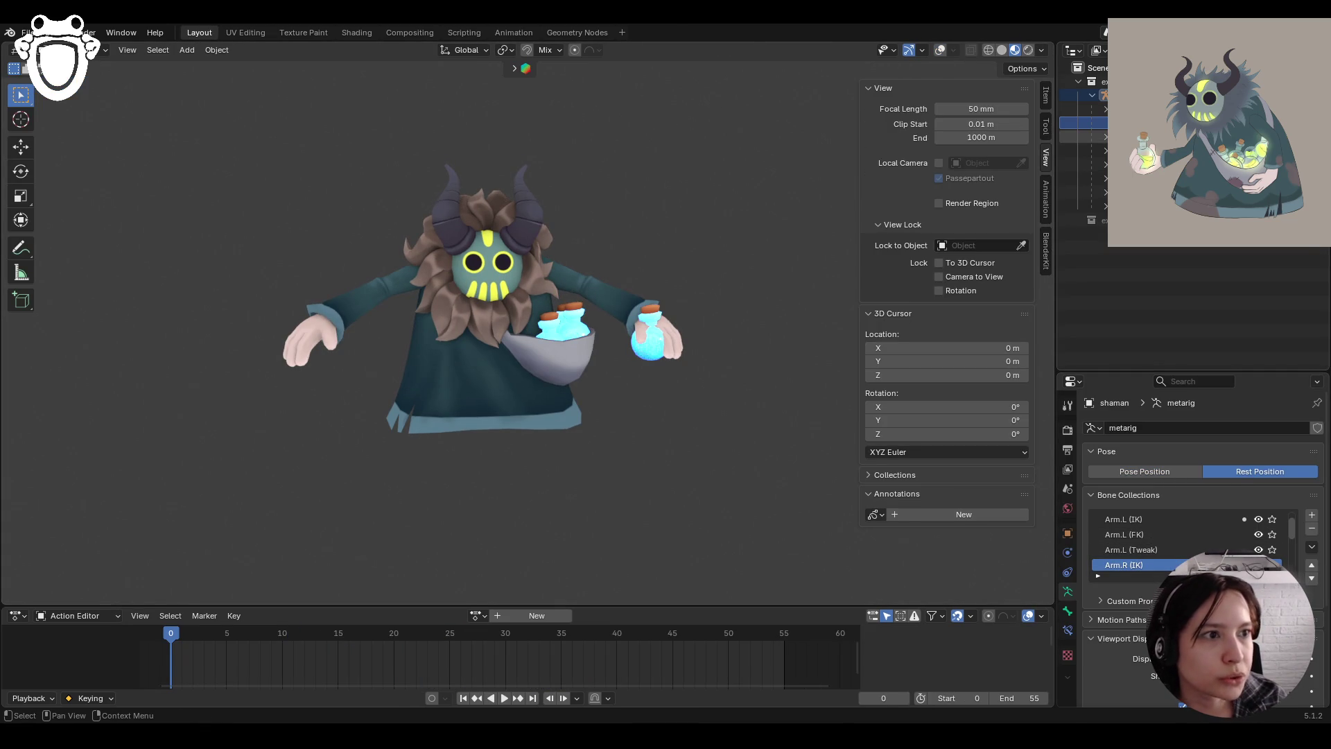
pyautogui.click(267, 33)
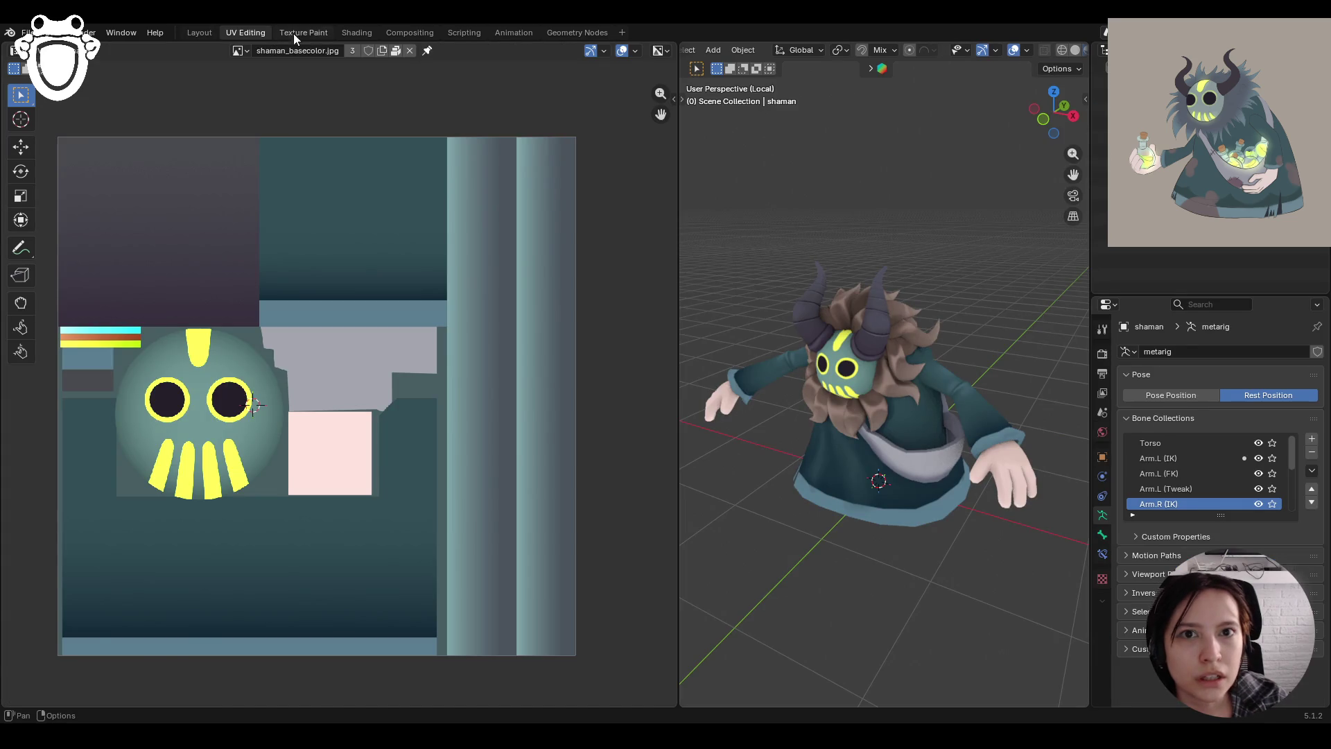
pyautogui.click(324, 35)
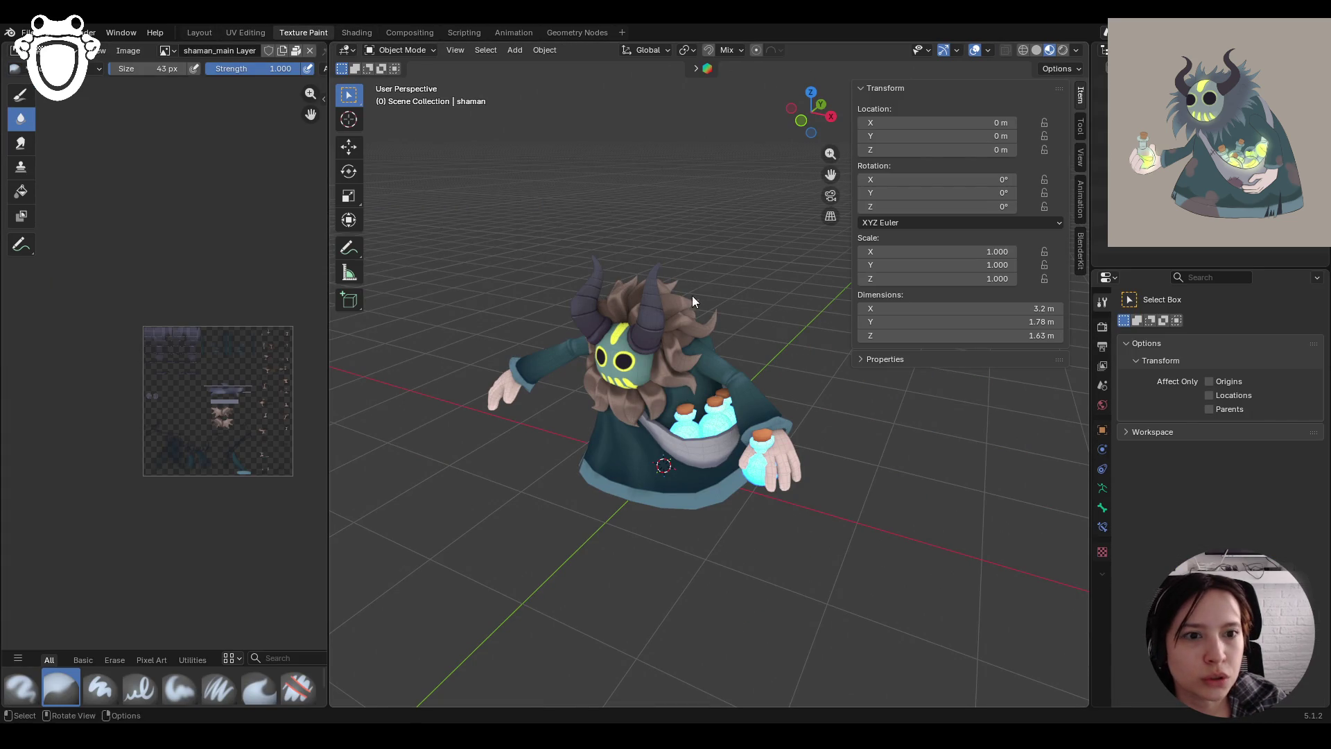
# Select shaman_mesh, put it in Texture Paint mode, and frame the mask up close
pyautogui.click(401, 51)
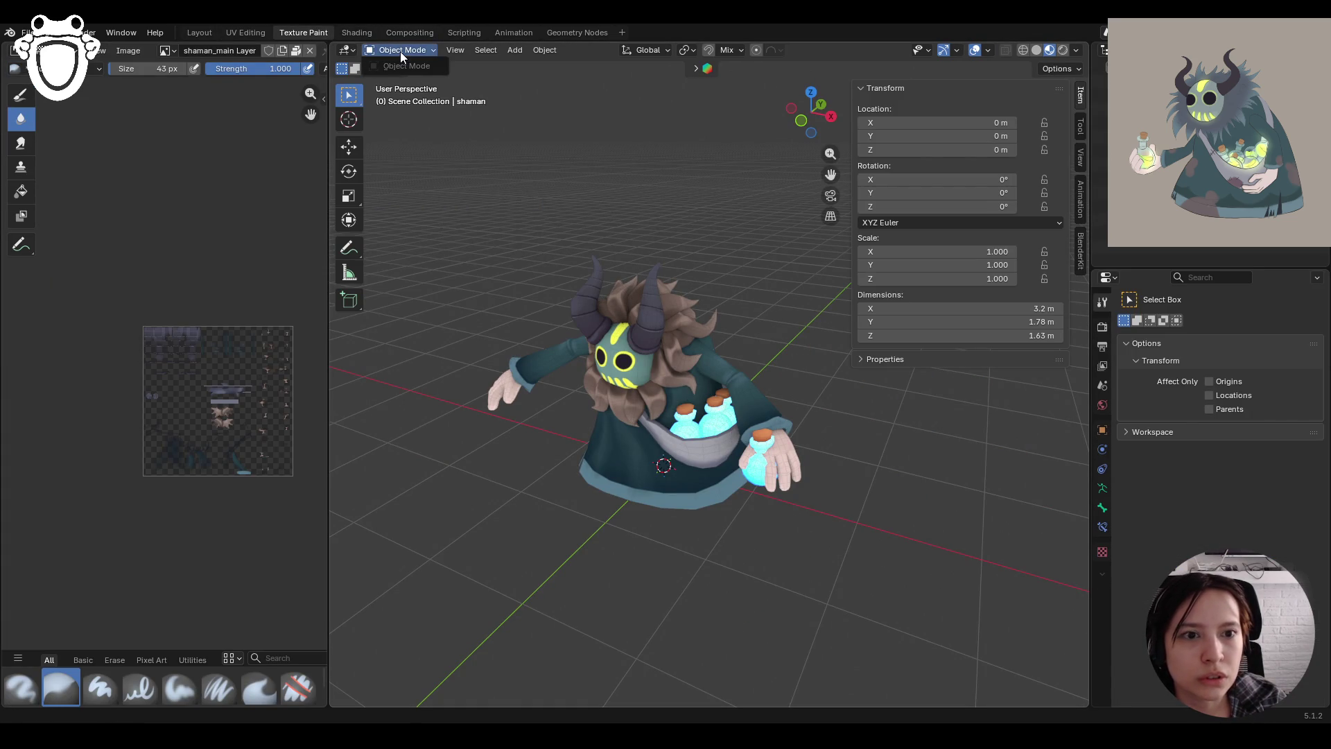
pyautogui.click(671, 344)
pyautogui.click(400, 50)
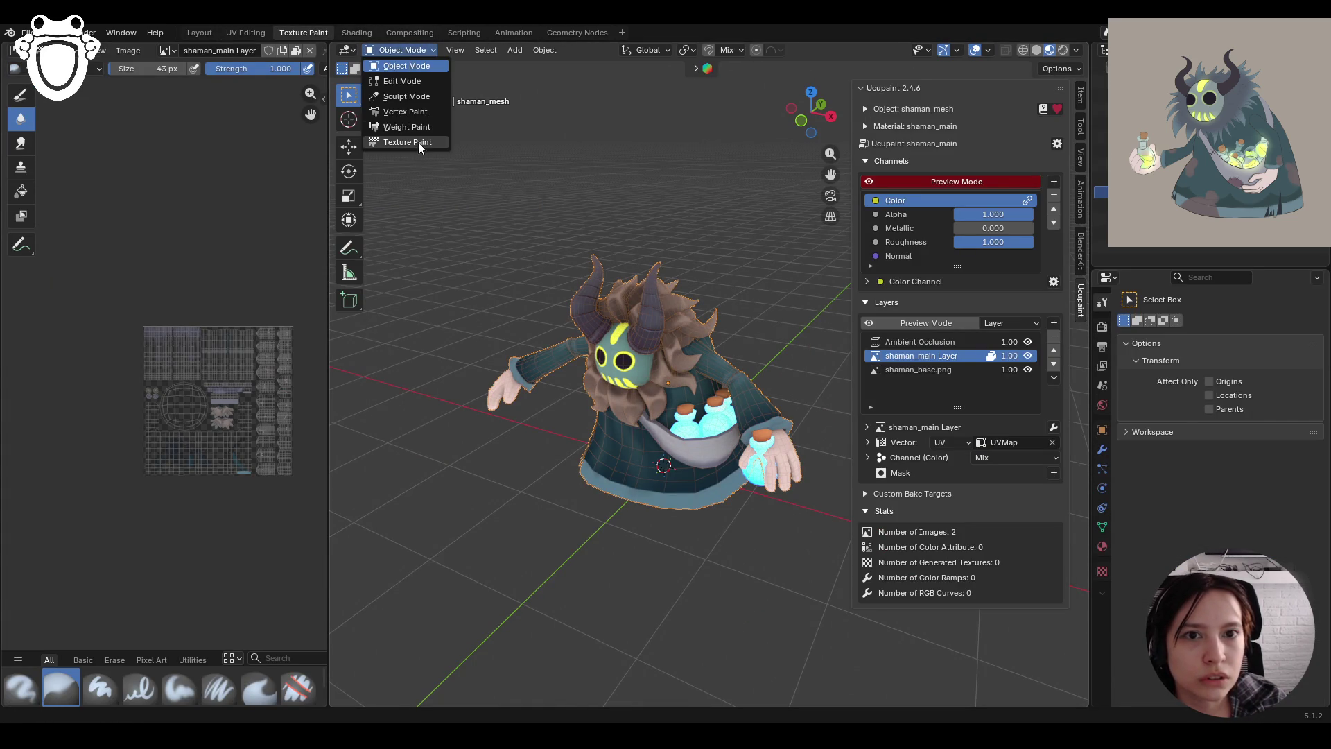
pyautogui.click(416, 144)
pyautogui.moveTo(607, 269); pyautogui.dragTo(659, 272, button='middle')
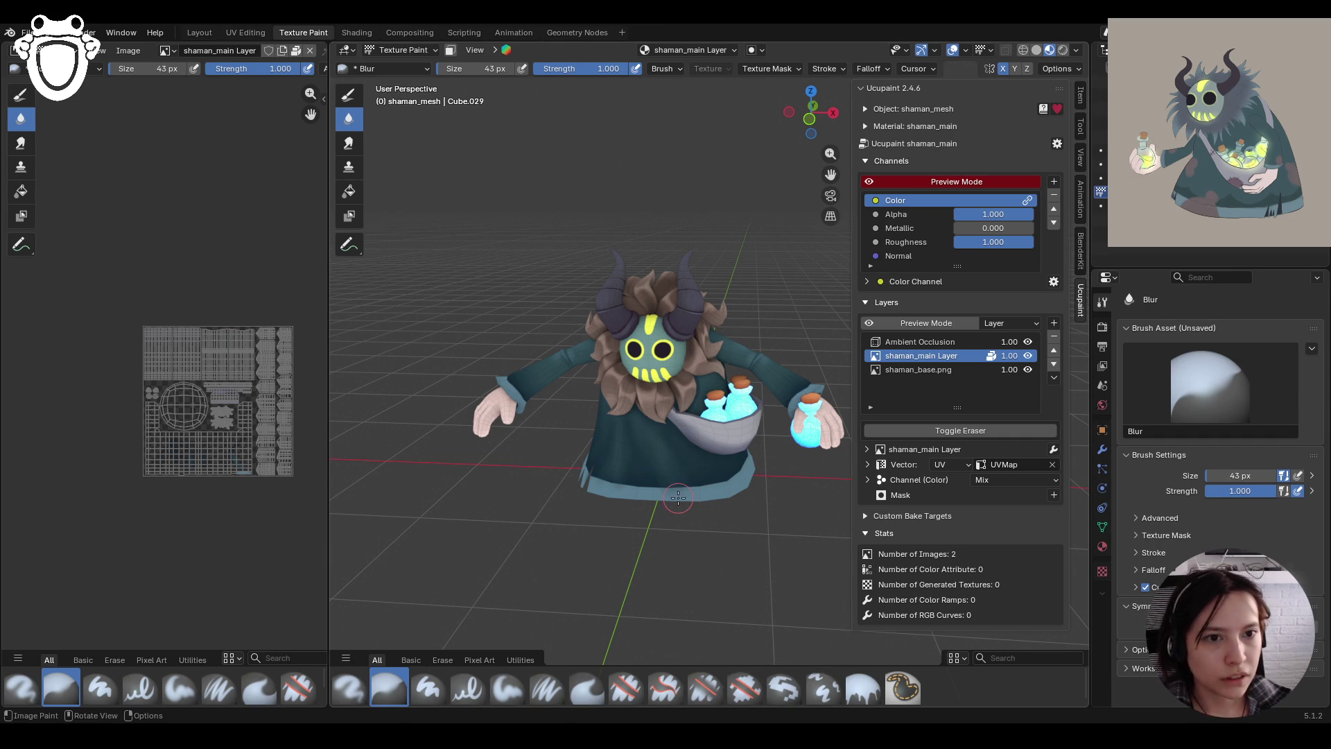
pyautogui.keyDown('ctrl'); pyautogui.moveTo(669, 481); pyautogui.dragTo(632, 372, button='middle'); pyautogui.keyUp('ctrl')
# Add a new 2048 image layer, shaman_main Layer 1, using Add blending
pyautogui.click(1055, 324)
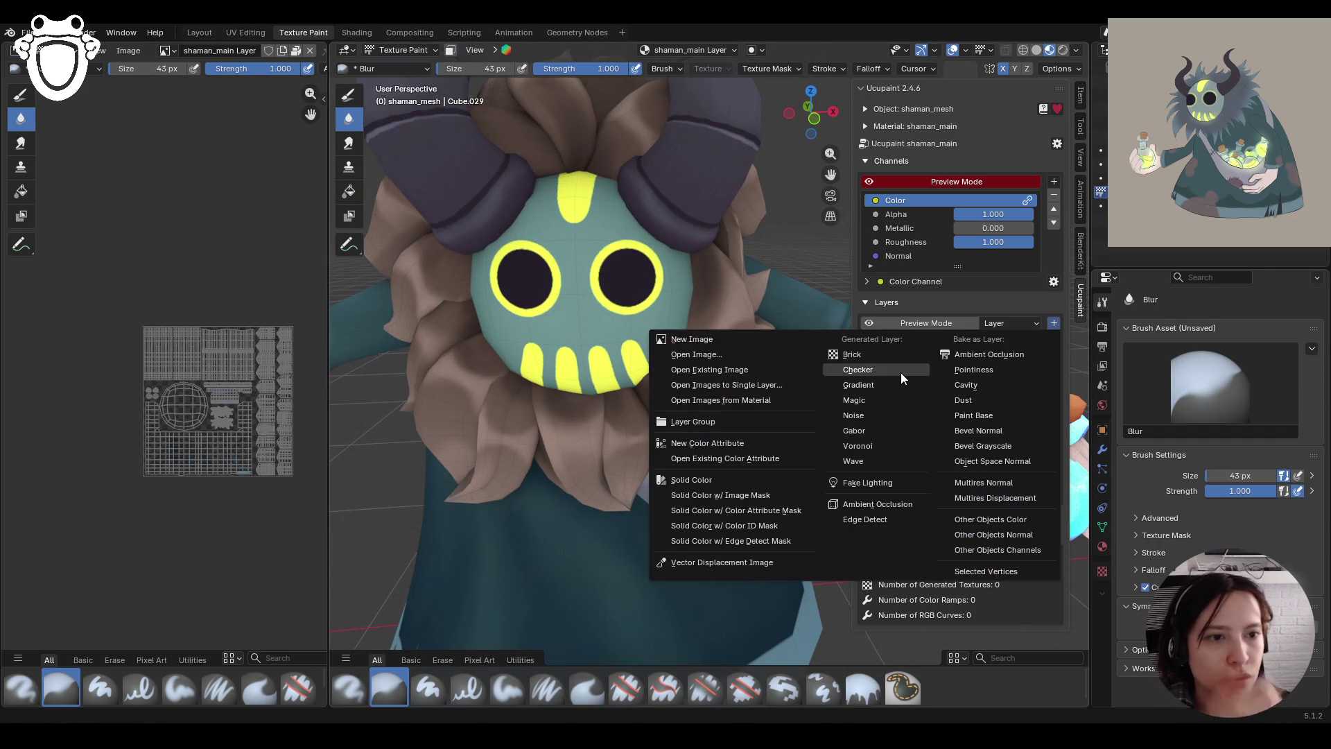
pyautogui.click(721, 340)
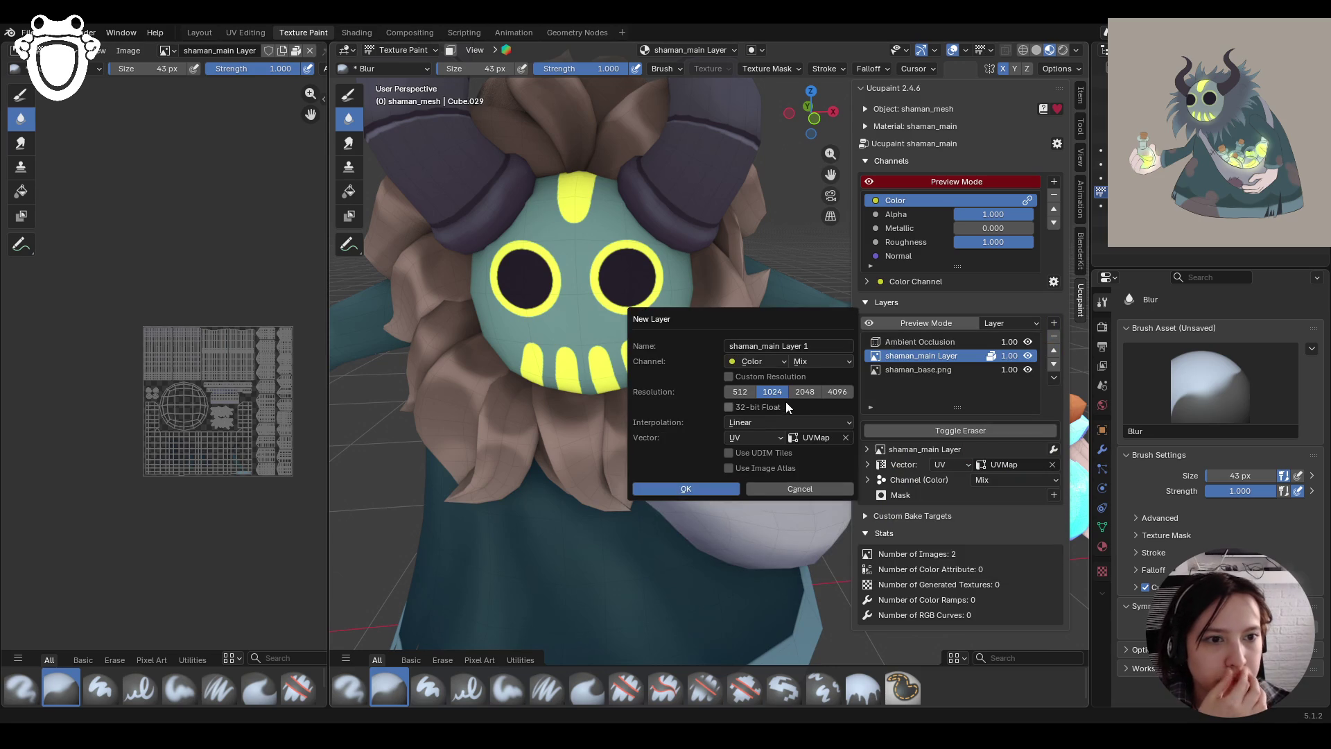
pyautogui.click(805, 363)
pyautogui.click(819, 489)
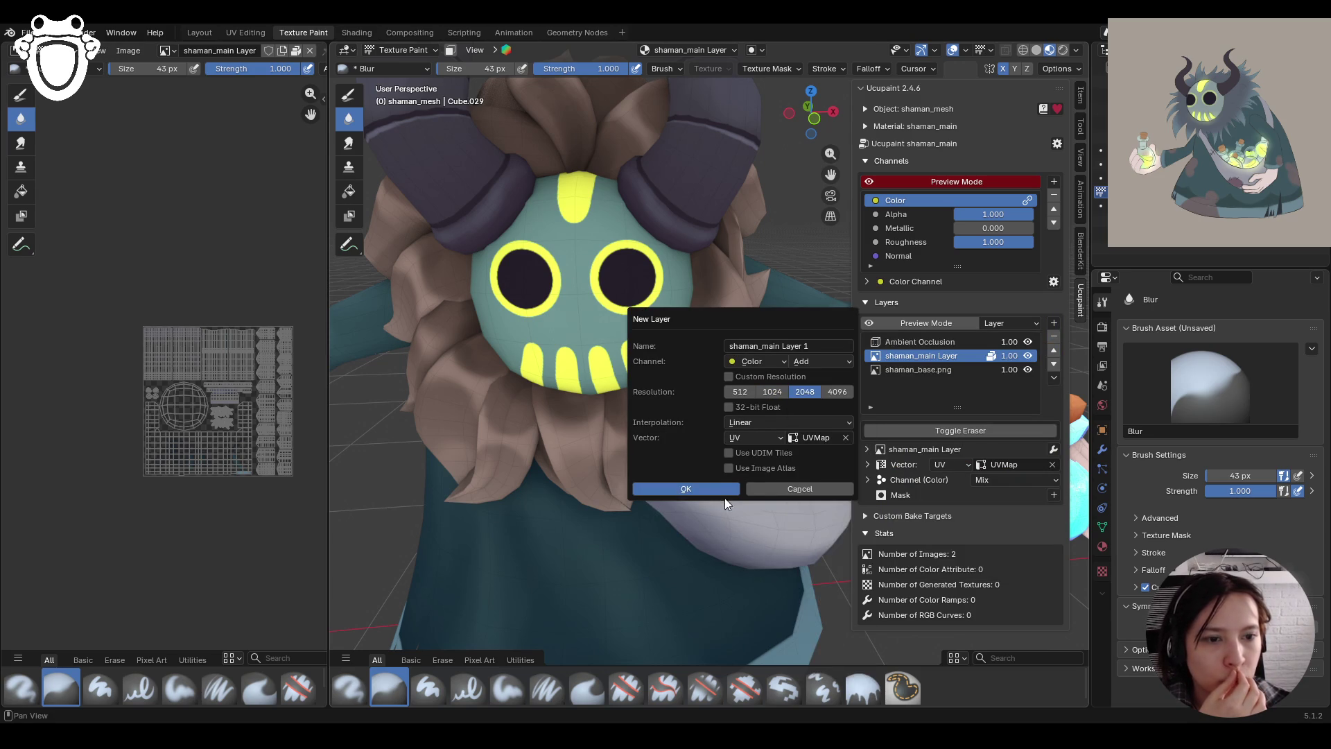
pyautogui.click(721, 484)
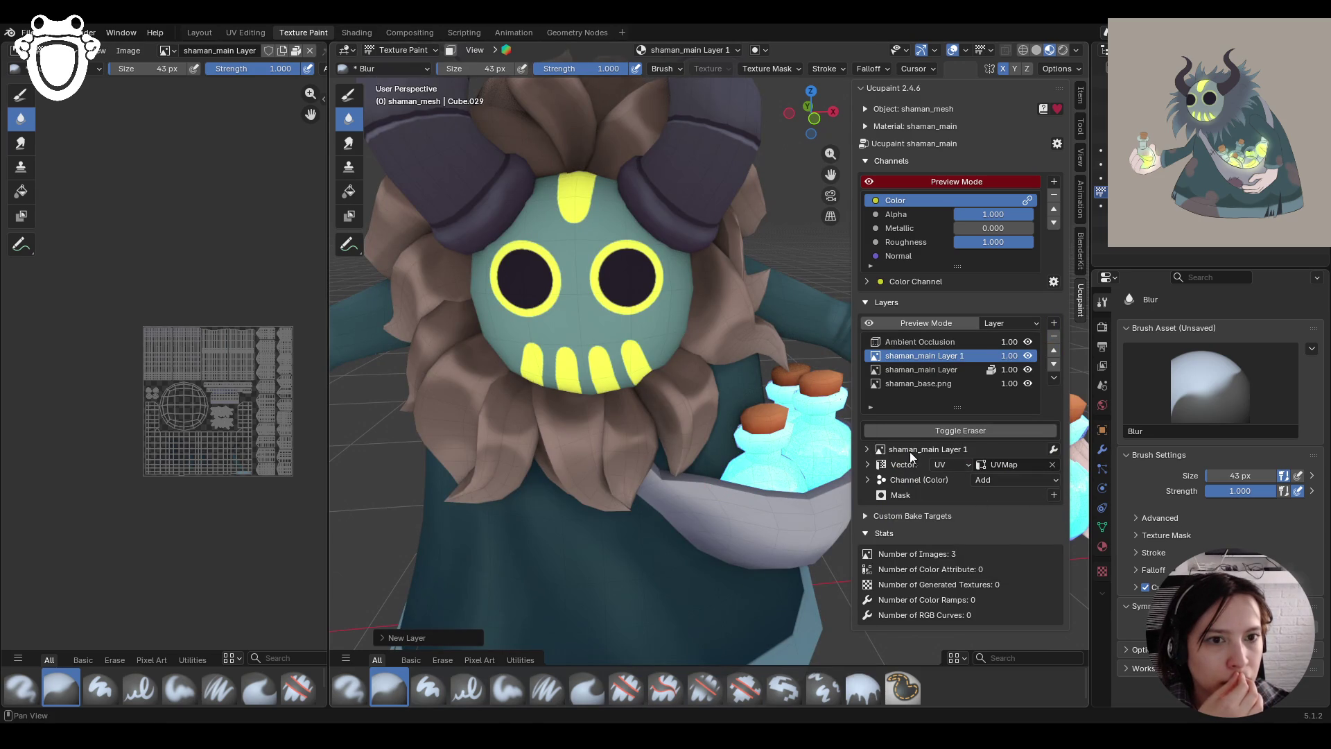
pyautogui.click(866, 182)
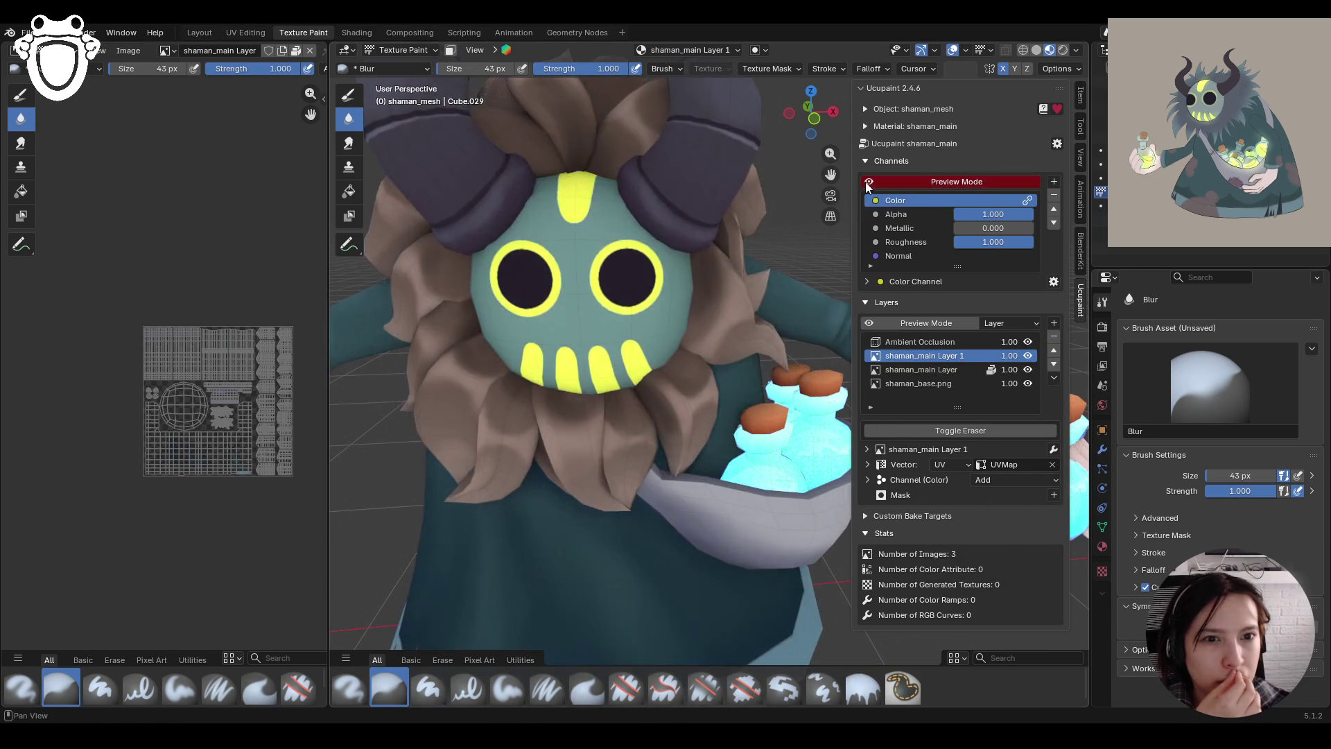
pyautogui.click(866, 181)
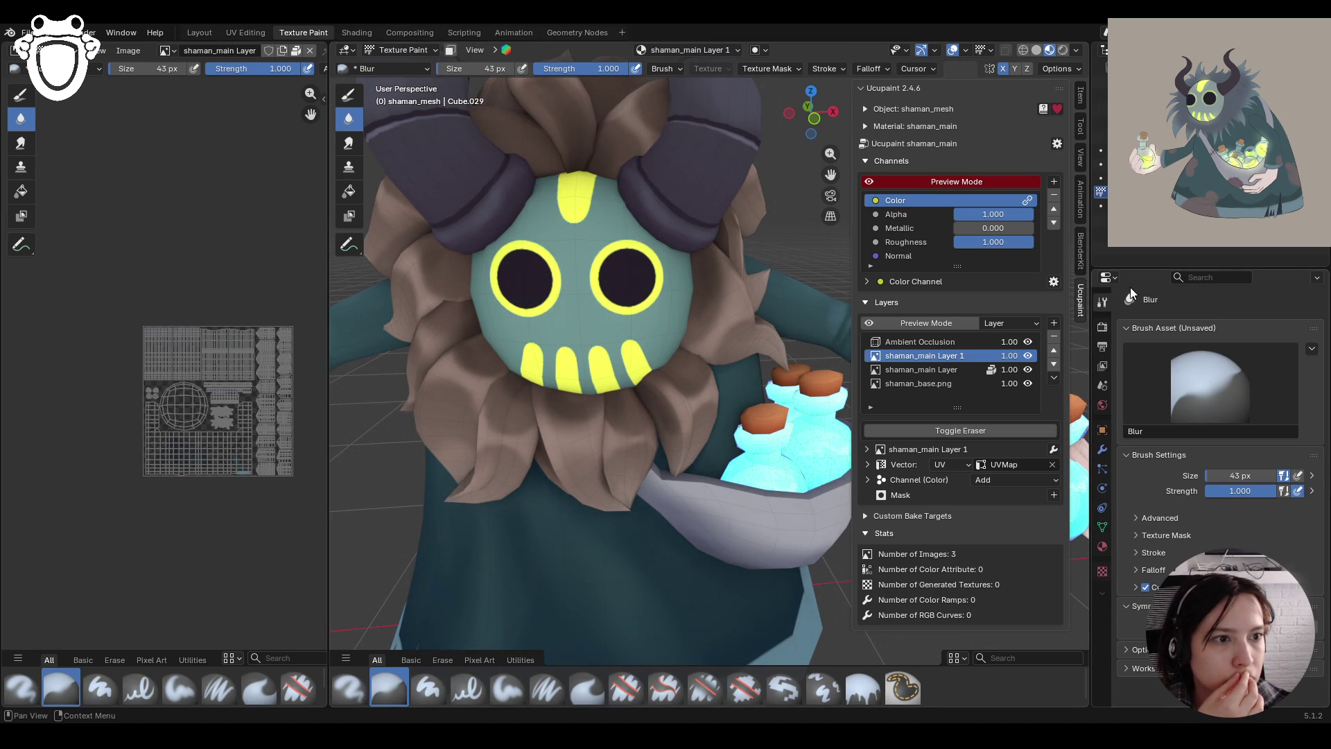
# Select the Paint Soft brush and eyedrop the mask's yellow as its colour
pyautogui.click(516, 692)
pyautogui.click(1138, 649)
pyautogui.click(1194, 633)
pyautogui.click(595, 265)
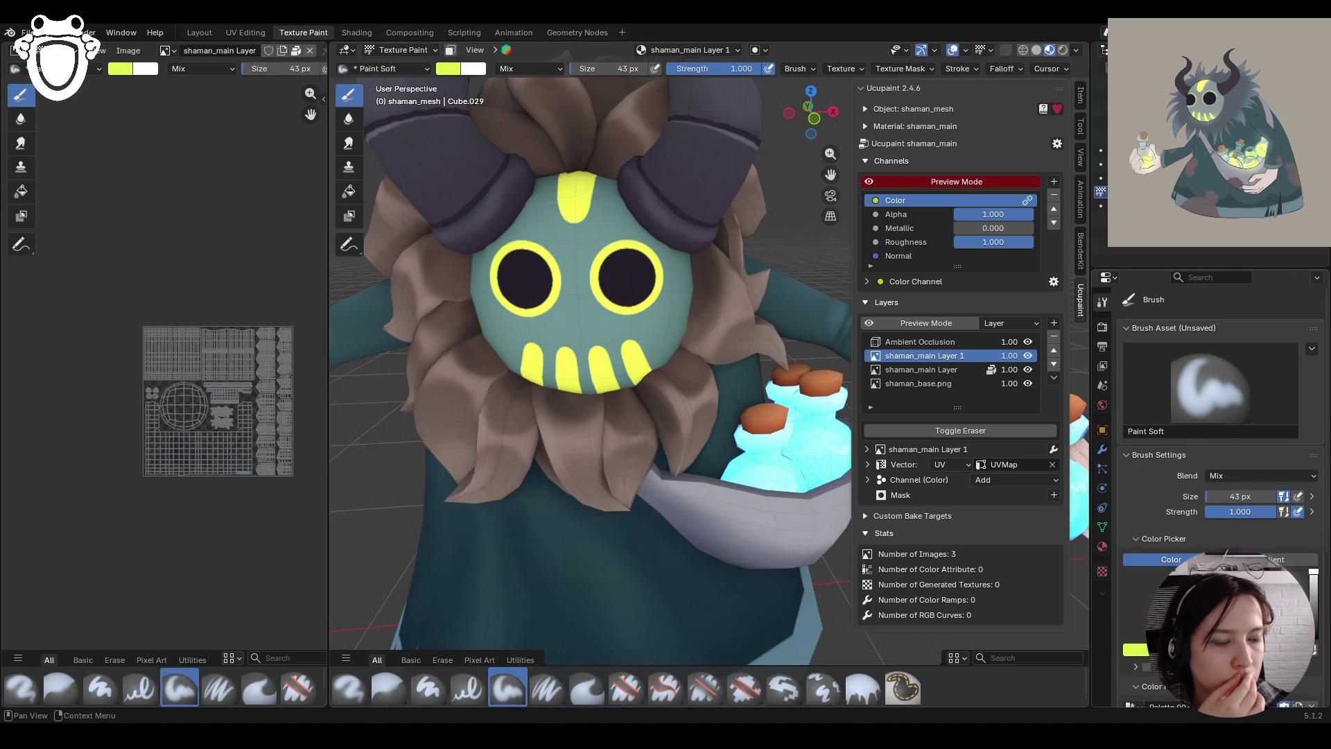
# Undo a trial eye highlight and pick a paler yellow-green brush colour
pyautogui.moveTo(530, 277); pyautogui.dragTo(499, 295)
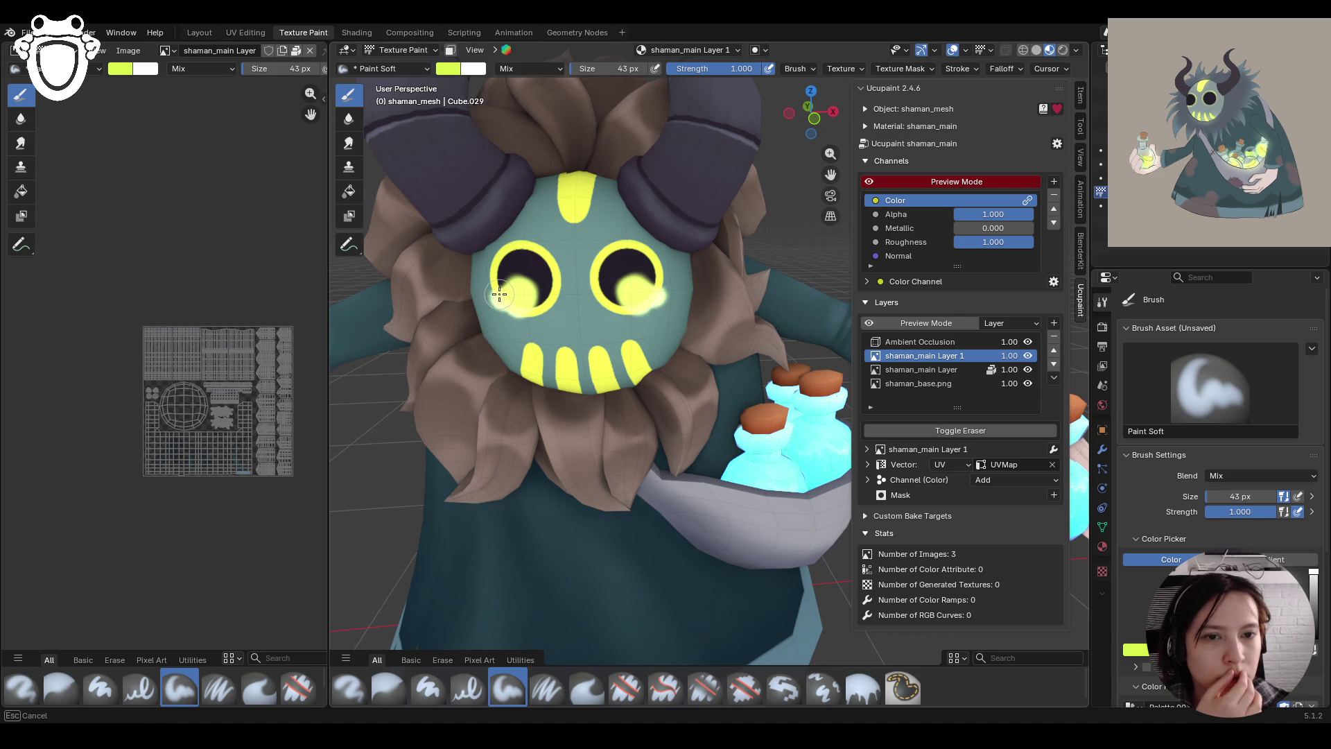
pyautogui.hotkey('ctrl', 'z')
pyautogui.moveTo(500, 294)
pyautogui.mouseDown(button='middle')
pyautogui.moveTo(550, 315)
pyautogui.moveTo(561, 393)
pyautogui.mouseUp(button='middle')
pyautogui.scroll(3, 550, 316)
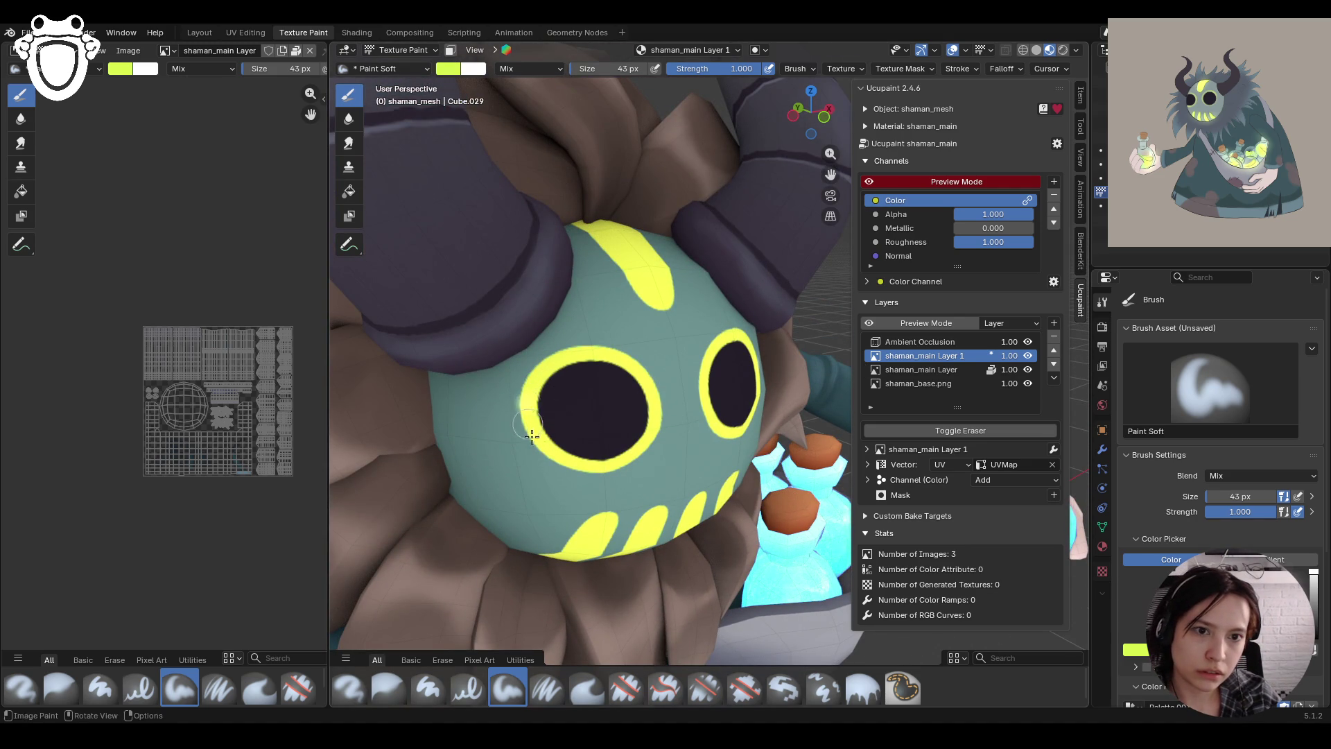
pyautogui.moveTo(511, 374)
pyautogui.keyDown('ctrl'); pyautogui.mouseDown(button='middle')
pyautogui.moveTo(696, 326)
pyautogui.moveTo(696, 416)
pyautogui.mouseUp(button='middle'); pyautogui.keyUp('ctrl')
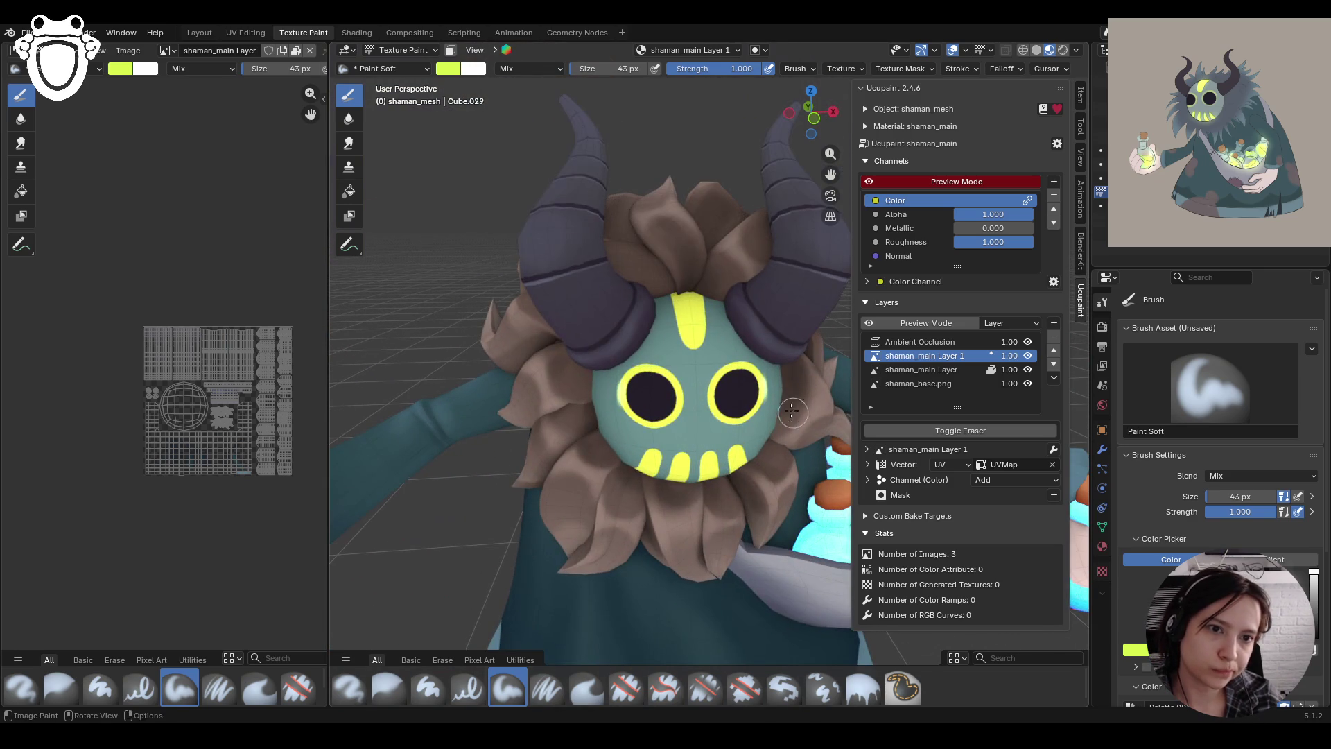
pyautogui.scroll(-6, 1220, 451)
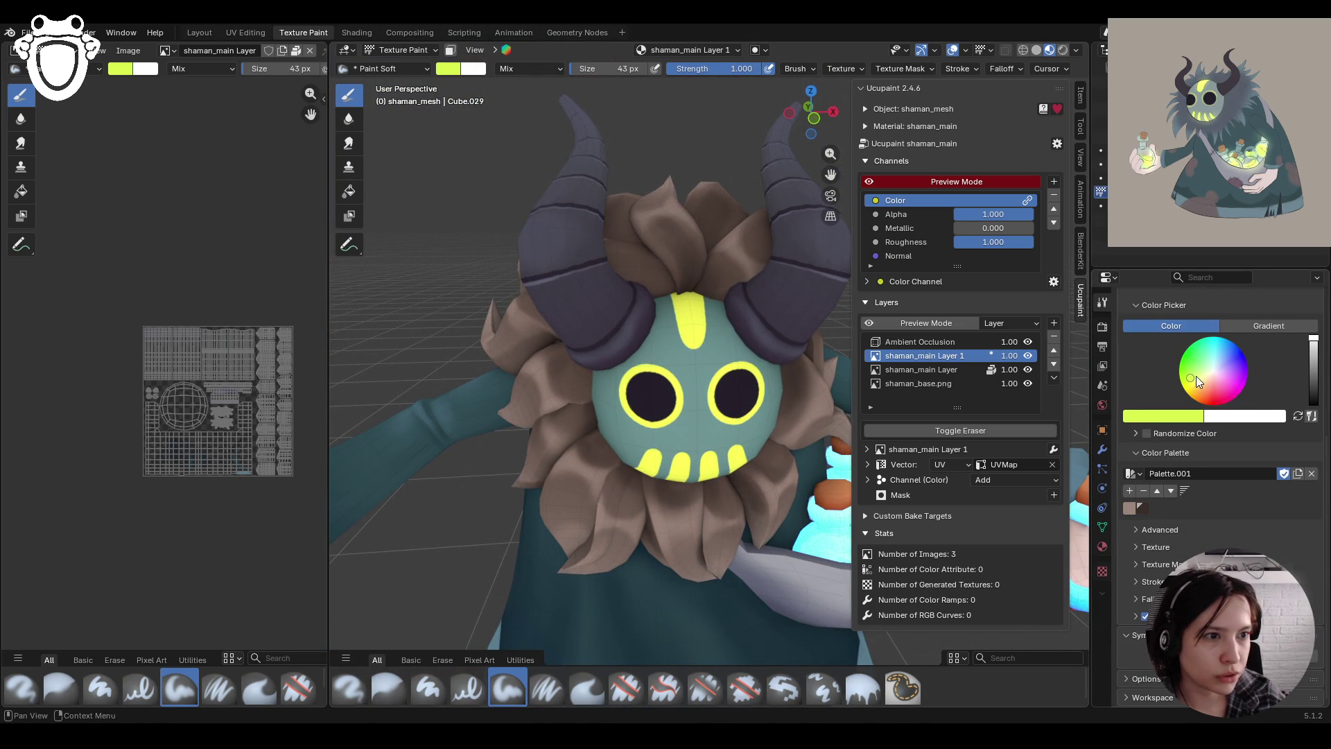
pyautogui.click(1199, 375)
# Paint soft pale shading along the top and lower left of the eye ring
pyautogui.moveTo(632, 380); pyautogui.dragTo(666, 447, button='middle')
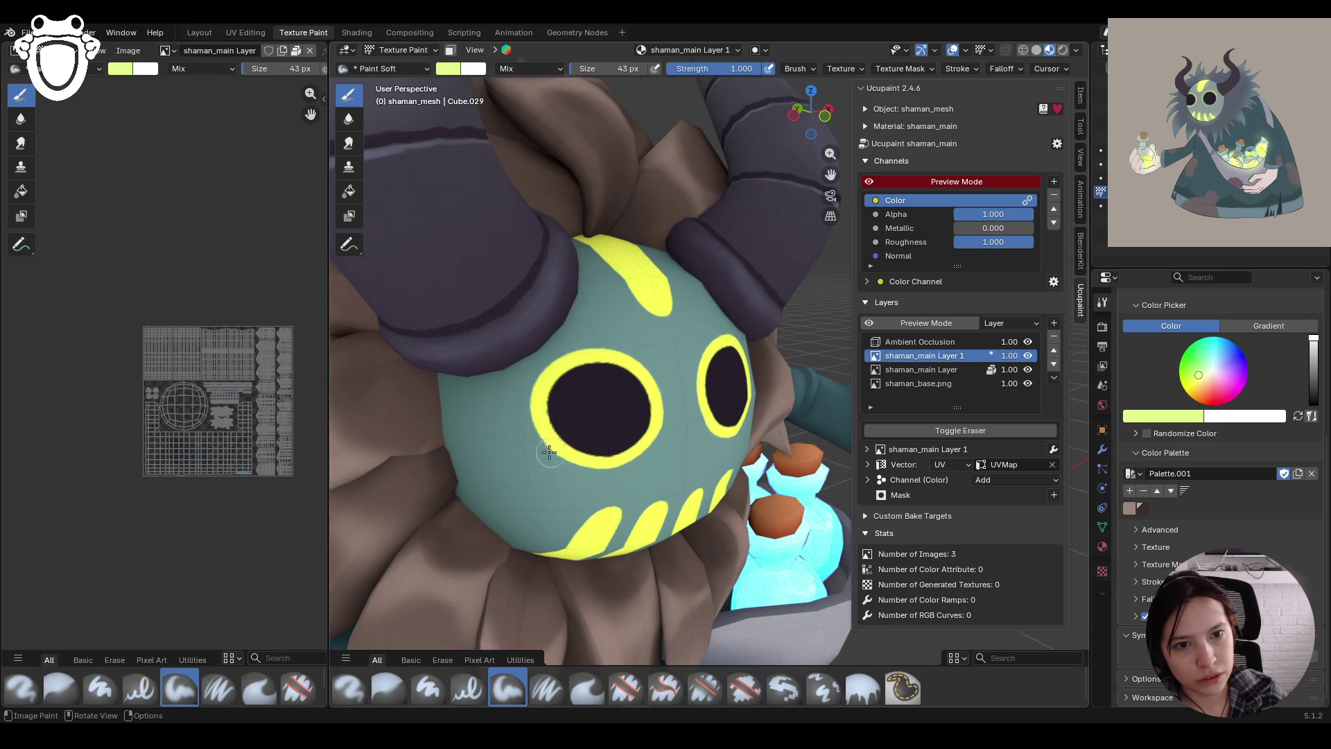
pyautogui.moveTo(552, 438); pyautogui.dragTo(534, 416)
pyautogui.moveTo(622, 358)
pyautogui.mouseDown()
pyautogui.moveTo(608, 358)
pyautogui.moveTo(633, 439)
pyautogui.moveTo(618, 476)
pyautogui.mouseUp()
pyautogui.moveTo(618, 476)
pyautogui.mouseDown(button='middle')
pyautogui.moveTo(737, 423)
pyautogui.moveTo(694, 430)
pyautogui.moveTo(784, 425)
pyautogui.mouseUp(button='middle')
# Set the Paint Soft brush size to 24 px
pyautogui.scroll(2, 784, 424)
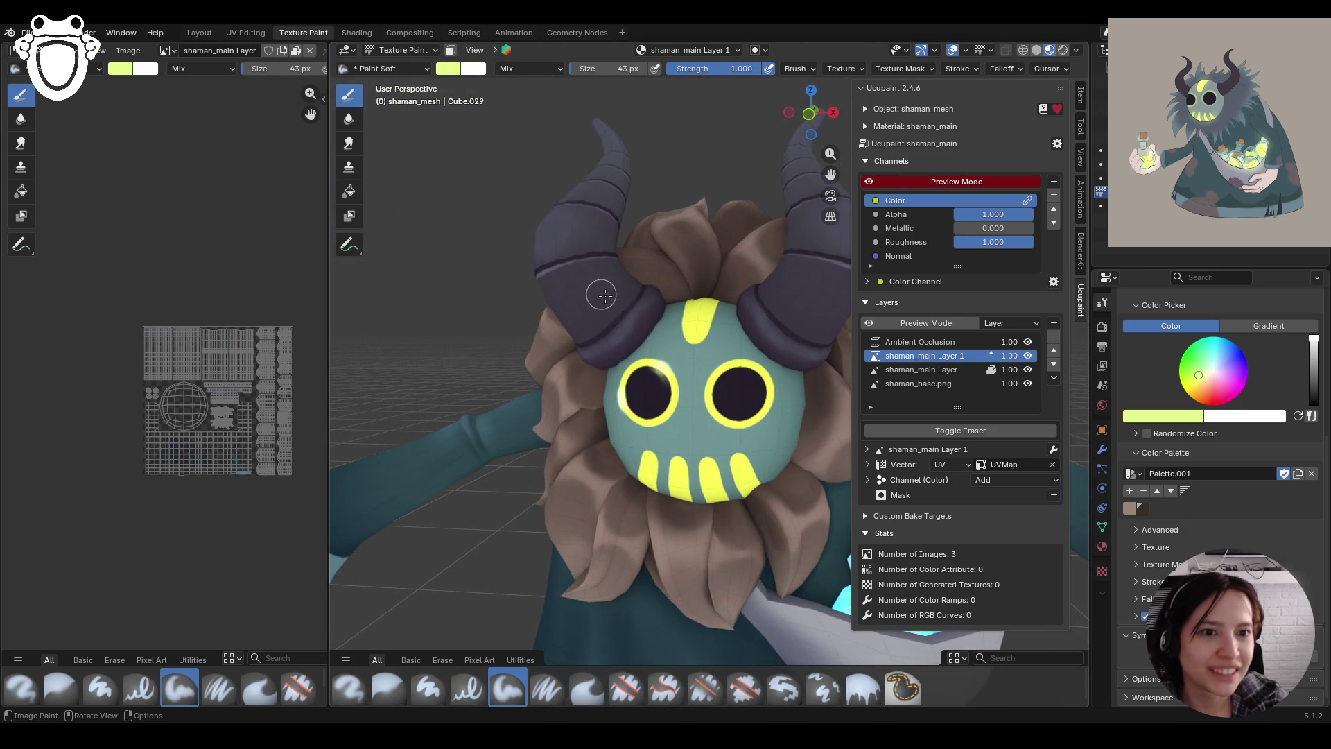
pyautogui.scroll(5, 1226, 447)
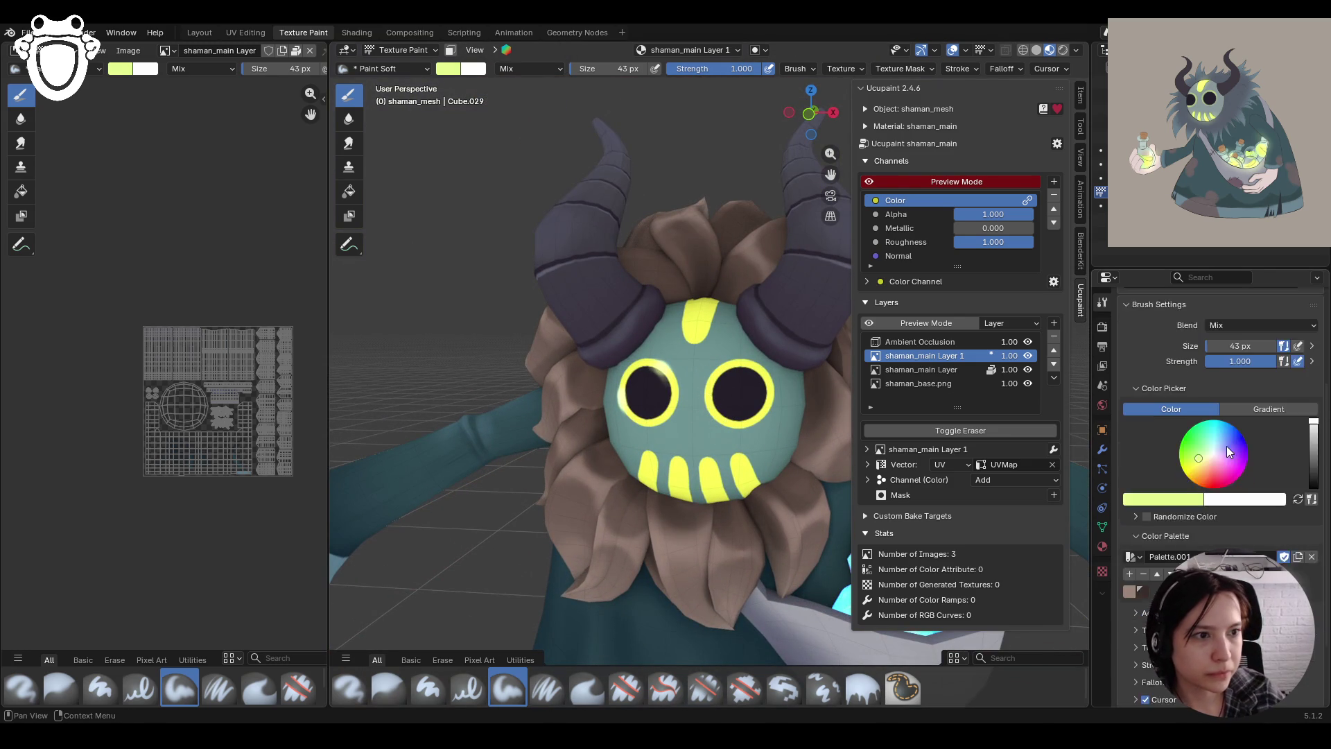
pyautogui.write('24')
pyautogui.press('Return')
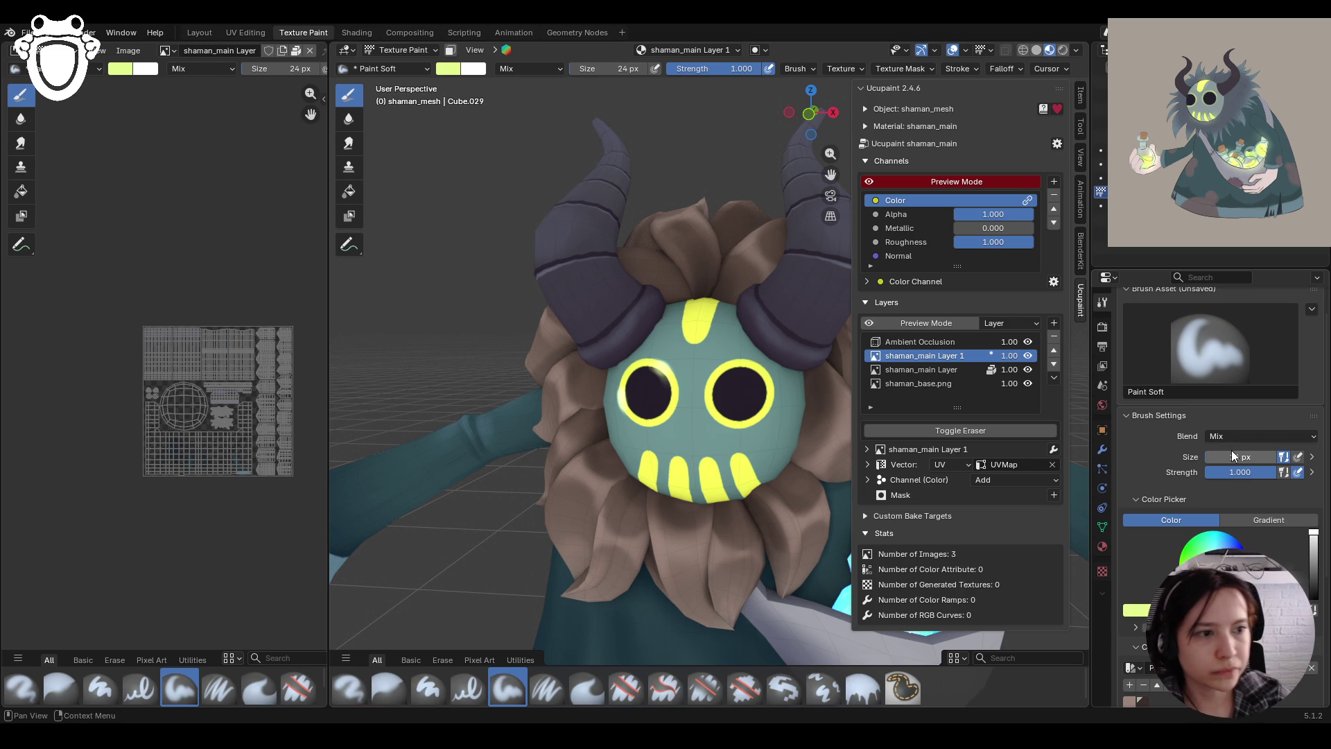
# Darken the brush colour slightly and brighten the mask's eye rims with soft strokes
pyautogui.moveTo(815, 416)
pyautogui.mouseDown(button='middle')
pyautogui.moveTo(733, 427)
pyautogui.moveTo(735, 444)
pyautogui.mouseUp(button='middle')
pyautogui.scroll(2, 735, 444)
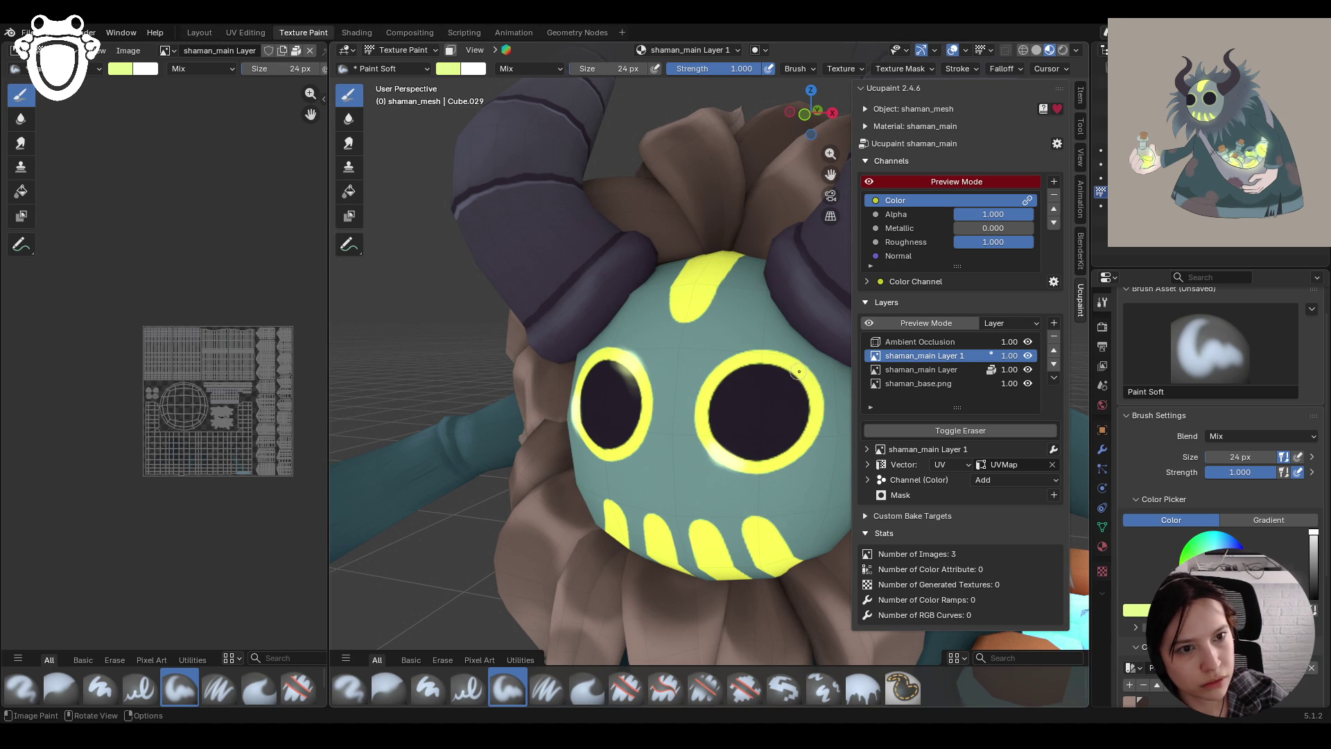
pyautogui.moveTo(1220, 554); pyautogui.dragTo(1217, 562)
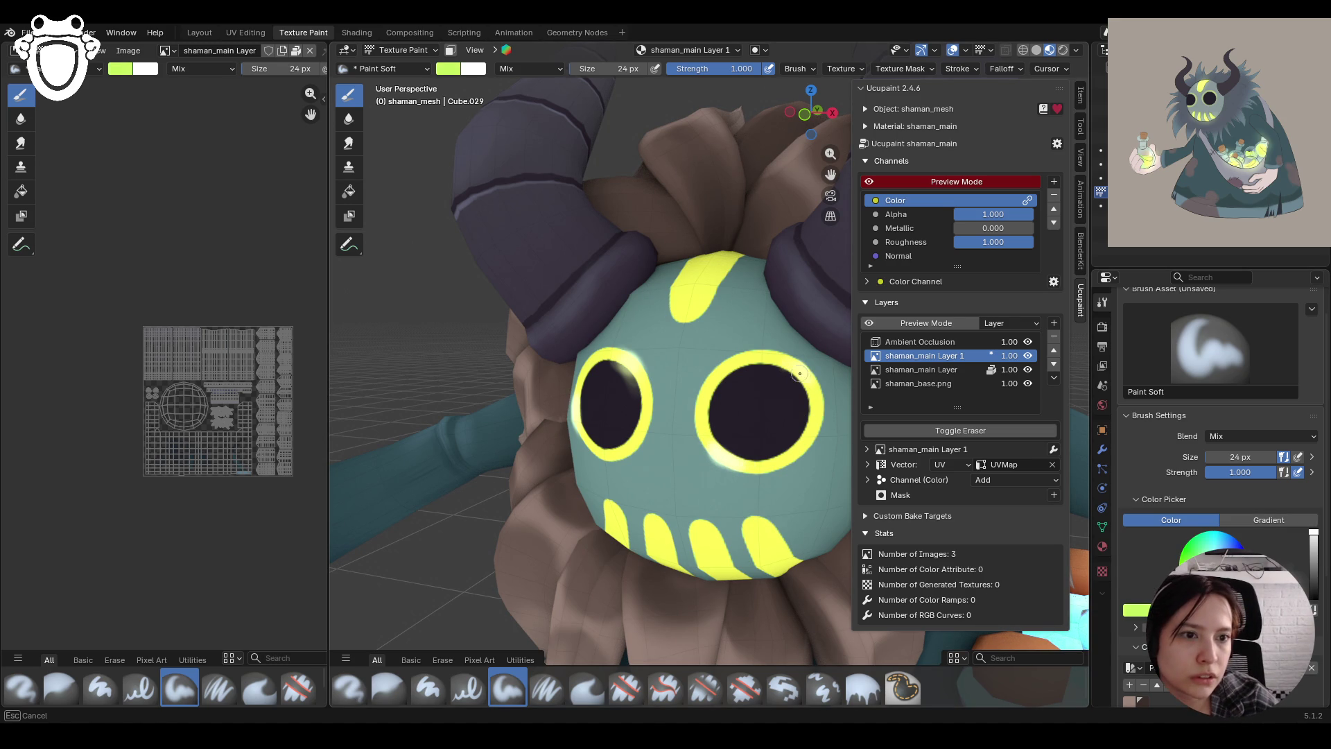
pyautogui.moveTo(818, 378); pyautogui.dragTo(825, 417)
pyautogui.moveTo(799, 481); pyautogui.dragTo(652, 493, button='middle')
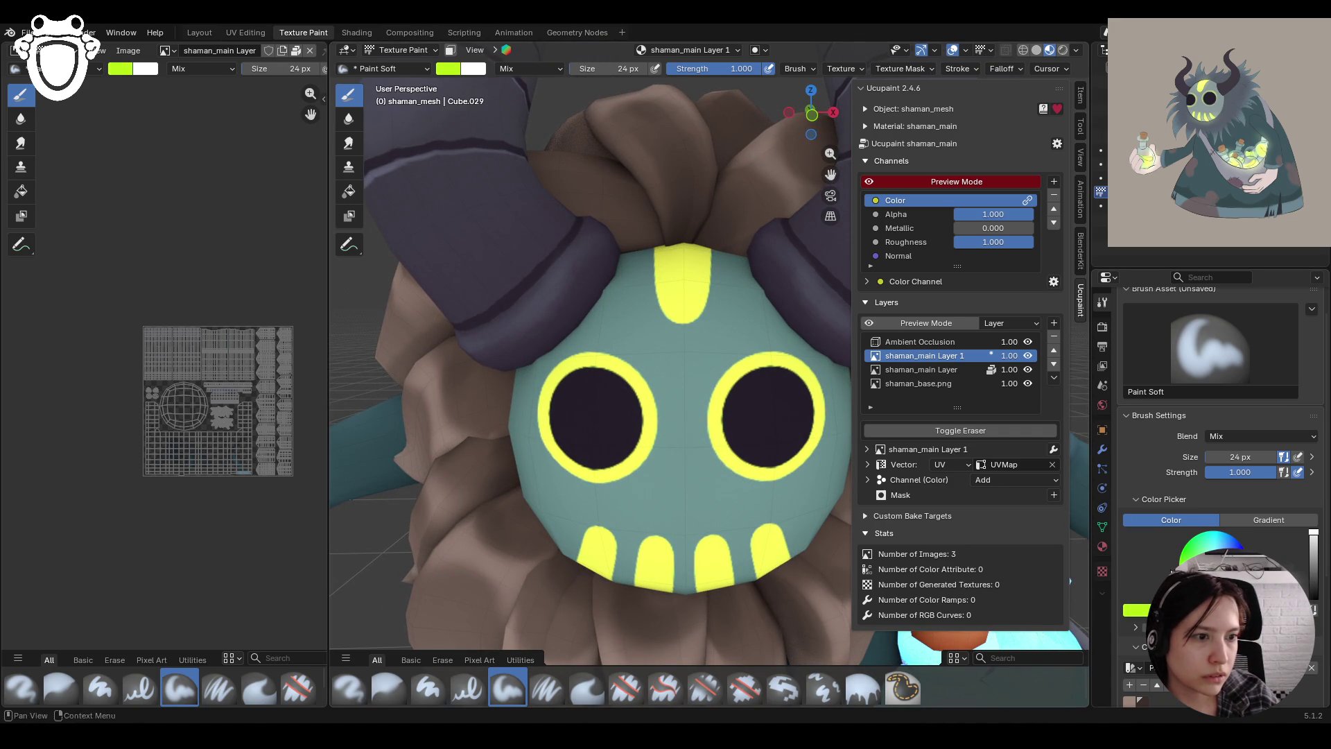
pyautogui.moveTo(660, 412); pyautogui.dragTo(629, 434)
pyautogui.hotkey('ctrl', 'z')
pyautogui.moveTo(667, 489); pyautogui.dragTo(698, 481, button='middle')
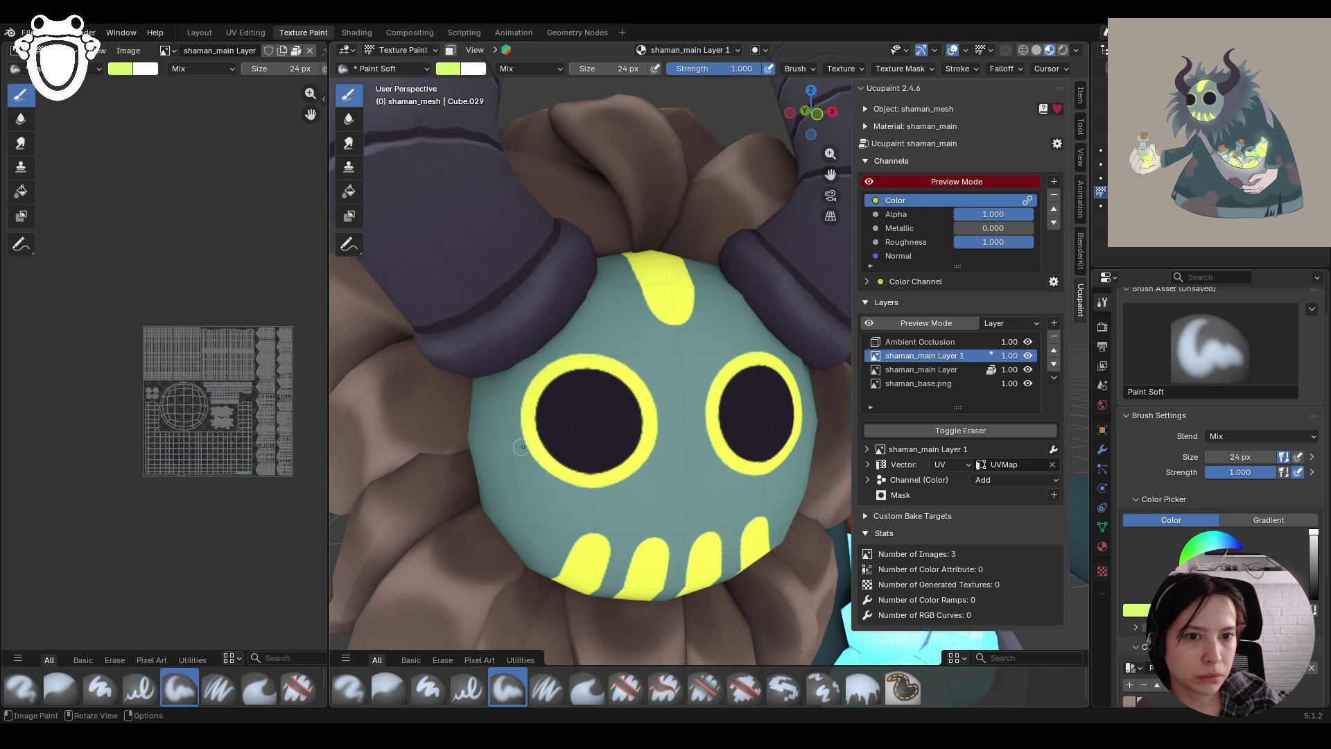
pyautogui.moveTo(619, 550); pyautogui.dragTo(662, 485, button='middle')
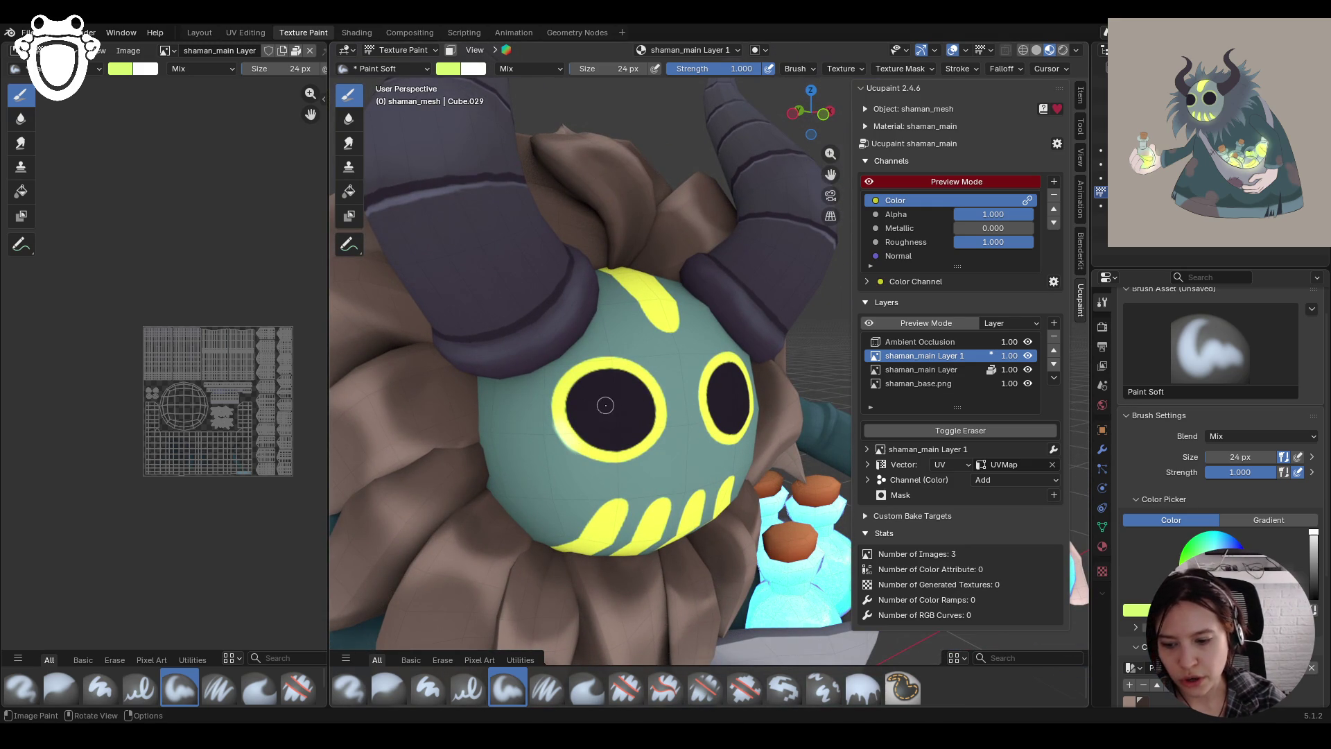
pyautogui.moveTo(650, 376); pyautogui.dragTo(649, 383)
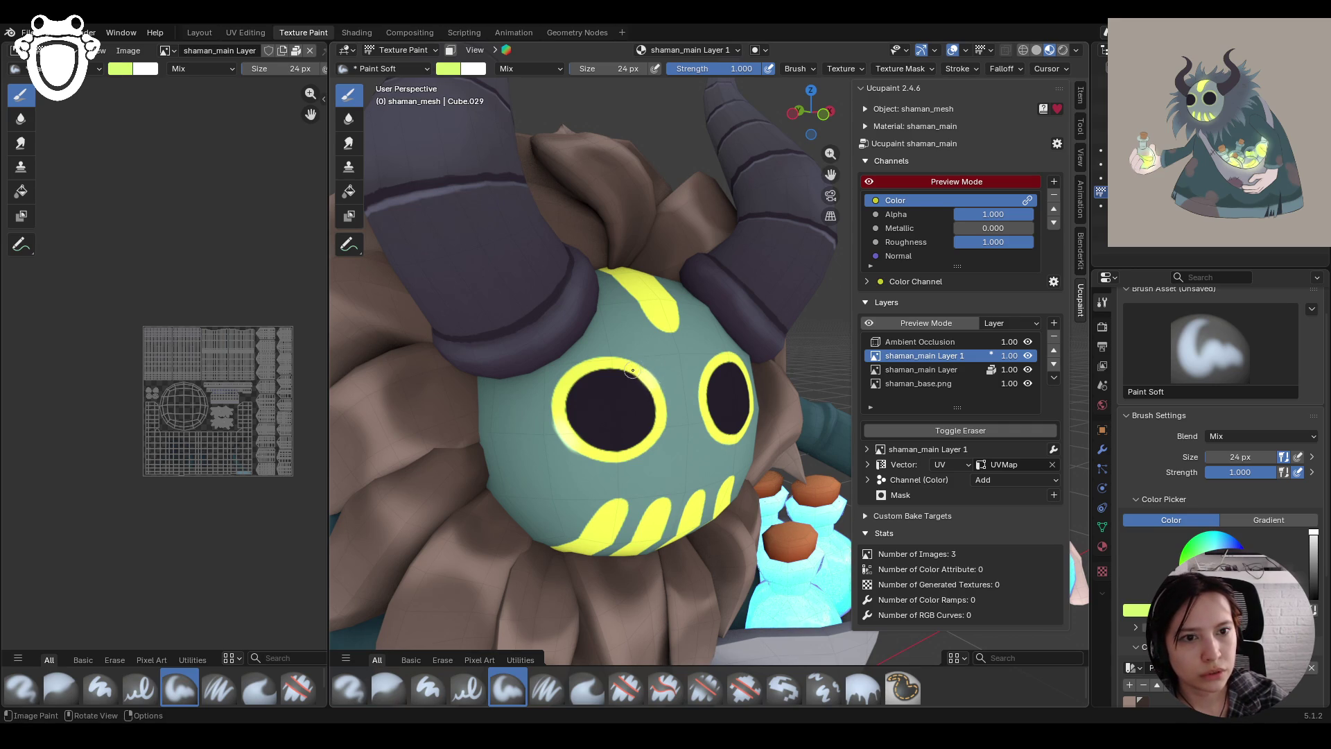
pyautogui.moveTo(655, 391); pyautogui.dragTo(656, 404)
pyautogui.scroll(-10, 575, 315)
# Paint soft yellow strokes along the mask's forehead stripe
pyautogui.moveTo(647, 348)
pyautogui.mouseDown(button='middle')
pyautogui.moveTo(683, 459)
pyautogui.moveTo(681, 418)
pyautogui.moveTo(666, 455)
pyautogui.moveTo(703, 452)
pyautogui.moveTo(742, 398)
pyautogui.moveTo(780, 400)
pyautogui.mouseUp(button='middle')
pyautogui.scroll(10, 694, 400)
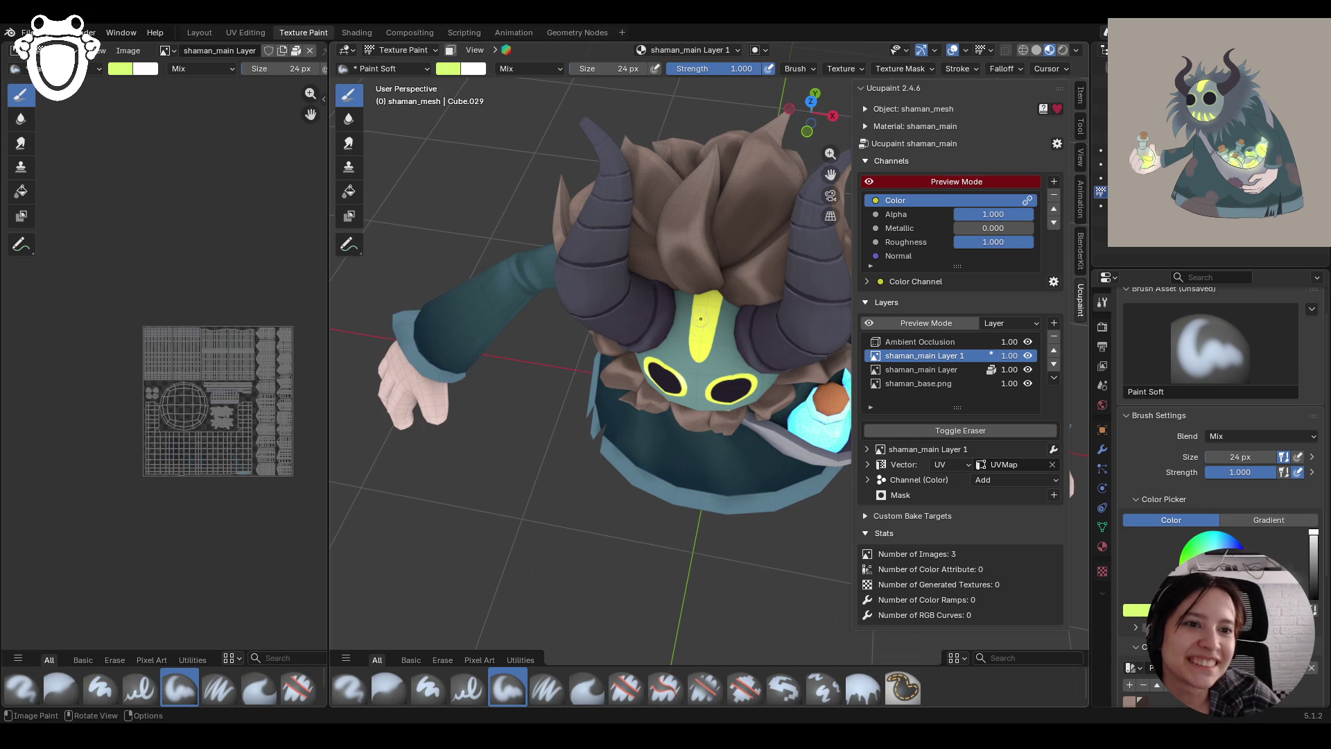
pyautogui.moveTo(701, 324); pyautogui.dragTo(706, 313)
pyautogui.moveTo(700, 311)
pyautogui.mouseDown()
pyautogui.moveTo(703, 340)
pyautogui.moveTo(707, 324)
pyautogui.mouseUp()
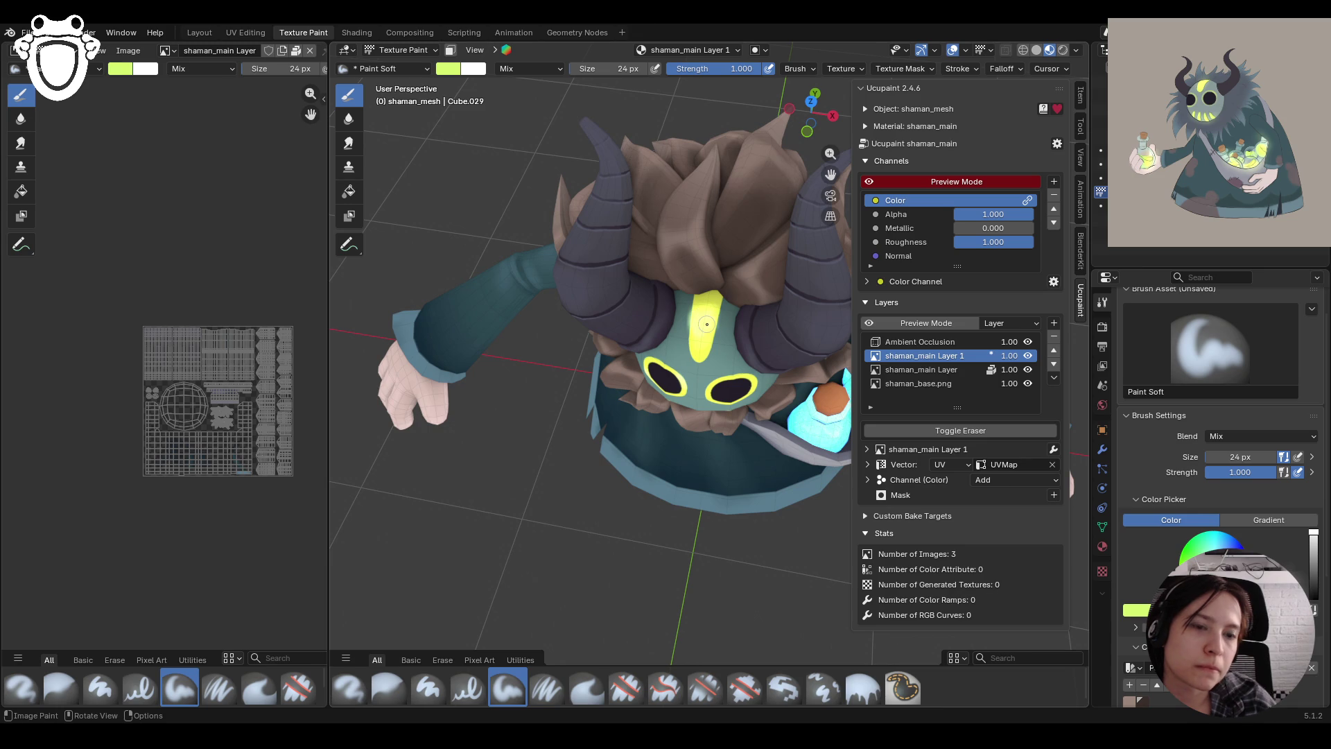
# From a higher viewing angle, extend the yellow stripe further up the forehead
pyautogui.moveTo(748, 387); pyautogui.dragTo(785, 476, button='middle')
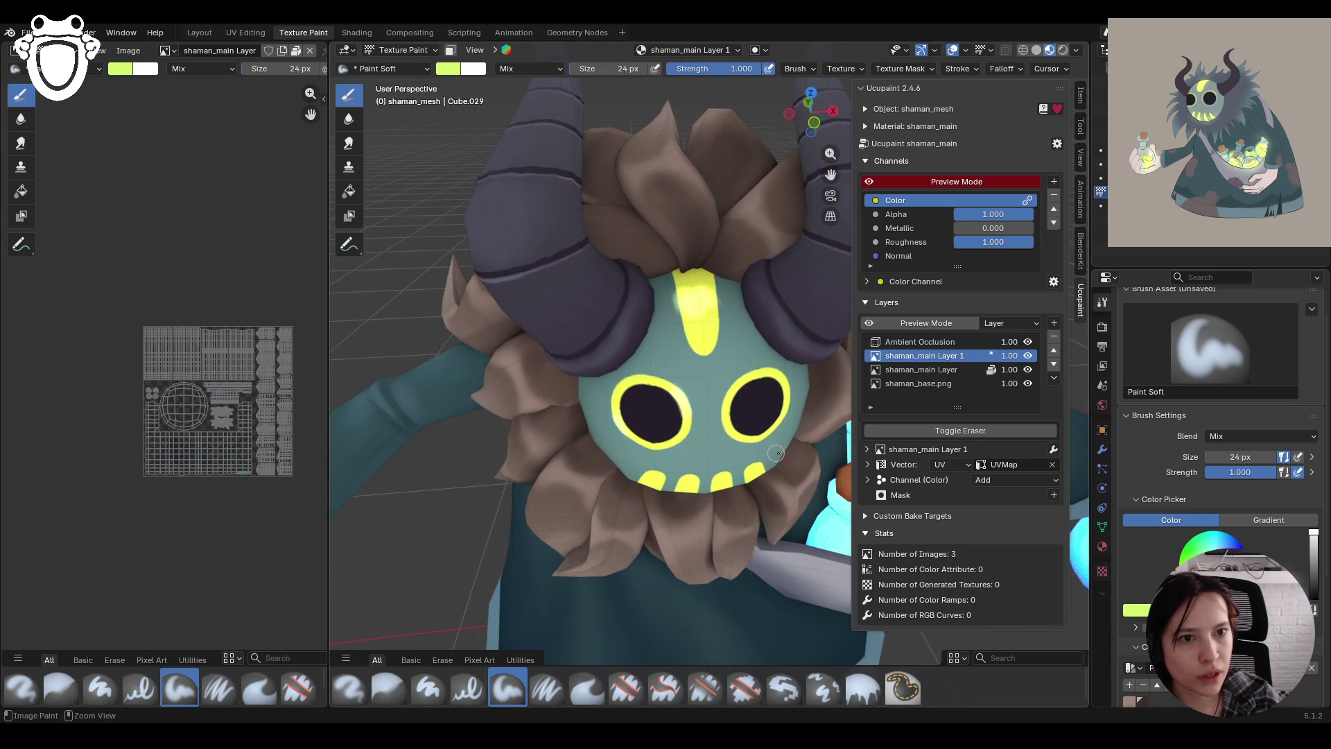
pyautogui.moveTo(773, 449); pyautogui.dragTo(751, 416, button='middle')
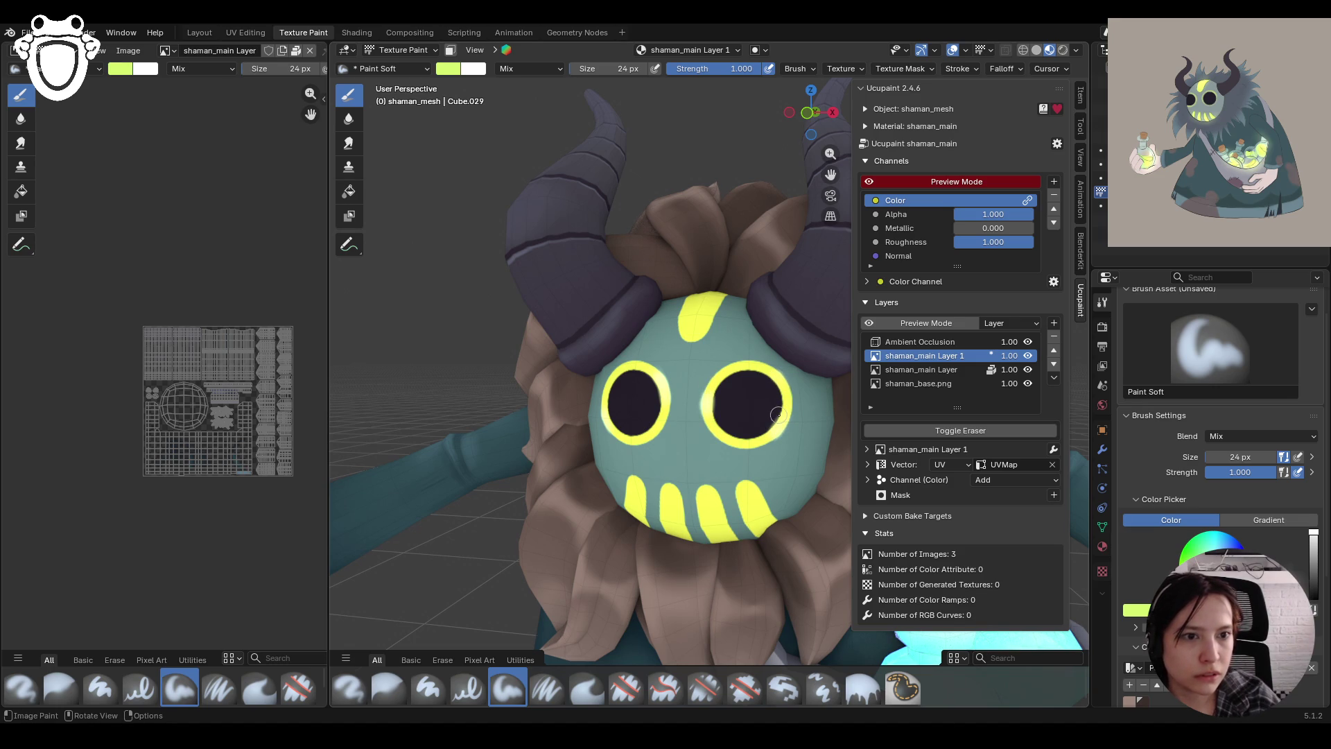
pyautogui.moveTo(750, 409); pyautogui.dragTo(765, 400, button='middle')
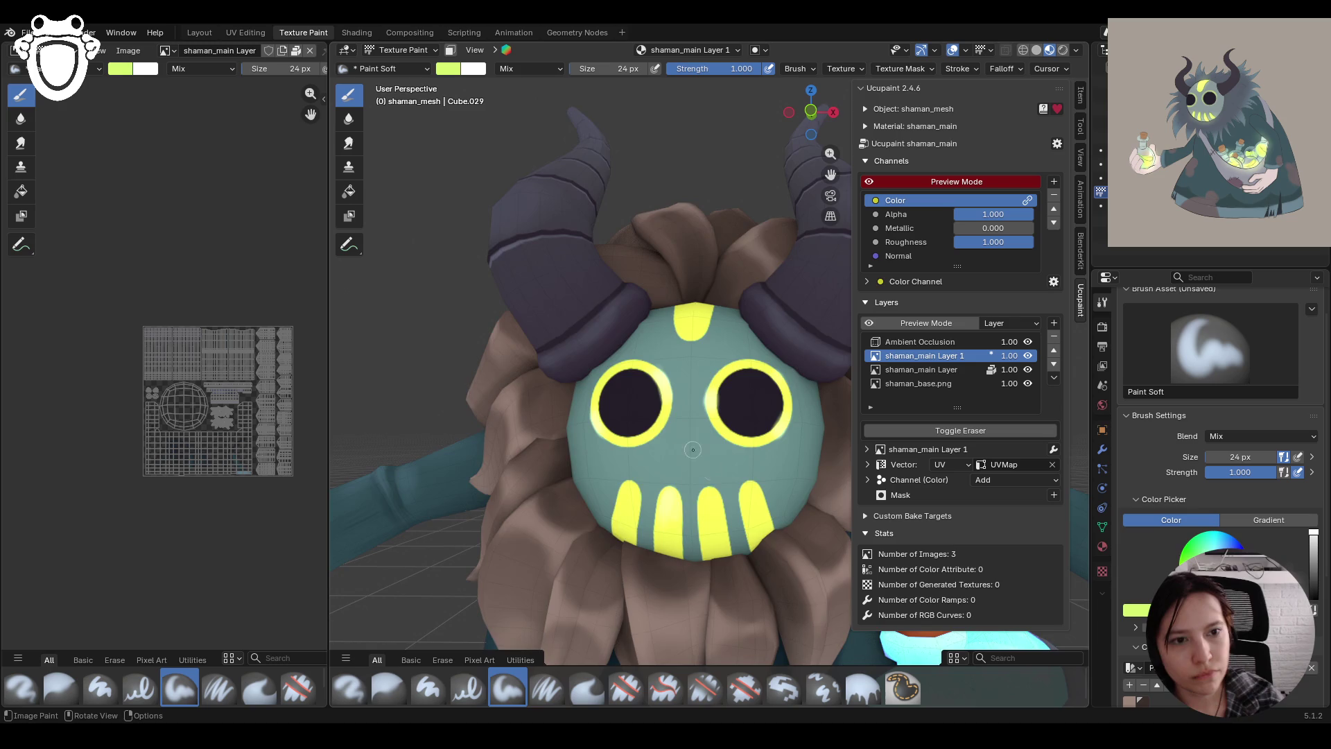
pyautogui.scroll(-10, 692, 440)
pyautogui.moveTo(691, 440); pyautogui.dragTo(727, 502, button='middle')
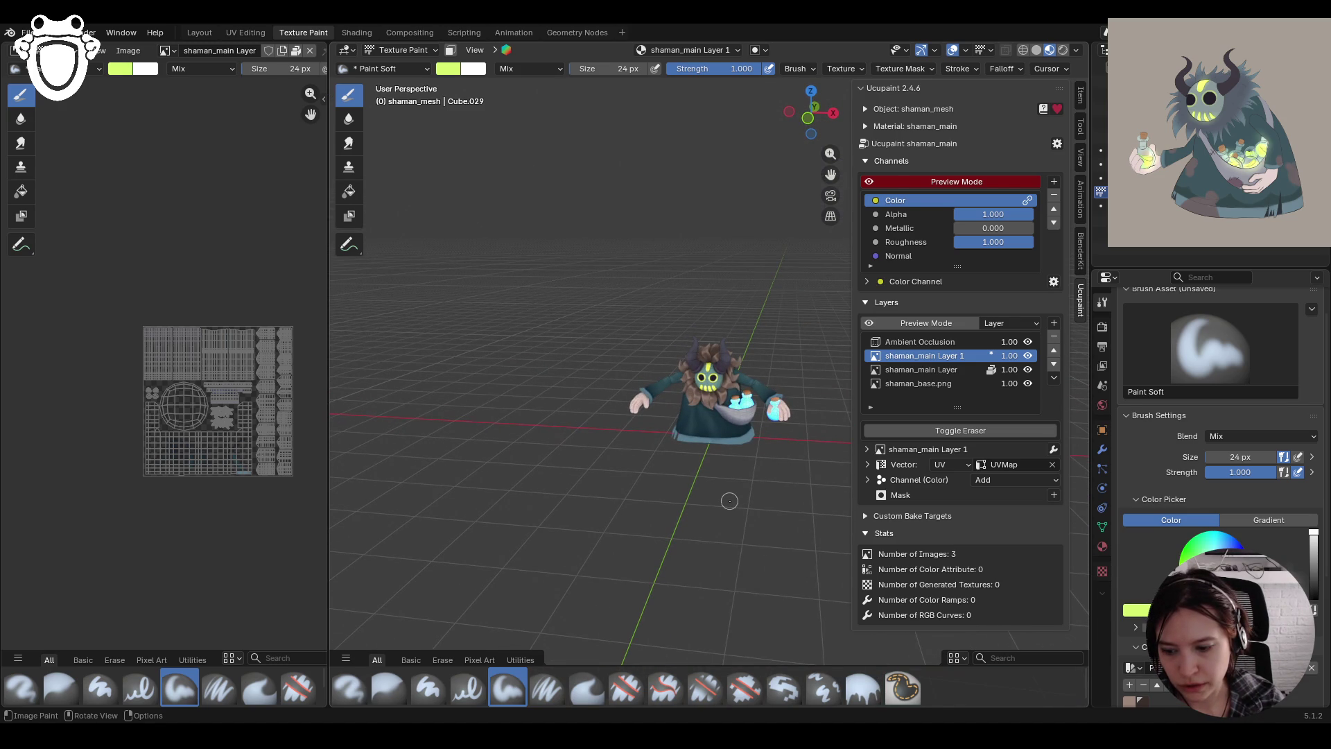
pyautogui.scroll(5, 730, 497)
pyautogui.scroll(-5, 729, 498)
pyautogui.moveTo(729, 498)
pyautogui.mouseDown(button='middle')
pyautogui.moveTo(710, 546)
pyautogui.moveTo(756, 510)
pyautogui.mouseUp(button='middle')
pyautogui.scroll(8, 756, 510)
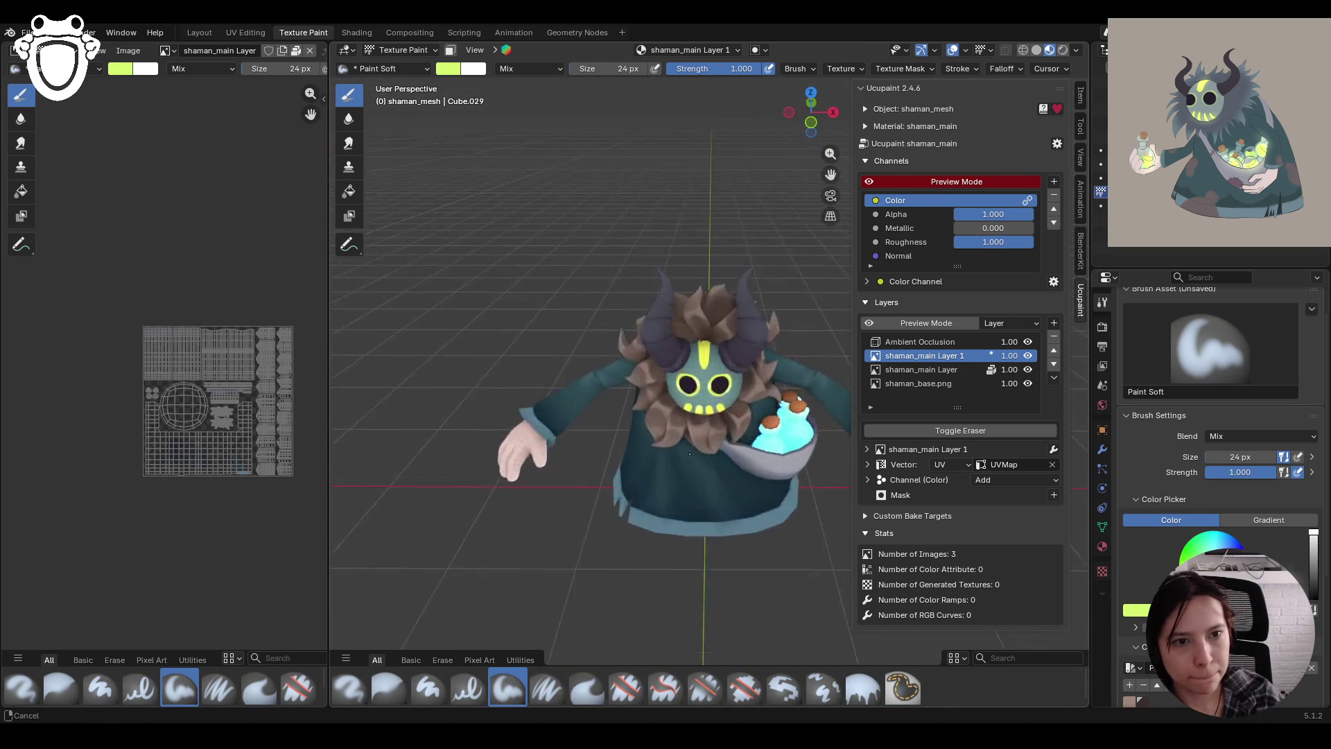
pyautogui.moveTo(738, 463); pyautogui.dragTo(707, 437, button='middle')
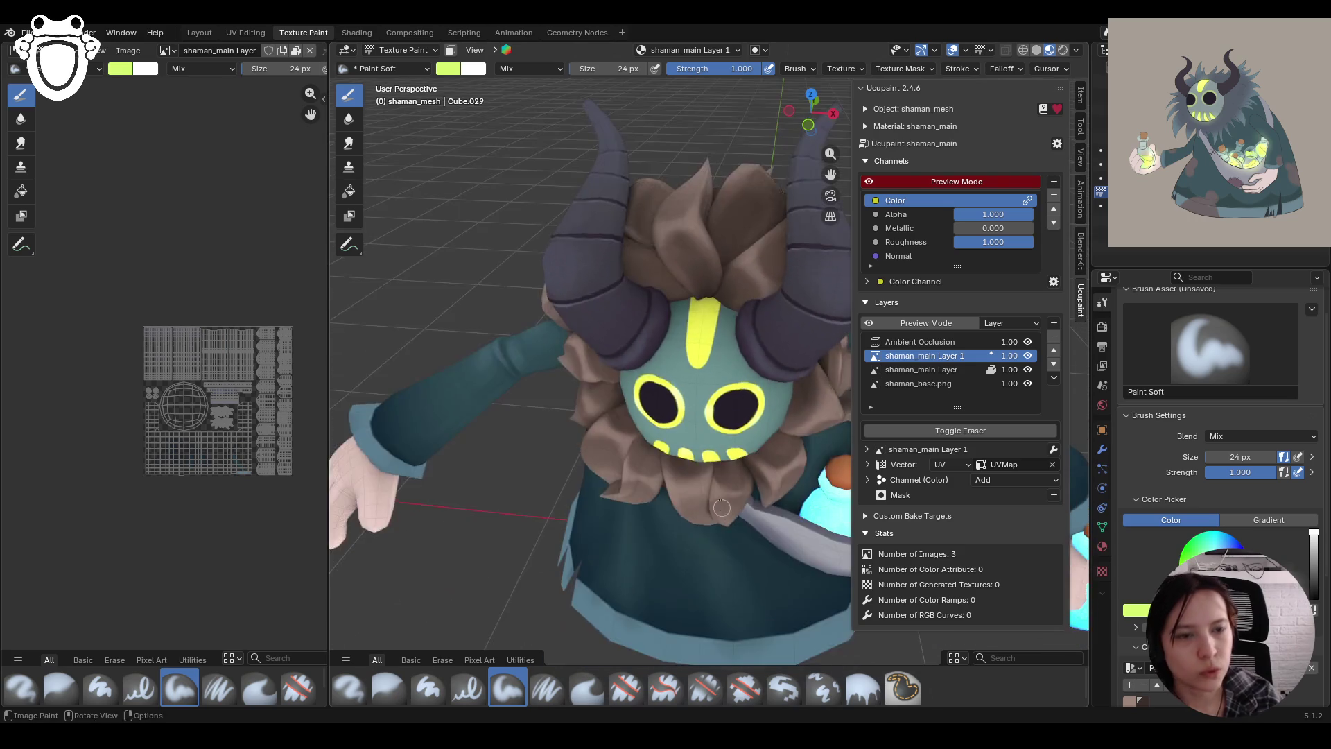
pyautogui.scroll(-8, 708, 436)
pyautogui.scroll(2, 700, 431)
pyautogui.scroll(5, 701, 431)
pyautogui.moveTo(714, 402); pyautogui.dragTo(719, 365, button='middle')
pyautogui.moveTo(702, 354)
pyautogui.mouseDown()
pyautogui.moveTo(705, 305)
pyautogui.moveTo(715, 318)
pyautogui.mouseUp()
# Try the Erase Hard brush, then return to Paint Soft and repaint the forehead stripe
pyautogui.click(622, 697)
pyautogui.scroll(-5, 721, 320)
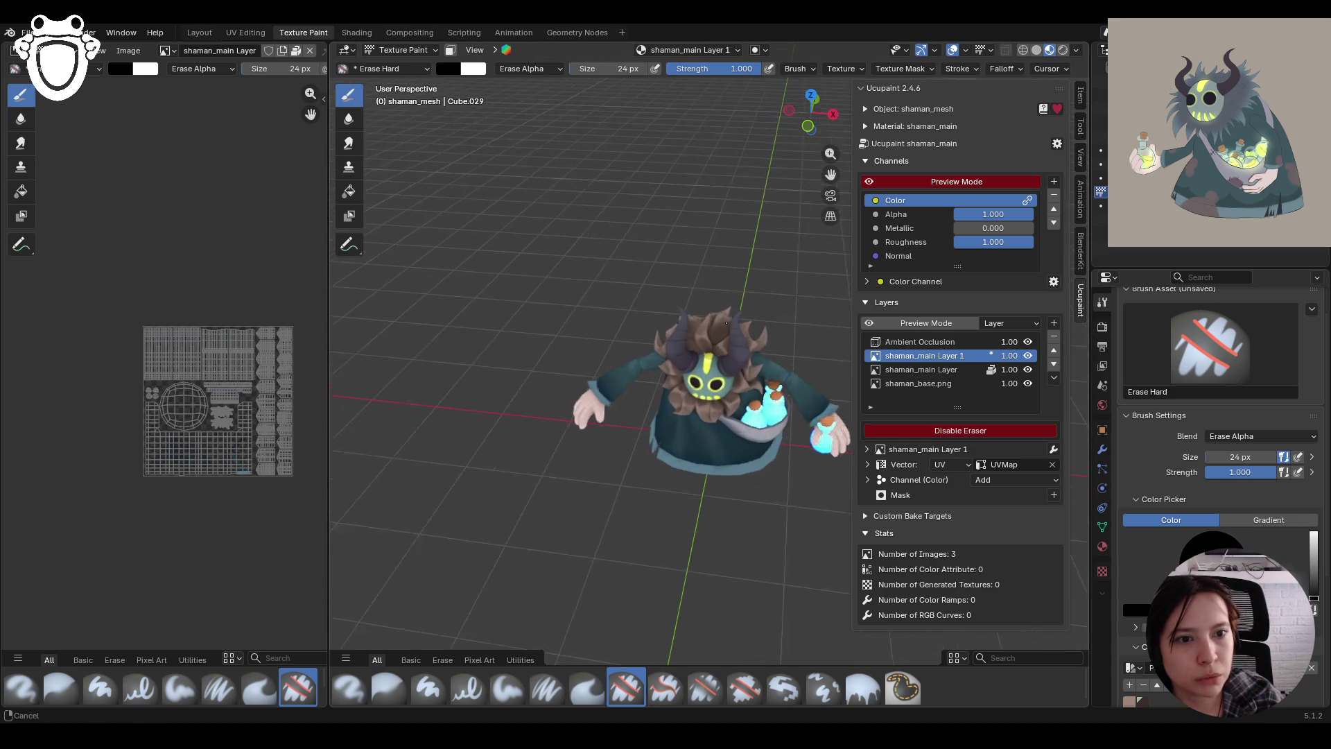
pyautogui.scroll(8, 729, 333)
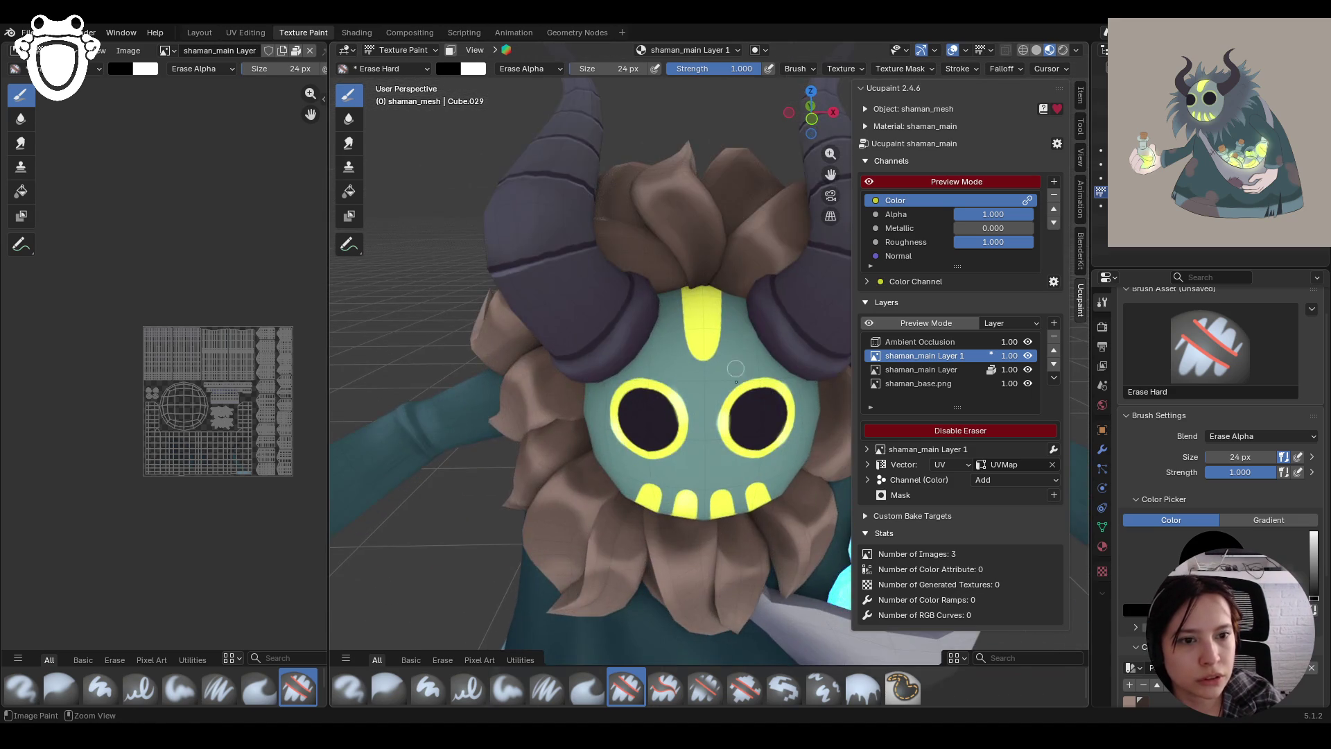
pyautogui.moveTo(737, 363); pyautogui.dragTo(700, 403, button='middle')
pyautogui.click(507, 686)
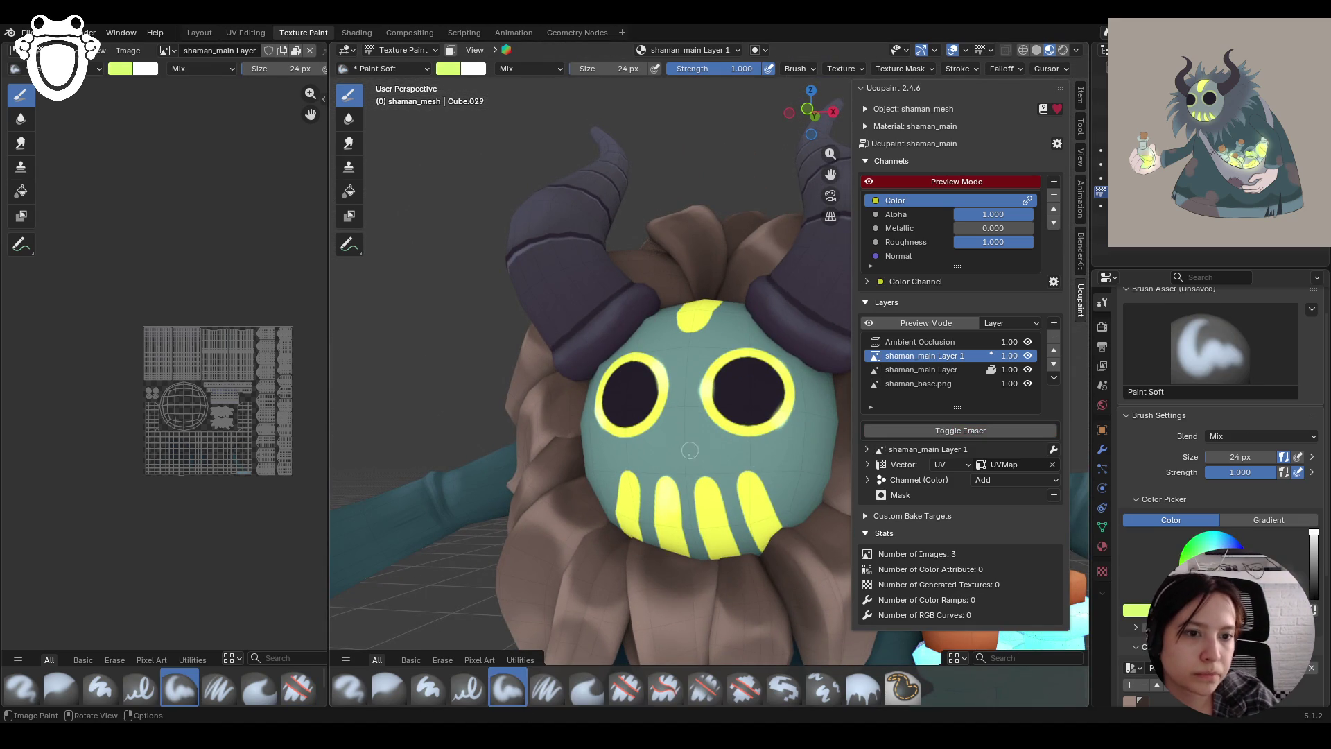
pyautogui.moveTo(760, 520)
pyautogui.mouseDown()
pyautogui.moveTo(754, 483)
pyautogui.moveTo(765, 519)
pyautogui.mouseUp()
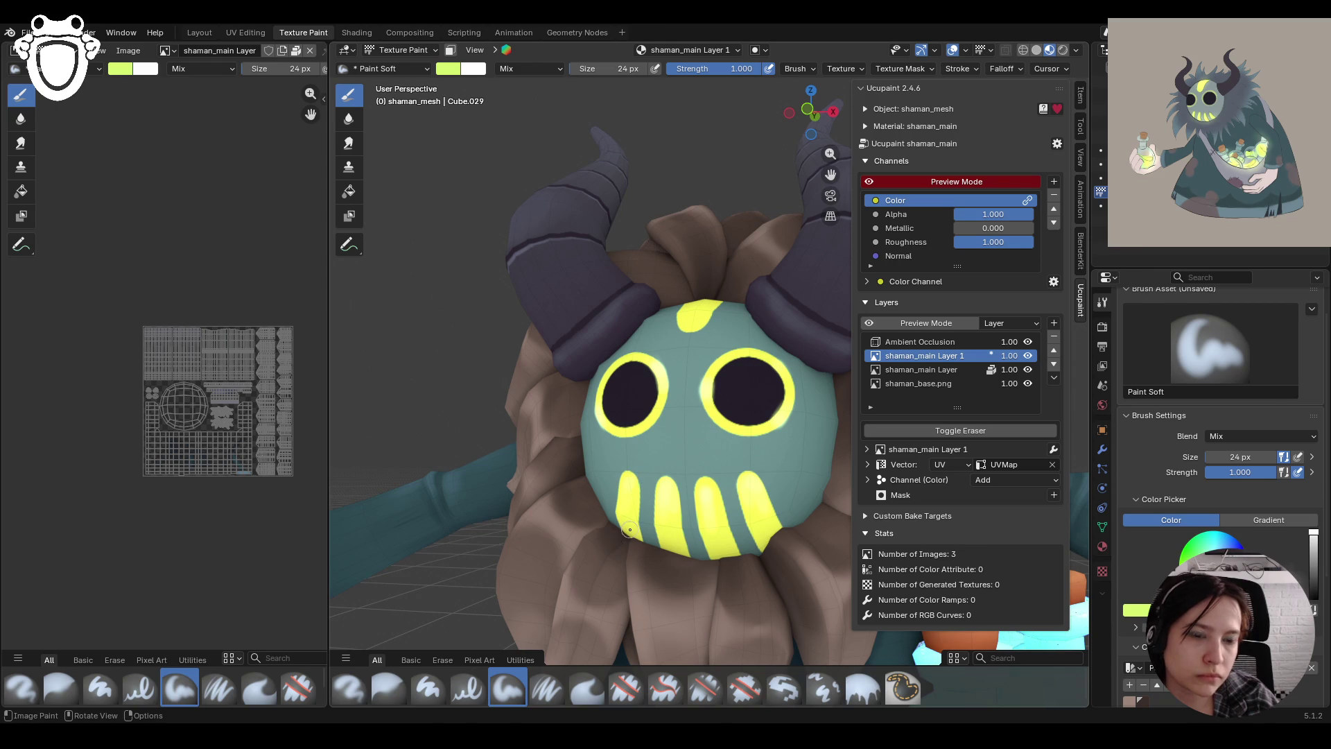
# Paint yellow-green onto the hair tuft above the mask, then undo it
pyautogui.scroll(-10, 766, 279)
pyautogui.scroll(10, 718, 331)
pyautogui.moveTo(718, 330)
pyautogui.mouseDown(button='middle')
pyautogui.moveTo(667, 338)
pyautogui.moveTo(651, 310)
pyautogui.moveTo(706, 232)
pyautogui.mouseUp(button='middle')
pyautogui.scroll(6, 706, 232)
pyautogui.scroll(-2, 707, 305)
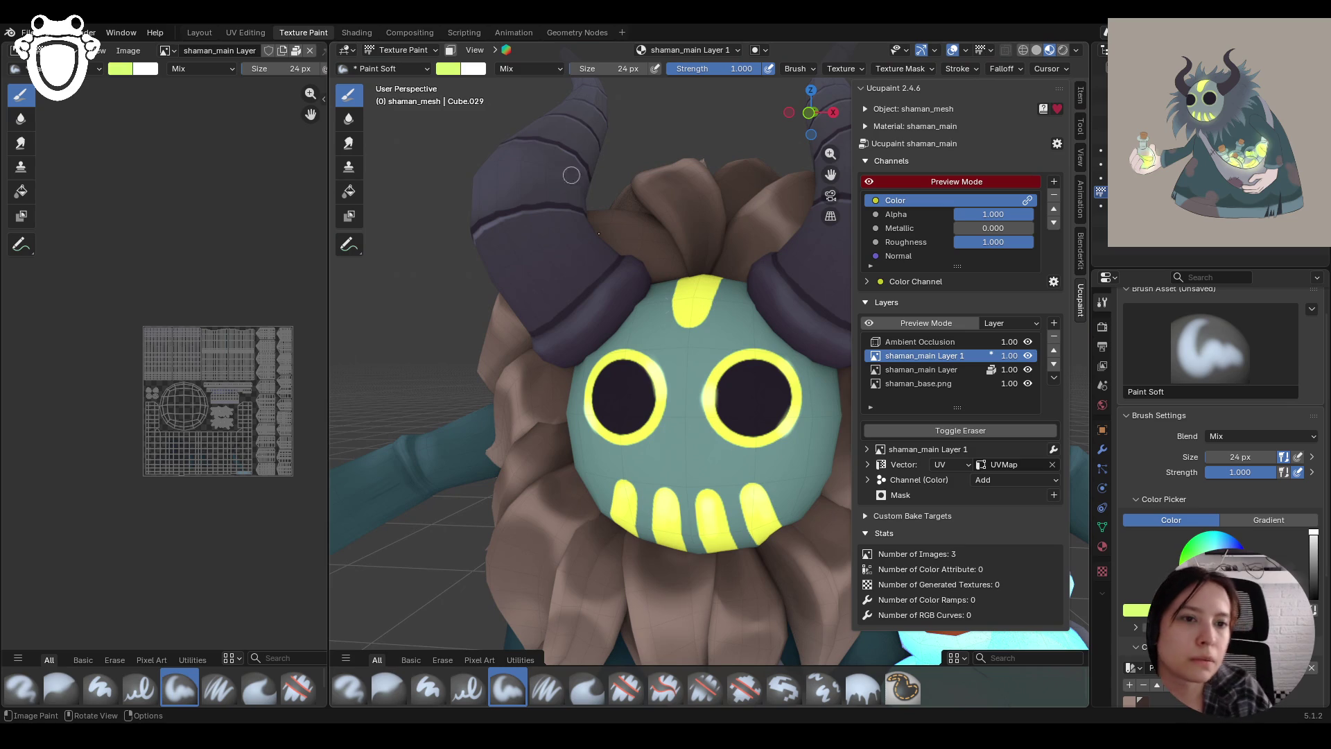
pyautogui.moveTo(676, 223)
pyautogui.mouseDown()
pyautogui.moveTo(692, 272)
pyautogui.moveTo(707, 233)
pyautogui.moveTo(757, 267)
pyautogui.mouseUp()
pyautogui.moveTo(685, 239); pyautogui.dragTo(645, 278)
pyautogui.hotkey('ctrl', 'z')
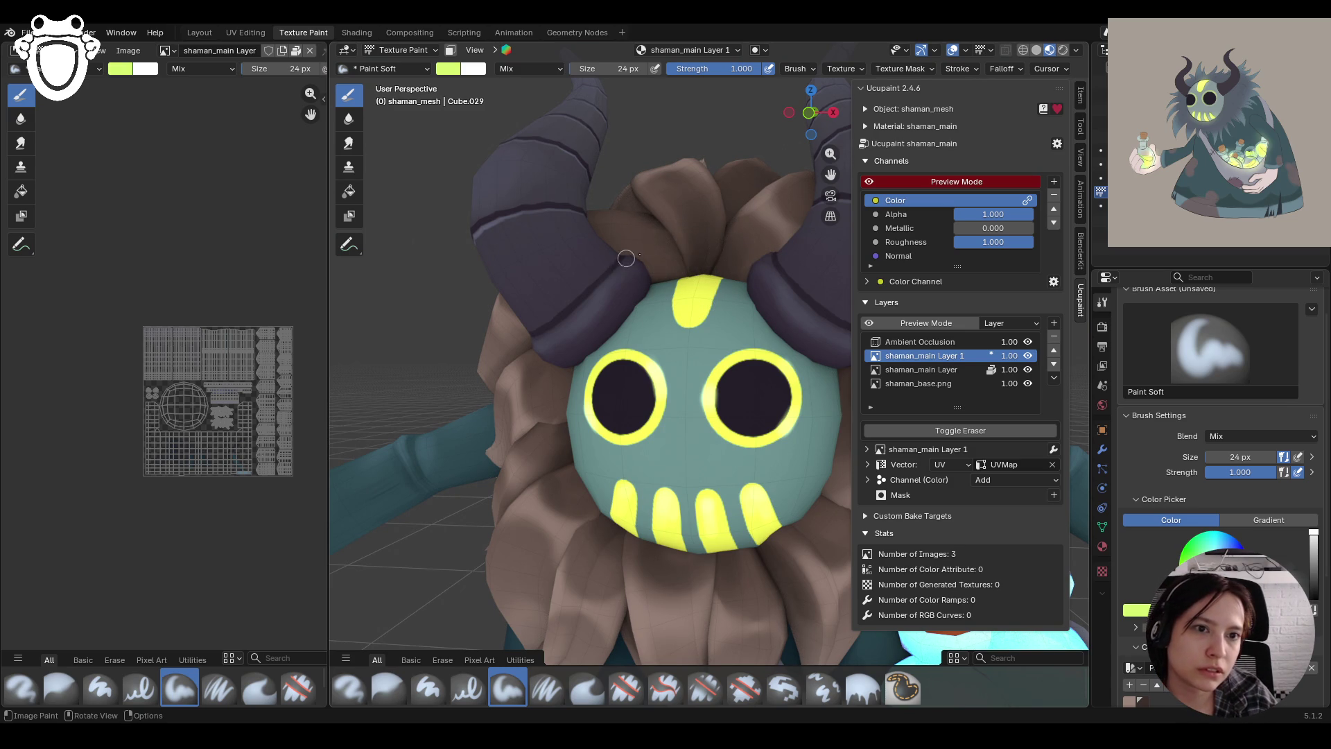
# Add faint strokes on the hair tuft and head top, then save shaman_rig.blend
pyautogui.scroll(-3, 697, 248)
pyautogui.moveTo(672, 262)
pyautogui.mouseDown()
pyautogui.moveTo(728, 290)
pyautogui.moveTo(660, 294)
pyautogui.mouseUp()
pyautogui.scroll(-3, 660, 294)
pyautogui.scroll(-5, 660, 294)
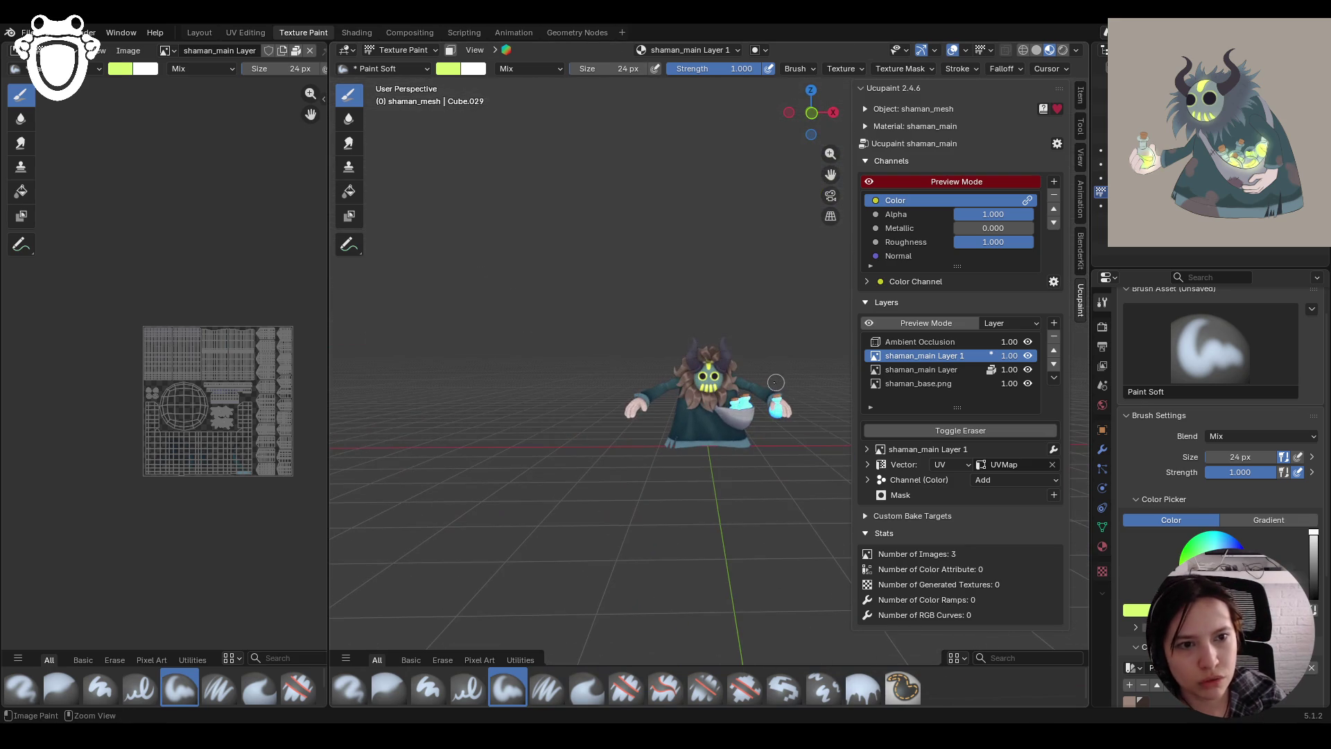
pyautogui.scroll(8, 768, 382)
pyautogui.moveTo(768, 382); pyautogui.dragTo(662, 397, button='middle')
pyautogui.moveTo(663, 318); pyautogui.dragTo(656, 303)
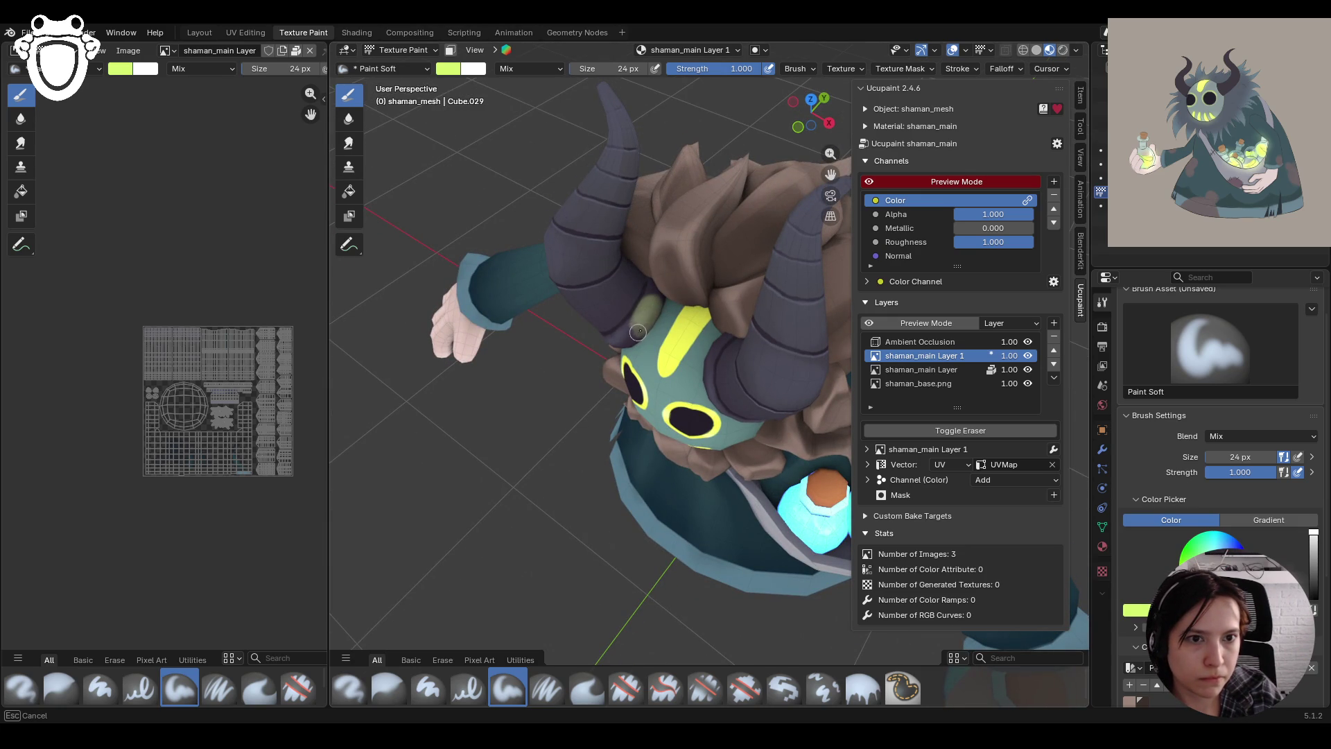
pyautogui.moveTo(637, 334)
pyautogui.mouseDown(button='middle')
pyautogui.moveTo(614, 263)
pyautogui.moveTo(541, 277)
pyautogui.moveTo(544, 297)
pyautogui.moveTo(627, 345)
pyautogui.moveTo(659, 338)
pyautogui.moveTo(629, 335)
pyautogui.moveTo(638, 376)
pyautogui.moveTo(751, 417)
pyautogui.mouseUp(button='middle')
pyautogui.hotkey('ctrl', 's')
pyautogui.moveTo(855, 336)
pyautogui.mouseDown()
pyautogui.moveTo(922, 336)
pyautogui.moveTo(909, 336)
pyautogui.mouseUp()
# Save shaman_rig.blend again
pyautogui.scroll(-7, 708, 388)
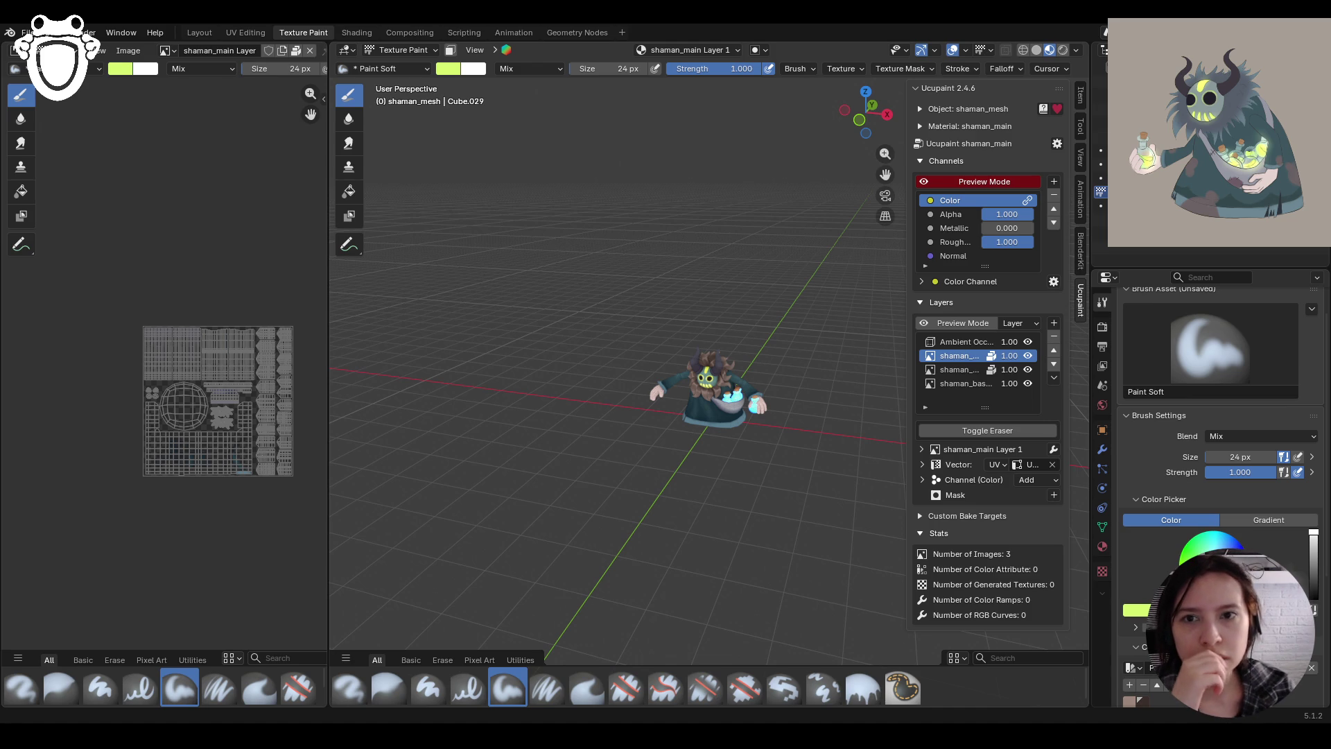
pyautogui.keyDown('ctrl'); pyautogui.moveTo(801, 499); pyautogui.dragTo(801, 472, button='middle'); pyautogui.keyUp('ctrl')
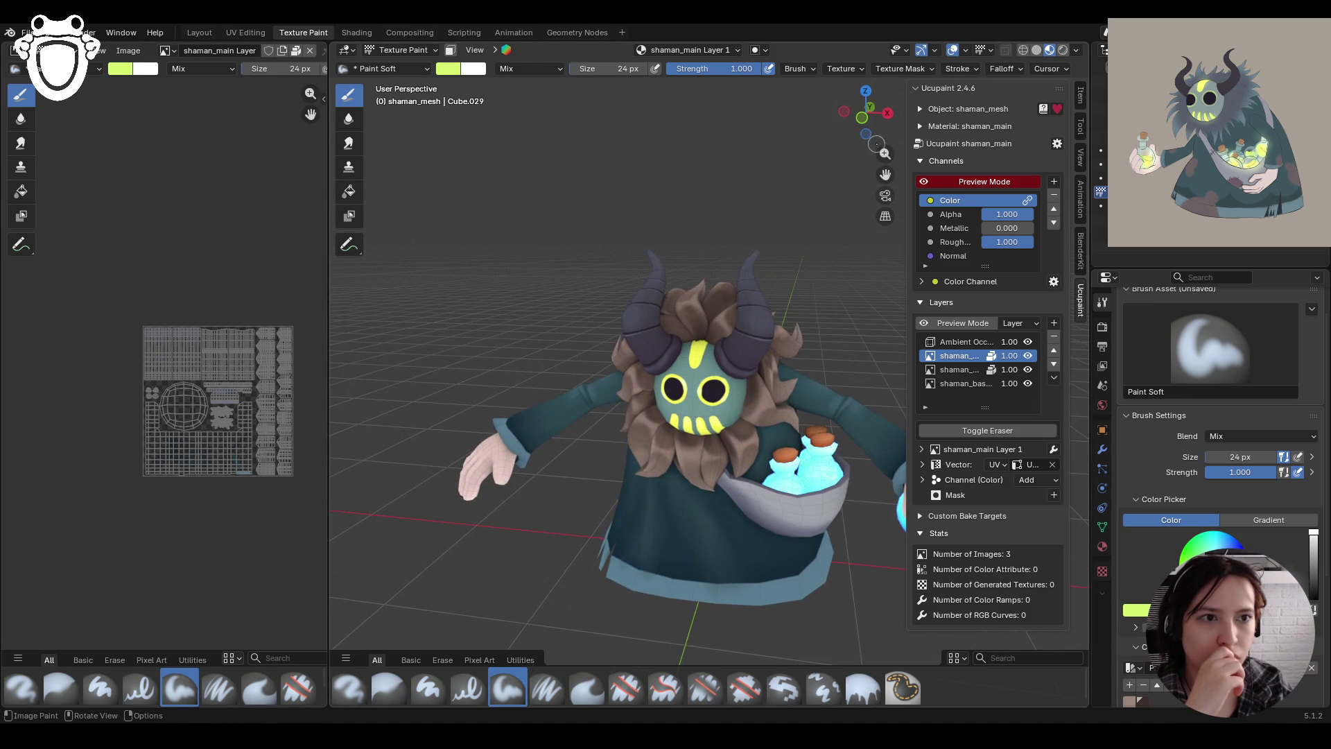
pyautogui.moveTo(884, 174); pyautogui.dragTo(775, 214, button='middle')
pyautogui.scroll(-2, 775, 214)
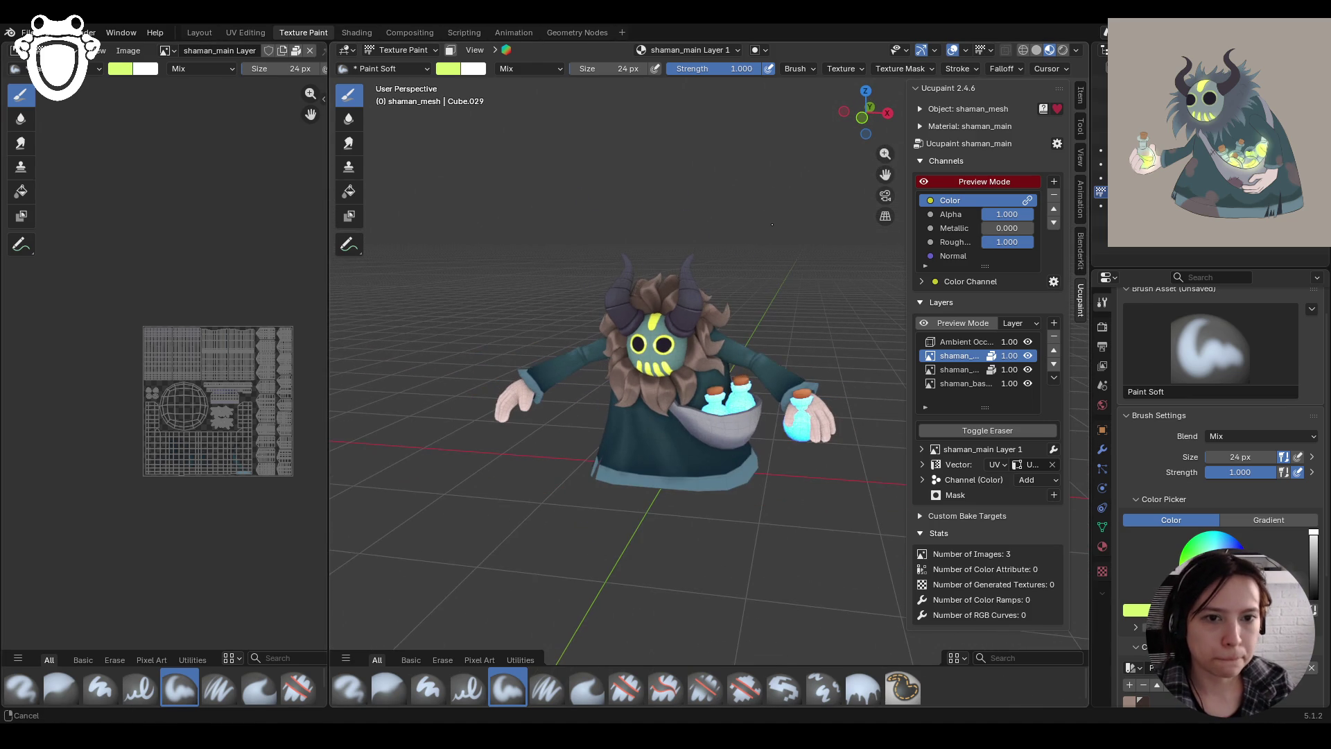
pyautogui.hotkey('ctrl', 's')
# Open knight_rig.blend from File > Open Recent
pyautogui.click(28, 33)
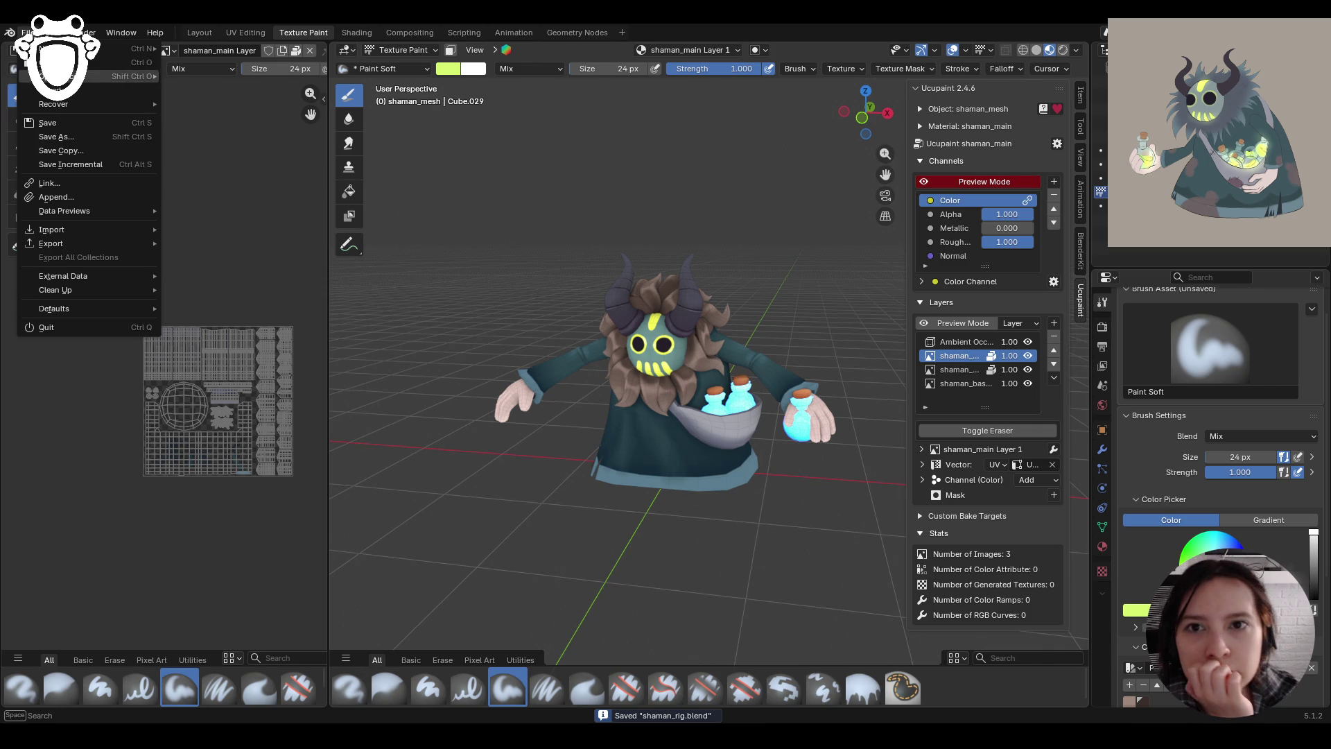
pyautogui.moveTo(104, 76)
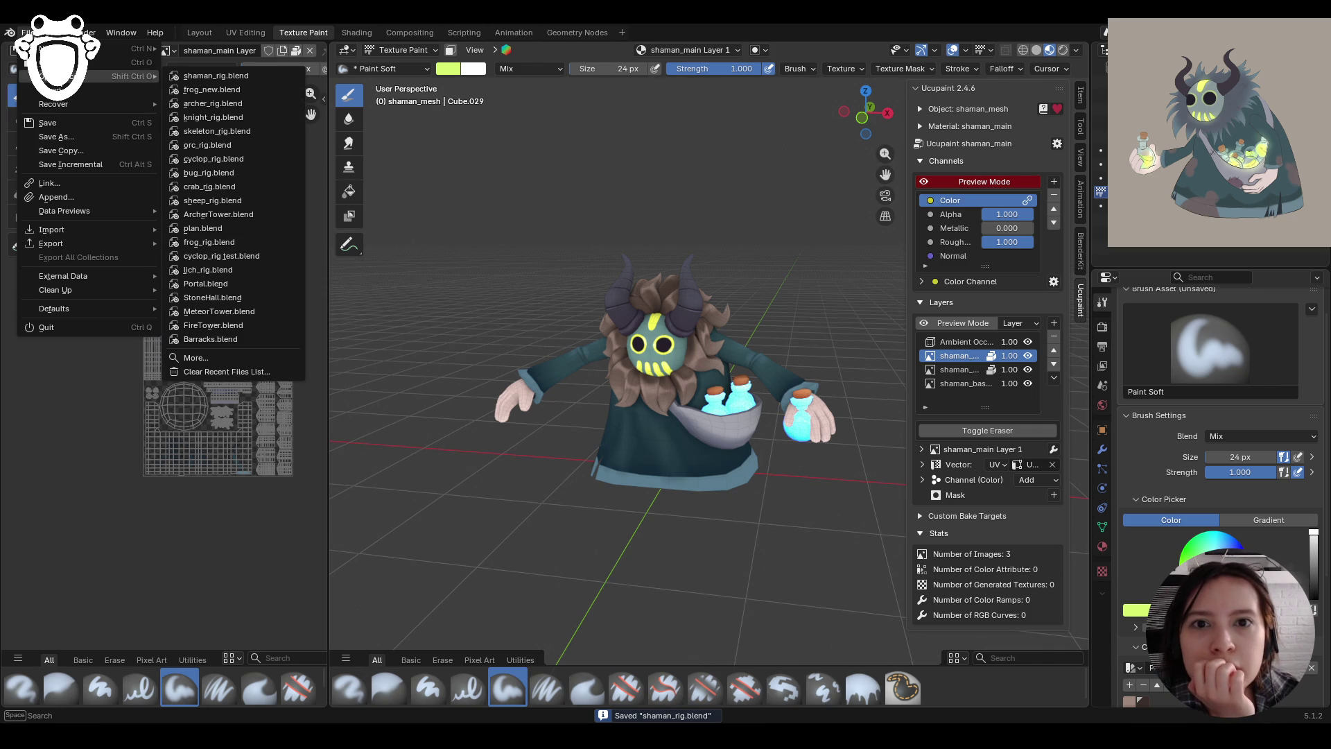
pyautogui.click(256, 118)
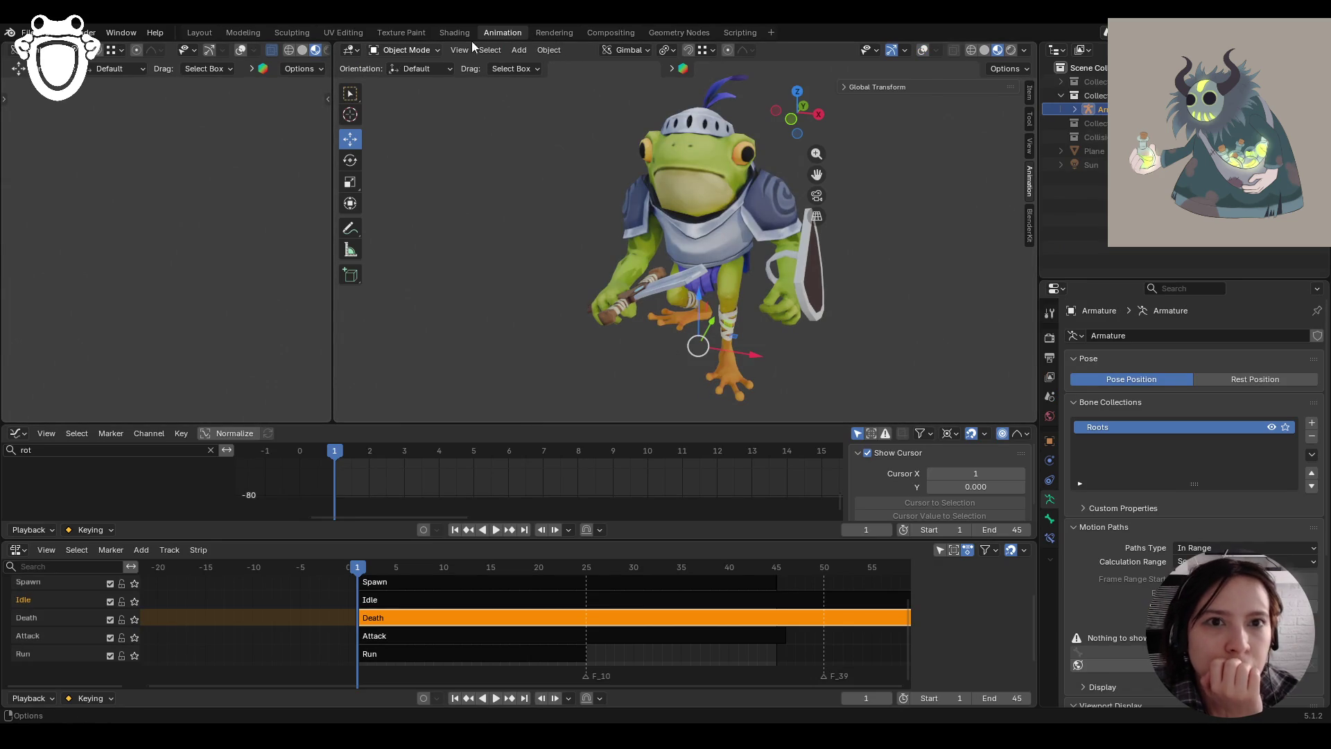
# In Layout, put the frog knight in rest pose and turn off the Face Orientation overlay
pyautogui.click(200, 33)
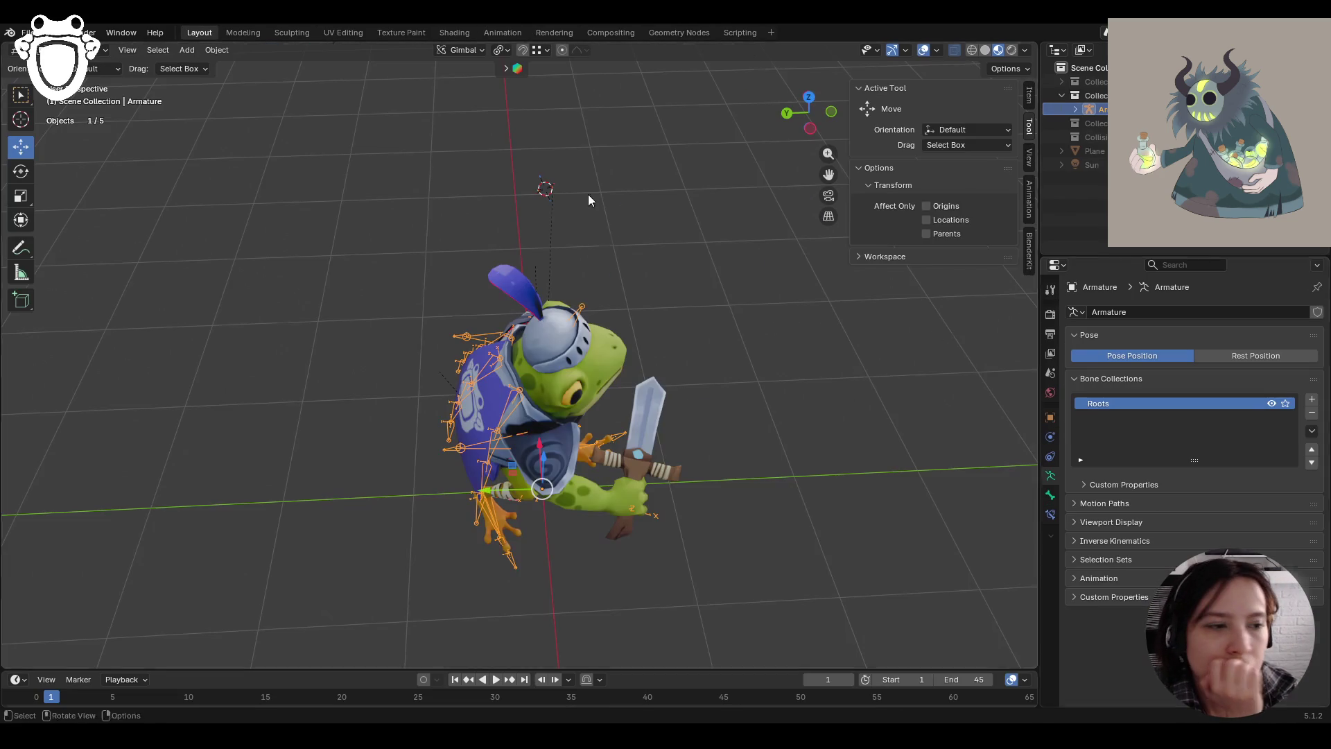
pyautogui.moveTo(860, 430)
pyautogui.mouseDown(button='middle')
pyautogui.moveTo(848, 397)
pyautogui.moveTo(694, 343)
pyautogui.mouseUp(button='middle')
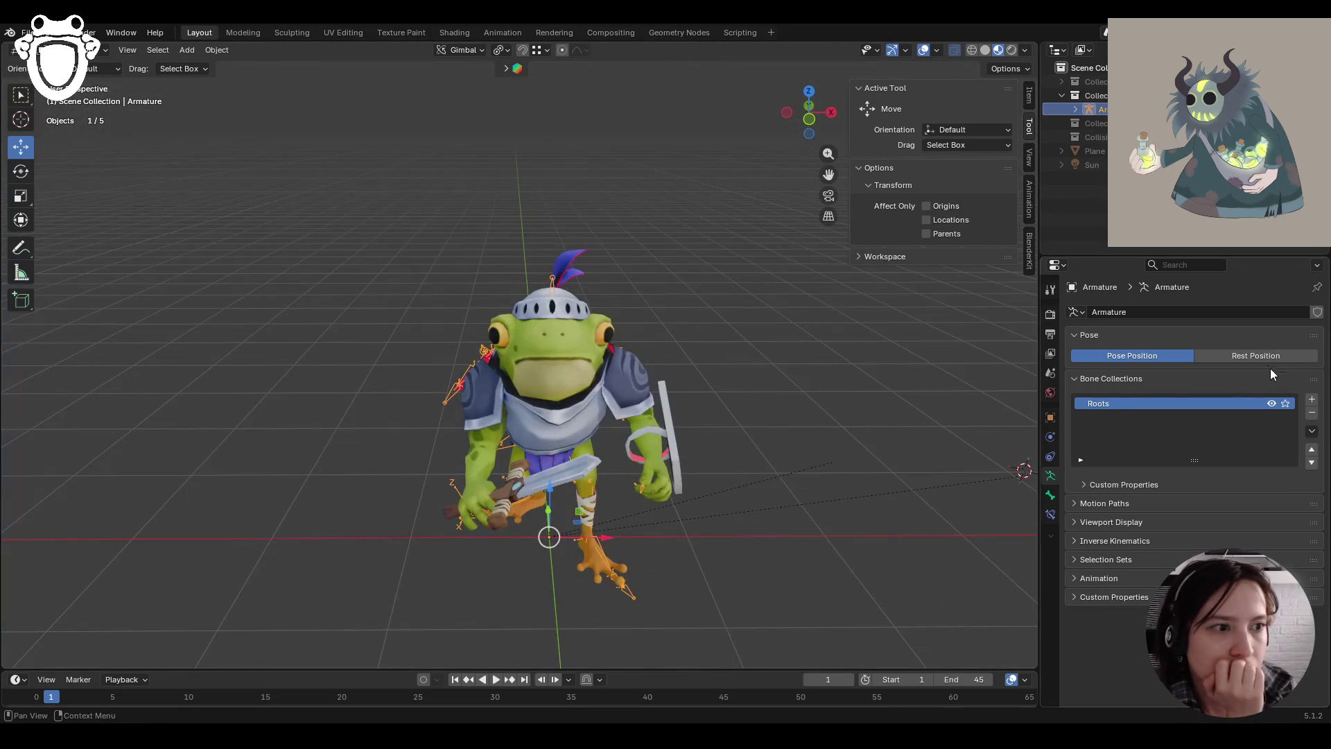
pyautogui.click(1264, 356)
pyautogui.scroll(-1, 735, 393)
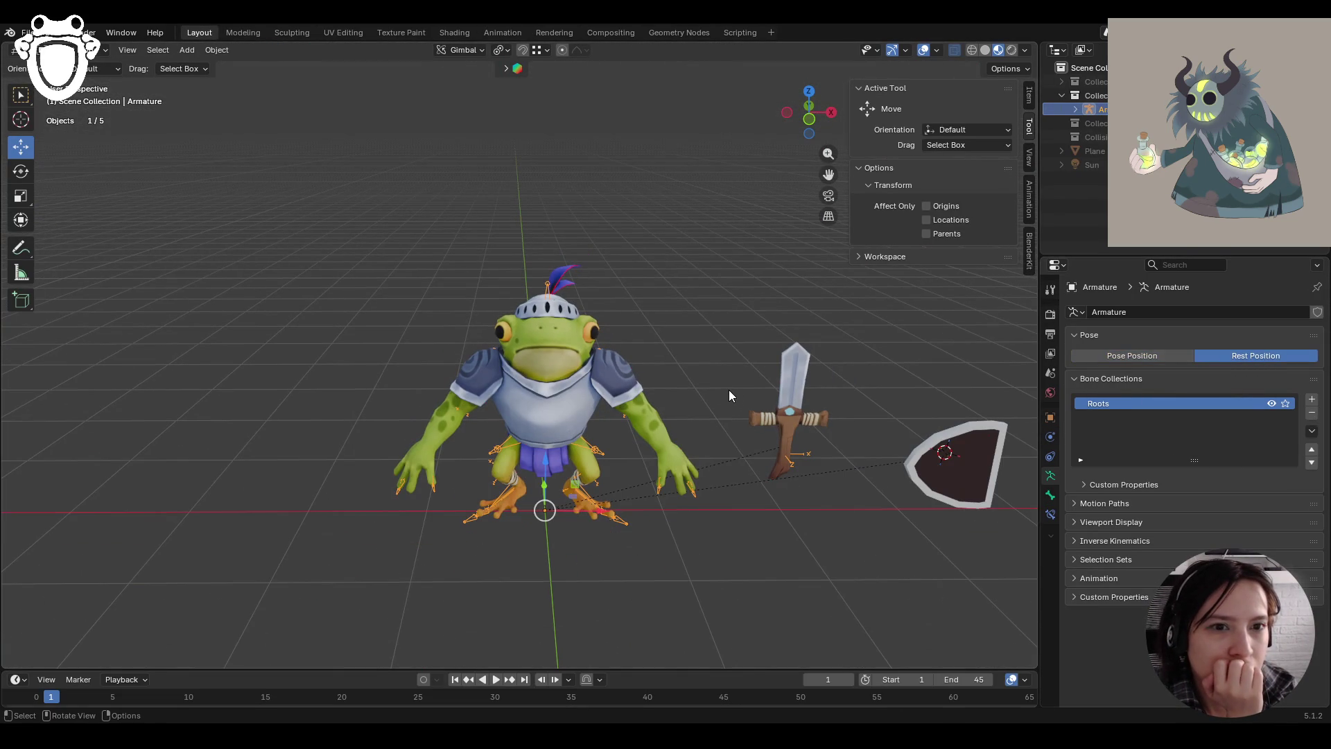
pyautogui.click(938, 48)
pyautogui.click(847, 358)
pyautogui.moveTo(739, 441)
pyautogui.mouseDown(button='middle')
pyautogui.moveTo(469, 466)
pyautogui.moveTo(596, 476)
pyautogui.moveTo(721, 458)
pyautogui.moveTo(703, 445)
pyautogui.mouseUp(button='middle')
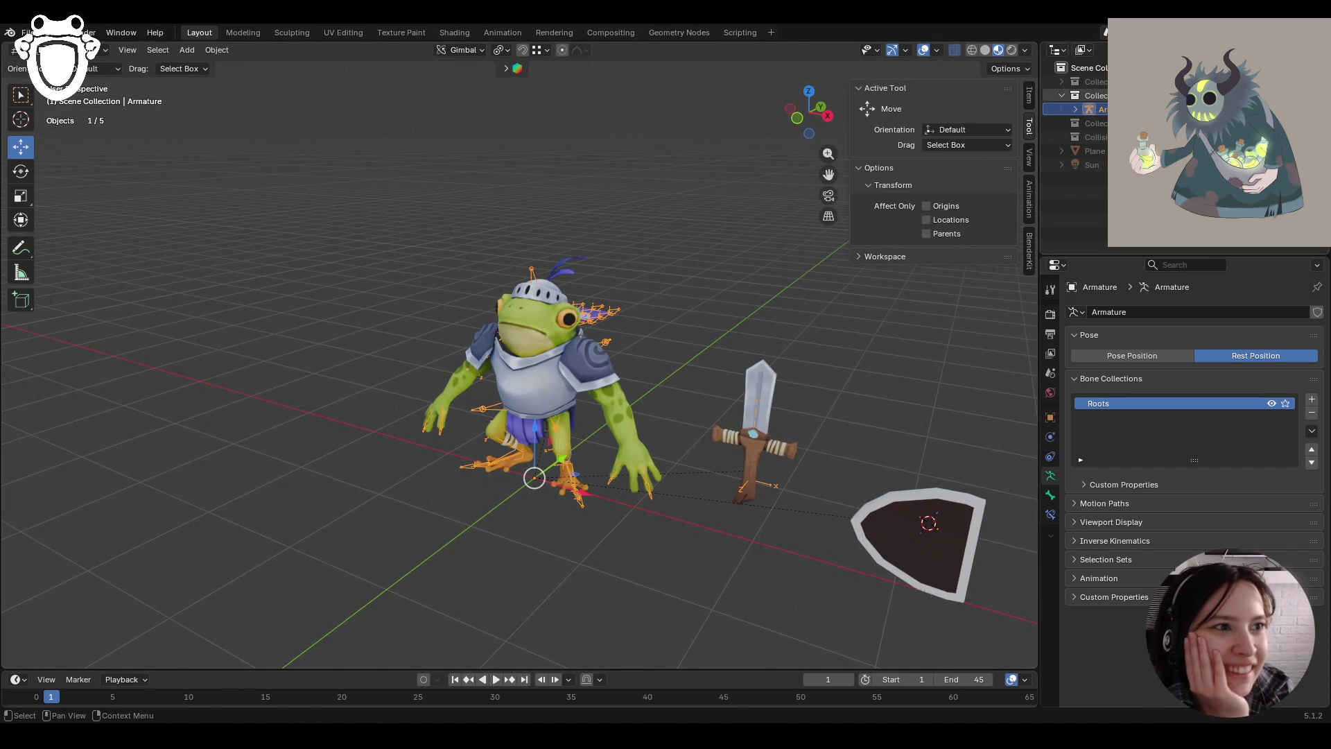
# Deselect everything and hide the armature in the outliner
pyautogui.hotkey('alt', 'a')
pyautogui.click(1303, 109)
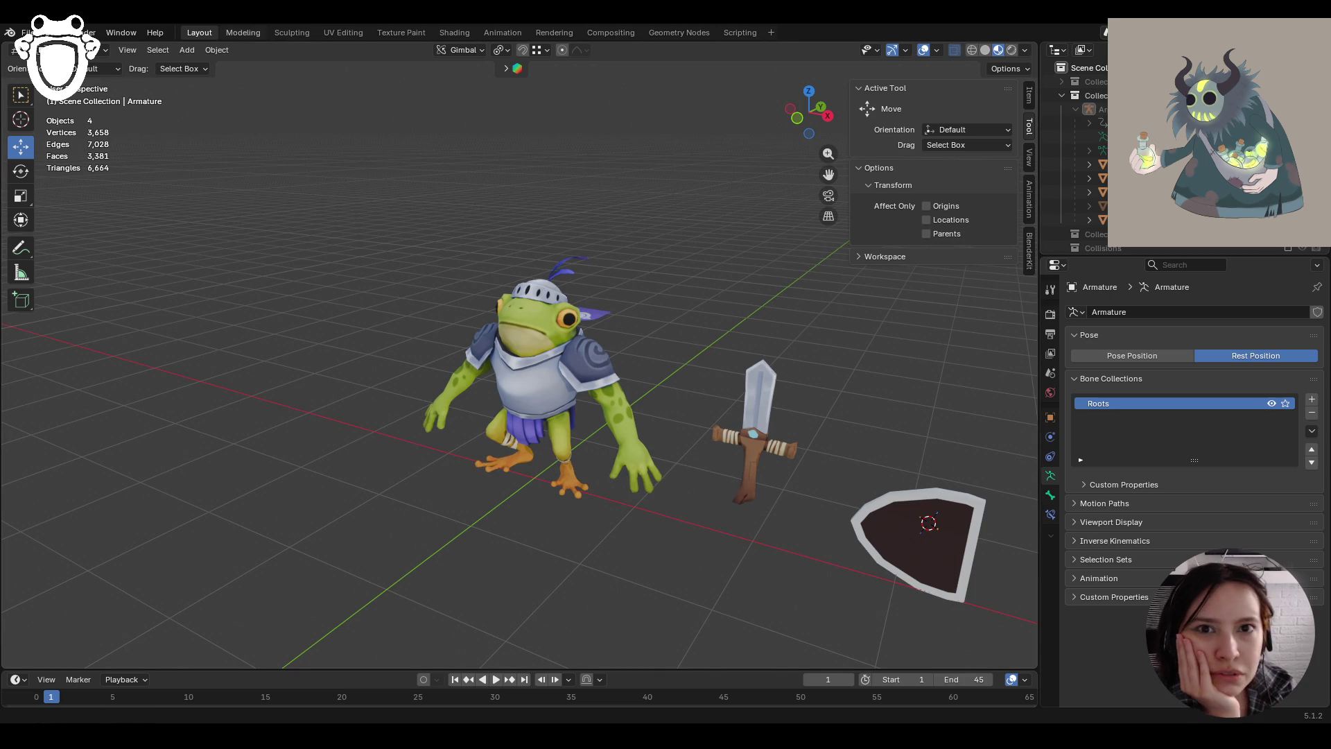
pyautogui.moveTo(656, 262)
pyautogui.mouseDown(button='middle')
pyautogui.moveTo(619, 302)
pyautogui.moveTo(718, 278)
pyautogui.moveTo(653, 256)
pyautogui.mouseUp(button='middle')
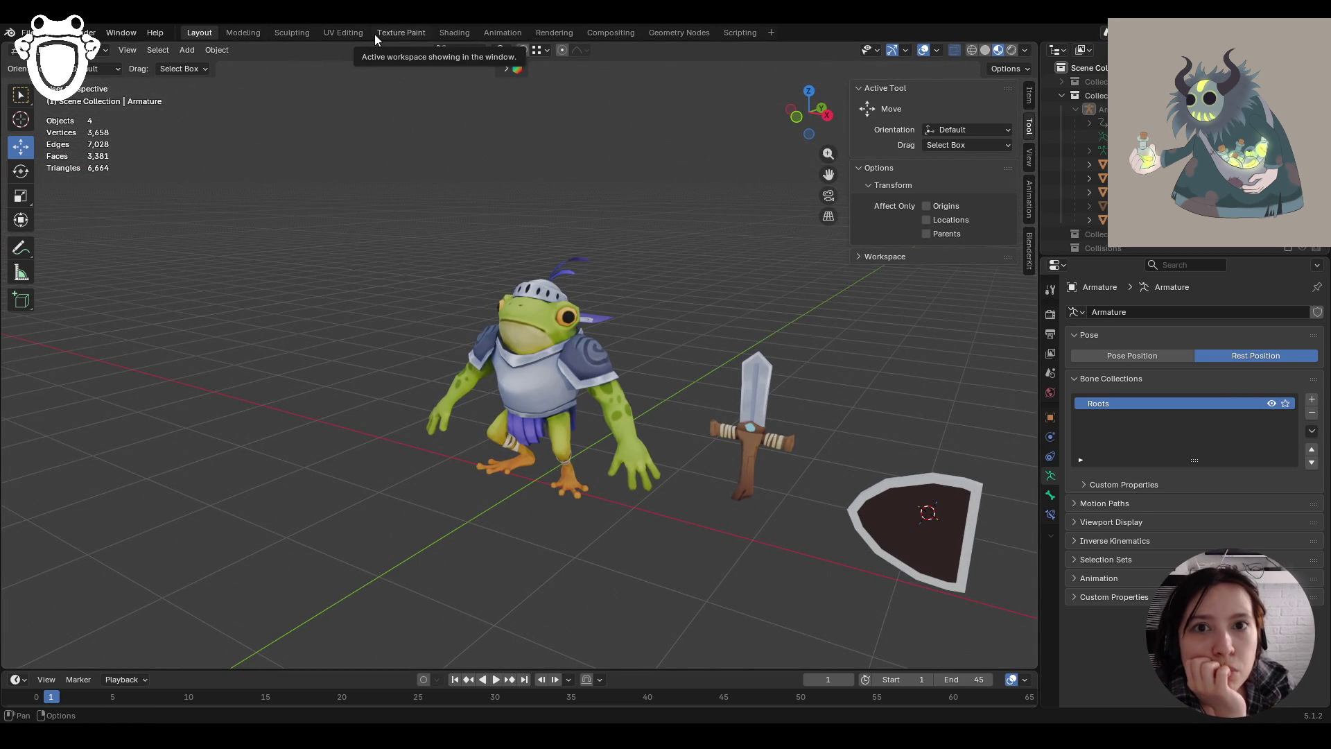
pyautogui.click(375, 35)
# Make the cape the active paint object and show its baked Color channel texture
pyautogui.moveTo(742, 374)
pyautogui.mouseDown(button='middle')
pyautogui.moveTo(775, 346)
pyautogui.moveTo(764, 369)
pyautogui.mouseUp(button='middle')
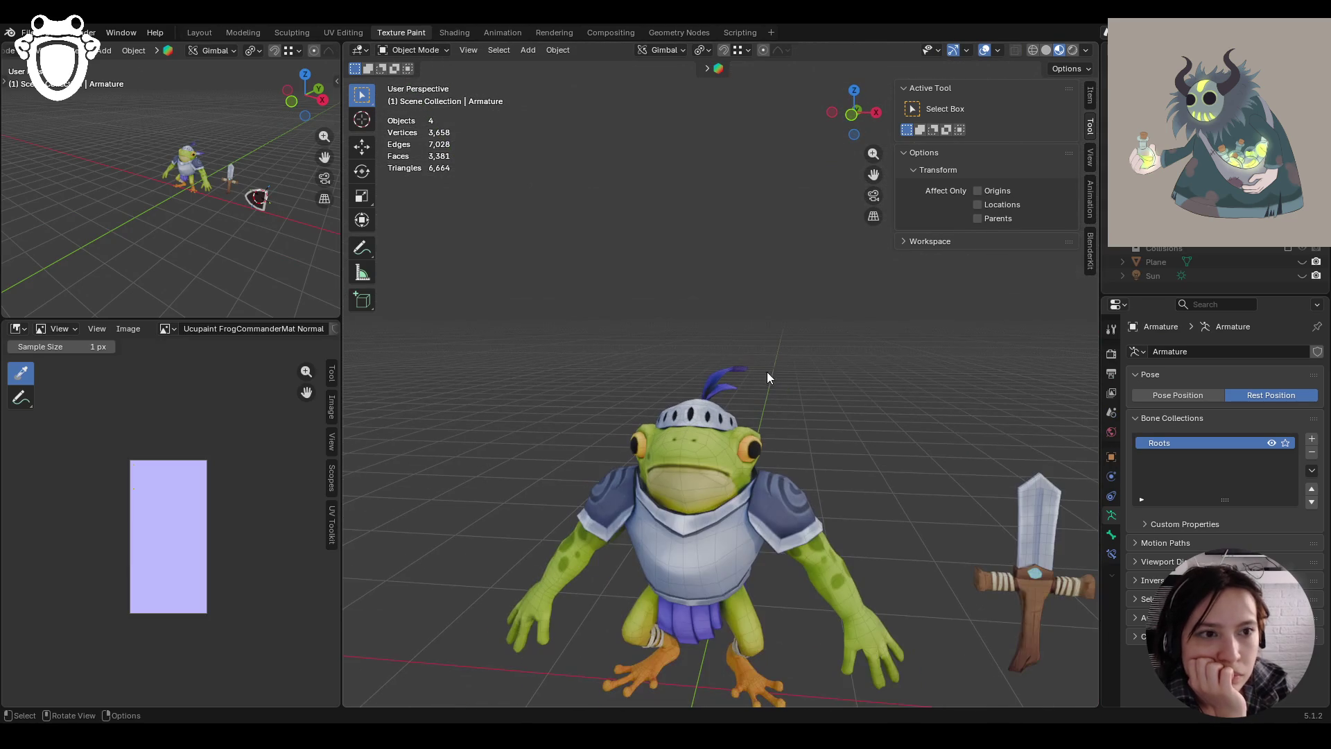
pyautogui.click(680, 469)
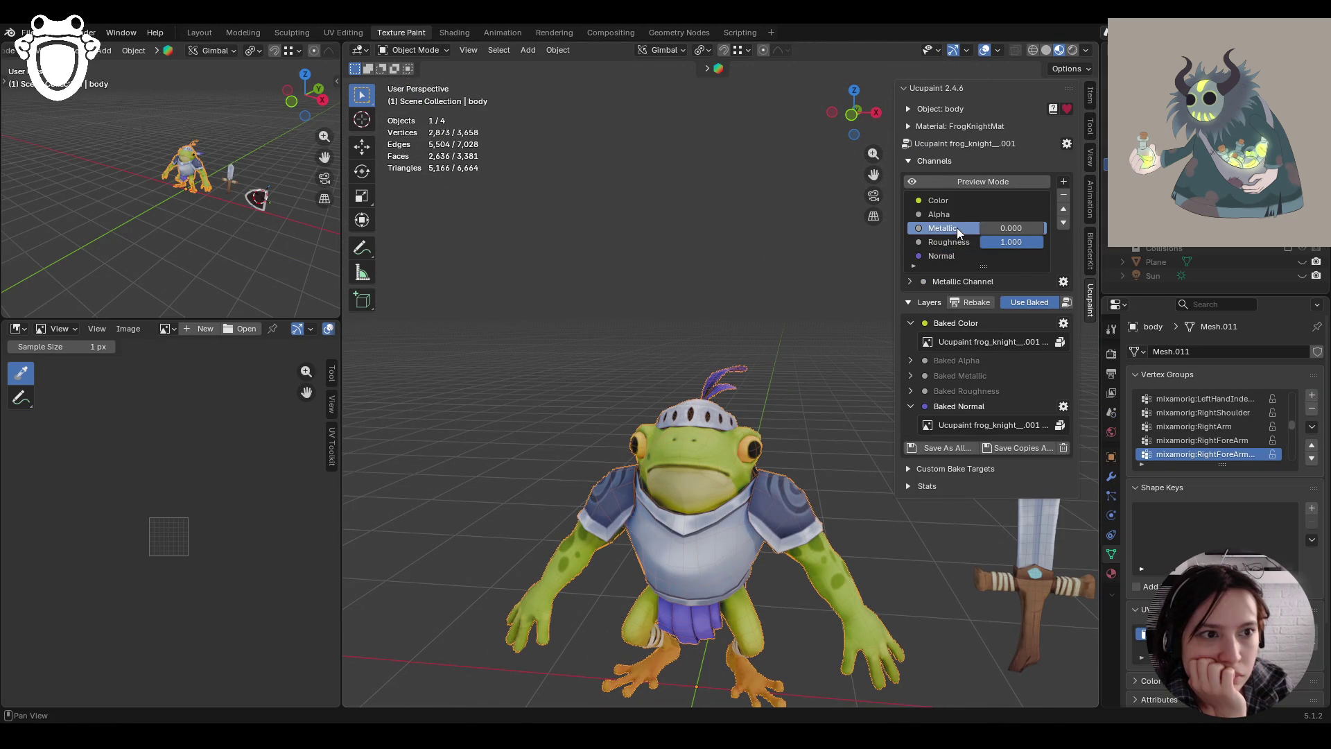
pyautogui.click(953, 201)
pyautogui.scroll(-1, 666, 452)
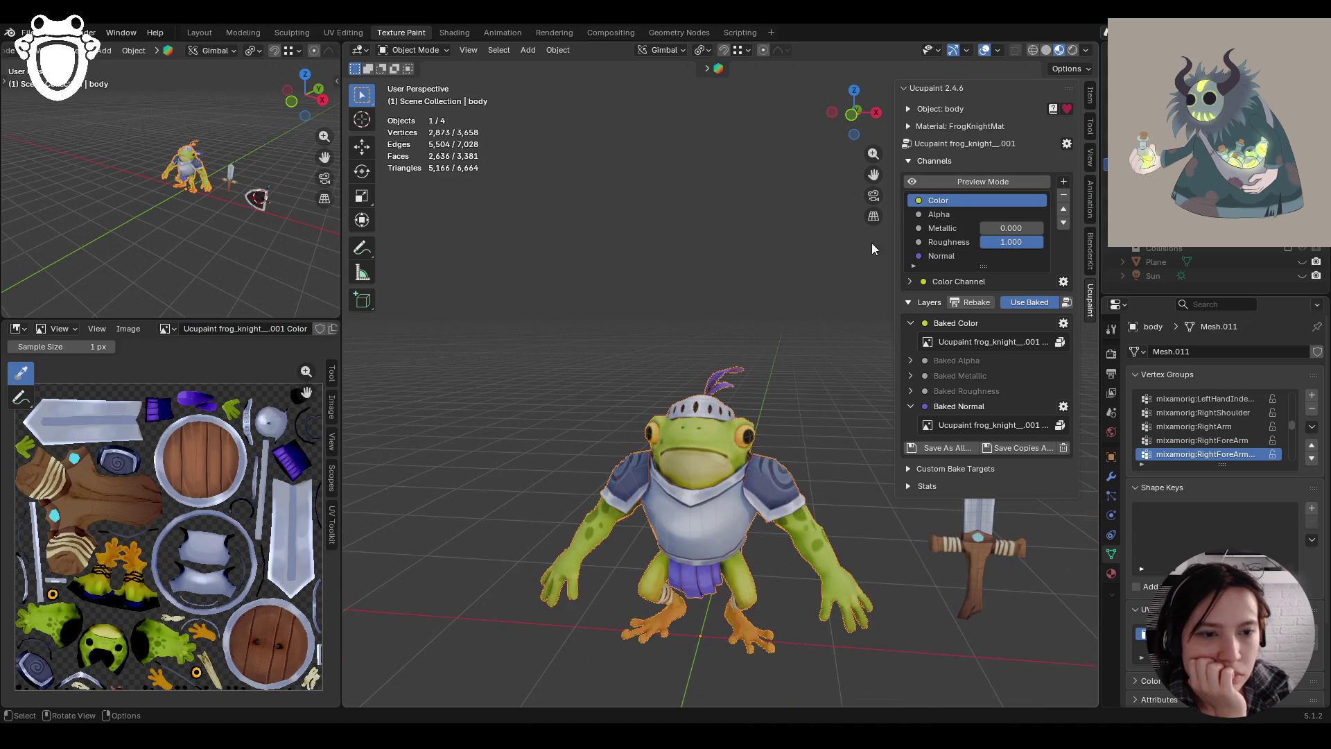
pyautogui.moveTo(857, 311)
pyautogui.mouseDown(button='middle')
pyautogui.moveTo(818, 326)
pyautogui.moveTo(852, 285)
pyautogui.moveTo(614, 387)
pyautogui.mouseUp(button='middle')
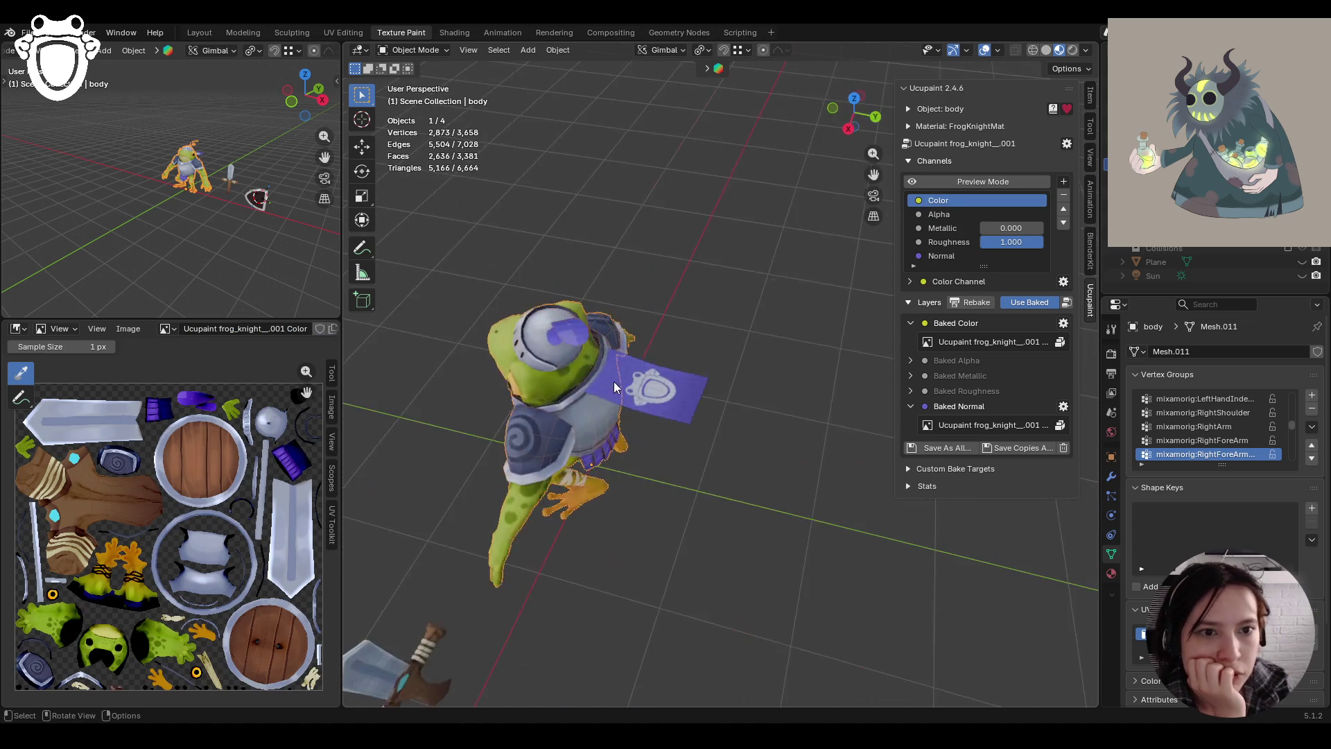
pyautogui.click(614, 387)
pyautogui.moveTo(802, 425)
pyautogui.mouseDown(button='middle')
pyautogui.moveTo(685, 413)
pyautogui.moveTo(762, 389)
pyautogui.mouseUp(button='middle')
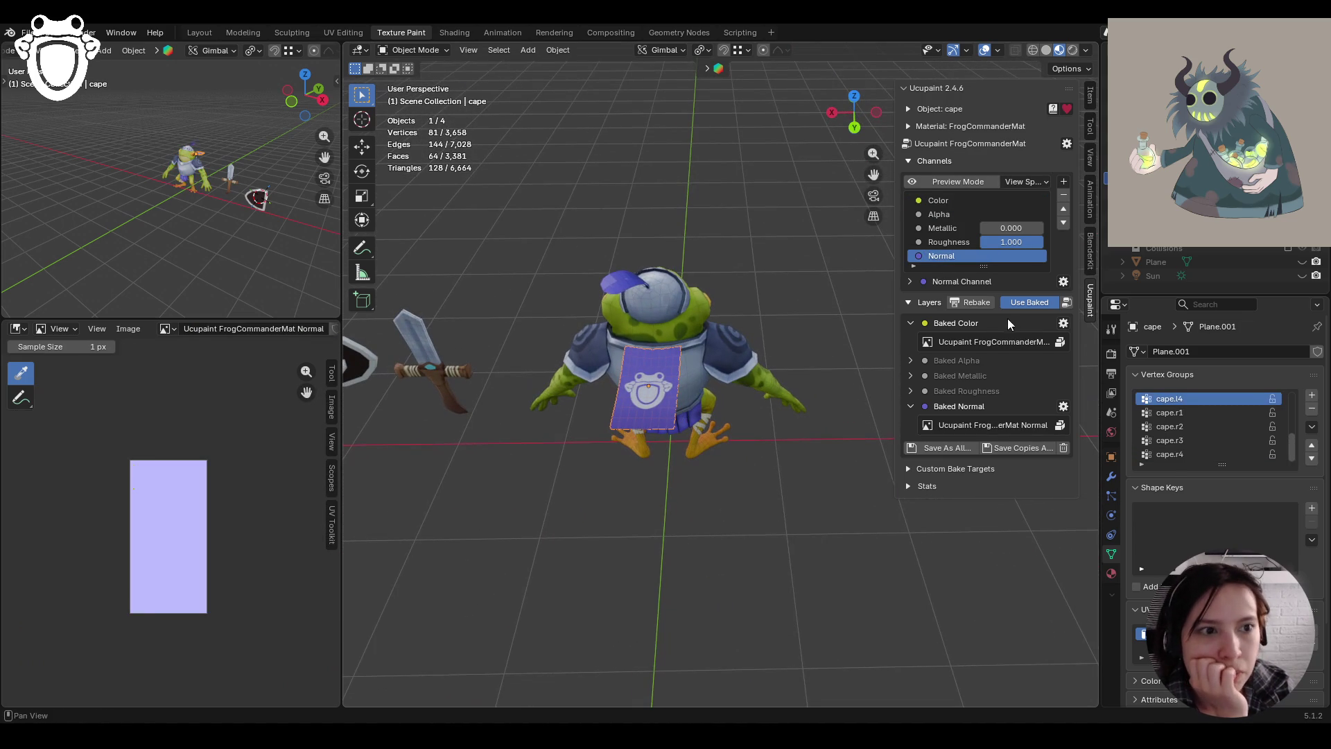
pyautogui.moveTo(735, 451)
pyautogui.mouseDown(button='middle')
pyautogui.moveTo(681, 461)
pyautogui.moveTo(835, 435)
pyautogui.mouseUp(button='middle')
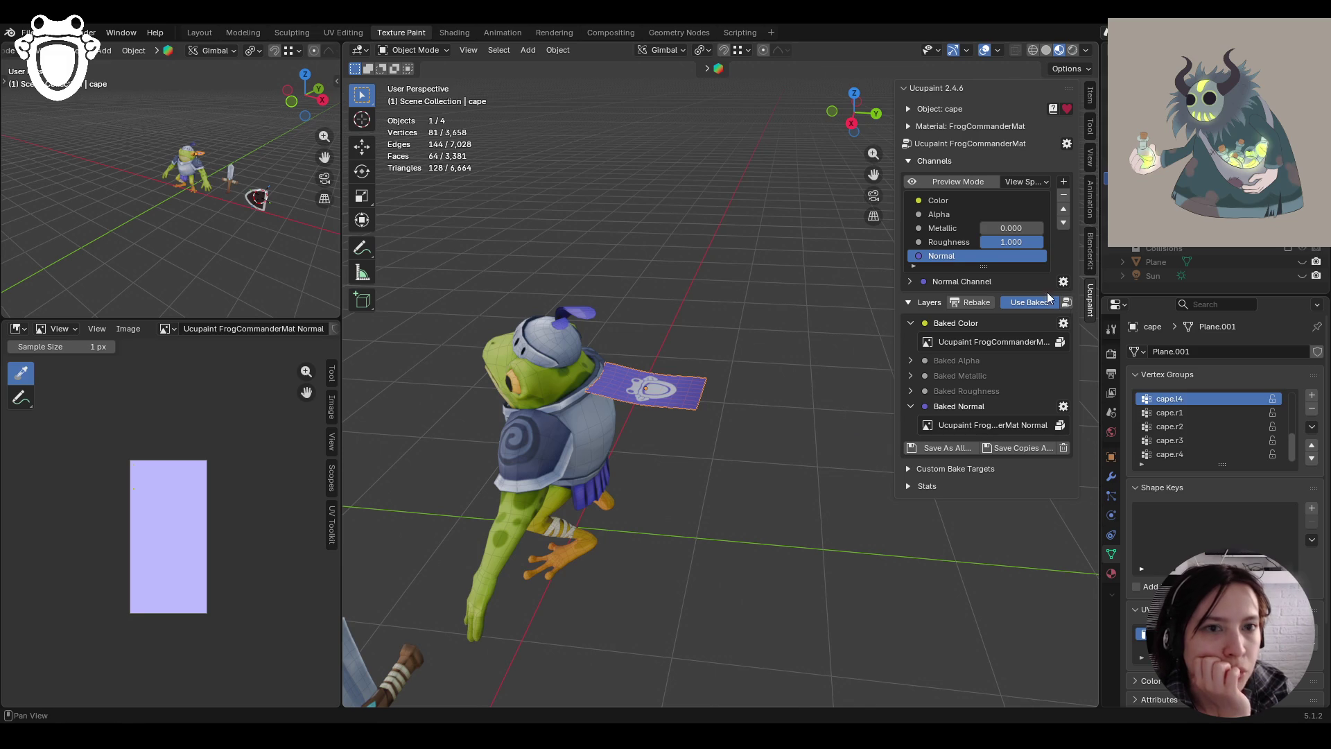
pyautogui.click(950, 201)
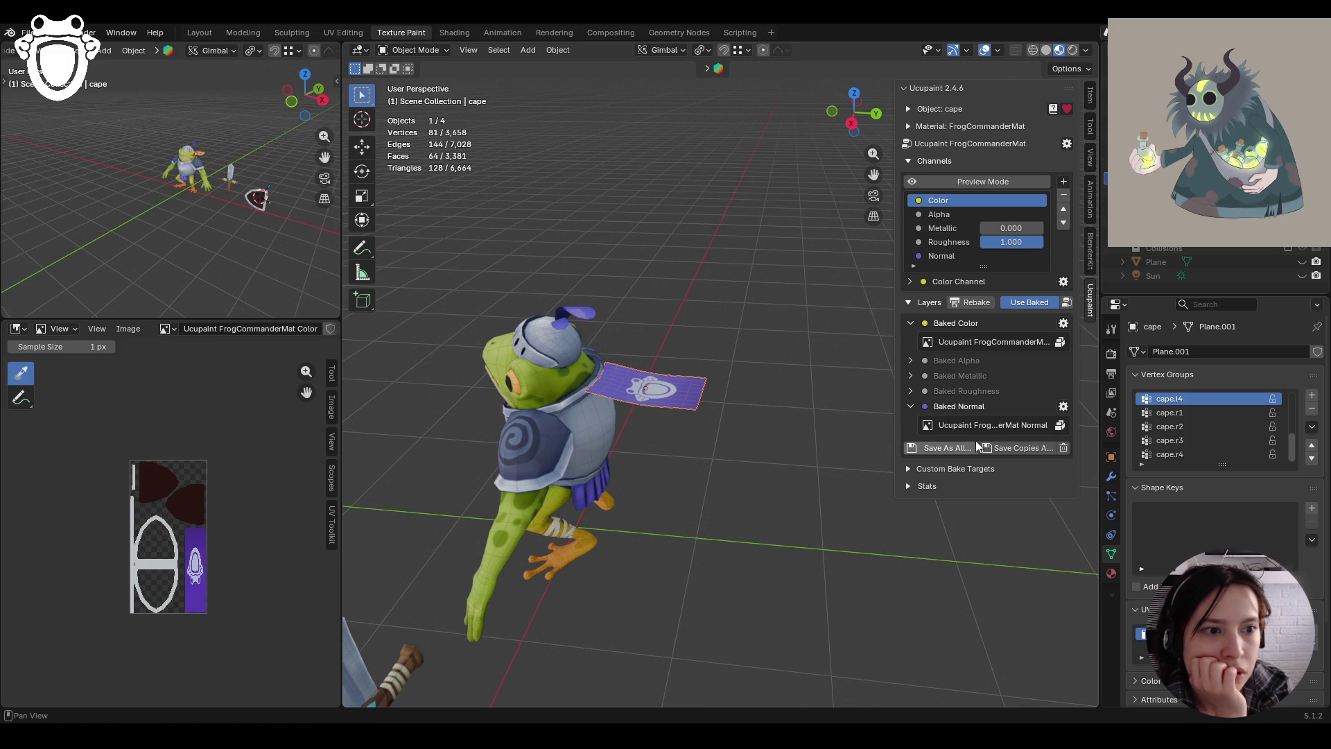
pyautogui.scroll(3, 199, 584)
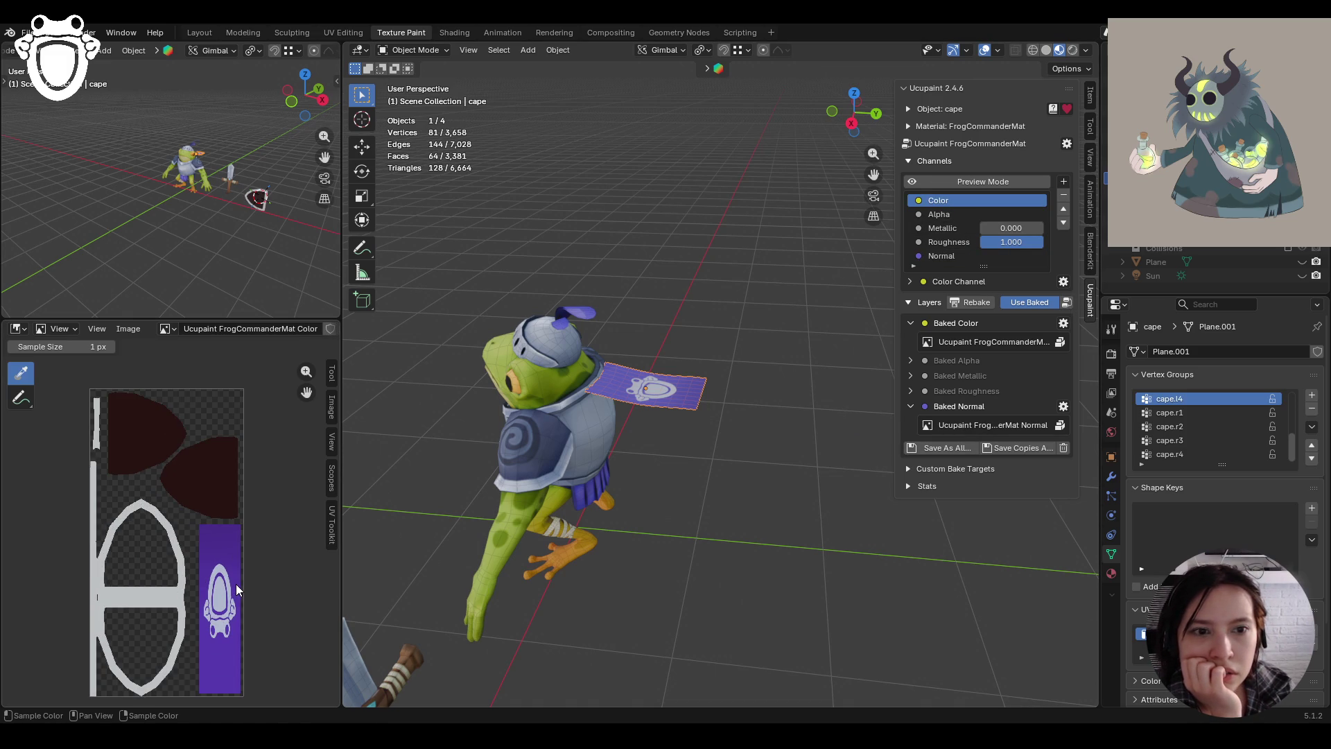
pyautogui.moveTo(744, 465)
pyautogui.mouseDown(button='middle')
pyautogui.moveTo(624, 517)
pyautogui.moveTo(626, 503)
pyautogui.mouseUp(button='middle')
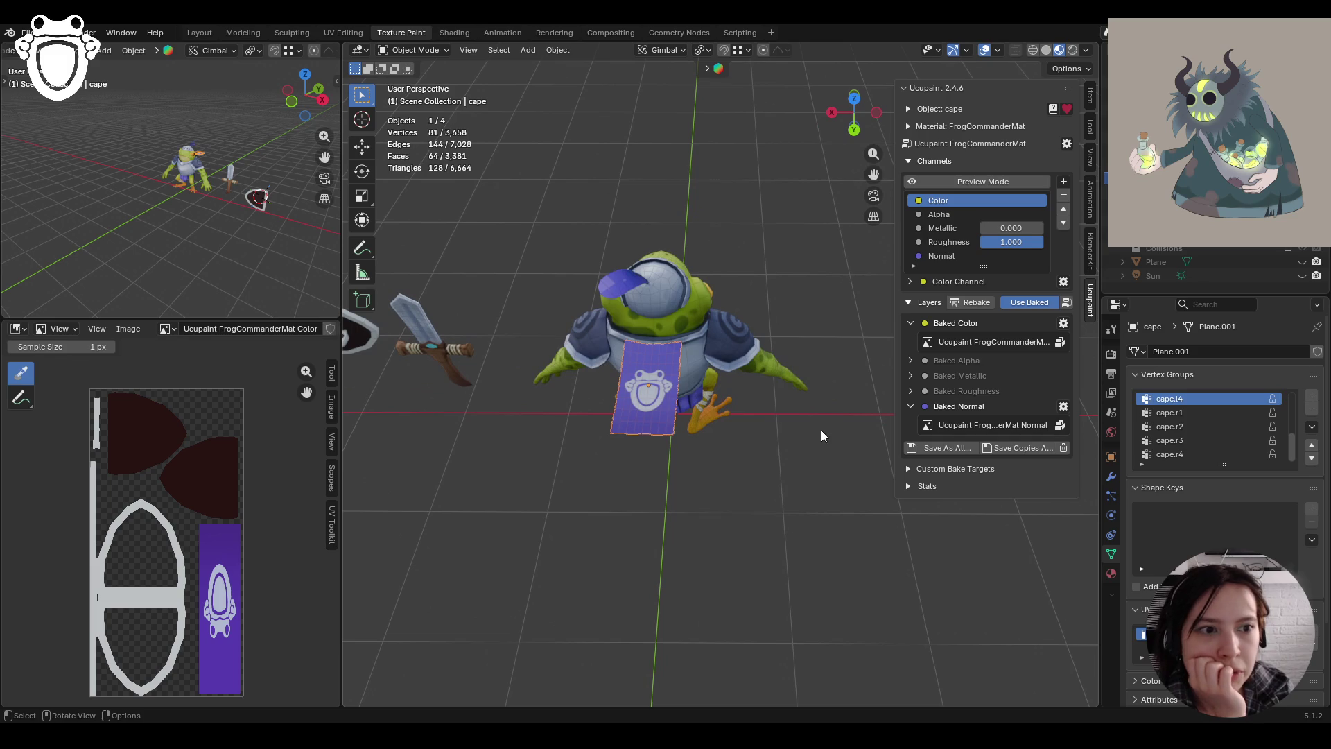
# Turn off Use Baked to reveal the cape's paint layers
pyautogui.click(1043, 303)
pyautogui.scroll(-4, 624, 416)
pyautogui.scroll(-3, 198, 527)
pyautogui.scroll(-2, 200, 527)
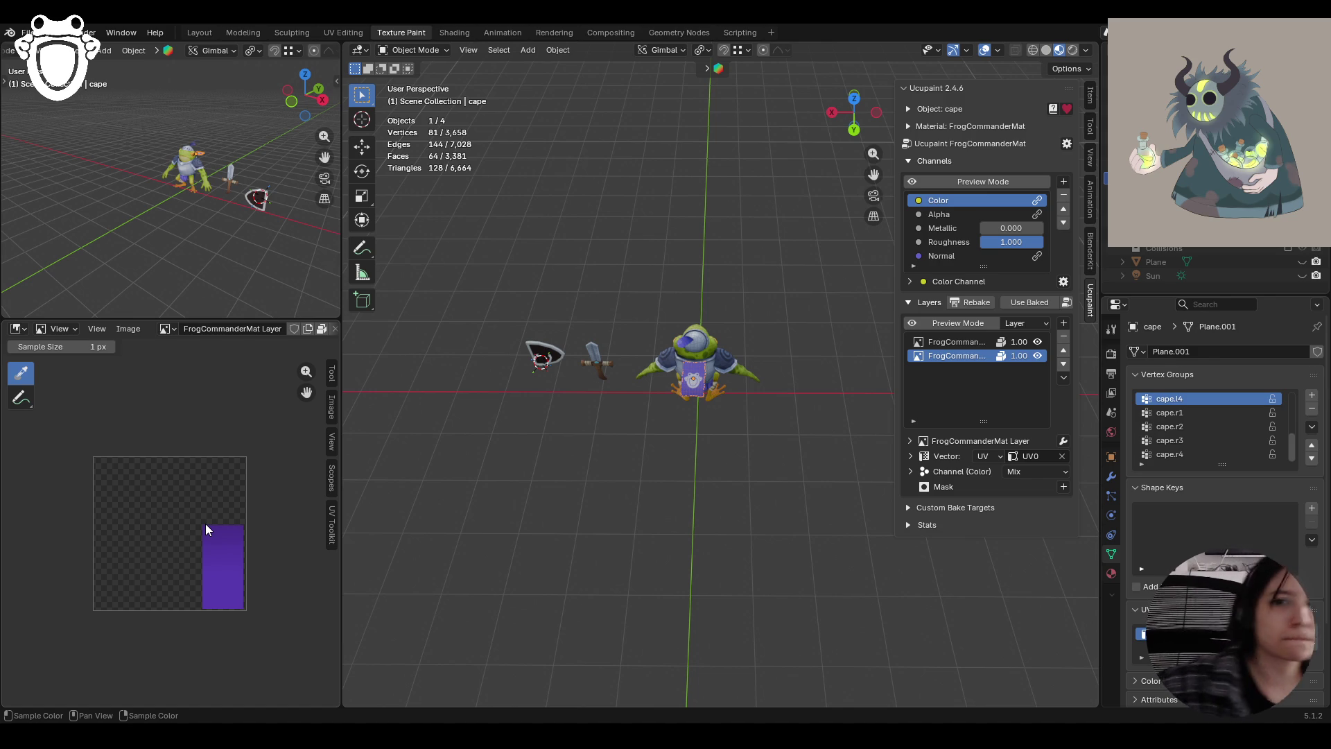
pyautogui.moveTo(564, 402)
pyautogui.mouseDown(button='middle')
pyautogui.moveTo(650, 444)
pyautogui.moveTo(796, 418)
pyautogui.moveTo(840, 389)
pyautogui.moveTo(828, 391)
pyautogui.moveTo(822, 368)
pyautogui.moveTo(636, 402)
pyautogui.moveTo(701, 395)
pyautogui.moveTo(688, 341)
pyautogui.moveTo(727, 377)
pyautogui.moveTo(701, 396)
pyautogui.moveTo(767, 359)
pyautogui.moveTo(814, 356)
pyautogui.mouseUp(button='middle')
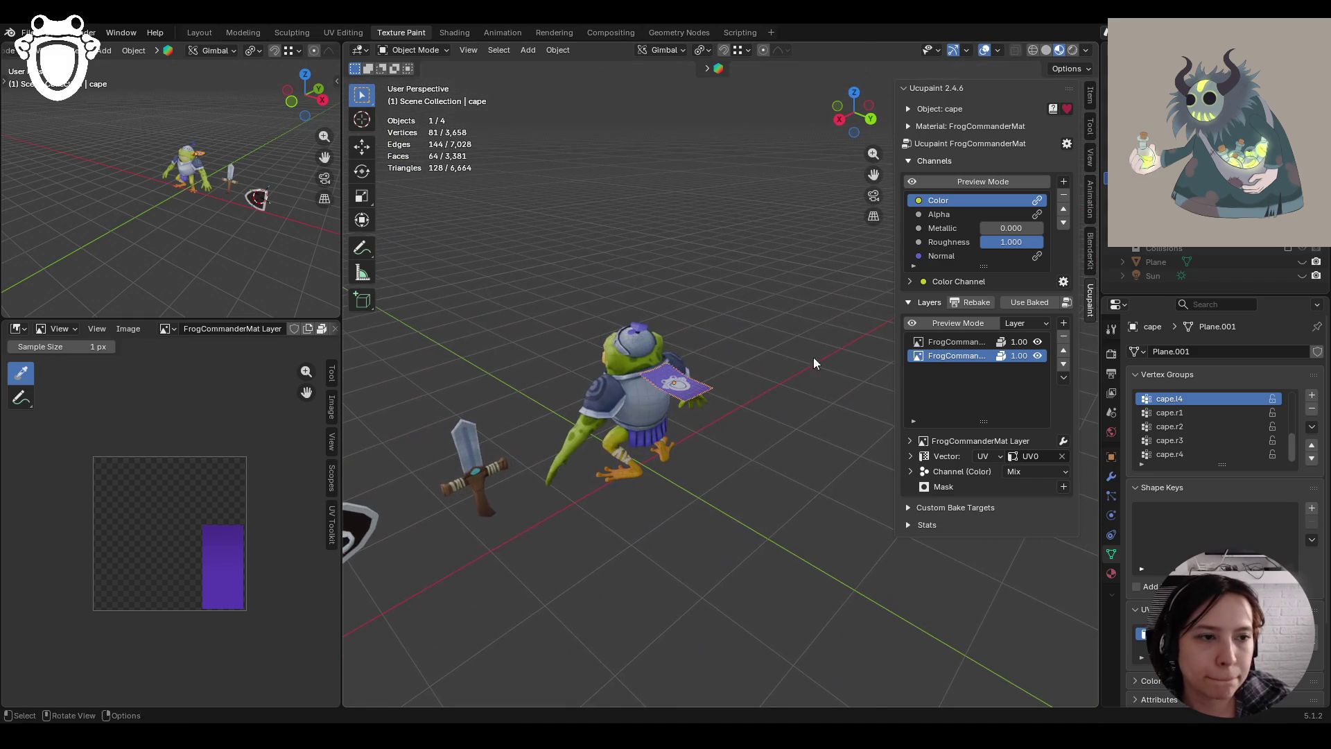
# Compare the two FrogCommanderMat layers, ending on the purple base layer, and open the add-layer menu
pyautogui.click(944, 342)
pyautogui.click(937, 356)
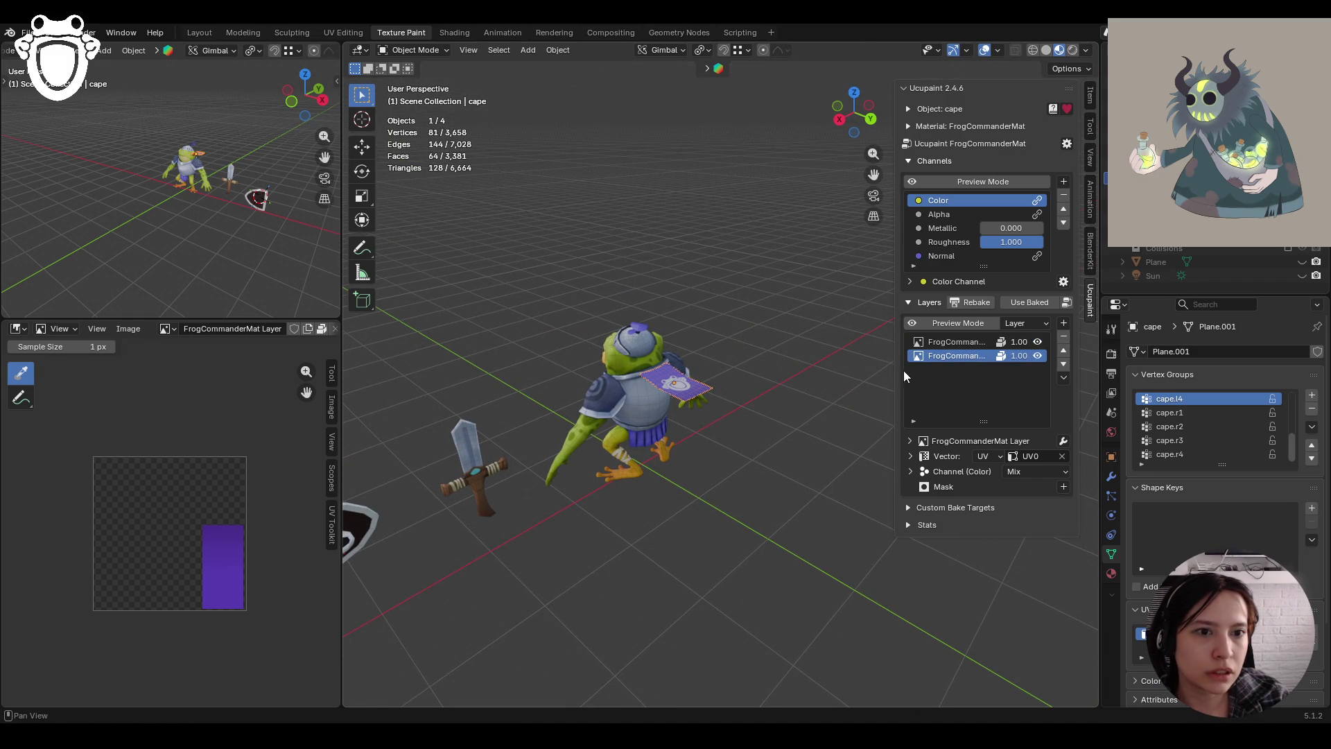
pyautogui.click(958, 343)
pyautogui.click(955, 357)
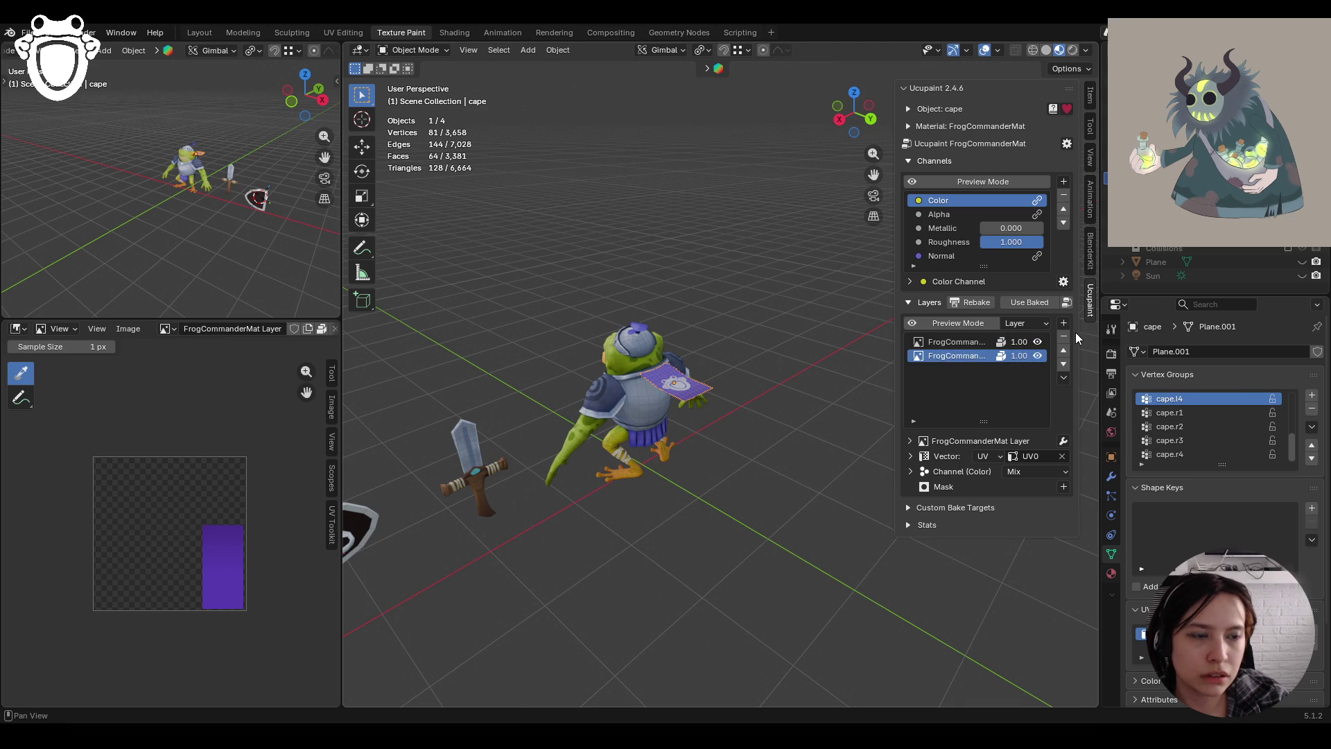
pyautogui.click(1064, 325)
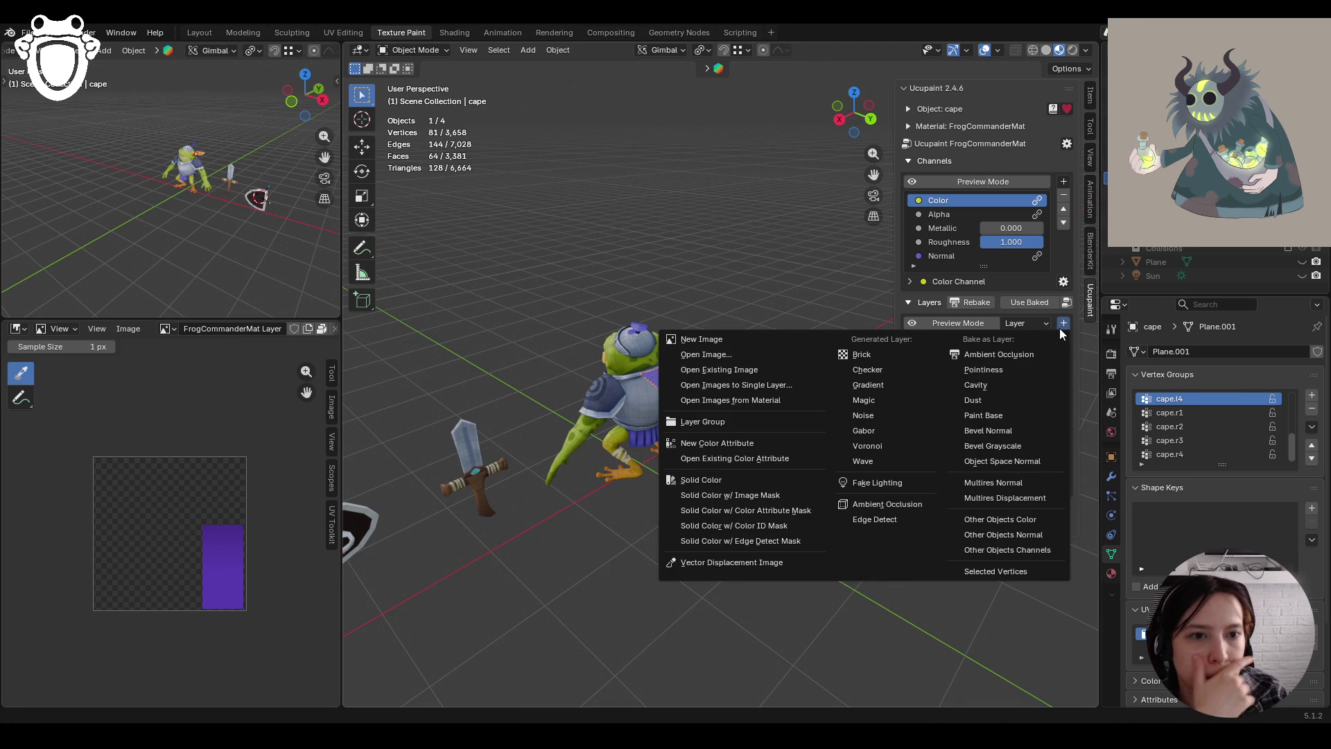
# Back out of Open Existing Image and choose Open Images to Single Layer instead
pyautogui.click(783, 372)
pyautogui.click(854, 380)
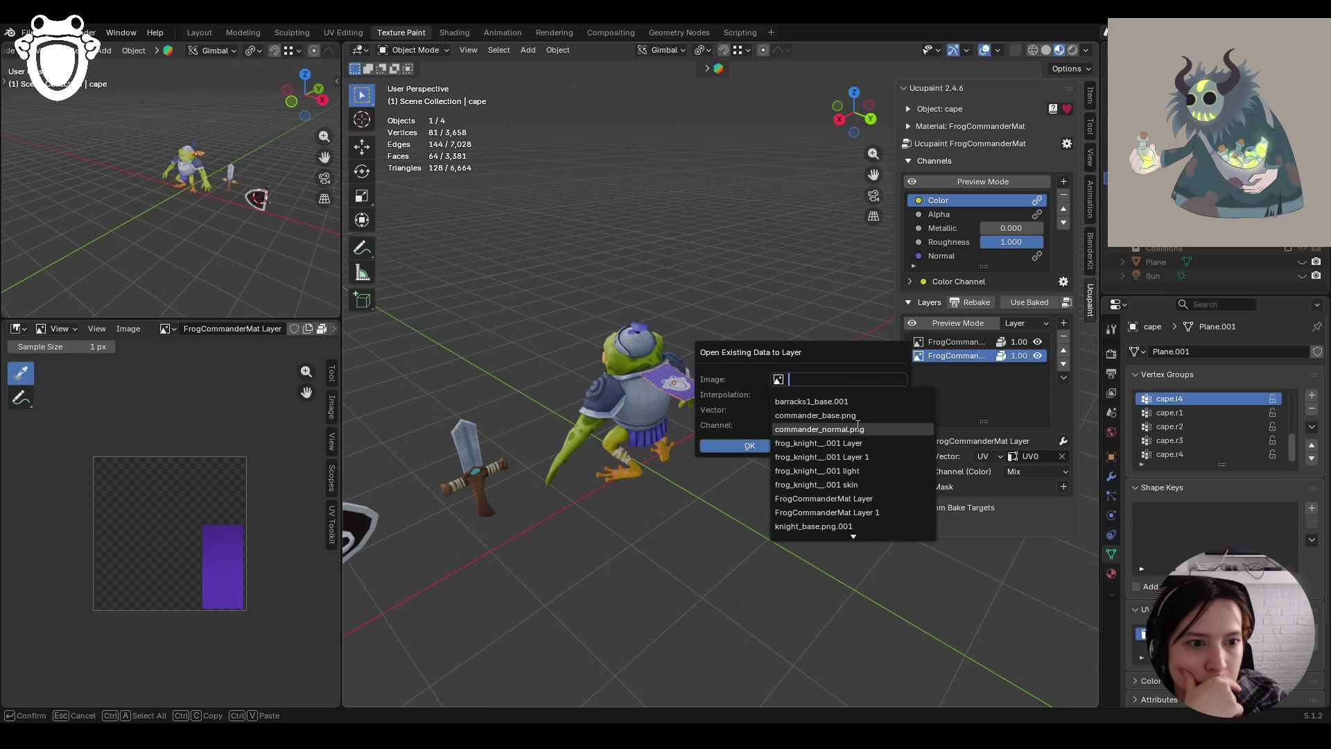
pyautogui.scroll(-10, 857, 485)
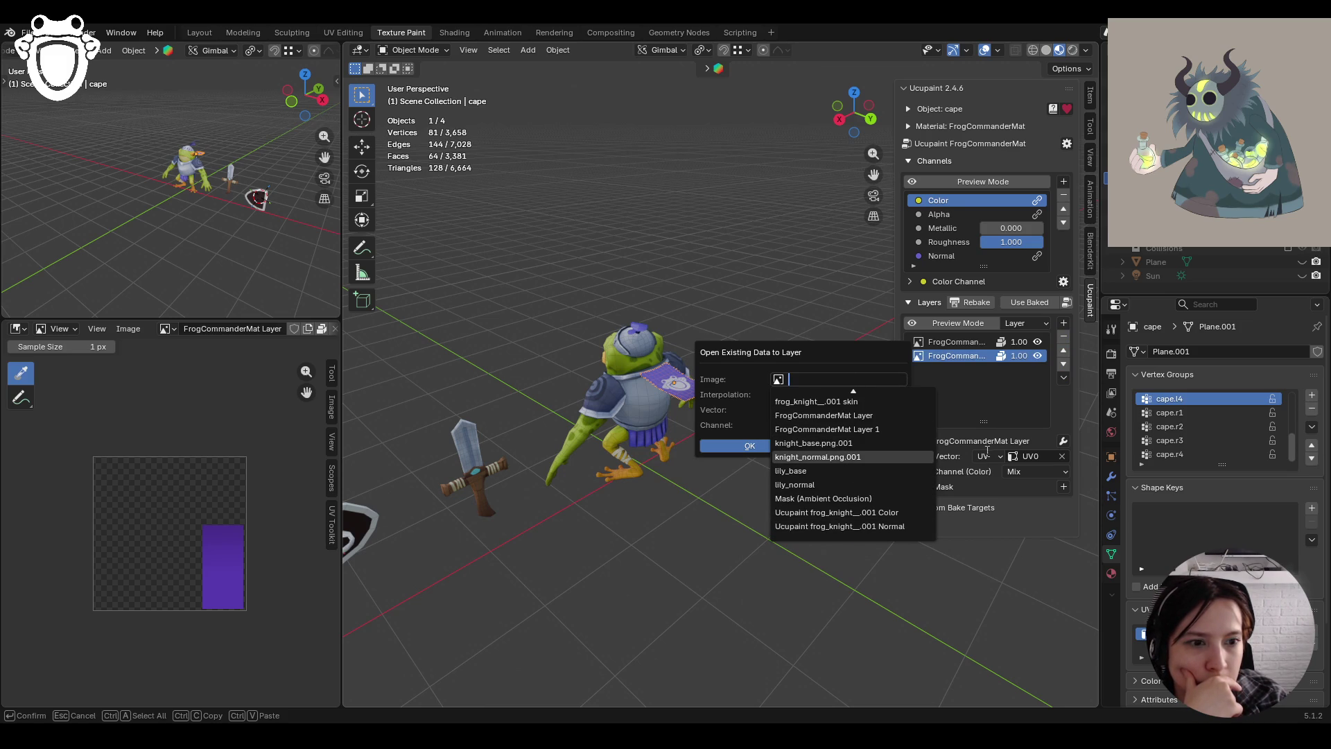
pyautogui.press('Escape')
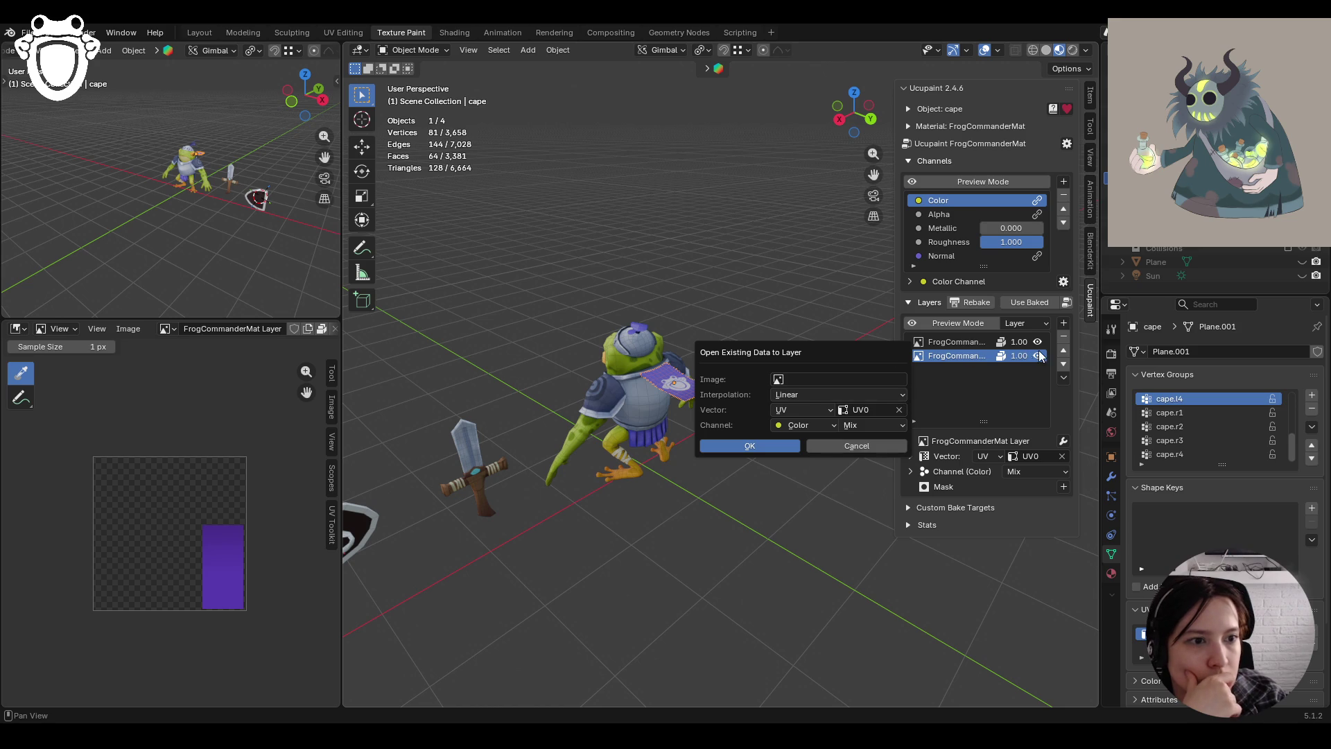
pyautogui.click(1064, 323)
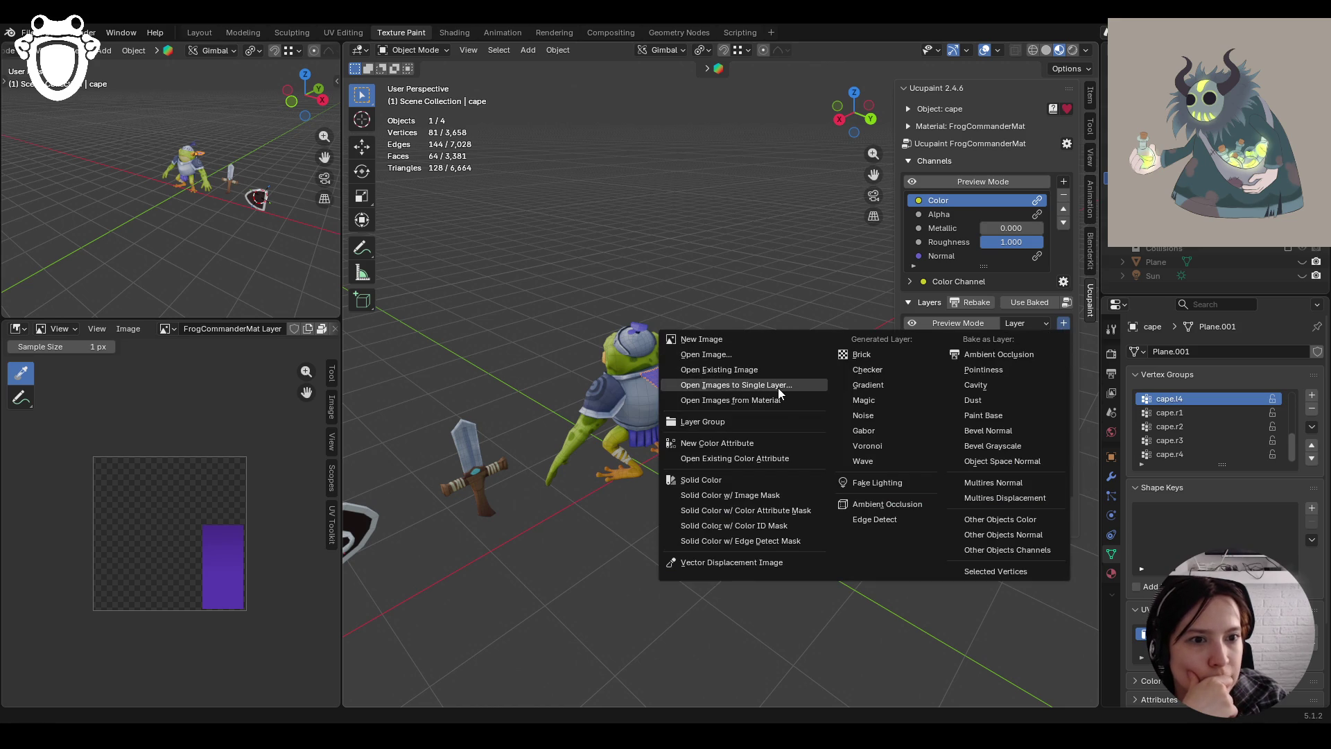
pyautogui.click(783, 355)
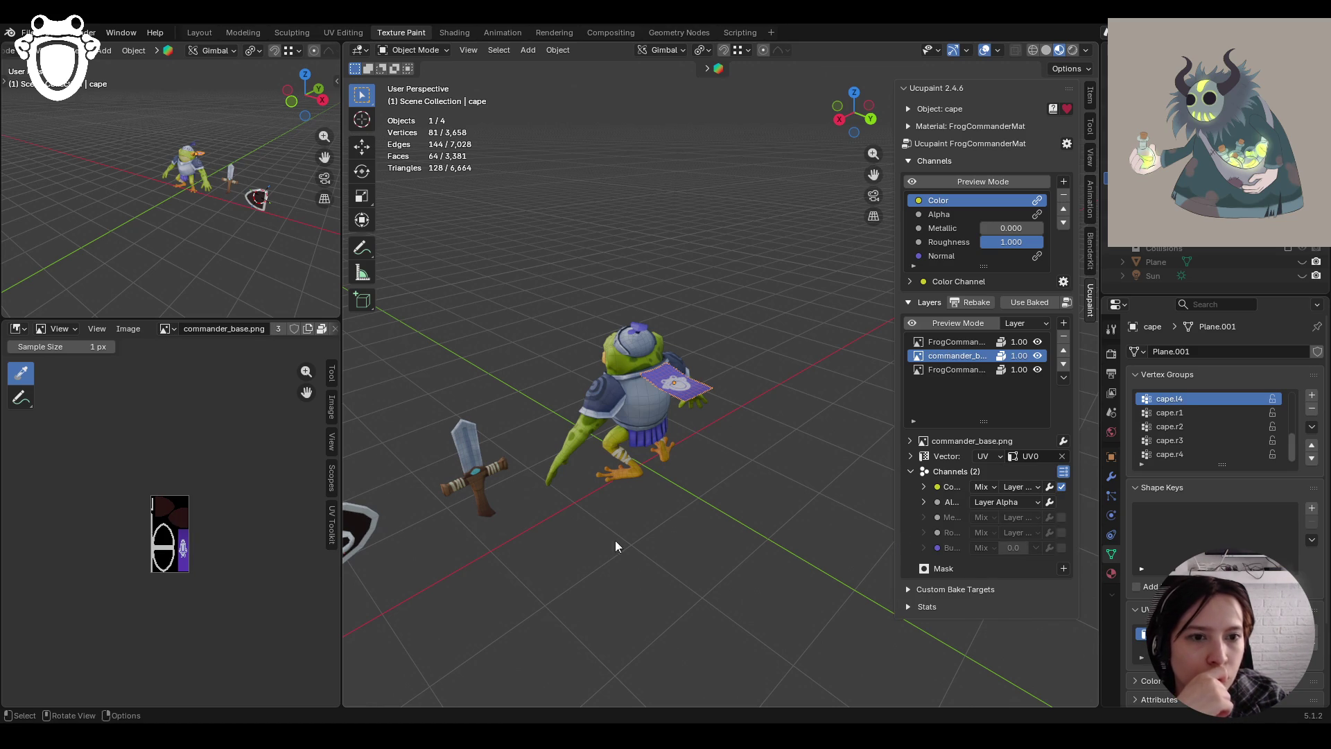
# Move commander_base.png to the top of the stack and hide FrogCommanderMat Layer 1
pyautogui.scroll(2, 191, 570)
pyautogui.scroll(4, 191, 570)
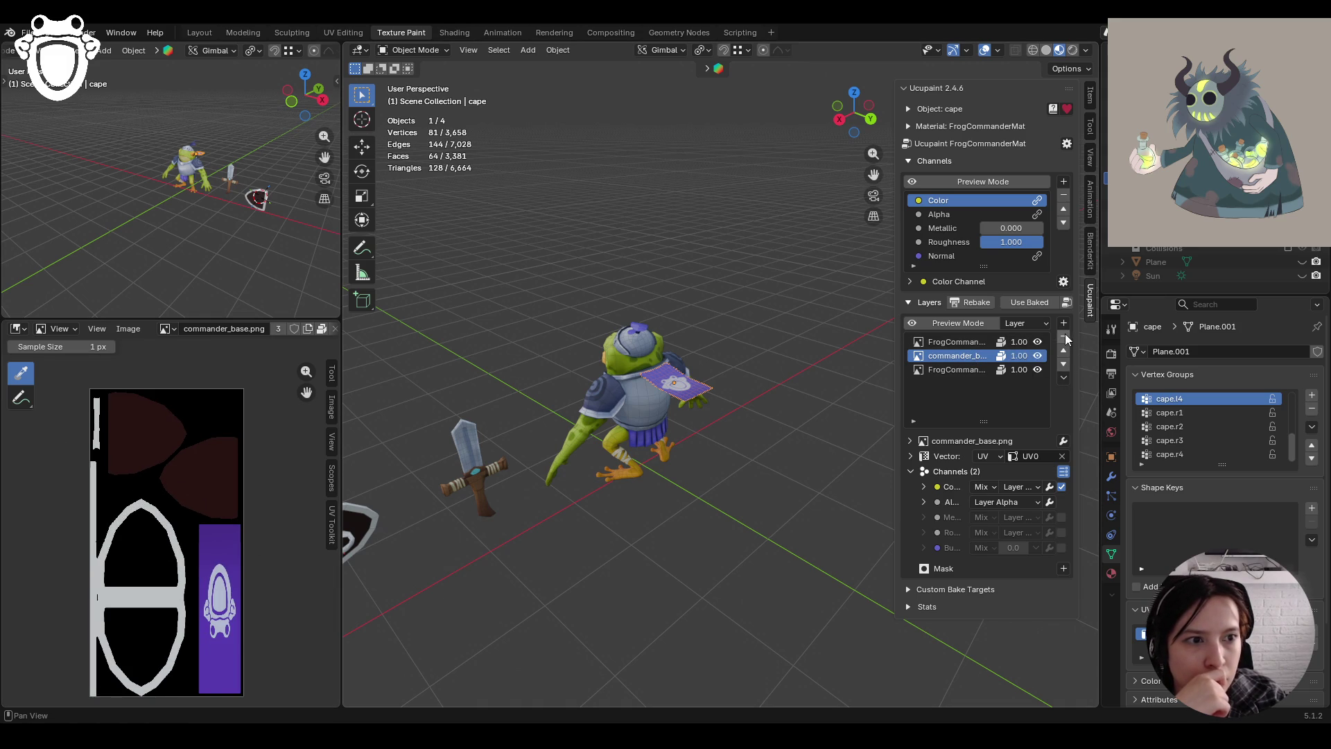
pyautogui.click(1063, 350)
pyautogui.click(952, 355)
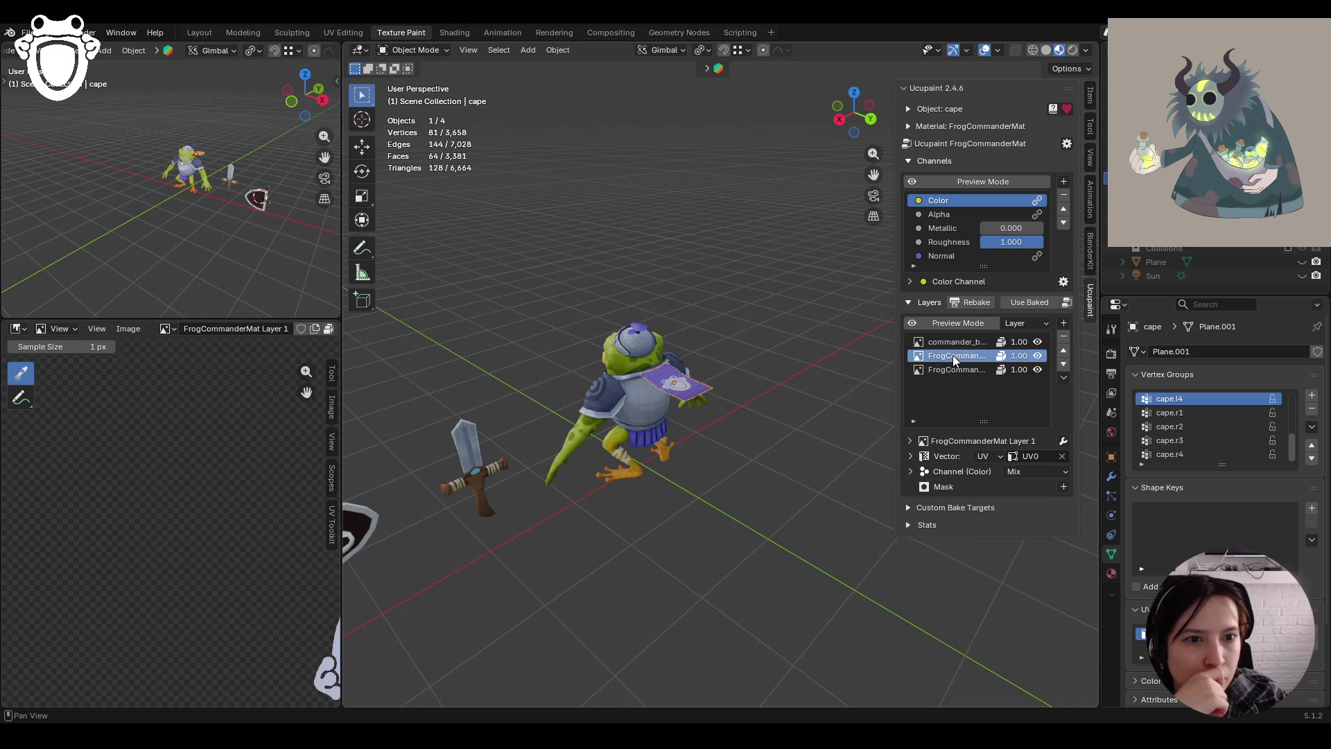
pyautogui.click(1039, 358)
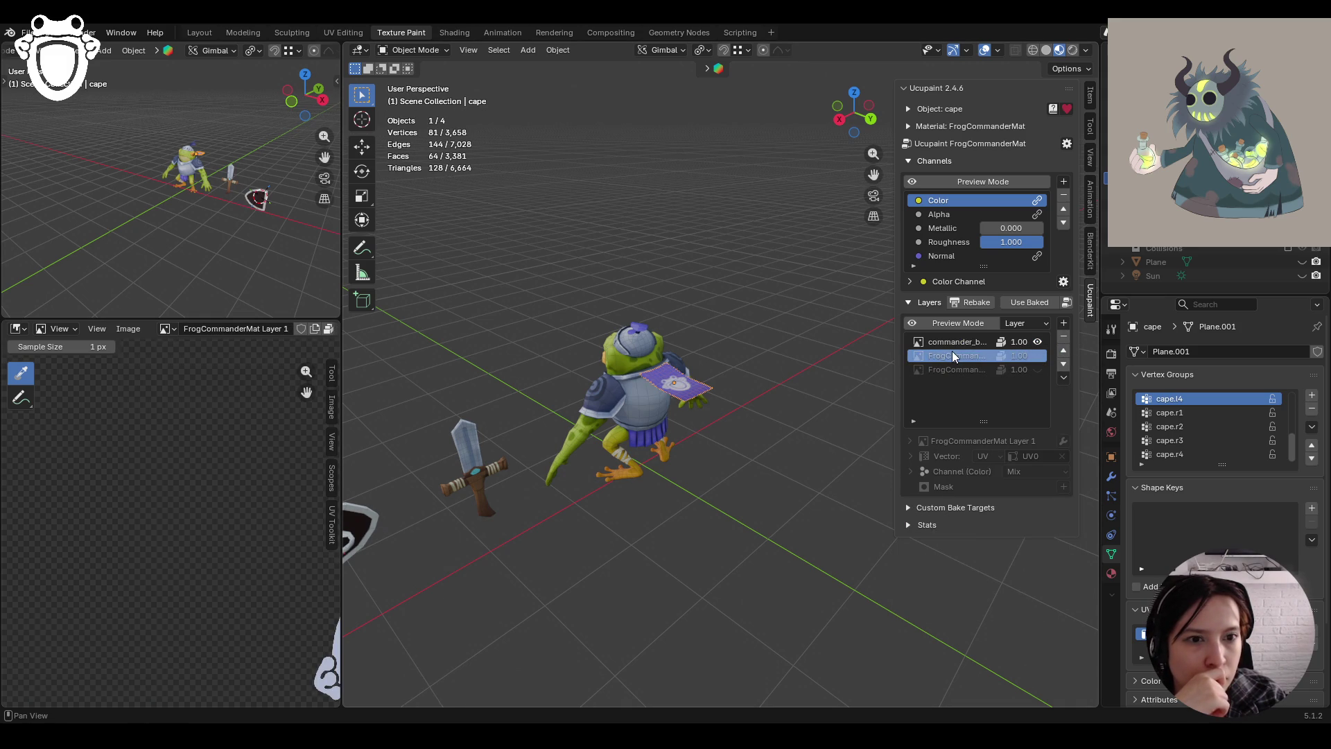
# Check the commander_base layer, then delete the old FrogCommanderMat layers
pyautogui.moveTo(700, 403)
pyautogui.mouseDown(button='middle')
pyautogui.moveTo(656, 426)
pyautogui.moveTo(614, 477)
pyautogui.moveTo(601, 455)
pyautogui.mouseUp(button='middle')
pyautogui.scroll(-1, 171, 539)
pyautogui.scroll(-3, 170, 539)
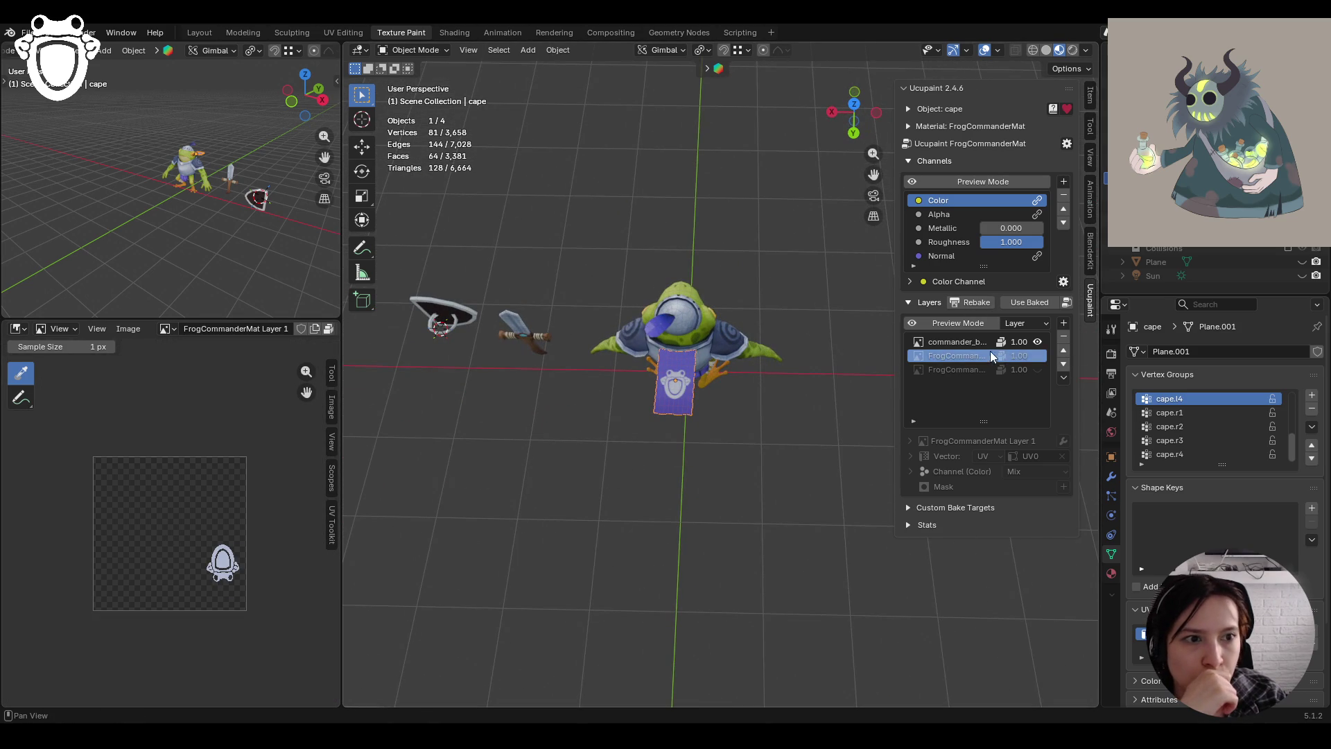
pyautogui.click(963, 343)
pyautogui.scroll(3, 253, 596)
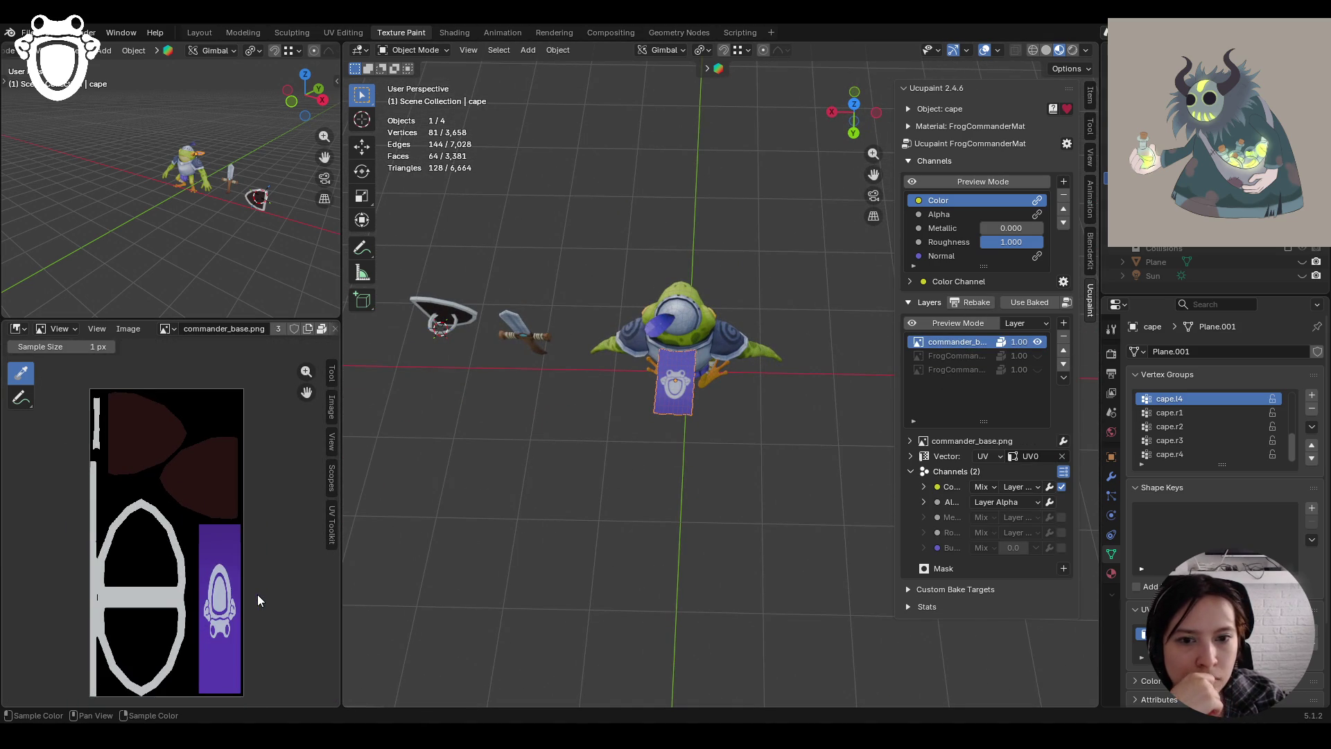
pyautogui.click(960, 355)
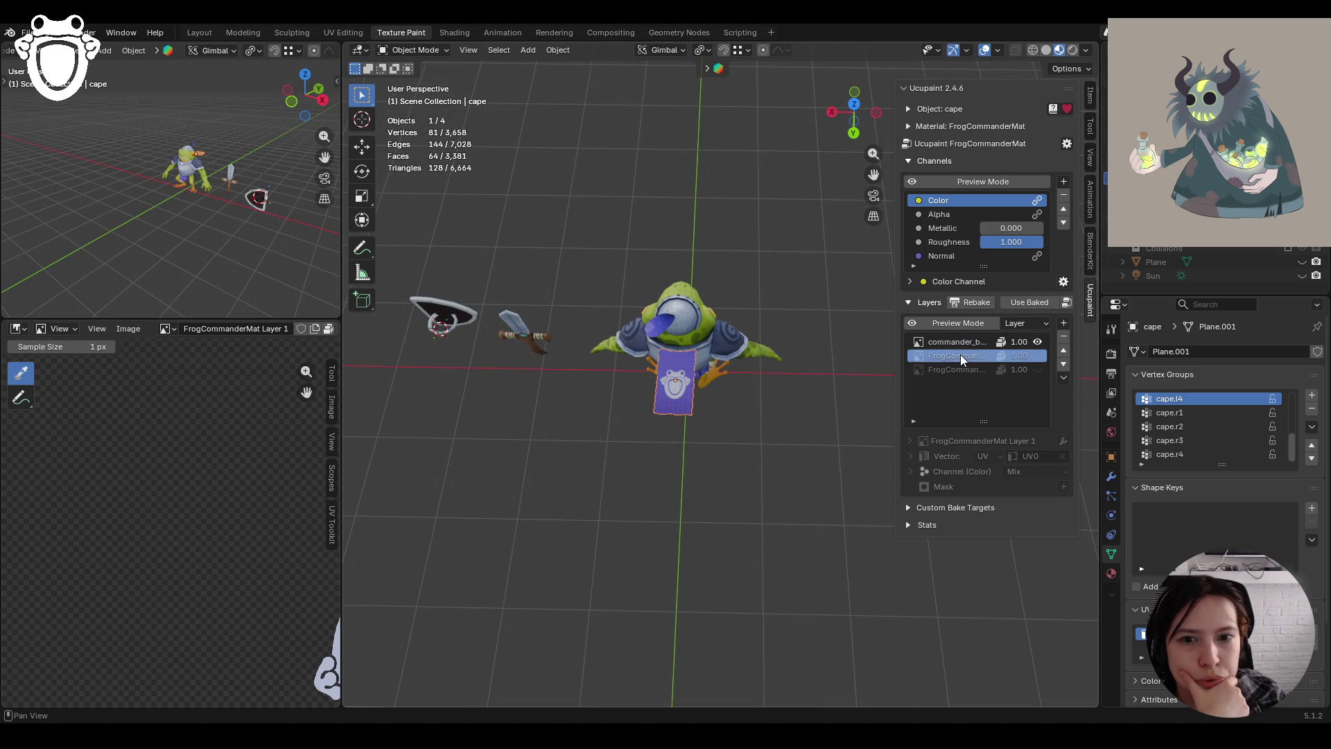
pyautogui.click(1064, 339)
# Deselect the cape, look closer at the frog, and widen the image editor and small 3D view
pyautogui.moveTo(619, 468)
pyautogui.mouseDown(button='middle')
pyautogui.moveTo(621, 430)
pyautogui.moveTo(610, 433)
pyautogui.mouseUp(button='middle')
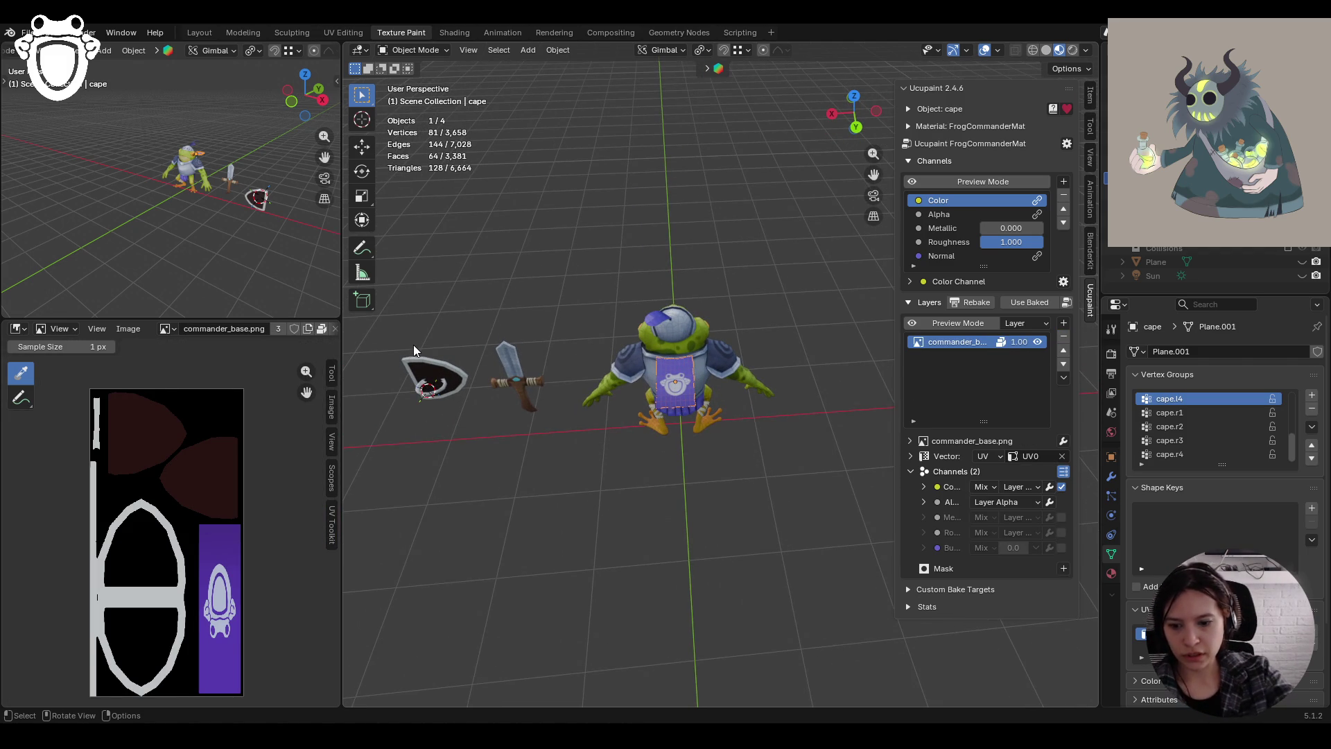
pyautogui.click(811, 368)
pyautogui.moveTo(814, 344)
pyautogui.mouseDown(button='middle')
pyautogui.moveTo(530, 289)
pyautogui.moveTo(473, 287)
pyautogui.moveTo(570, 326)
pyautogui.moveTo(443, 305)
pyautogui.mouseUp(button='middle')
pyautogui.moveTo(516, 384)
pyautogui.keyDown('ctrl'); pyautogui.mouseDown(button='middle')
pyautogui.moveTo(540, 355)
pyautogui.moveTo(535, 306)
pyautogui.moveTo(573, 376)
pyautogui.moveTo(570, 402)
pyautogui.moveTo(735, 390)
pyautogui.moveTo(663, 354)
pyautogui.moveTo(634, 522)
pyautogui.moveTo(580, 463)
pyautogui.moveTo(489, 490)
pyautogui.moveTo(858, 475)
pyautogui.moveTo(661, 393)
pyautogui.moveTo(664, 376)
pyautogui.moveTo(697, 431)
pyautogui.moveTo(671, 419)
pyautogui.moveTo(701, 275)
pyautogui.mouseUp(button='middle'); pyautogui.keyUp('ctrl')
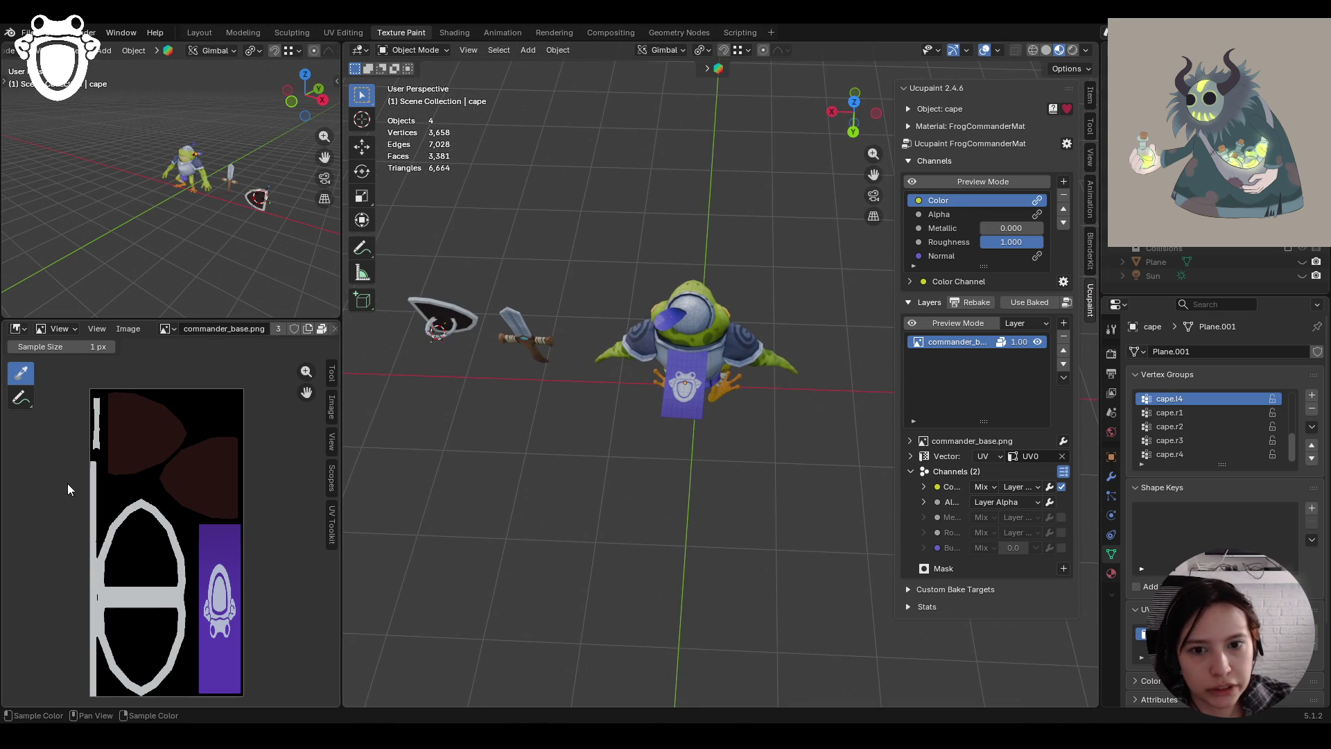
pyautogui.scroll(-1, 180, 527)
pyautogui.moveTo(306, 392); pyautogui.dragTo(253, 365)
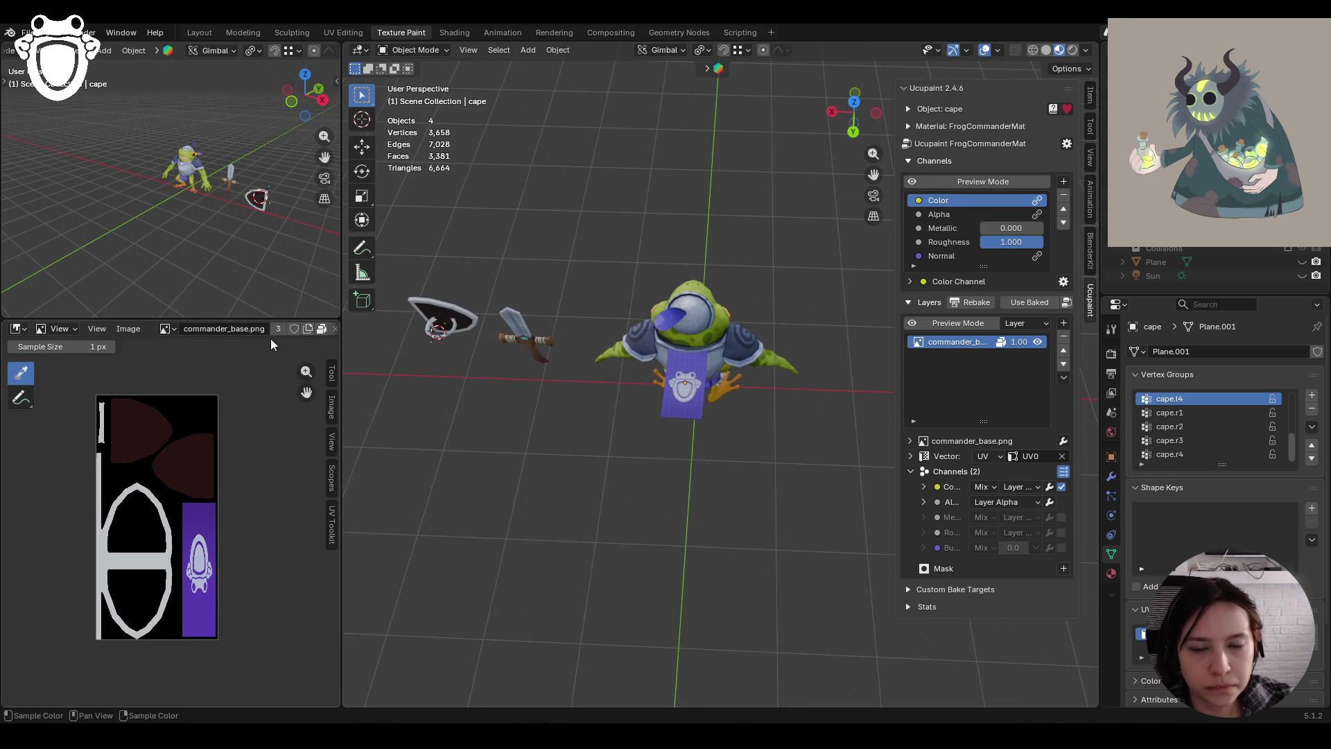
pyautogui.moveTo(342, 347); pyautogui.dragTo(441, 347)
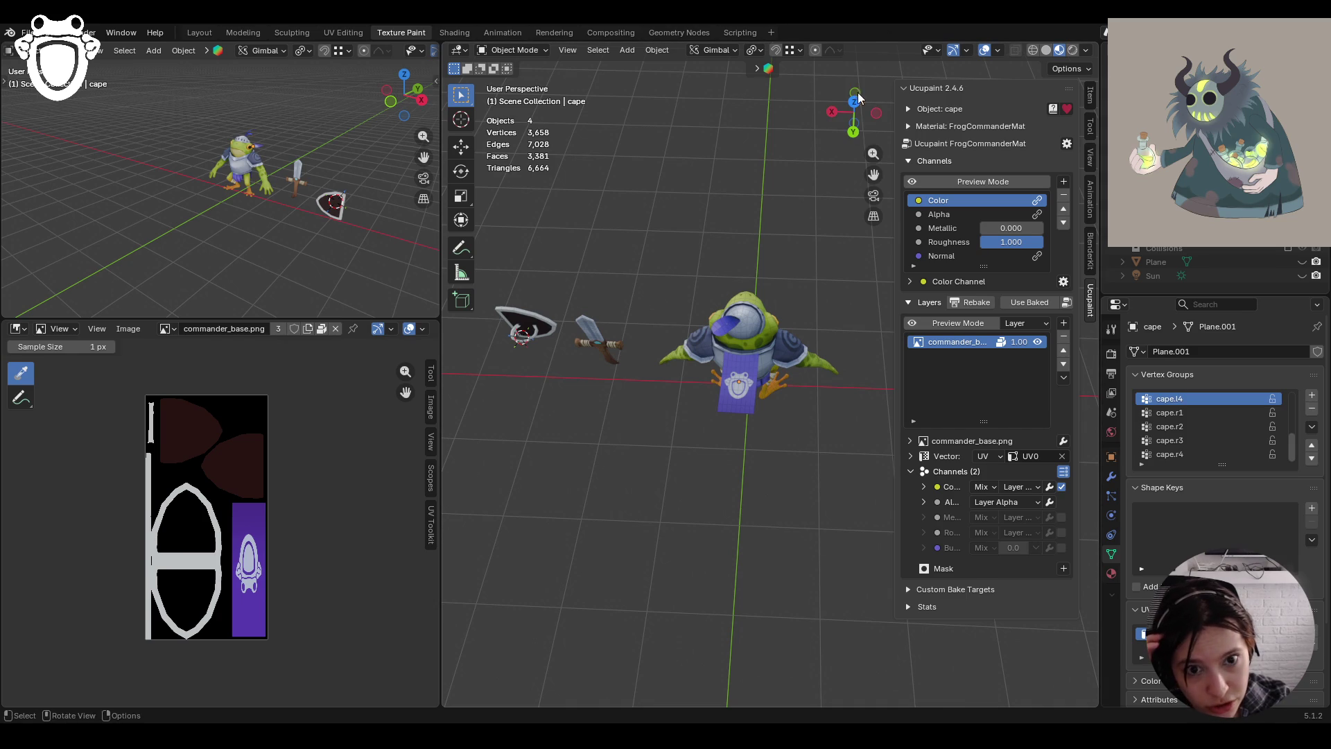
# Add a blank 1024×2048 image layer with Cubic interpolation above commander_base.png
pyautogui.click(1066, 328)
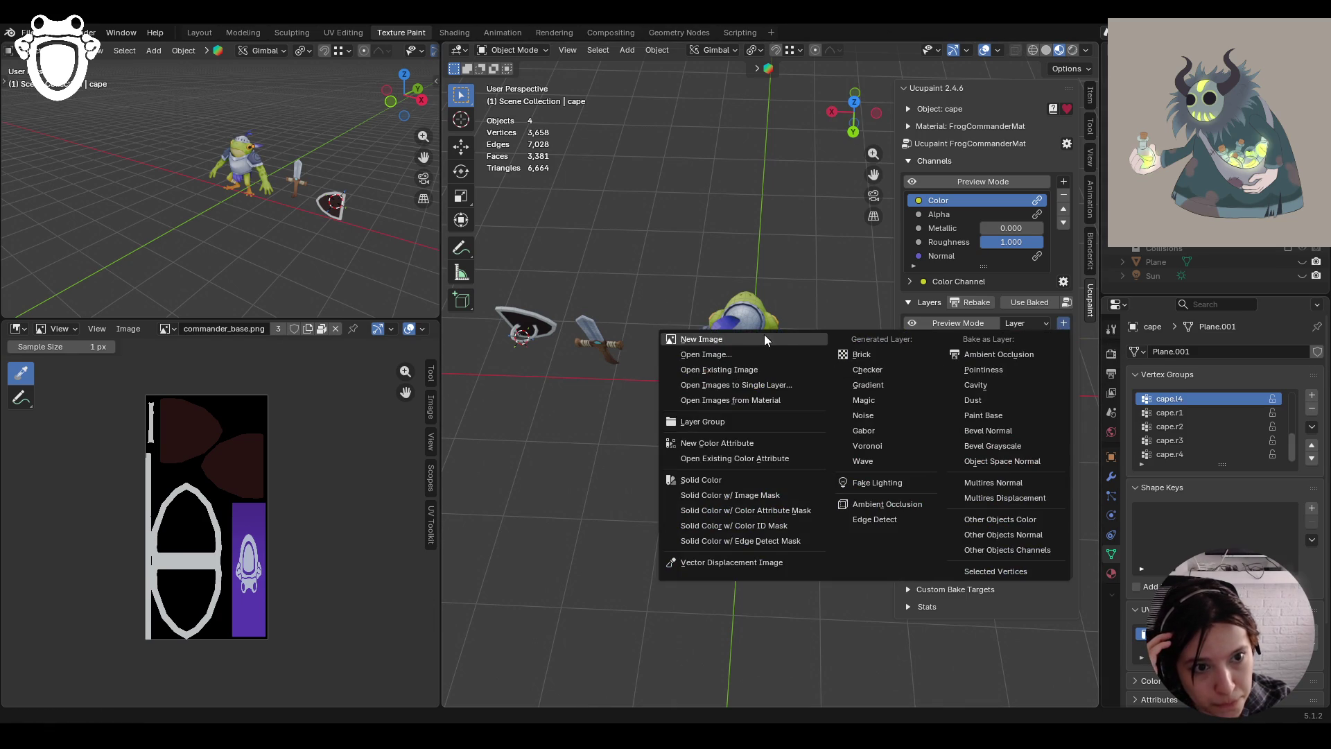
pyautogui.click(797, 340)
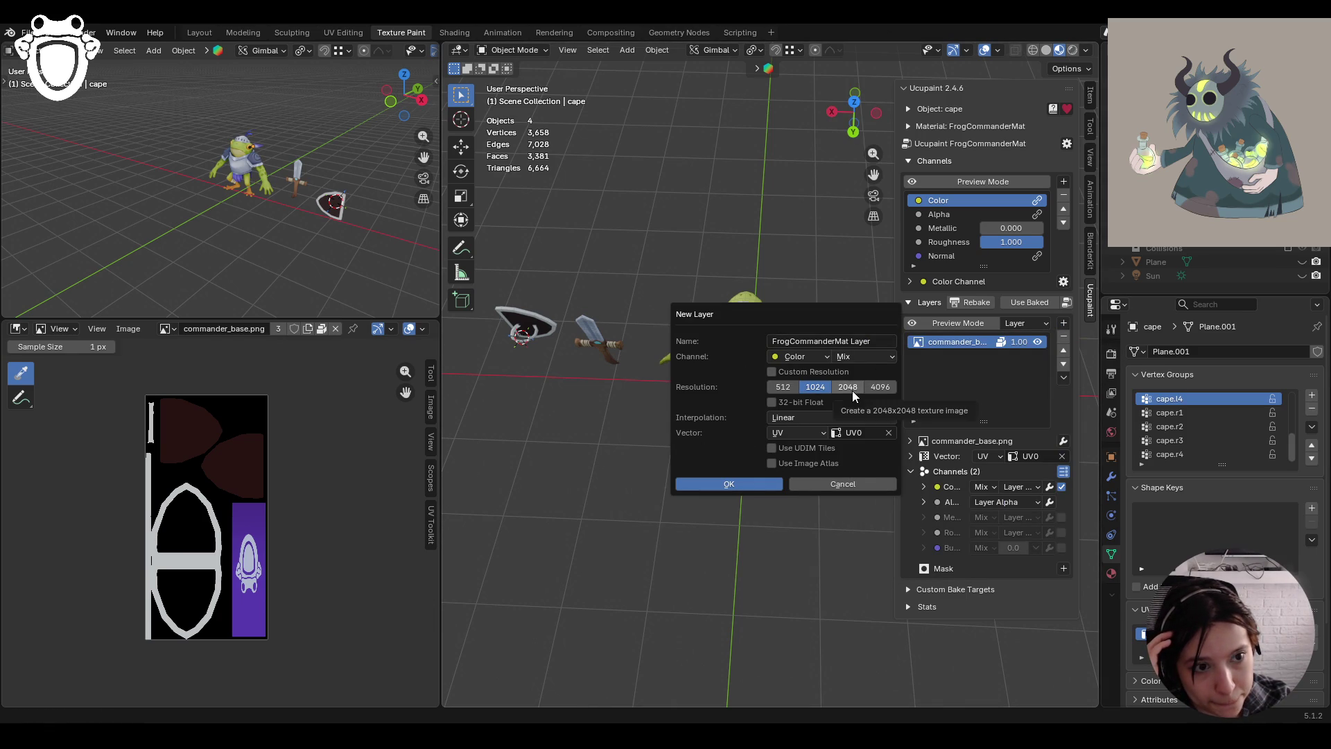
pyautogui.click(772, 373)
pyautogui.click(829, 402)
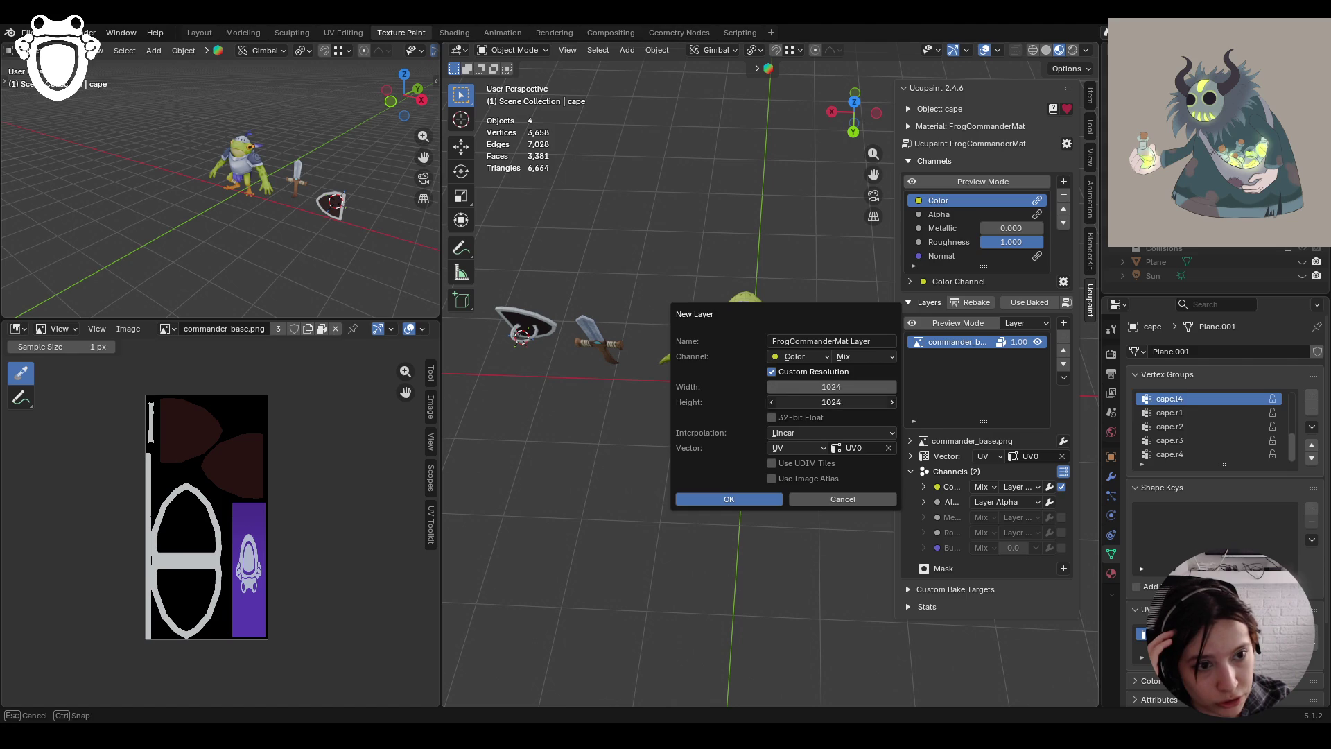
pyautogui.write('2048')
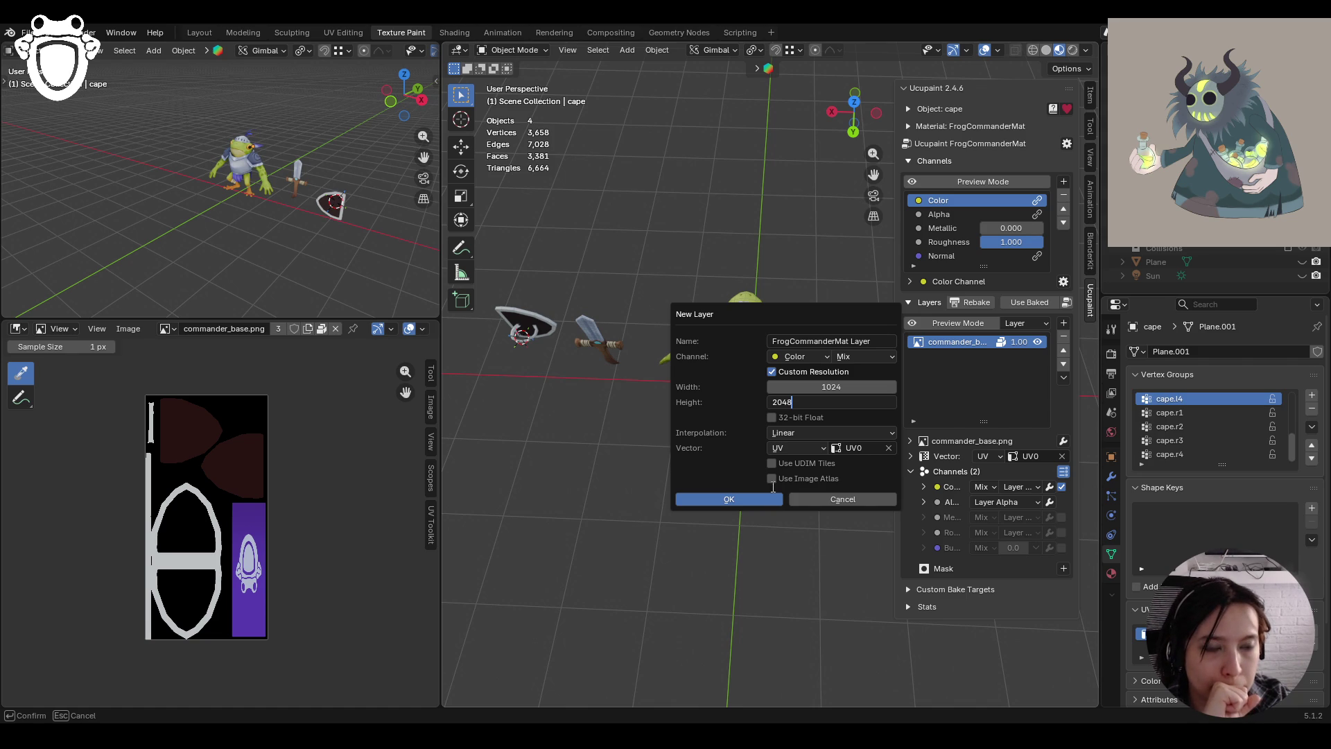
pyautogui.press('Return')
pyautogui.click(789, 432)
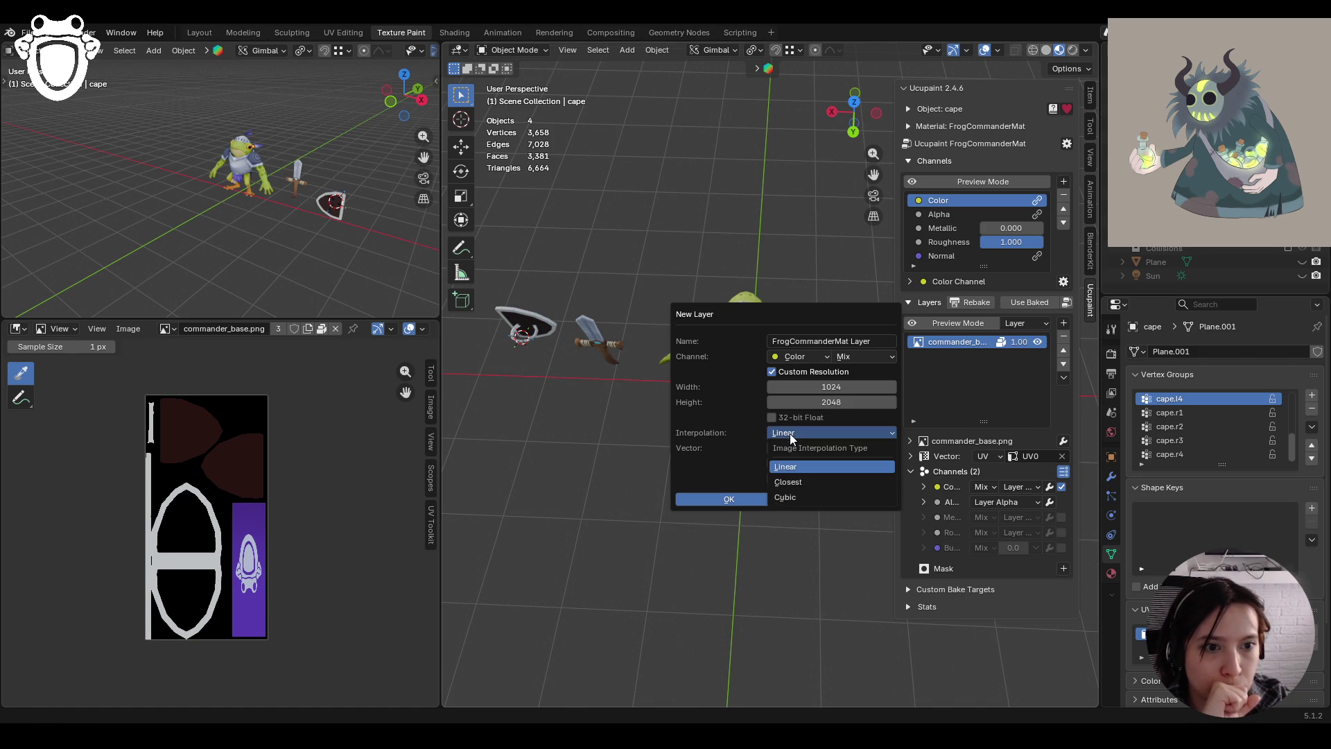
pyautogui.click(800, 495)
pyautogui.click(761, 504)
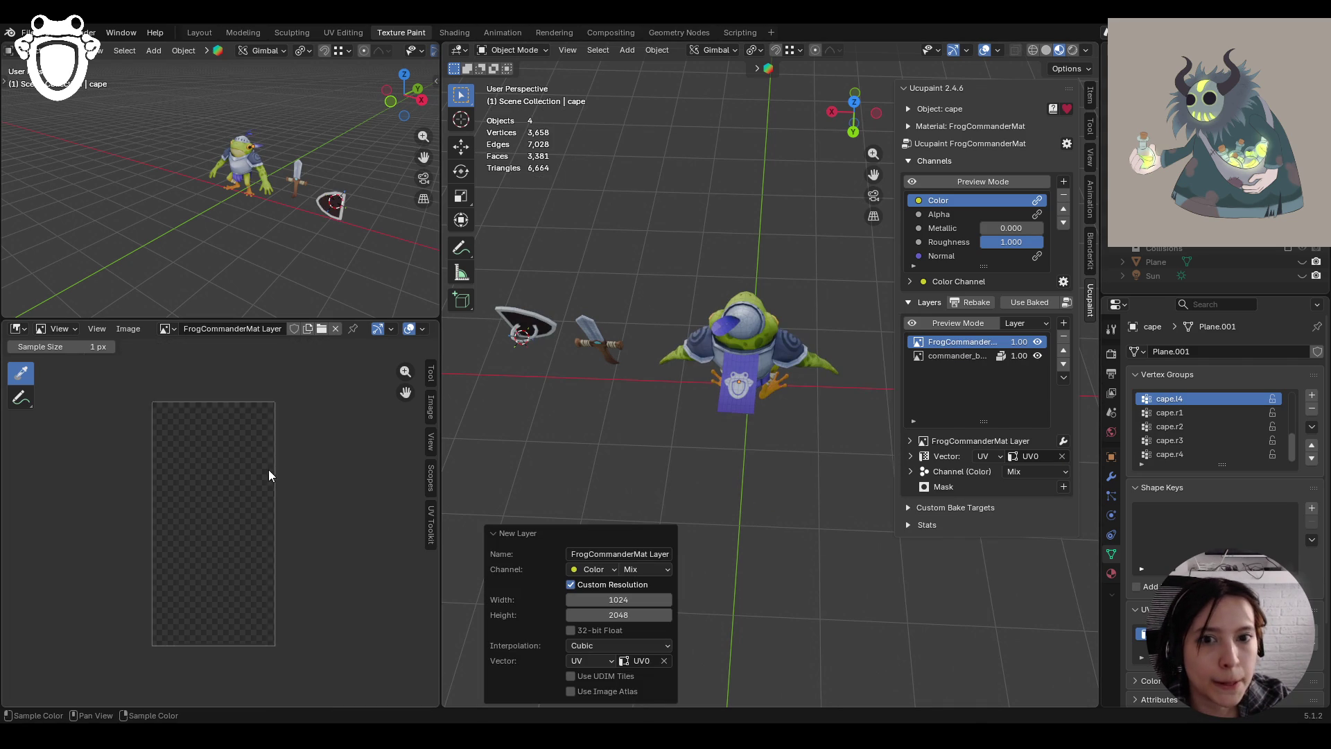
pyautogui.click(947, 356)
pyautogui.click(946, 344)
pyautogui.moveTo(707, 457)
pyautogui.mouseDown(button='middle')
pyautogui.moveTo(673, 472)
pyautogui.moveTo(788, 431)
pyautogui.mouseUp(button='middle')
pyautogui.scroll(5, 804, 409)
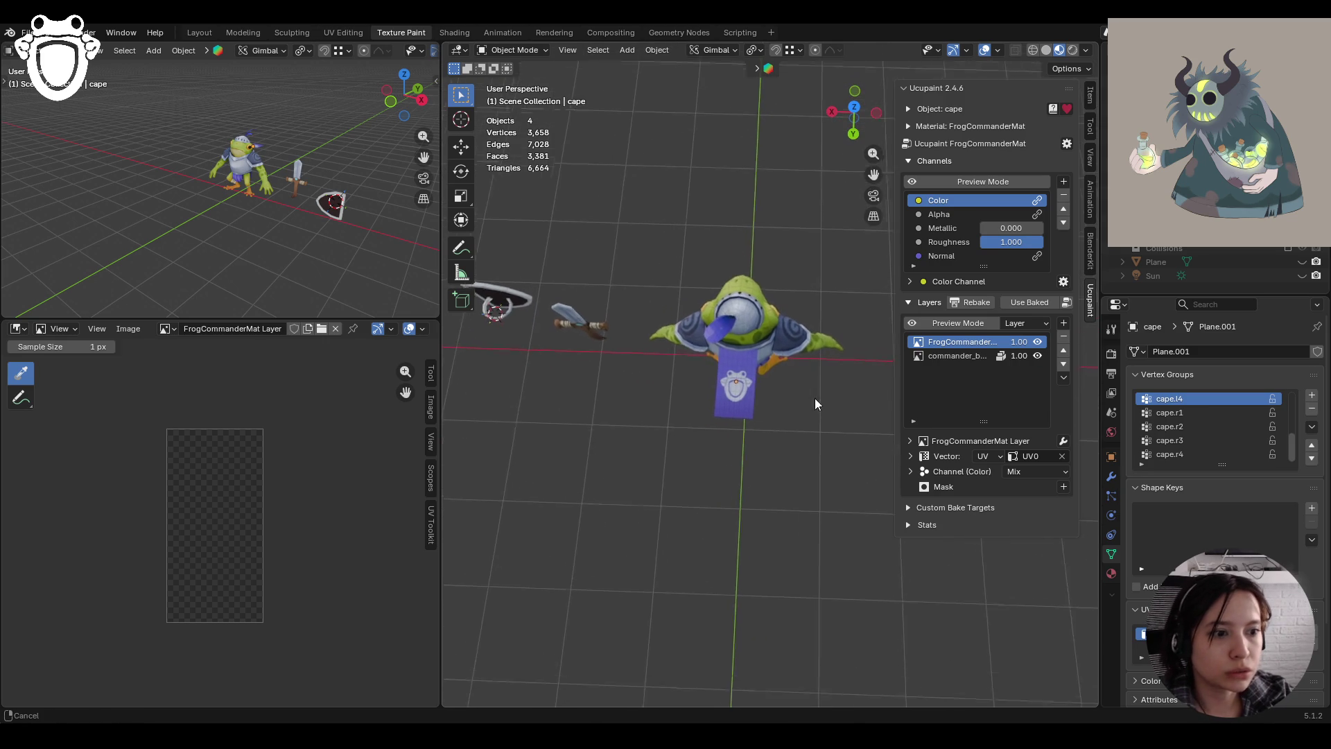
# Switch the cape into Texture Paint mode and pick the Paint Soft brush
pyautogui.click(1111, 328)
pyautogui.moveTo(552, 333); pyautogui.dragTo(571, 342, button='middle')
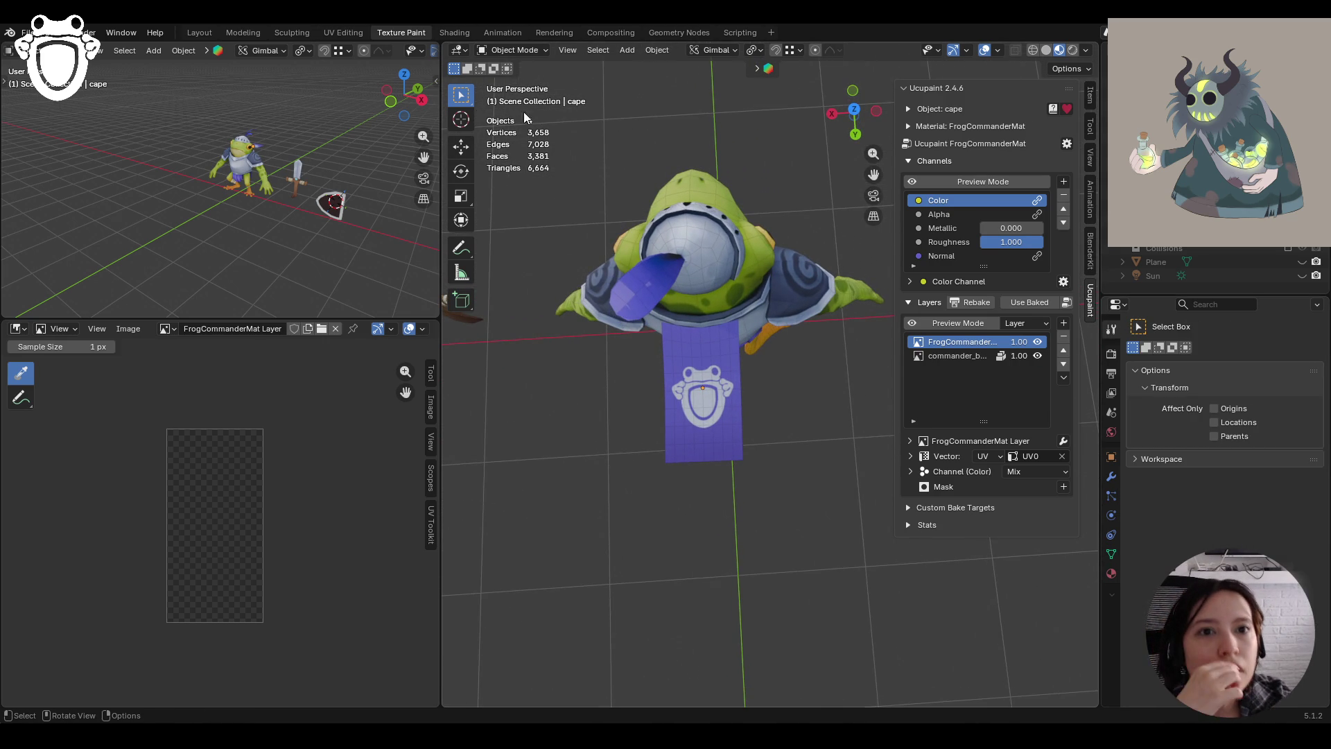
pyautogui.click(503, 53)
pyautogui.click(509, 139)
pyautogui.moveTo(764, 464)
pyautogui.mouseDown(button='middle')
pyautogui.moveTo(728, 464)
pyautogui.moveTo(693, 486)
pyautogui.mouseUp(button='middle')
pyautogui.click(620, 688)
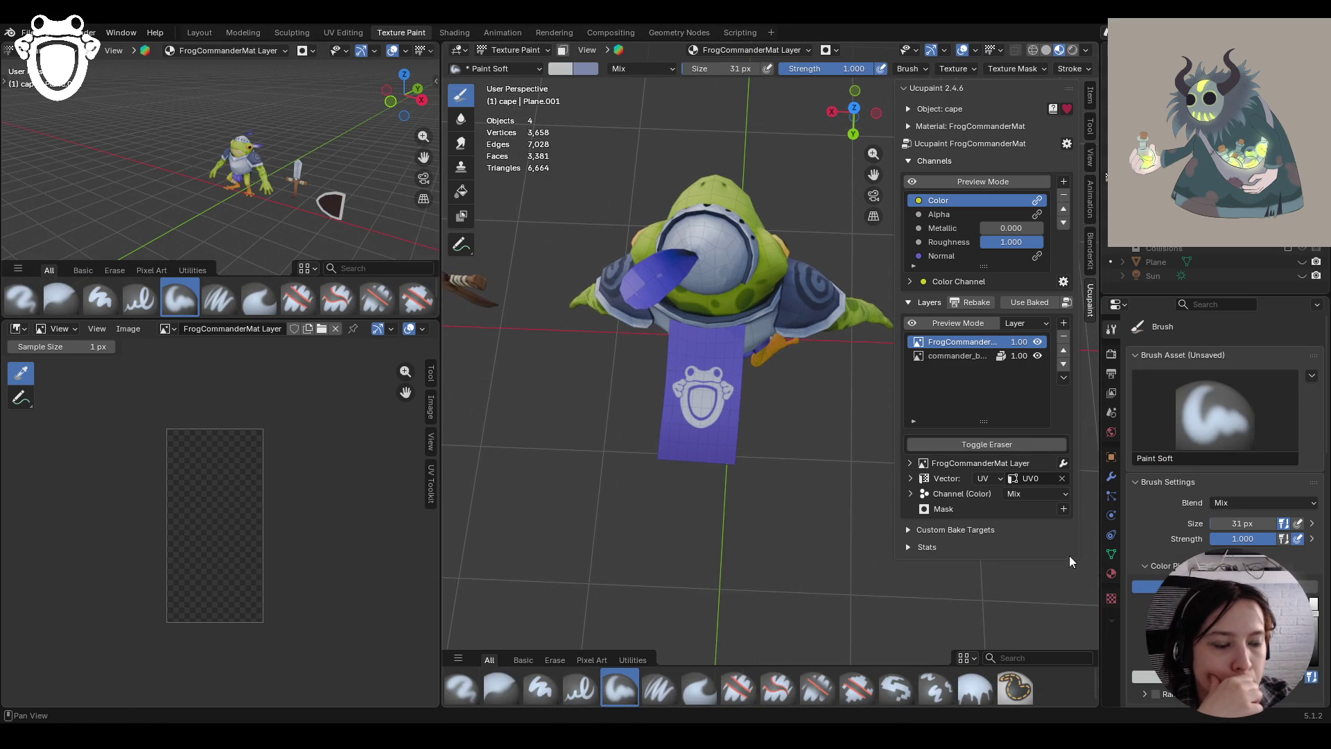
# Give the Paint Soft brush a new frog-emblem image texture mapped as a stencil
pyautogui.scroll(-4, 1221, 485)
pyautogui.scroll(-5, 1220, 485)
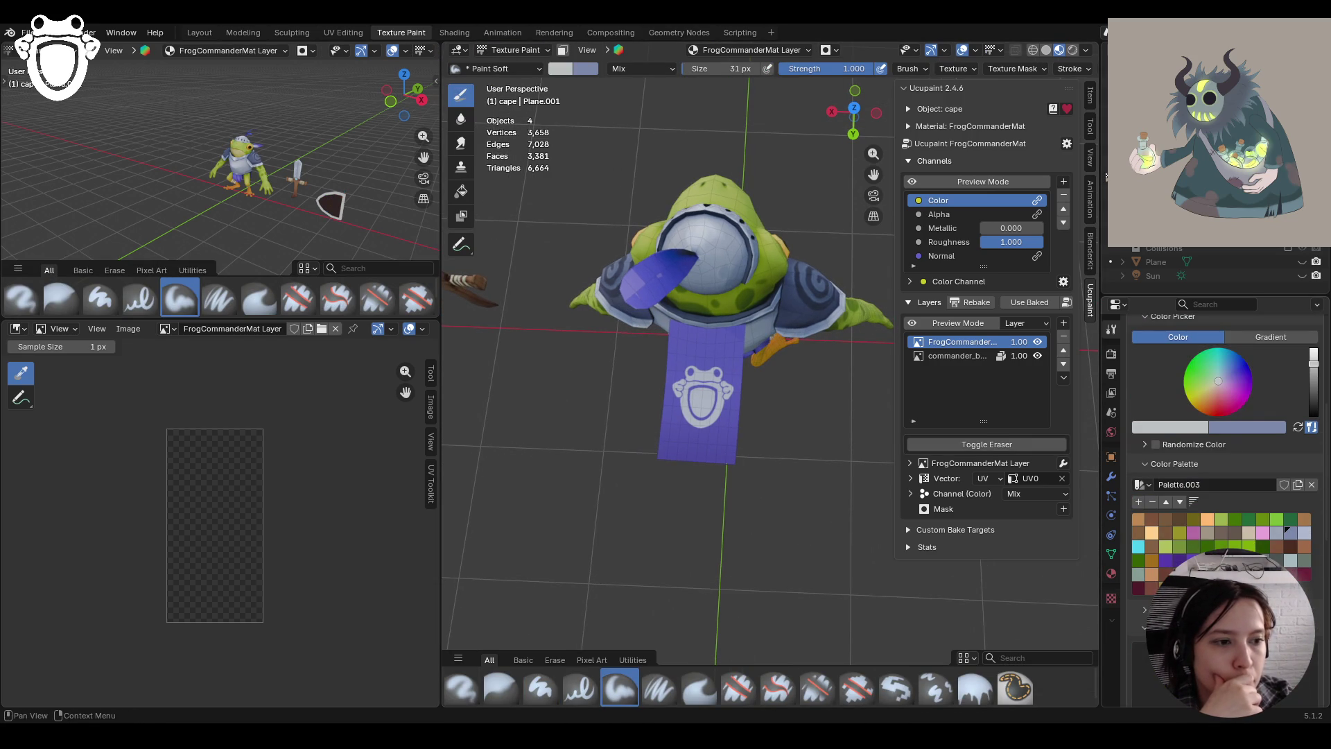
pyautogui.scroll(-4, 1220, 485)
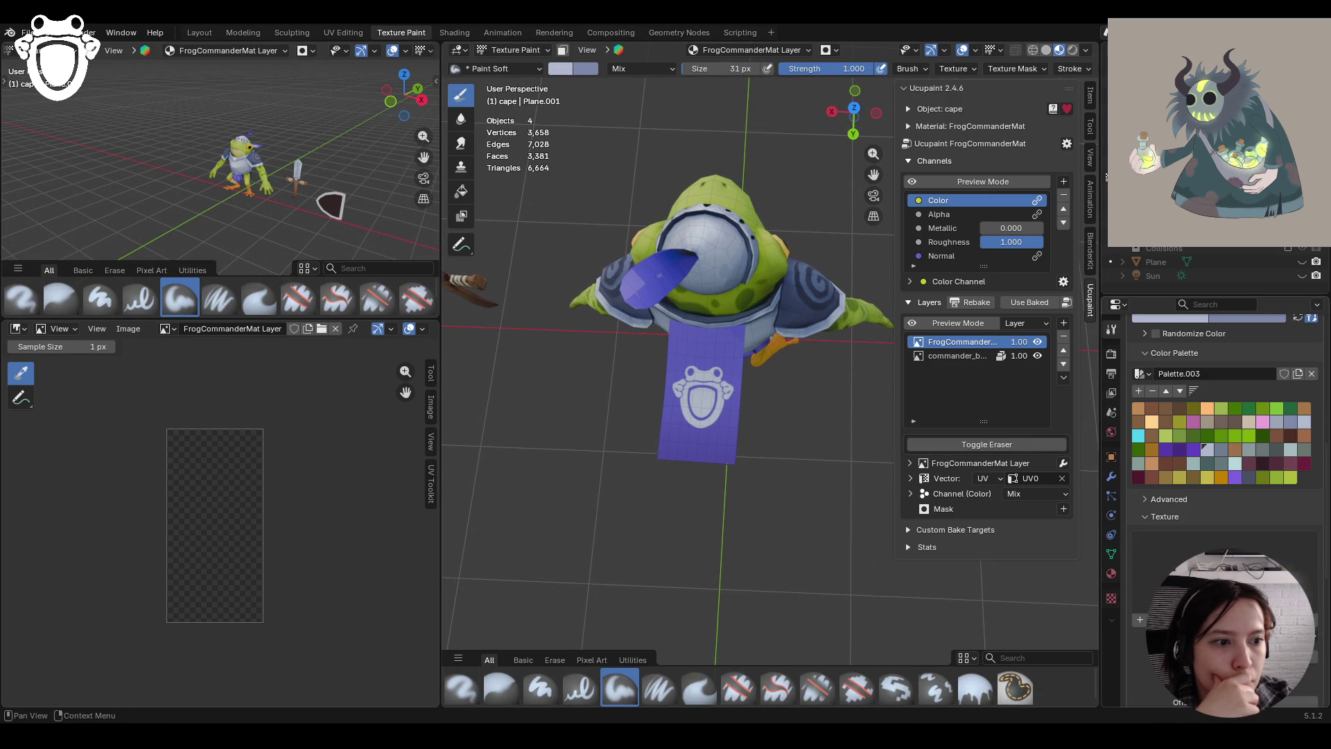
pyautogui.click(1112, 601)
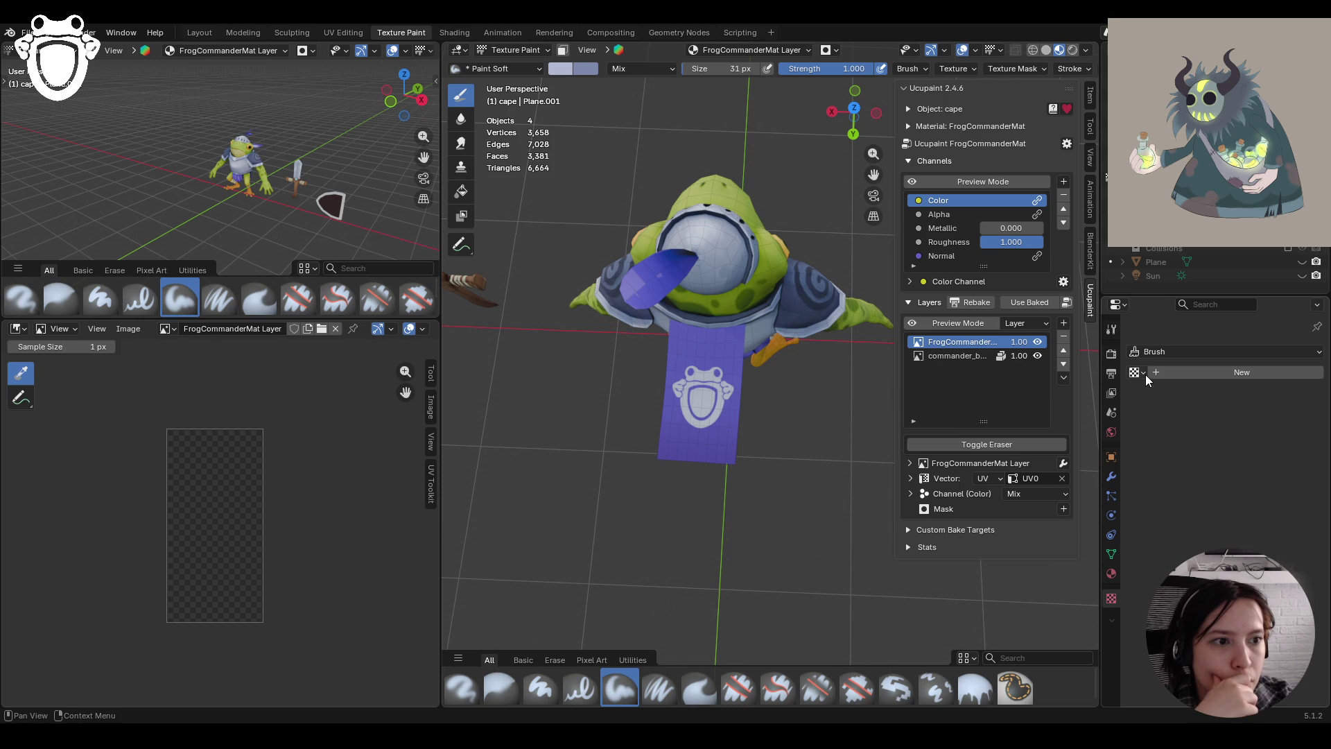
pyautogui.click(1183, 372)
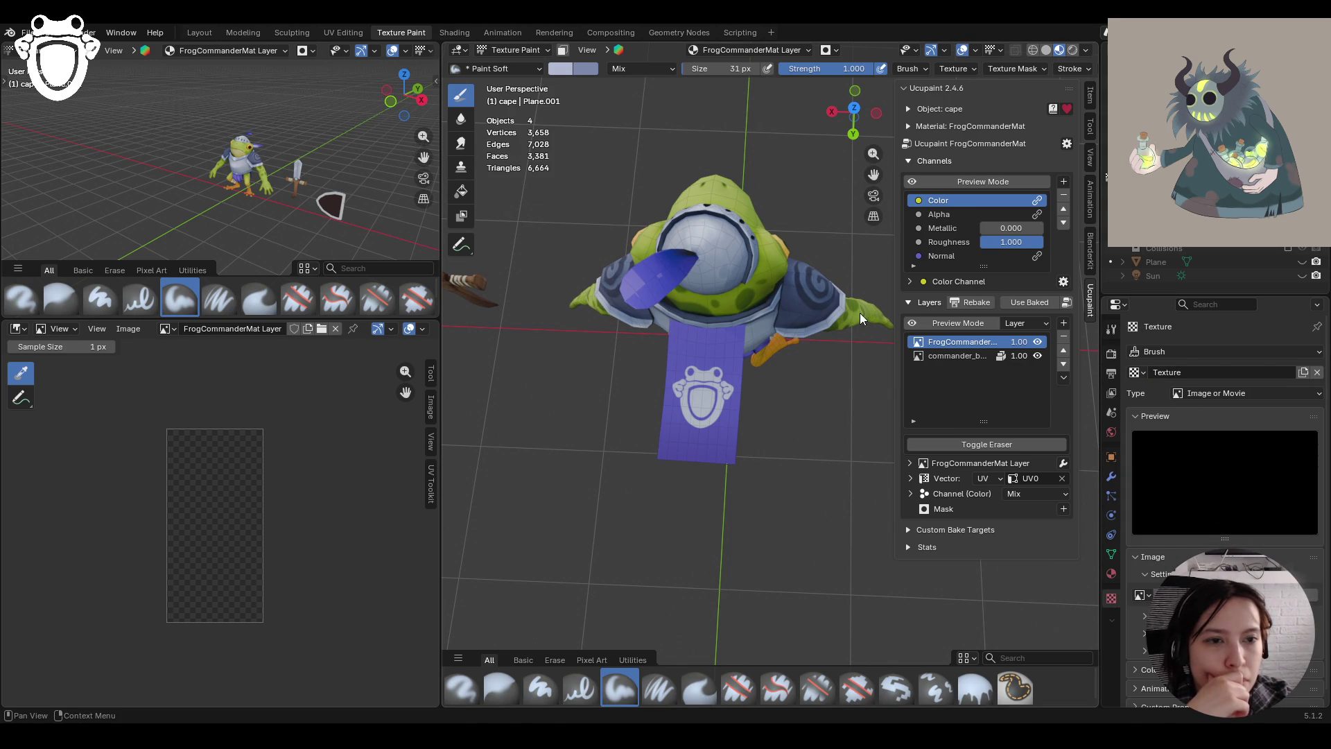
pyautogui.click(1110, 334)
pyautogui.scroll(-6, 1220, 444)
pyautogui.click(854, 112)
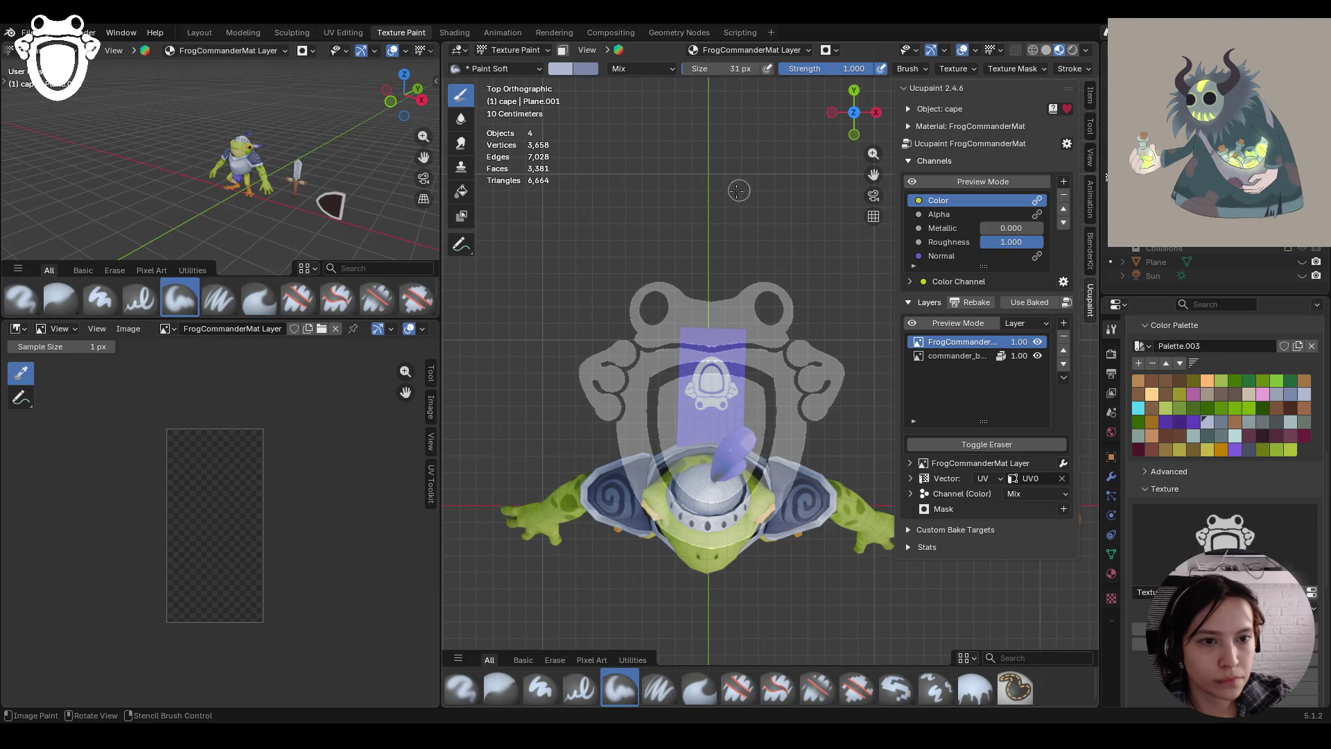
# Line up and rotate the emblem stencil over the cape, then stamp it in light grey
pyautogui.scroll(3, 689, 204)
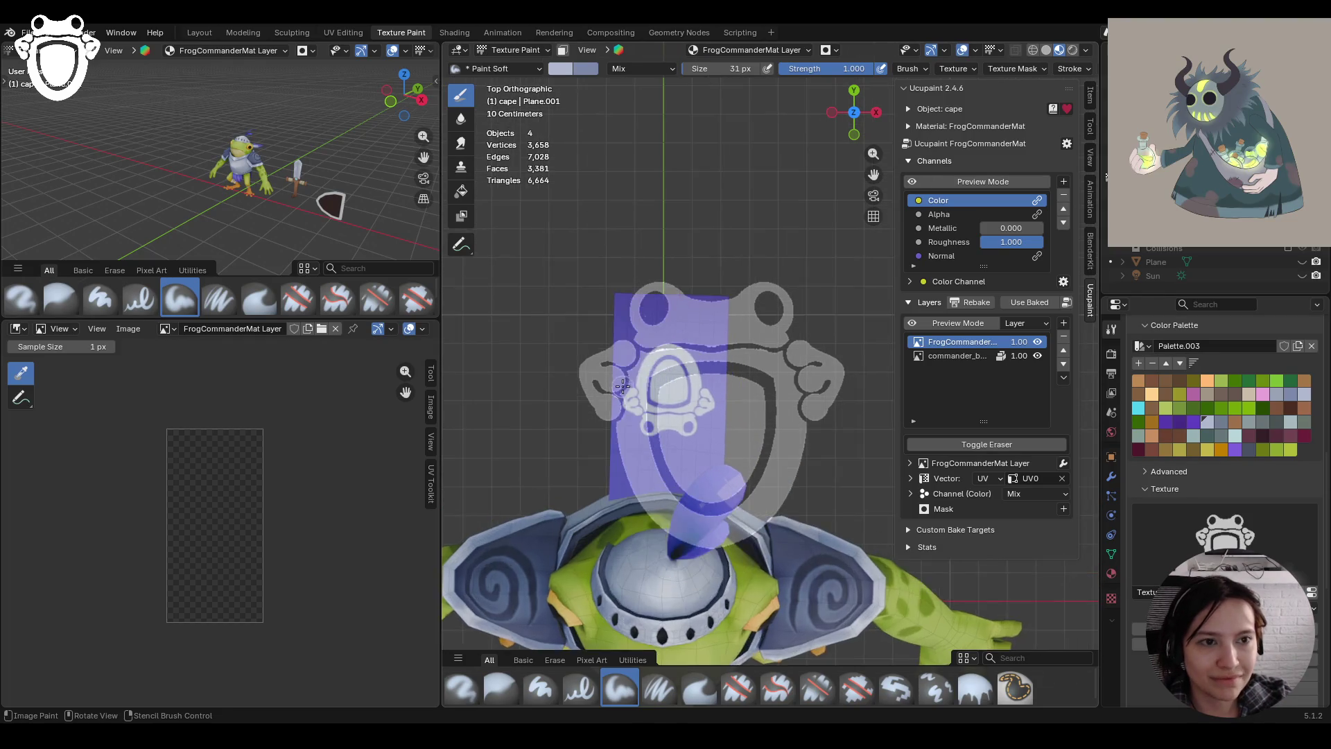
pyautogui.scroll(2, 689, 204)
pyautogui.keyDown('shift'); pyautogui.moveTo(611, 207); pyautogui.dragTo(693, 207, button='middle'); pyautogui.keyUp('shift')
pyautogui.moveTo(729, 206)
pyautogui.keyDown('ctrl'); pyautogui.mouseDown(button='right')
pyautogui.moveTo(678, 184)
pyautogui.moveTo(860, 360)
pyautogui.moveTo(797, 513)
pyautogui.moveTo(684, 514)
pyautogui.moveTo(862, 482)
pyautogui.moveTo(802, 414)
pyautogui.moveTo(805, 437)
pyautogui.moveTo(835, 439)
pyautogui.moveTo(835, 425)
pyautogui.mouseUp(button='right'); pyautogui.keyUp('ctrl')
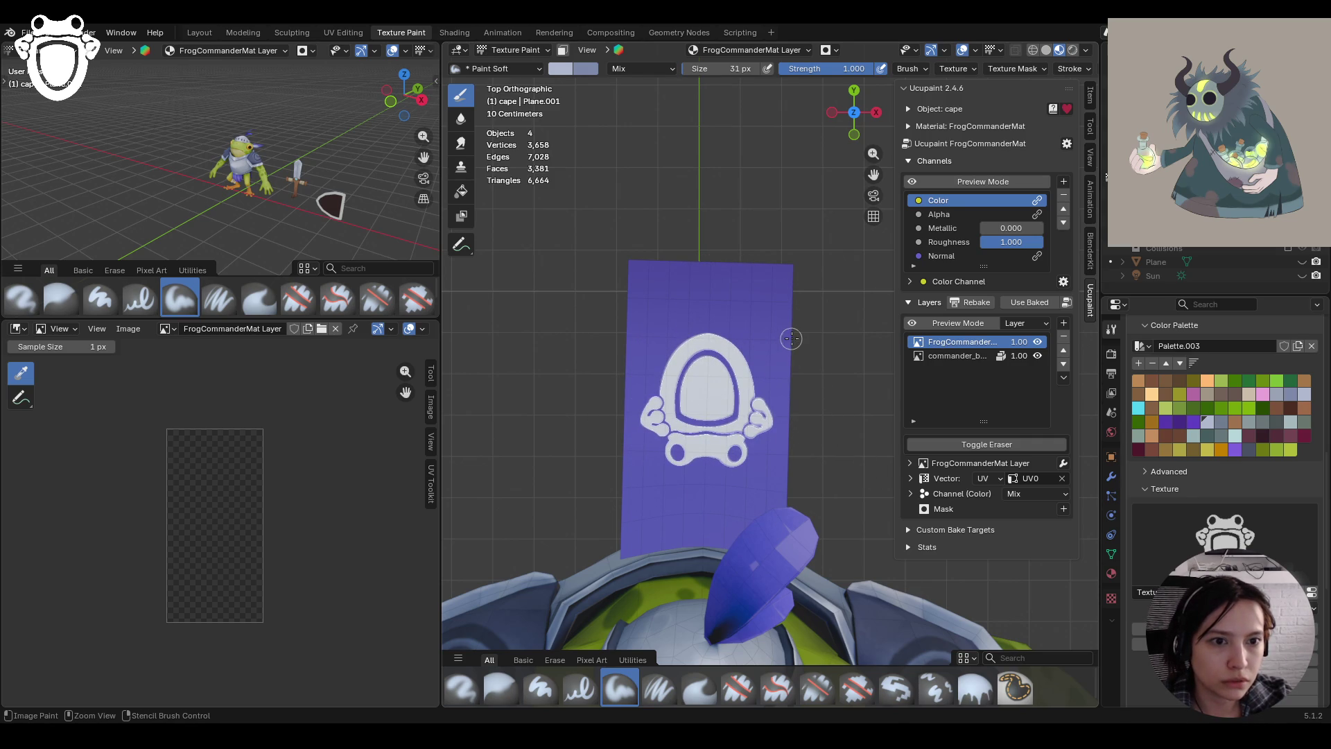
pyautogui.click(1202, 419)
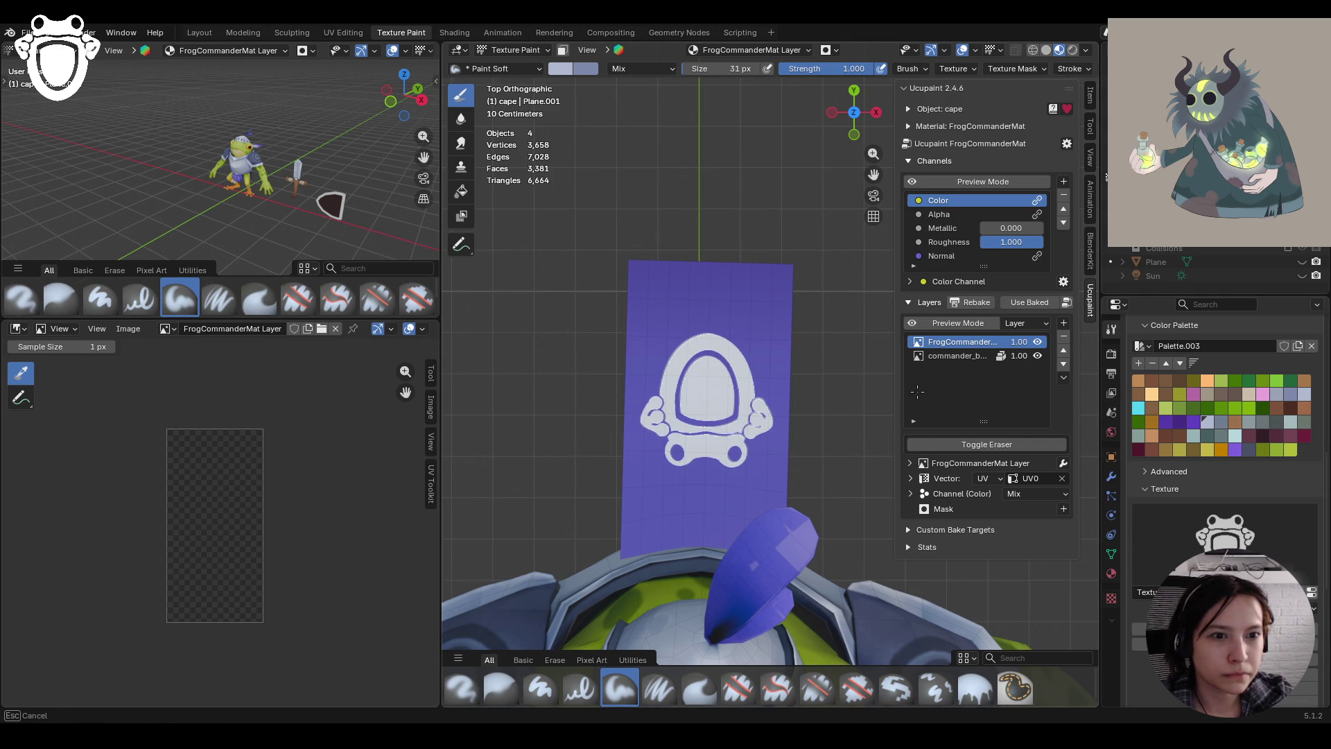
pyautogui.click(847, 323)
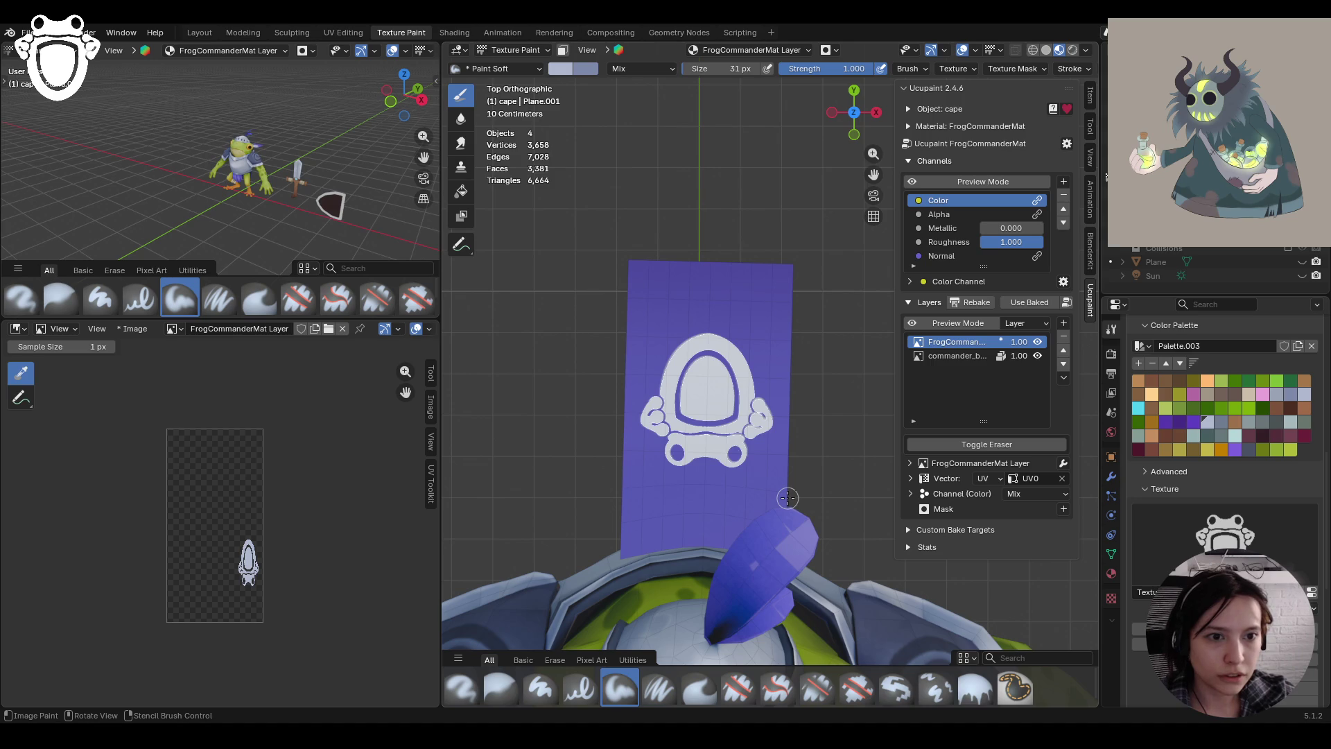
pyautogui.moveTo(787, 497); pyautogui.dragTo(561, 449, button='middle')
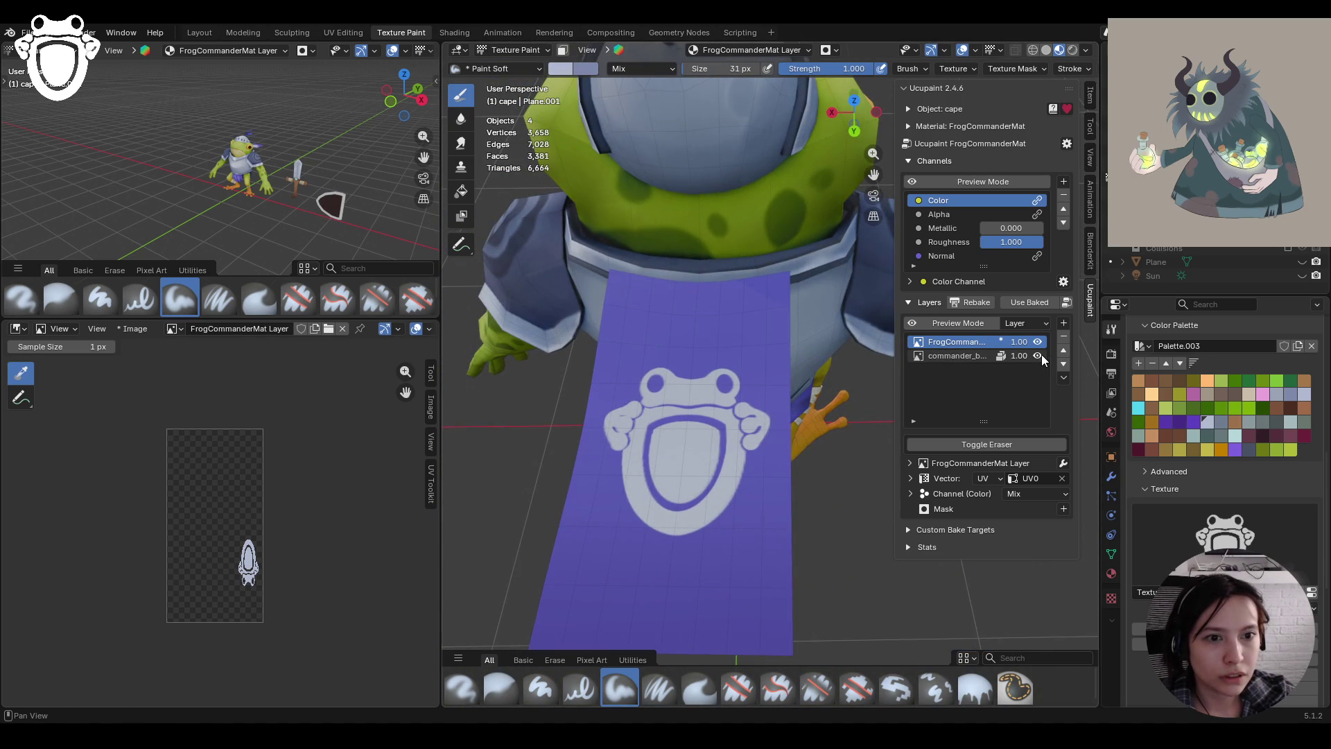
# Target the commander_base layer and enable face-selection masking with the face selection cleared
pyautogui.click(955, 356)
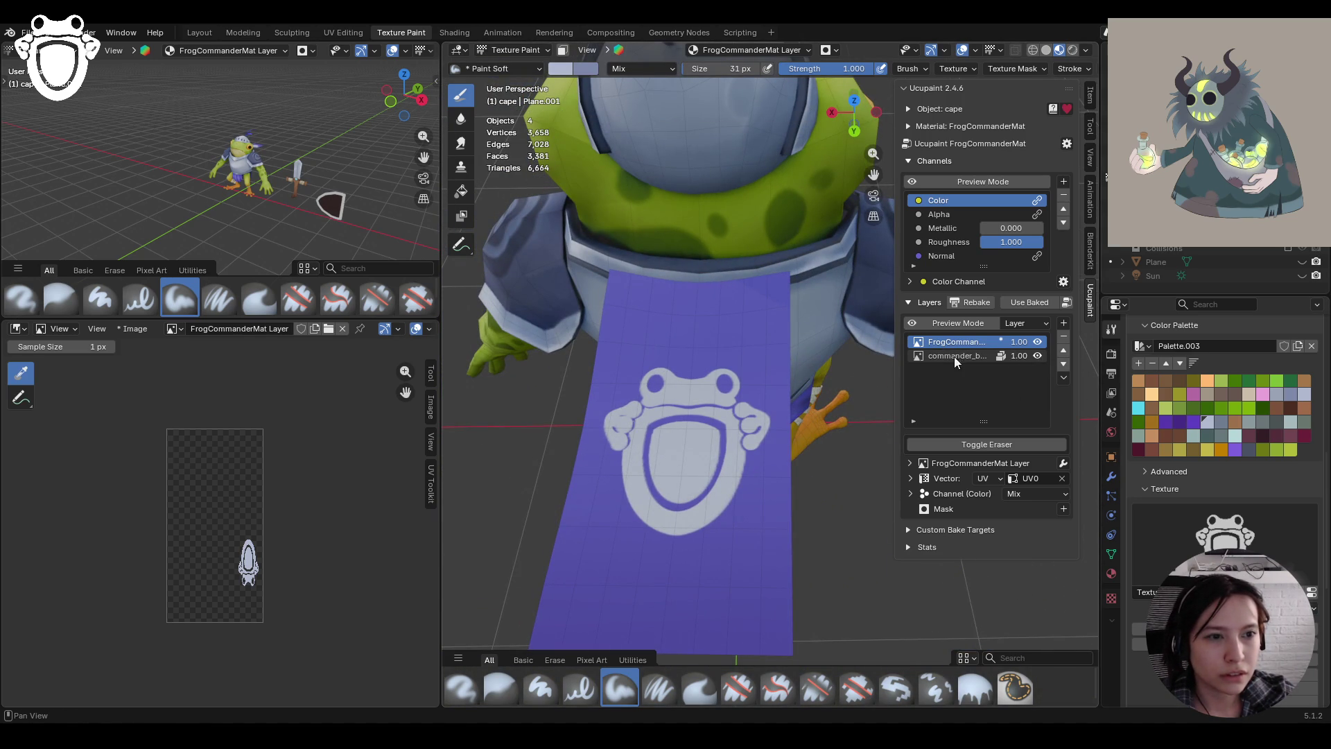
pyautogui.scroll(-1, 405, 406)
pyautogui.moveTo(804, 444); pyautogui.dragTo(816, 393, button='middle')
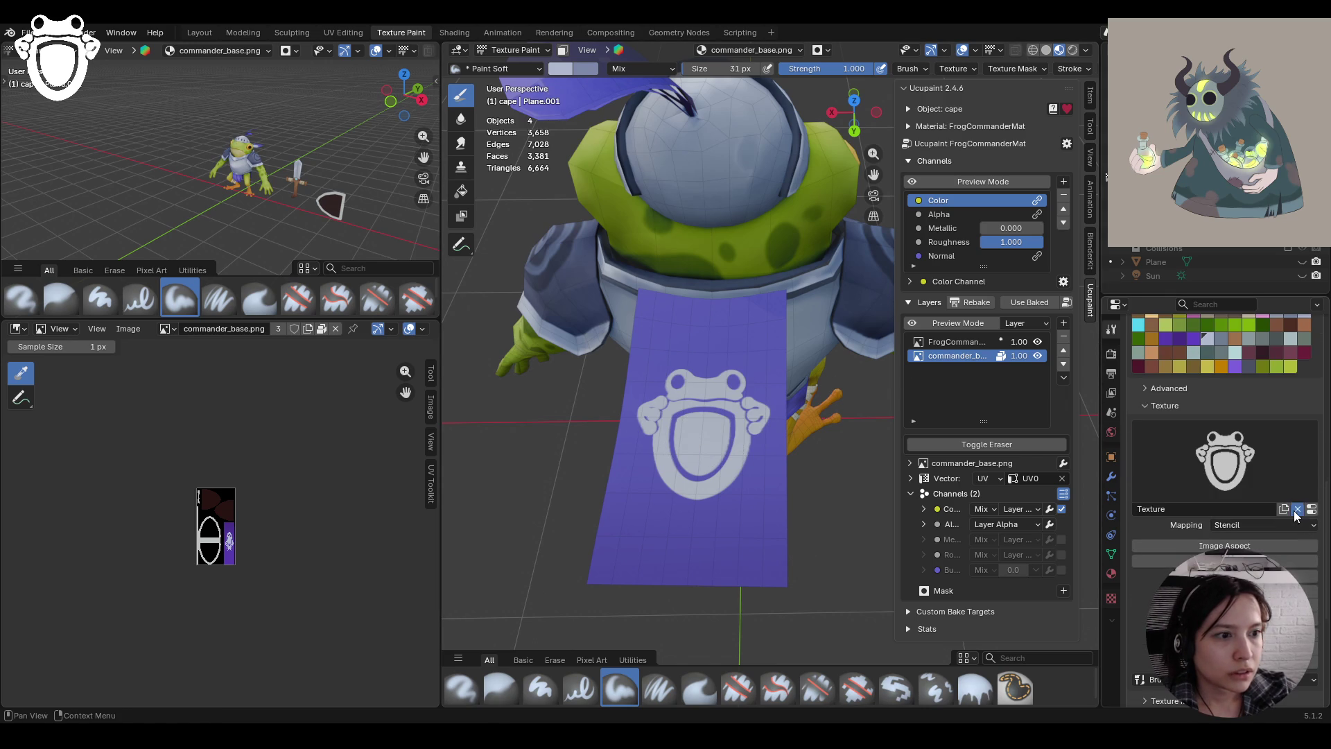
pyautogui.moveTo(729, 406); pyautogui.dragTo(728, 416, button='middle')
pyautogui.scroll(8, 1153, 407)
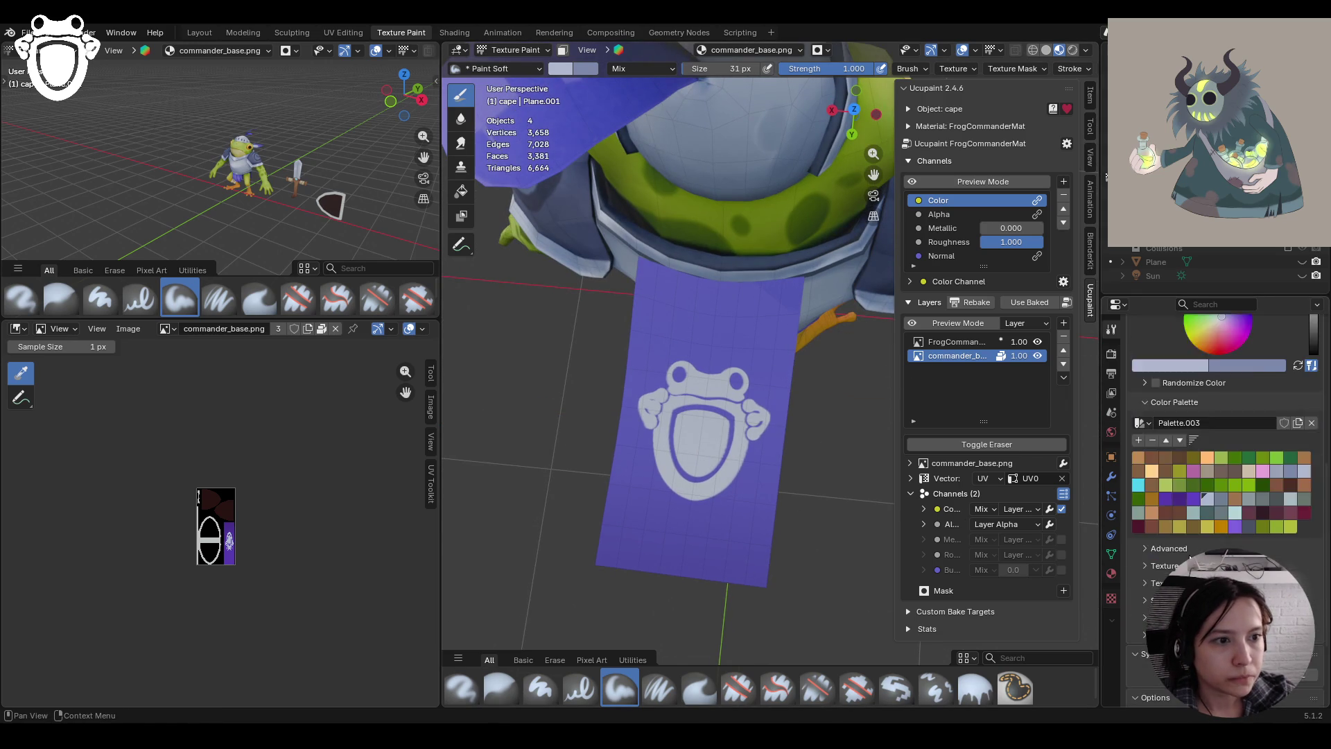
pyautogui.moveTo(606, 455)
pyautogui.mouseDown(button='middle')
pyautogui.moveTo(618, 440)
pyautogui.moveTo(600, 423)
pyautogui.mouseUp(button='middle')
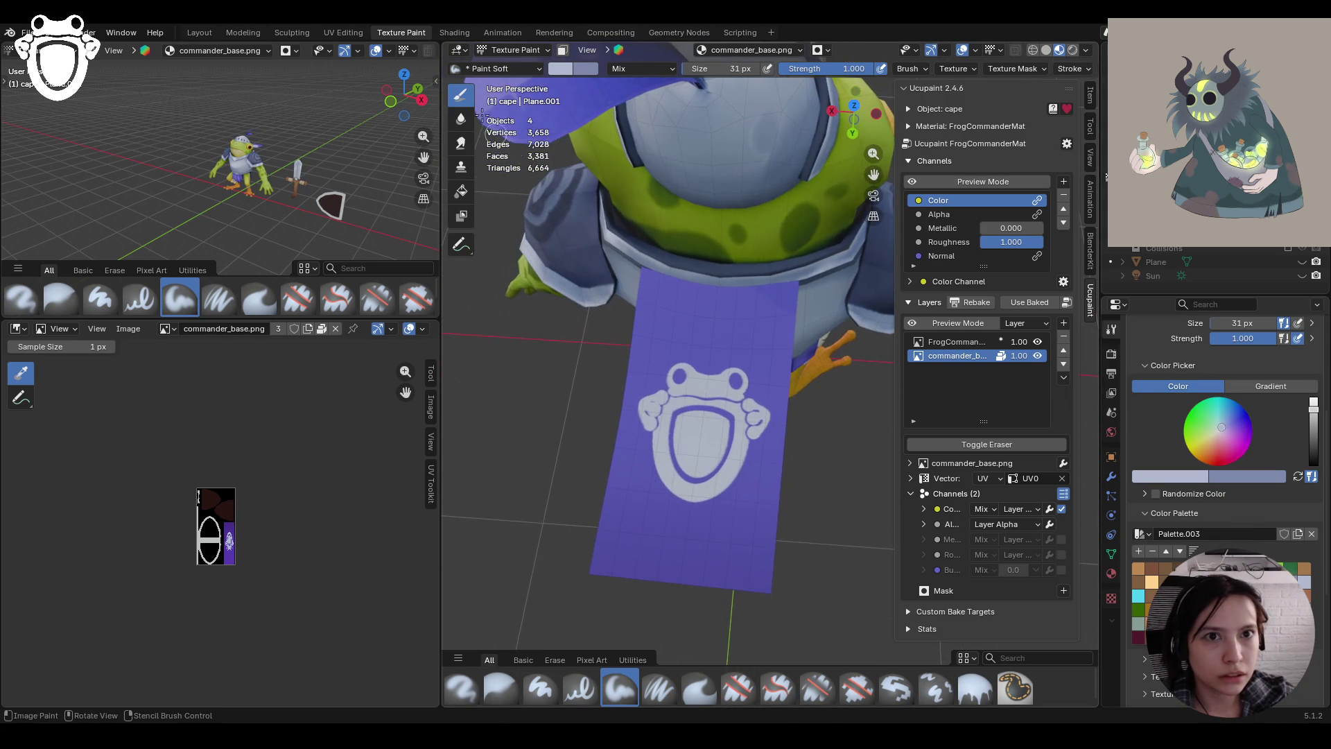
pyautogui.click(563, 50)
pyautogui.click(461, 244)
pyautogui.hotkey('alt', 'a')
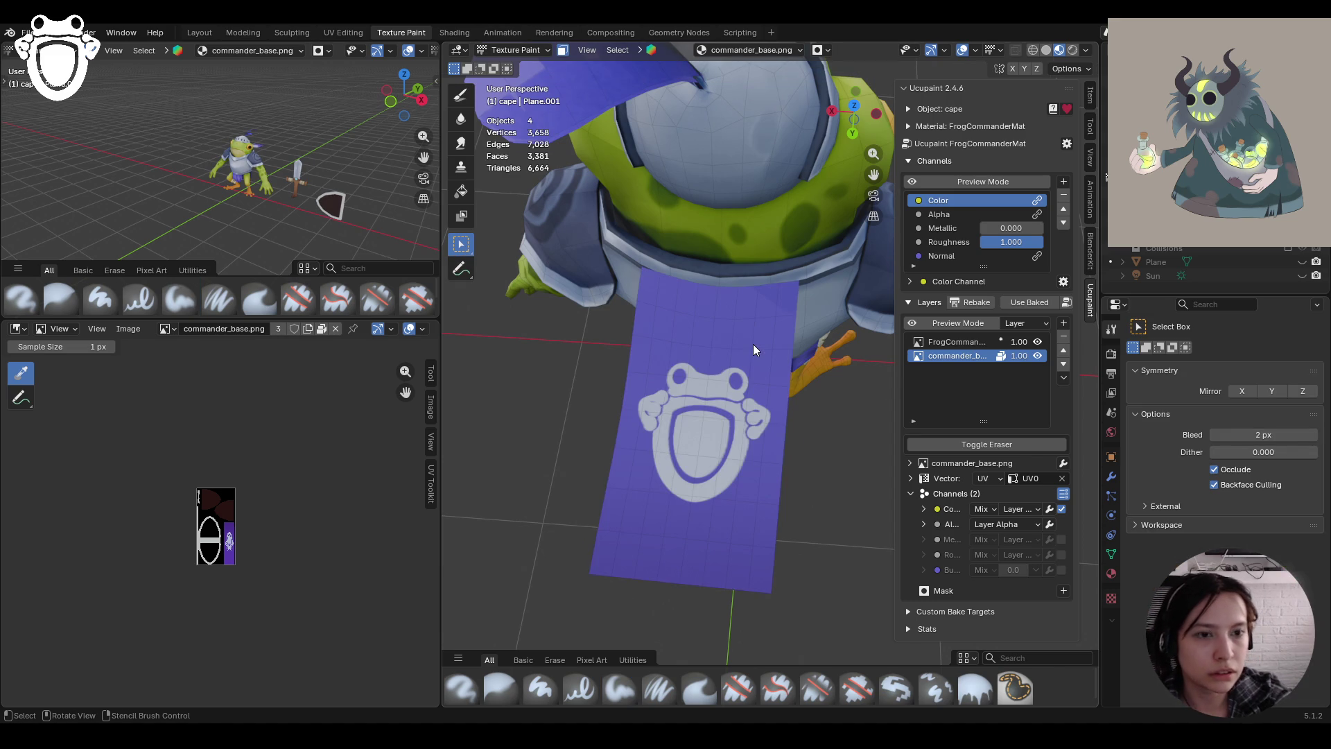
# Sample the cape's purple and paint soft strokes below the shield and down the cape
pyautogui.click(619, 688)
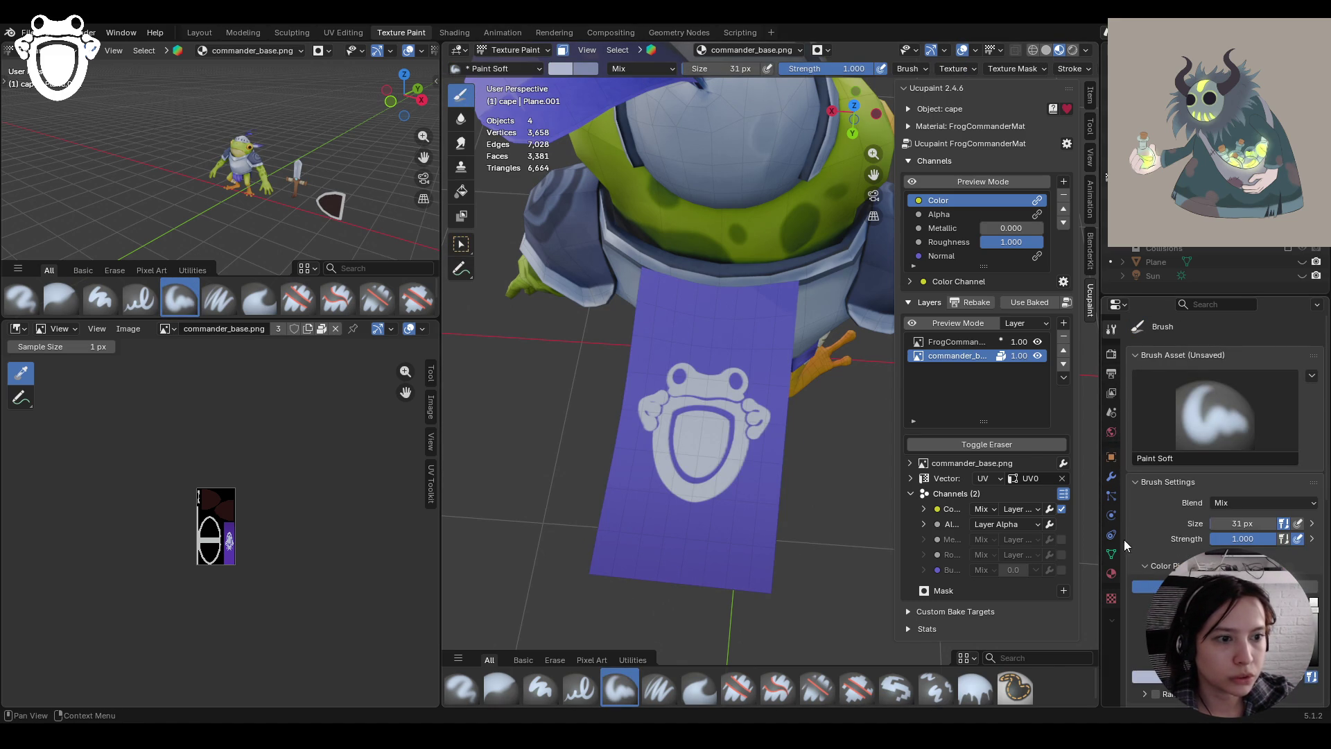
pyautogui.scroll(-3, 1220, 416)
pyautogui.scroll(-2, 1220, 416)
pyautogui.press('s')
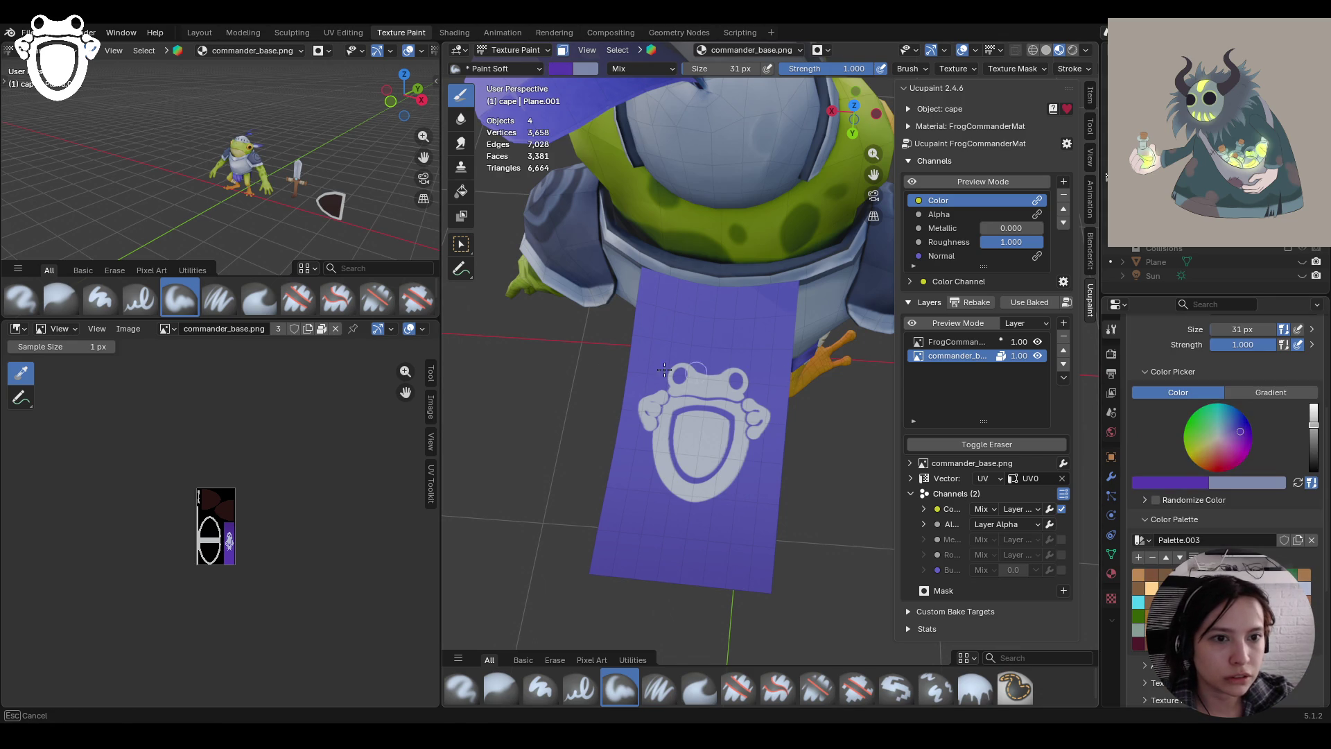
pyautogui.moveTo(642, 489); pyautogui.dragTo(690, 504)
pyautogui.moveTo(506, 298); pyautogui.dragTo(488, 273, button='middle')
pyautogui.scroll(-3, 584, 316)
pyautogui.moveTo(584, 316); pyautogui.dragTo(616, 405, button='middle')
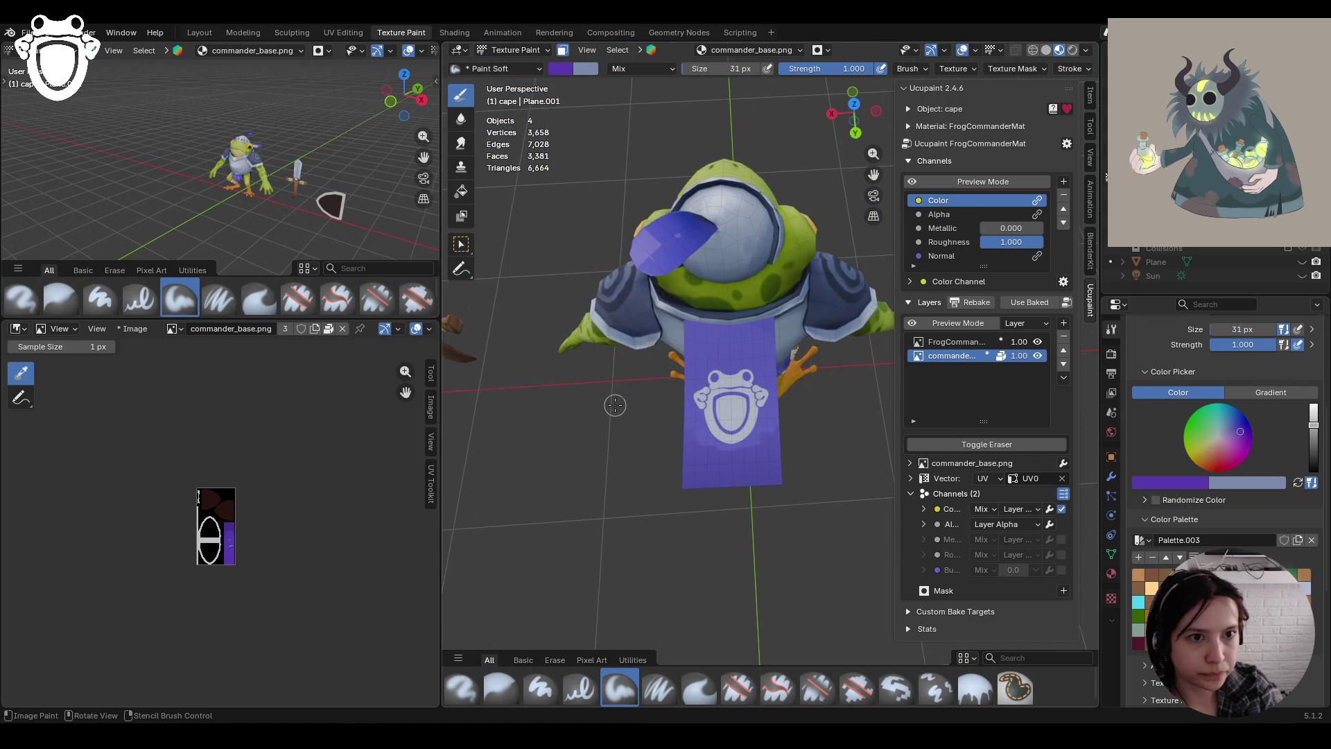
pyautogui.moveTo(648, 455)
pyautogui.mouseDown()
pyautogui.moveTo(735, 468)
pyautogui.moveTo(793, 502)
pyautogui.moveTo(850, 504)
pyautogui.mouseUp()
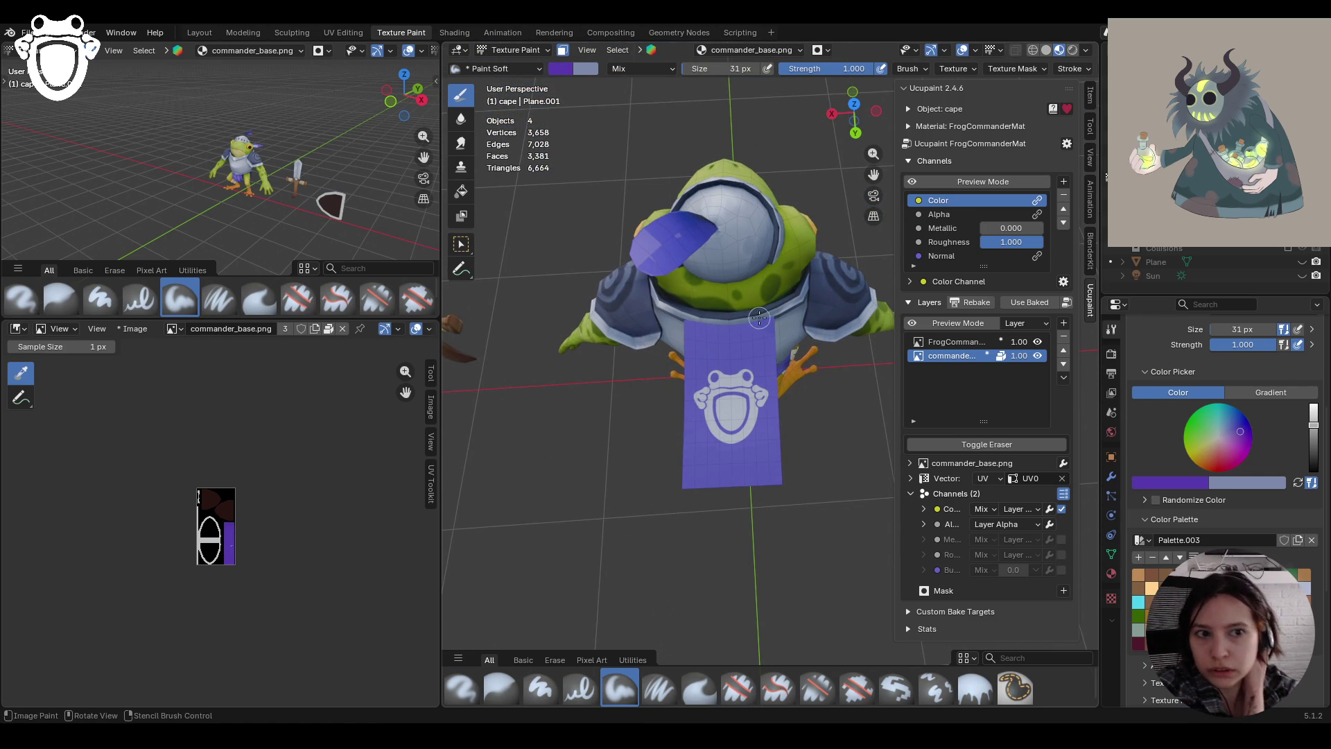
pyautogui.click(455, 198)
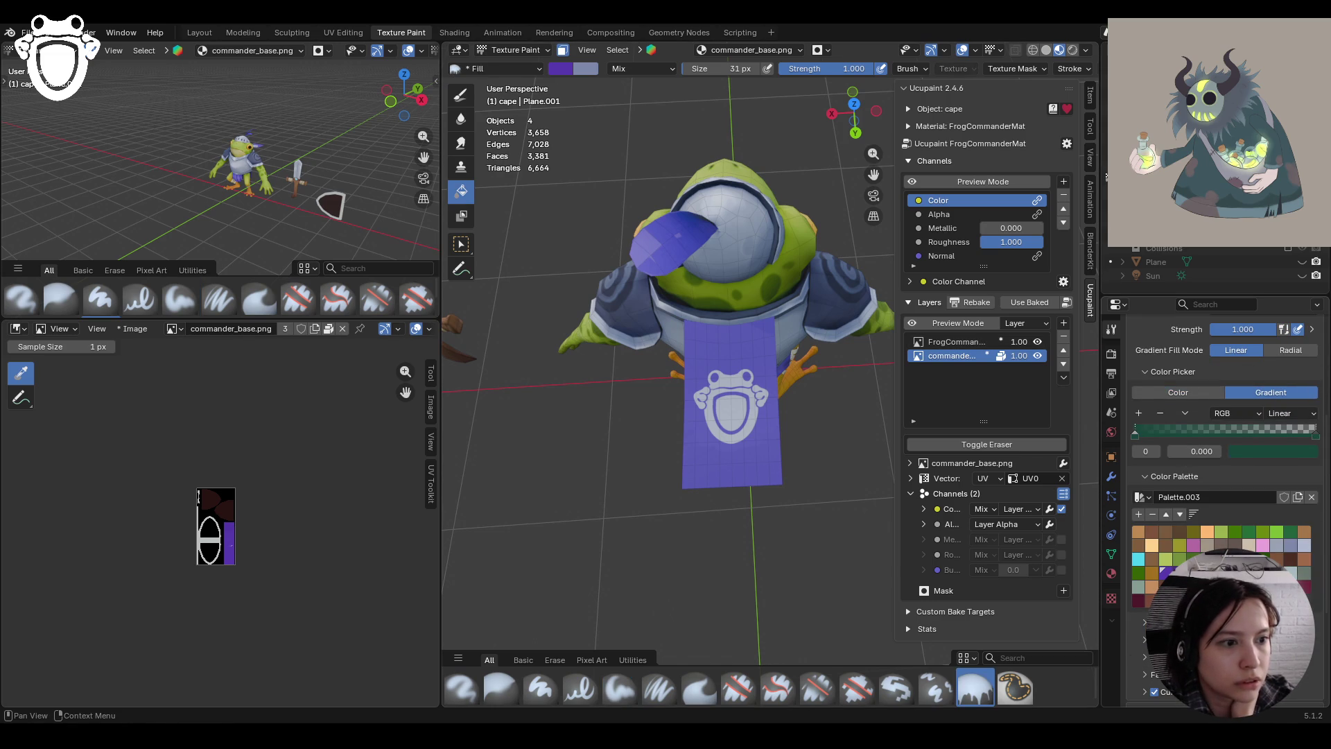
# Fill the cape with a darker purple linear gradient
pyautogui.click(1167, 573)
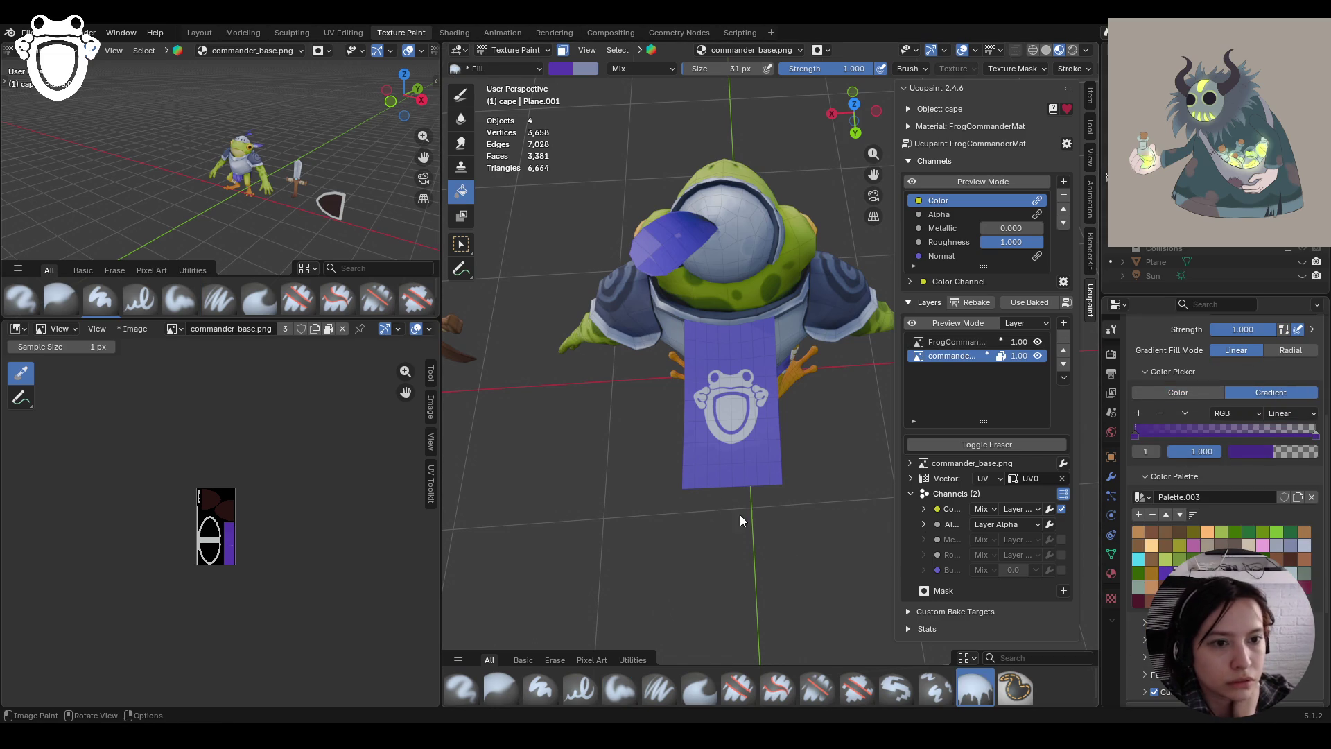
pyautogui.moveTo(739, 515)
pyautogui.mouseDown(button='middle')
pyautogui.moveTo(789, 527)
pyautogui.moveTo(788, 543)
pyautogui.moveTo(740, 517)
pyautogui.mouseUp(button='middle')
pyautogui.moveTo(740, 409); pyautogui.dragTo(728, 384)
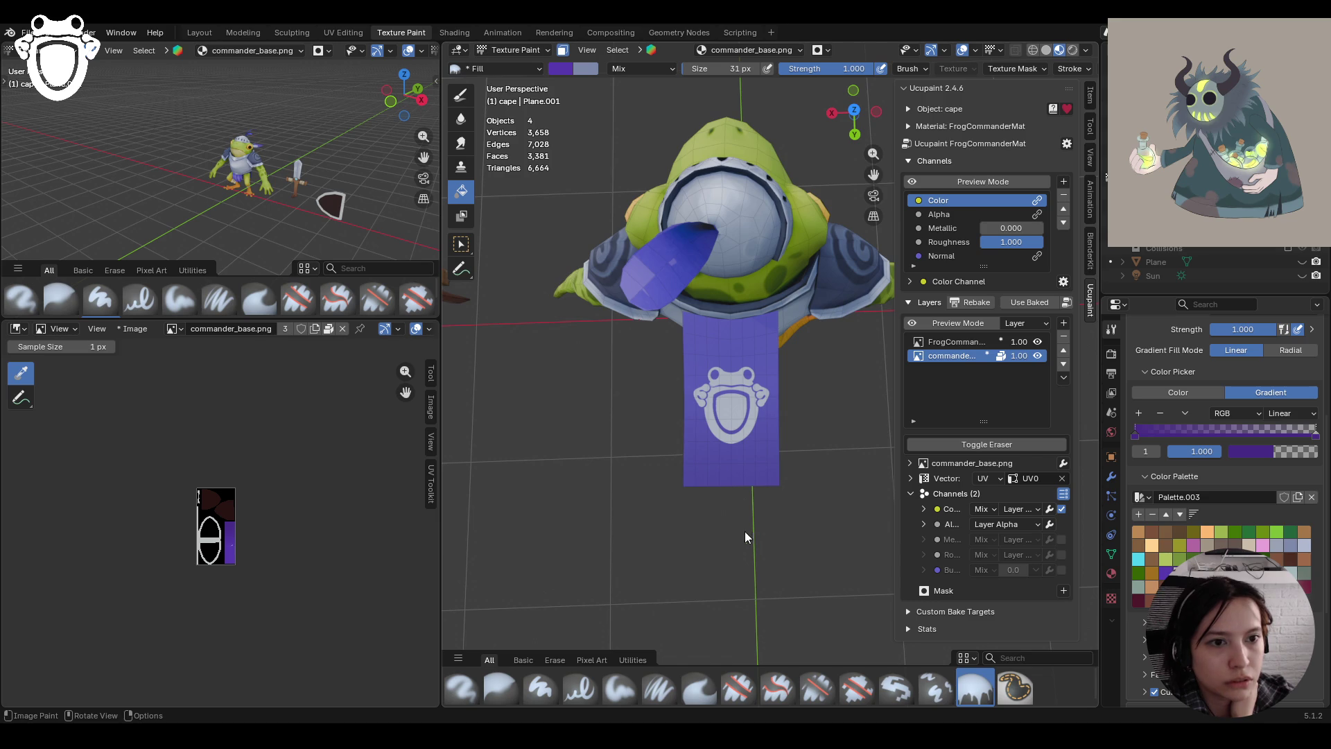
pyautogui.moveTo(798, 524)
pyautogui.mouseDown(button='middle')
pyautogui.moveTo(930, 423)
pyautogui.moveTo(938, 336)
pyautogui.moveTo(765, 455)
pyautogui.moveTo(775, 501)
pyautogui.moveTo(796, 506)
pyautogui.mouseUp(button='middle')
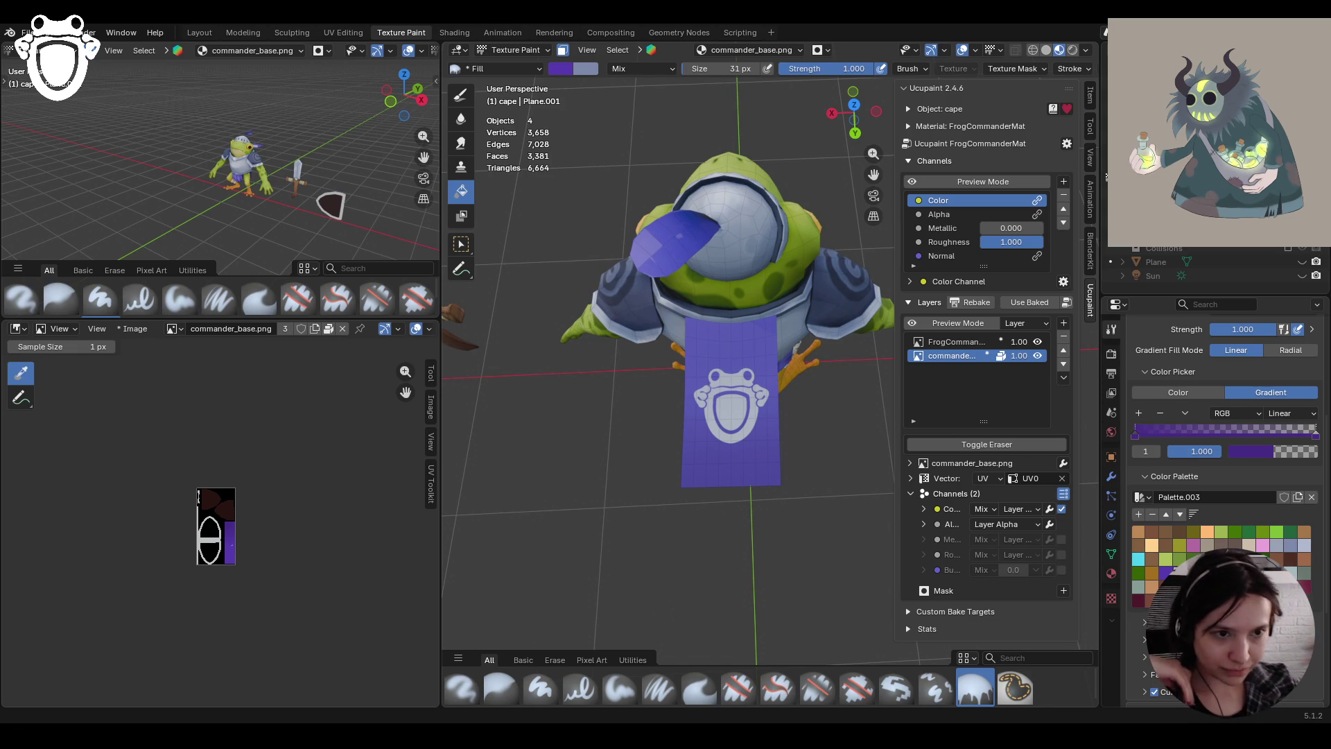
pyautogui.moveTo(672, 431)
pyautogui.mouseDown(button='middle')
pyautogui.moveTo(714, 493)
pyautogui.moveTo(712, 517)
pyautogui.mouseUp(button='middle')
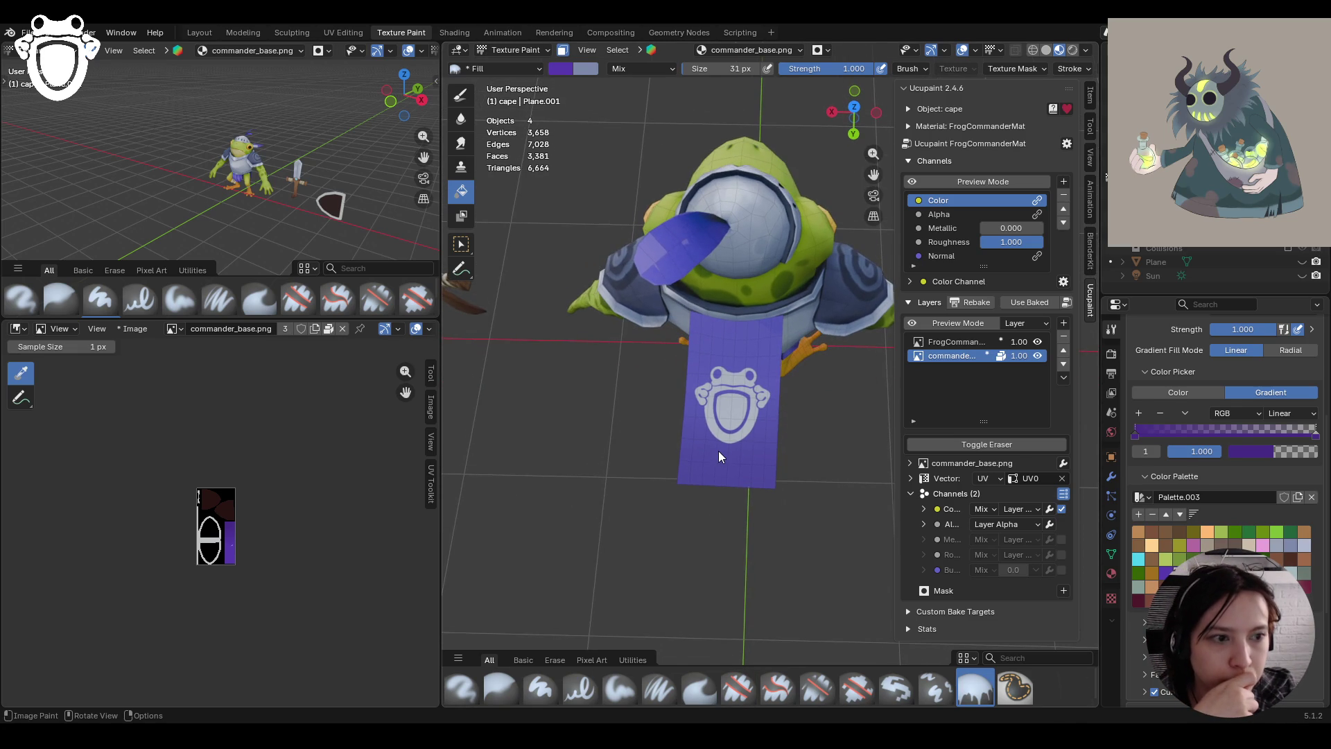
# With Paint Soft, paint purple and darker-purple strokes on the cape and the shield's right edge
pyautogui.click(618, 685)
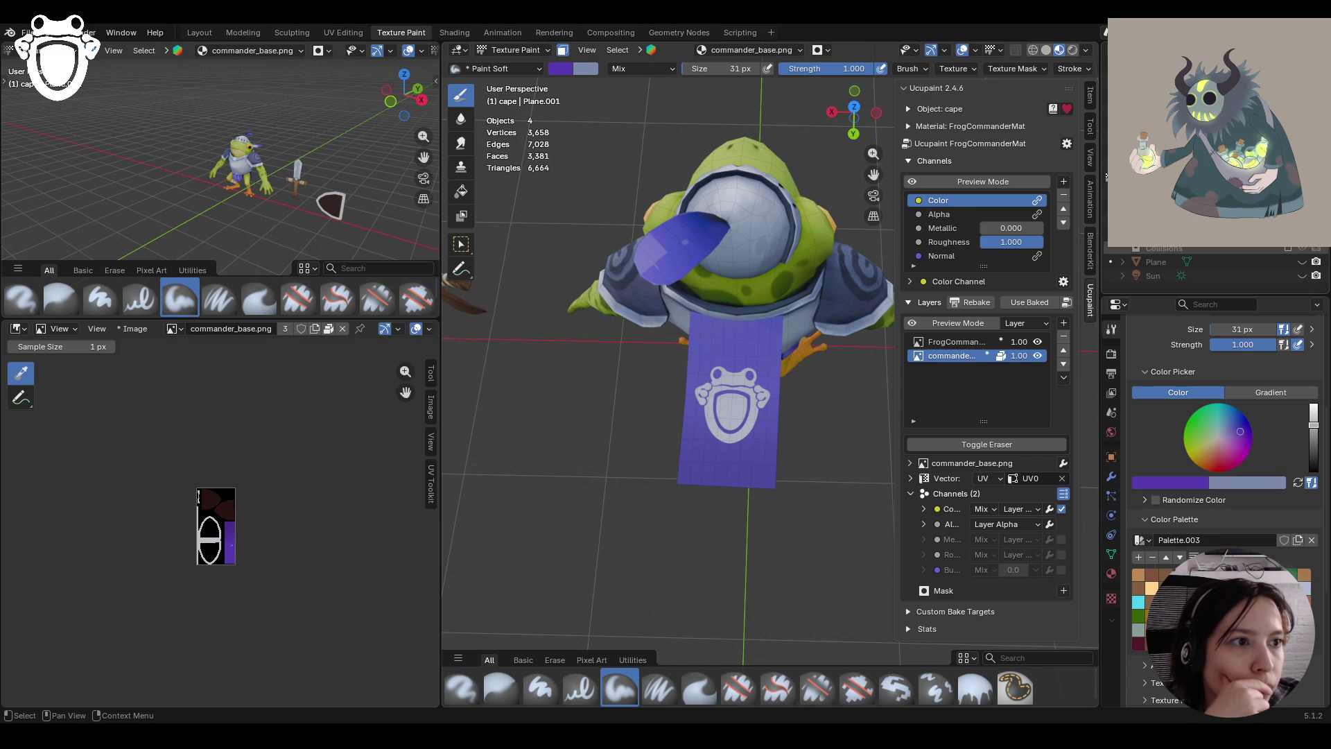
pyautogui.moveTo(770, 332)
pyautogui.mouseDown(button='middle')
pyautogui.moveTo(797, 361)
pyautogui.moveTo(781, 346)
pyautogui.mouseUp(button='middle')
pyautogui.moveTo(710, 333)
pyautogui.mouseDown()
pyautogui.moveTo(752, 369)
pyautogui.moveTo(753, 389)
pyautogui.mouseUp()
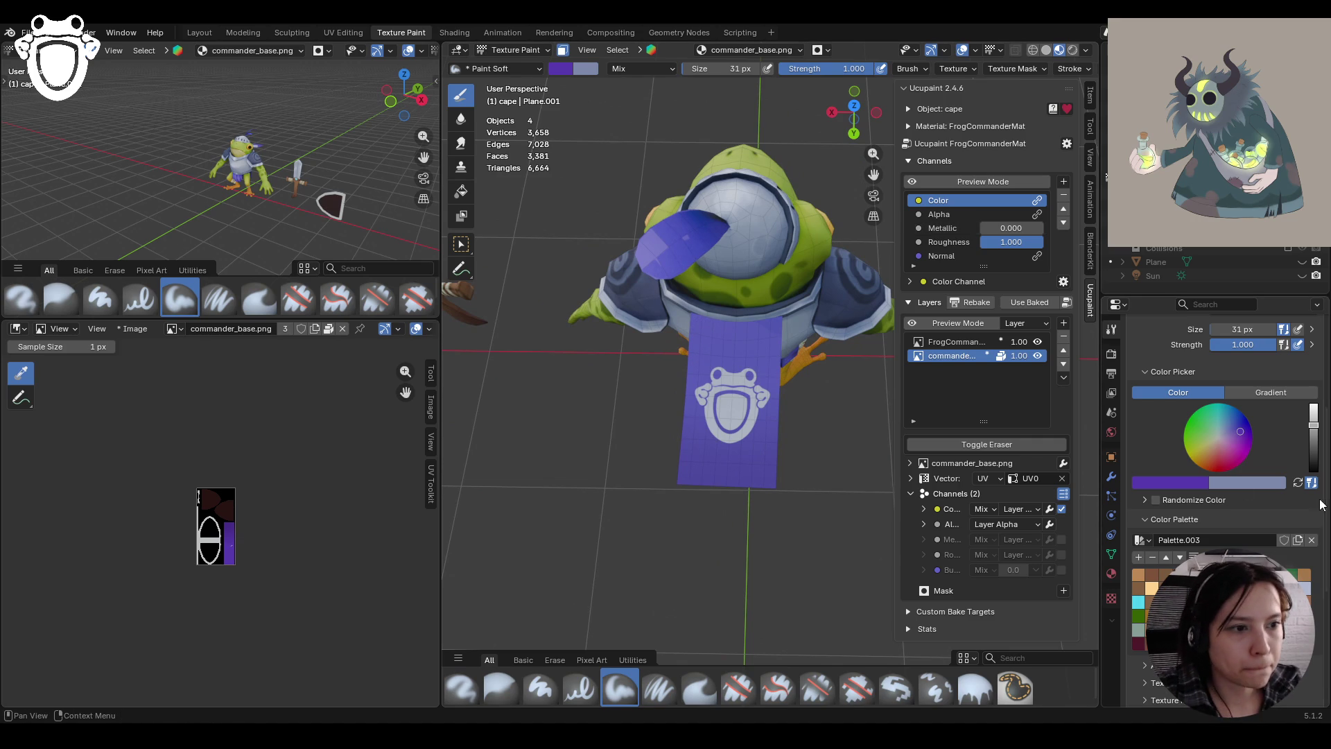
pyautogui.moveTo(1313, 424); pyautogui.dragTo(1313, 435)
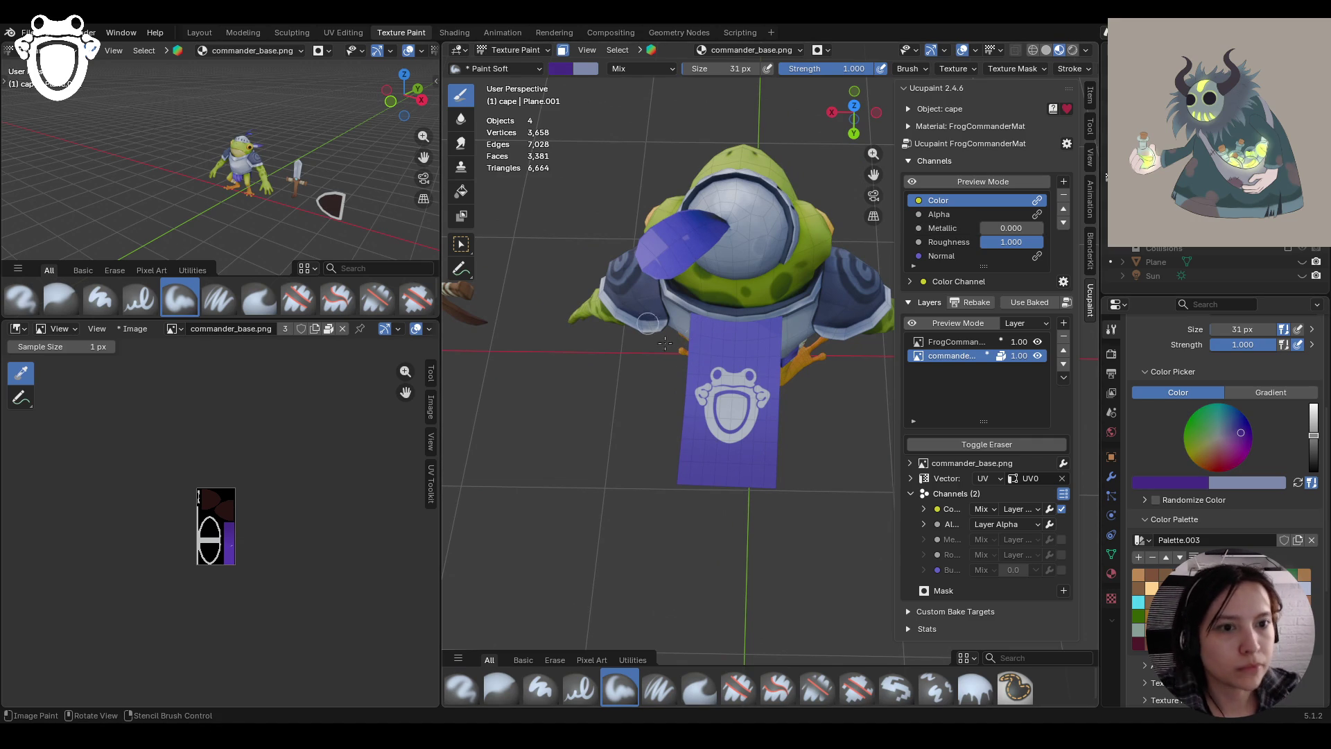
pyautogui.moveTo(697, 347)
pyautogui.mouseDown()
pyautogui.moveTo(726, 373)
pyautogui.moveTo(698, 337)
pyautogui.moveTo(711, 422)
pyautogui.mouseUp()
pyautogui.moveTo(708, 369)
pyautogui.mouseDown(button='middle')
pyautogui.moveTo(797, 399)
pyautogui.moveTo(784, 368)
pyautogui.moveTo(795, 359)
pyautogui.mouseUp(button='middle')
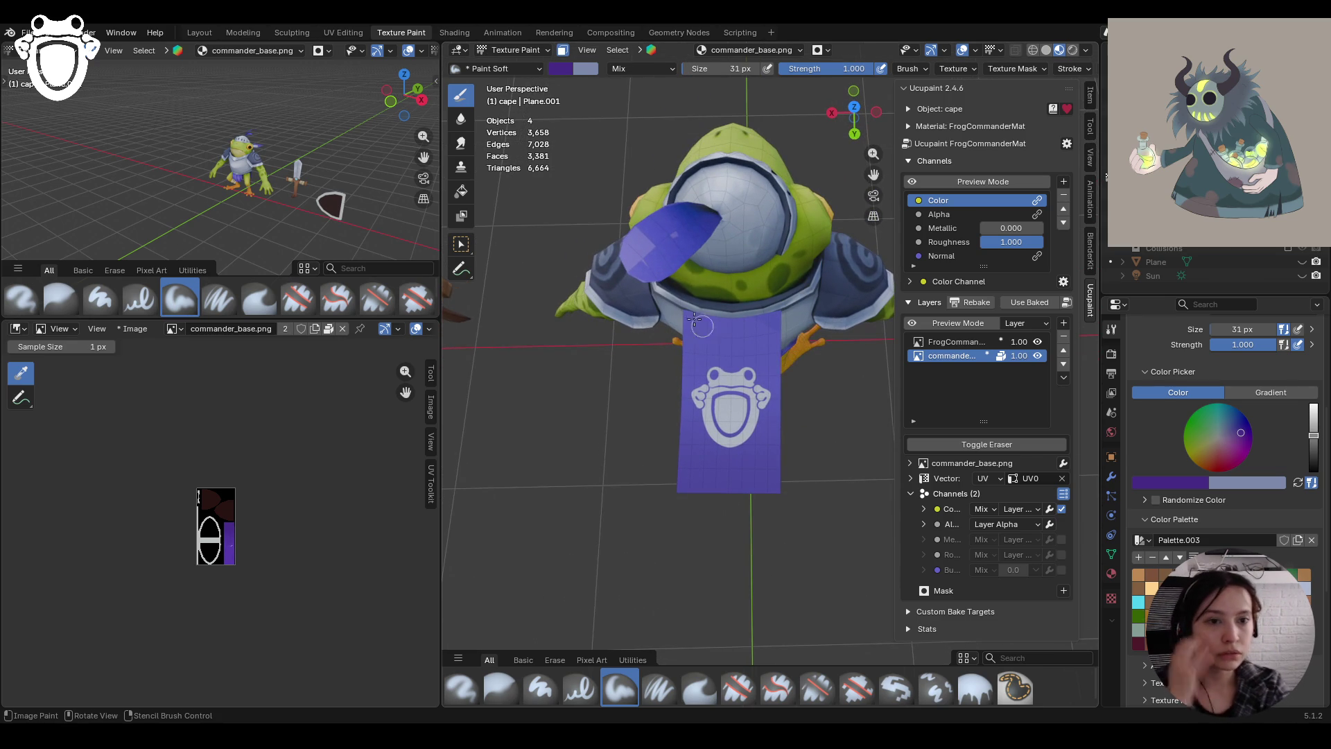
pyautogui.moveTo(693, 340)
pyautogui.mouseDown()
pyautogui.moveTo(754, 354)
pyautogui.moveTo(690, 319)
pyautogui.moveTo(713, 404)
pyautogui.mouseUp()
pyautogui.moveTo(739, 473); pyautogui.dragTo(753, 451)
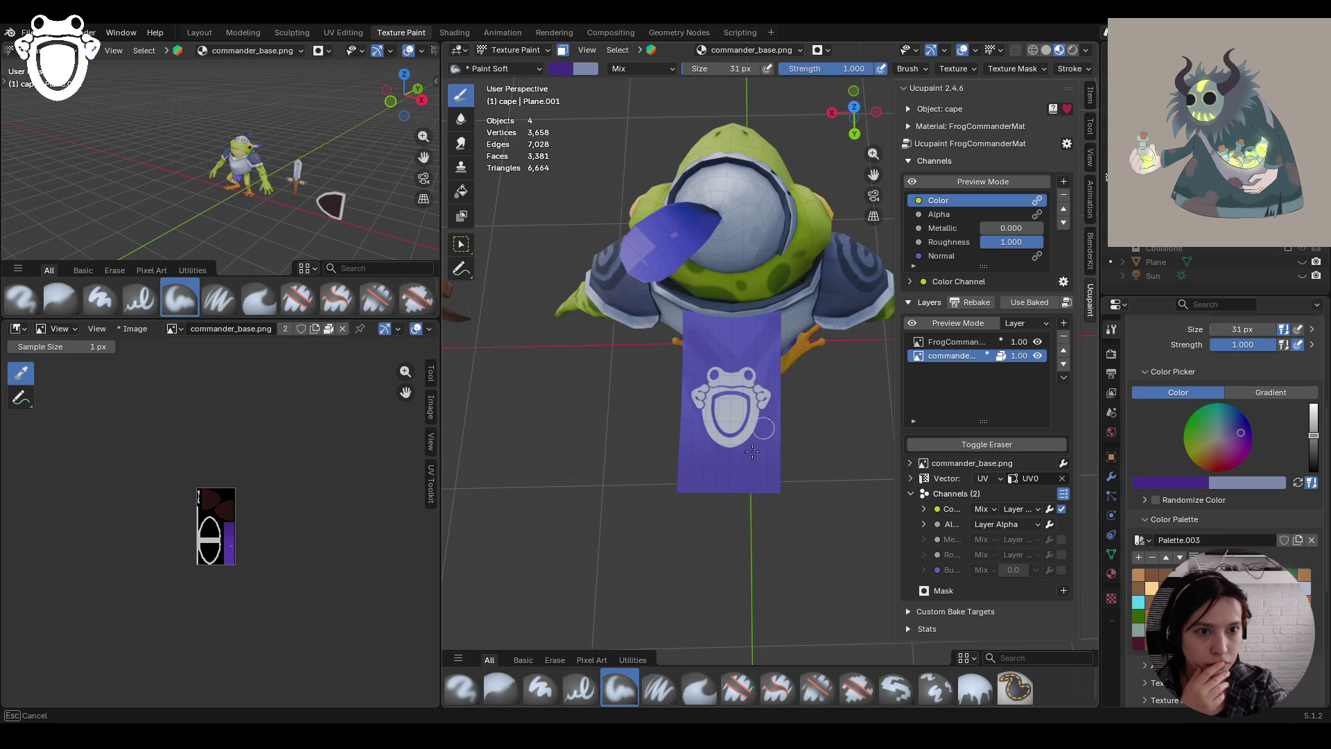
pyautogui.moveTo(683, 428); pyautogui.dragTo(682, 471)
# Paint purple along the lower cape and the upper cape near the collar
pyautogui.moveTo(742, 206)
pyautogui.mouseDown(button='middle')
pyautogui.moveTo(634, 527)
pyautogui.moveTo(863, 512)
pyautogui.mouseUp(button='middle')
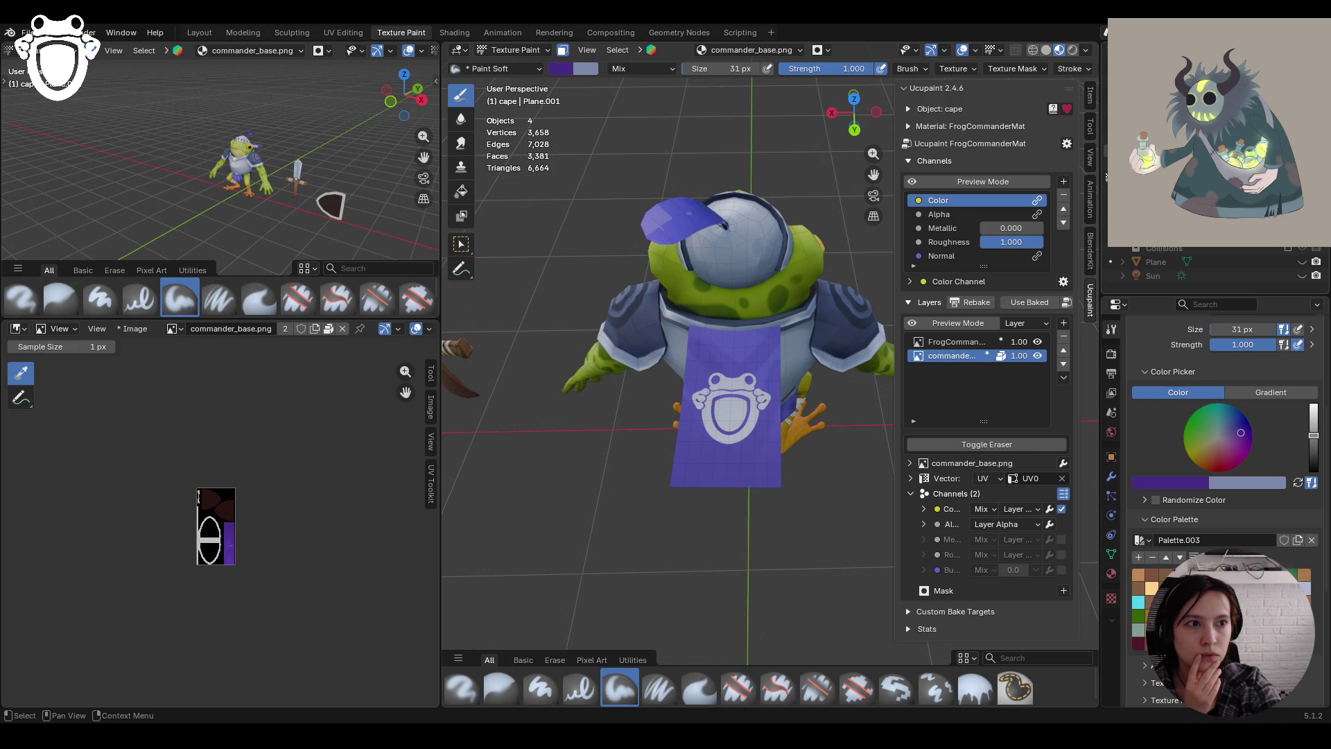
pyautogui.moveTo(763, 292); pyautogui.dragTo(757, 419, button='middle')
pyautogui.moveTo(773, 361); pyautogui.dragTo(737, 505)
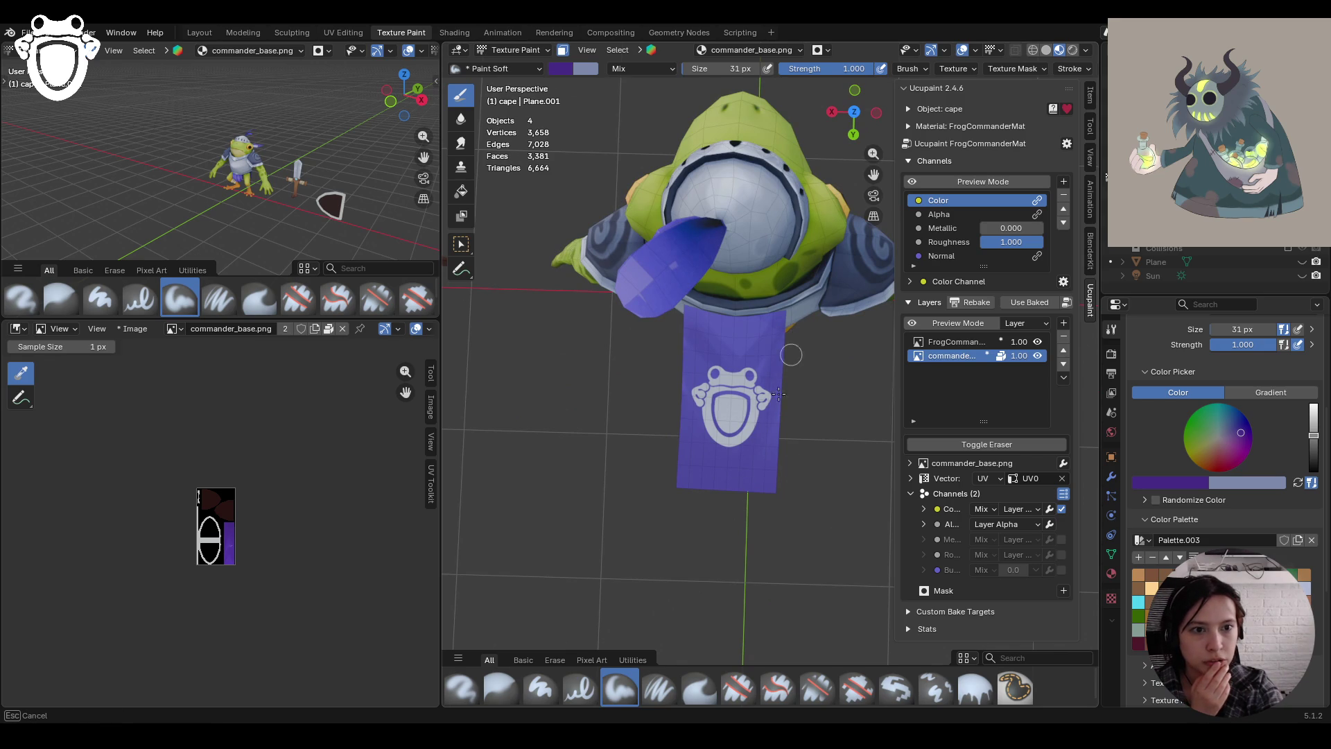
pyautogui.moveTo(746, 416)
pyautogui.mouseDown()
pyautogui.moveTo(729, 597)
pyautogui.moveTo(761, 388)
pyautogui.mouseUp()
pyautogui.moveTo(759, 343); pyautogui.dragTo(784, 315)
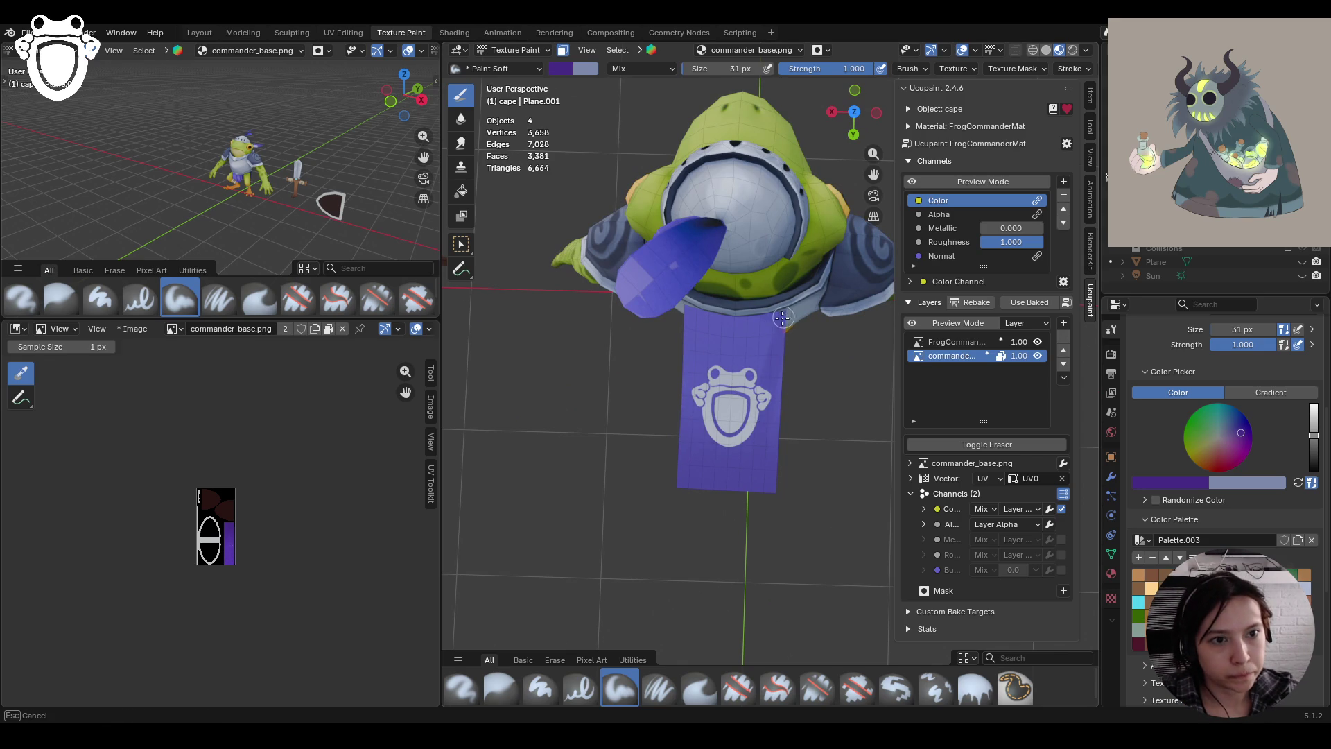
pyautogui.moveTo(784, 375)
pyautogui.mouseDown()
pyautogui.moveTo(729, 394)
pyautogui.moveTo(704, 325)
pyautogui.mouseUp()
# Lighten the colour, paint purple around the emblem, and soften it with the Blur brush
pyautogui.moveTo(742, 525)
pyautogui.mouseDown(button='middle')
pyautogui.moveTo(751, 553)
pyautogui.moveTo(955, 400)
pyautogui.moveTo(768, 423)
pyautogui.moveTo(724, 402)
pyautogui.mouseUp(button='middle')
pyautogui.scroll(2, 725, 402)
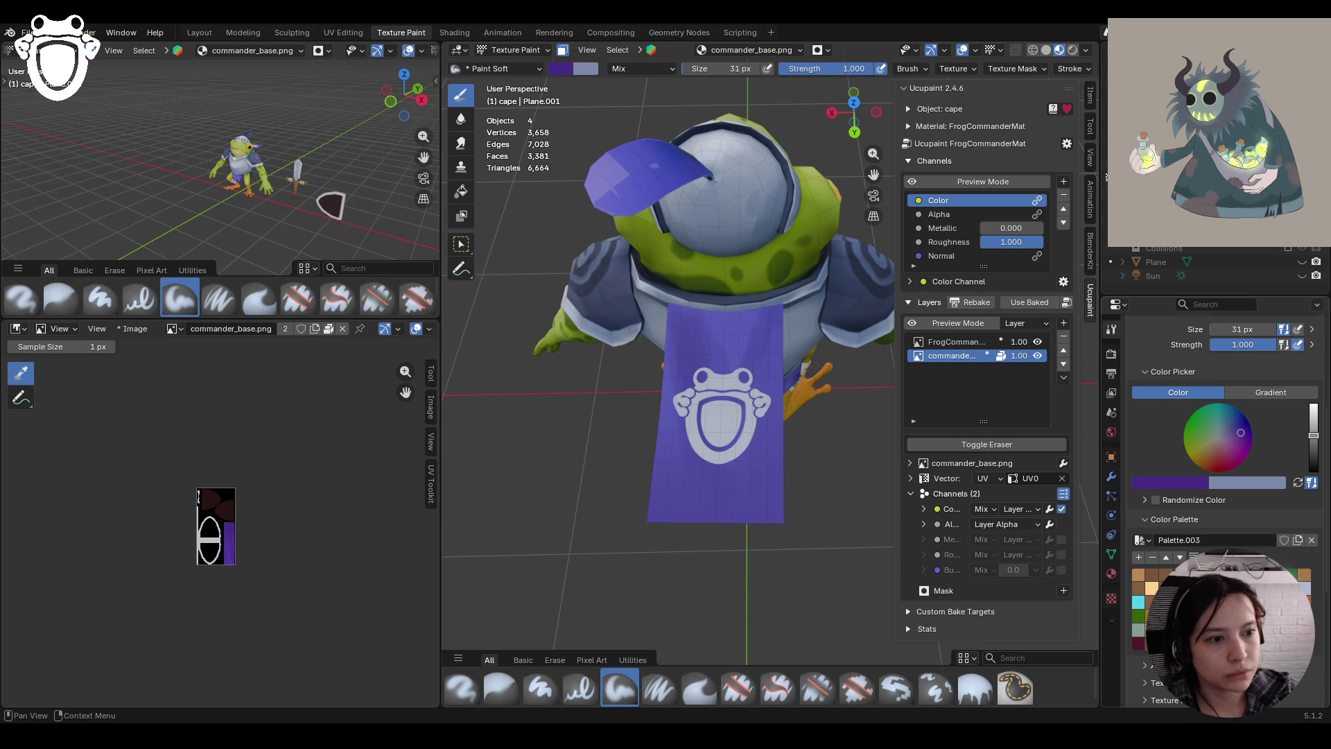
pyautogui.moveTo(1313, 436); pyautogui.dragTo(1313, 420)
pyautogui.moveTo(689, 303)
pyautogui.mouseDown()
pyautogui.moveTo(725, 377)
pyautogui.moveTo(734, 333)
pyautogui.moveTo(694, 330)
pyautogui.moveTo(667, 388)
pyautogui.moveTo(665, 350)
pyautogui.moveTo(690, 472)
pyautogui.moveTo(721, 527)
pyautogui.moveTo(700, 485)
pyautogui.moveTo(705, 511)
pyautogui.mouseUp()
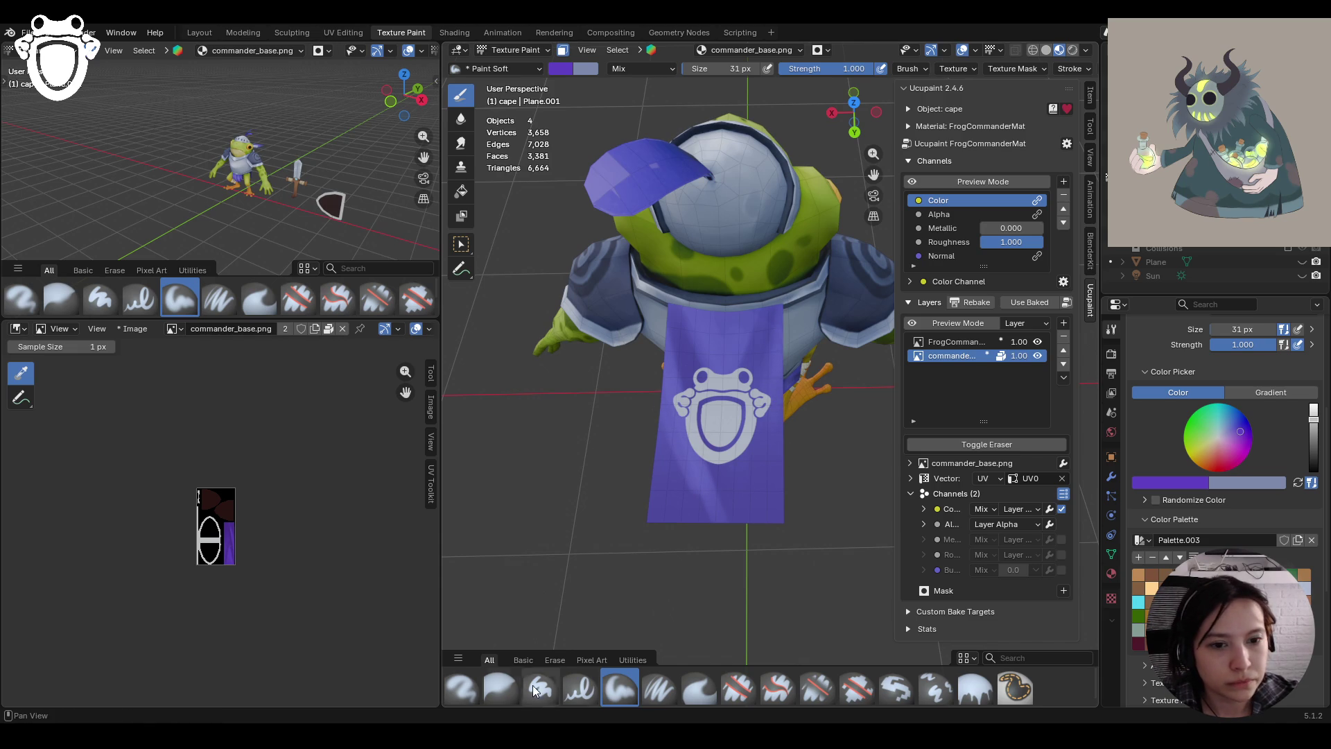
pyautogui.click(501, 688)
pyautogui.moveTo(656, 367)
pyautogui.mouseDown()
pyautogui.moveTo(674, 334)
pyautogui.moveTo(696, 361)
pyautogui.moveTo(774, 391)
pyautogui.moveTo(782, 292)
pyautogui.moveTo(713, 519)
pyautogui.moveTo(721, 498)
pyautogui.mouseUp()
# Finish blurring, then paint purple along the cape's right edge with Paint Soft
pyautogui.moveTo(694, 510)
pyautogui.mouseDown(button='middle')
pyautogui.moveTo(795, 551)
pyautogui.moveTo(776, 506)
pyautogui.moveTo(792, 431)
pyautogui.moveTo(741, 454)
pyautogui.mouseUp(button='middle')
pyautogui.click(618, 676)
pyautogui.moveTo(777, 429); pyautogui.dragTo(771, 406)
pyautogui.moveTo(758, 337); pyautogui.dragTo(735, 559)
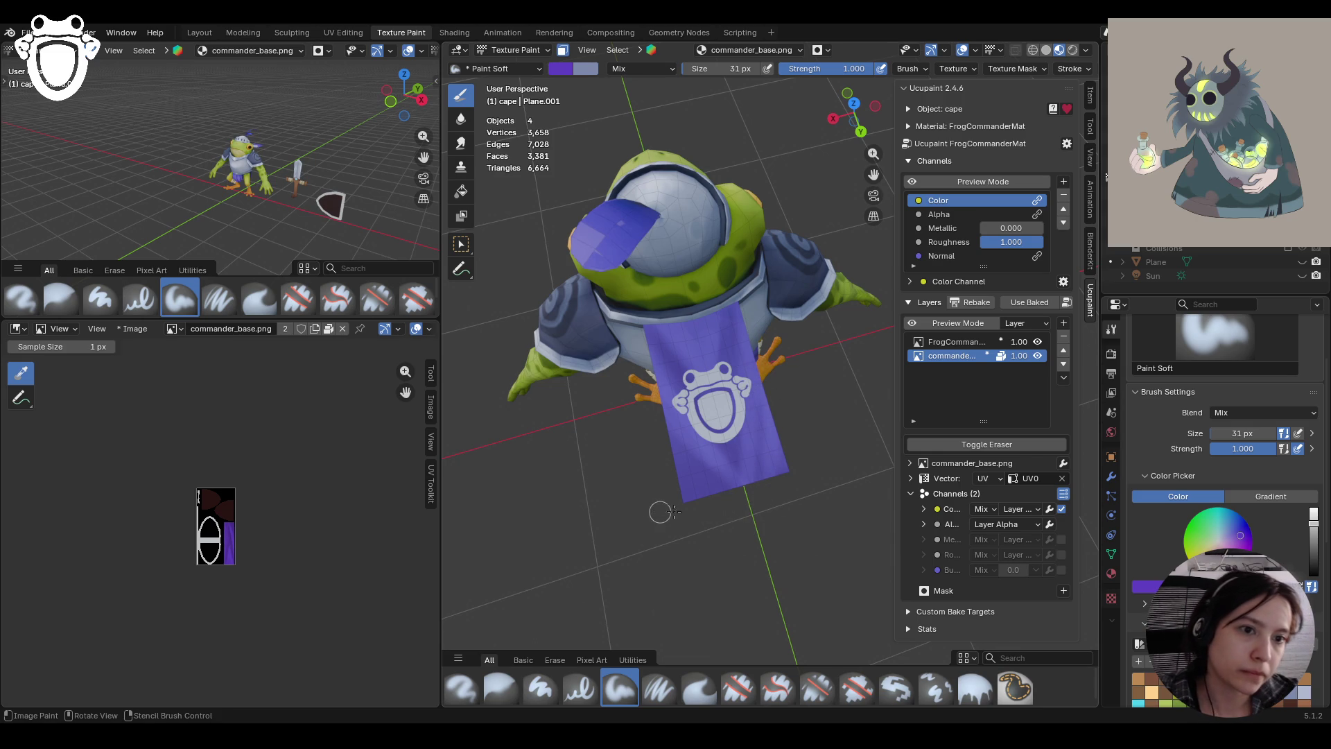
# Darken the paint colour and add darker shading on the cape and near the collar
pyautogui.scroll(-4, 1224, 416)
pyautogui.moveTo(1313, 413); pyautogui.dragTo(1313, 428)
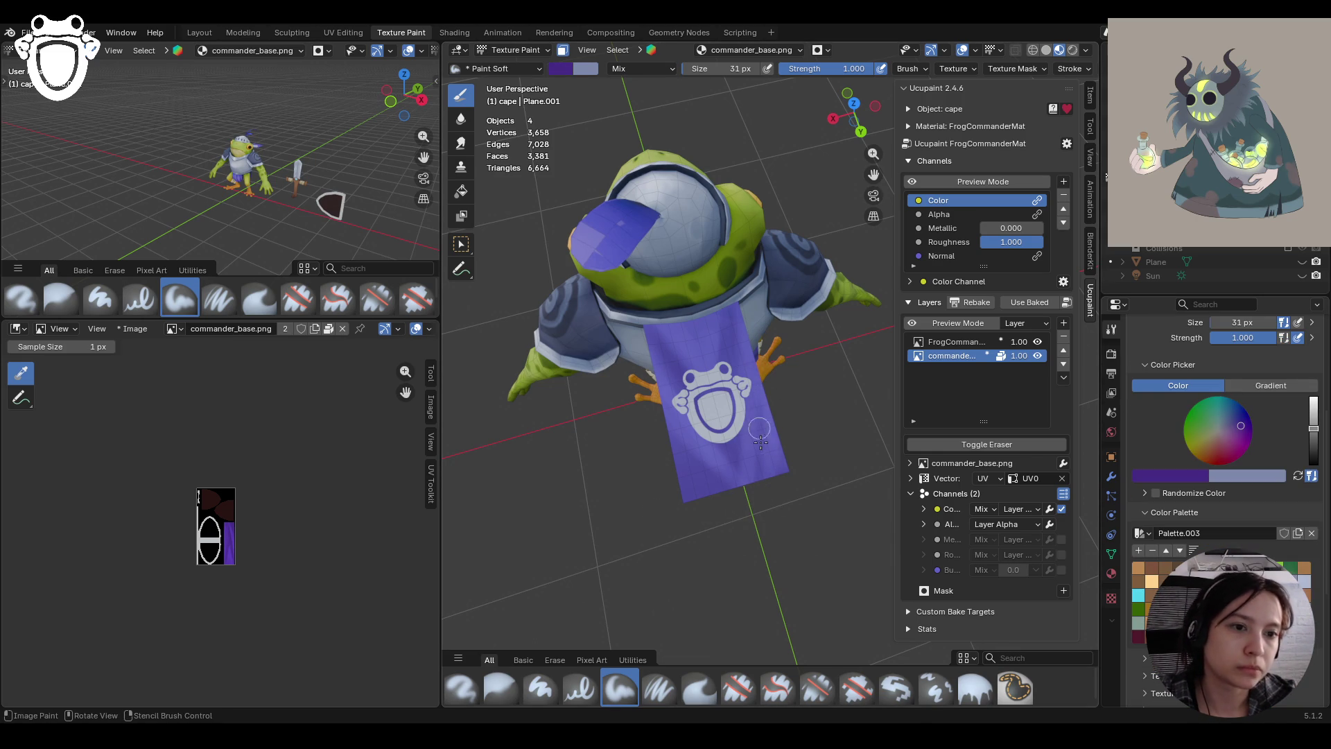
pyautogui.moveTo(769, 409); pyautogui.dragTo(769, 494)
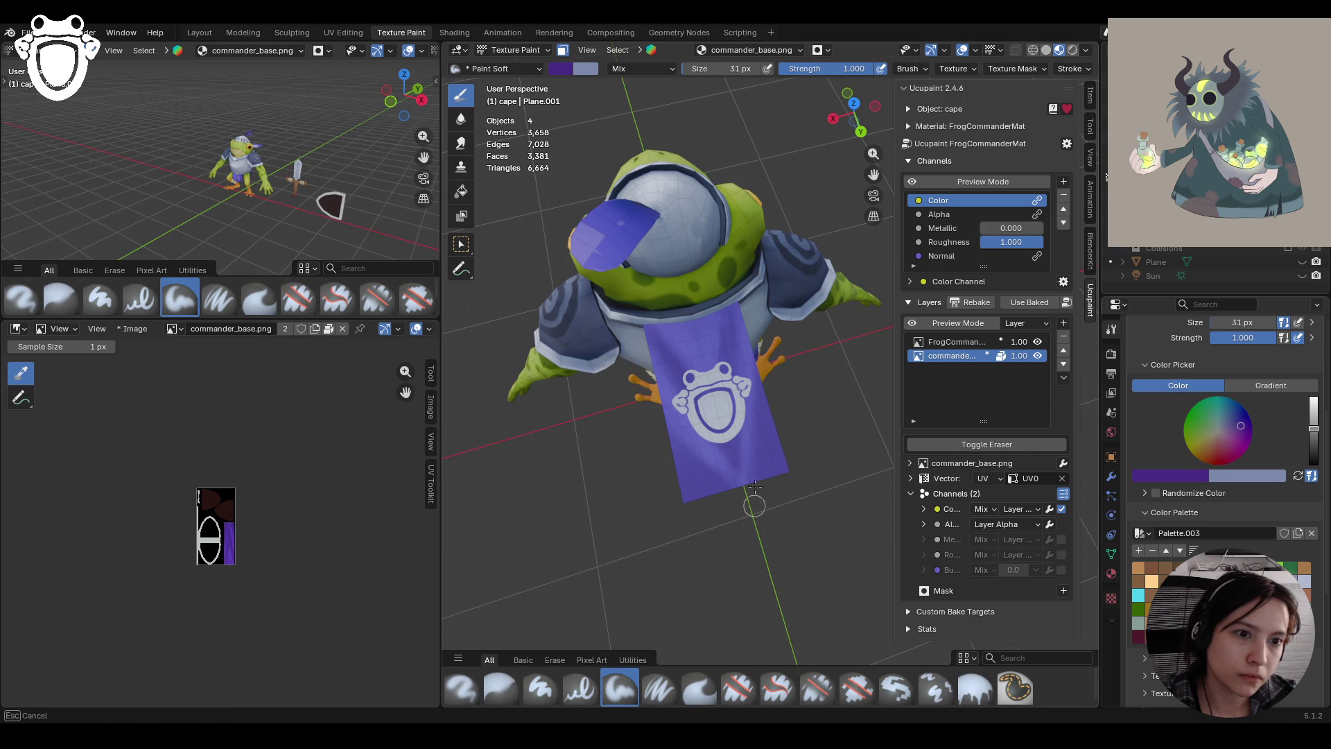
pyautogui.moveTo(703, 453)
pyautogui.mouseDown()
pyautogui.moveTo(746, 461)
pyautogui.moveTo(692, 452)
pyautogui.moveTo(741, 444)
pyautogui.moveTo(693, 488)
pyautogui.moveTo(735, 492)
pyautogui.mouseUp()
pyautogui.moveTo(743, 444); pyautogui.dragTo(728, 478)
pyautogui.moveTo(728, 478)
pyautogui.mouseDown(button='middle')
pyautogui.moveTo(694, 430)
pyautogui.moveTo(714, 478)
pyautogui.moveTo(706, 470)
pyautogui.mouseUp(button='middle')
pyautogui.moveTo(701, 312)
pyautogui.mouseDown()
pyautogui.moveTo(749, 311)
pyautogui.moveTo(697, 320)
pyautogui.moveTo(729, 318)
pyautogui.moveTo(697, 332)
pyautogui.moveTo(724, 341)
pyautogui.mouseUp()
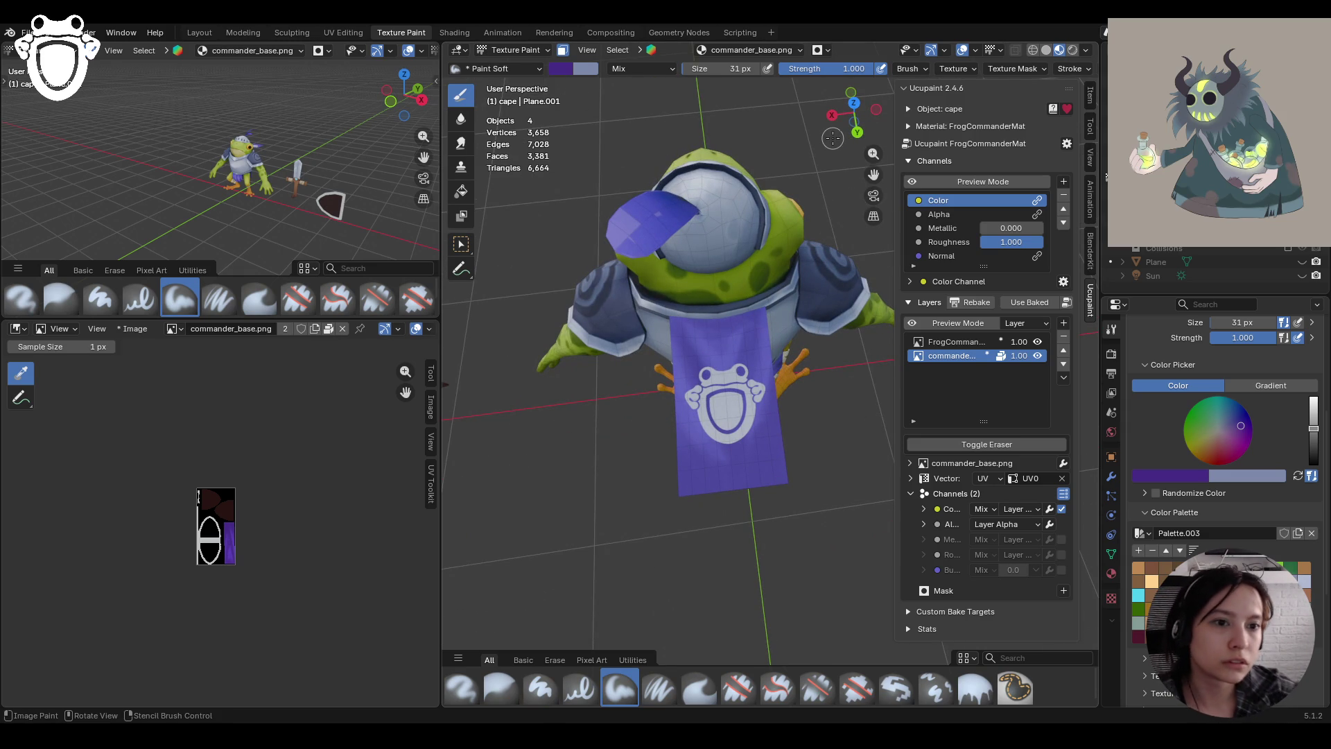
# Inspect the cape from behind and make the FrogCommanderMat layer the paint target
pyautogui.moveTo(789, 372); pyautogui.dragTo(681, 381, button='middle')
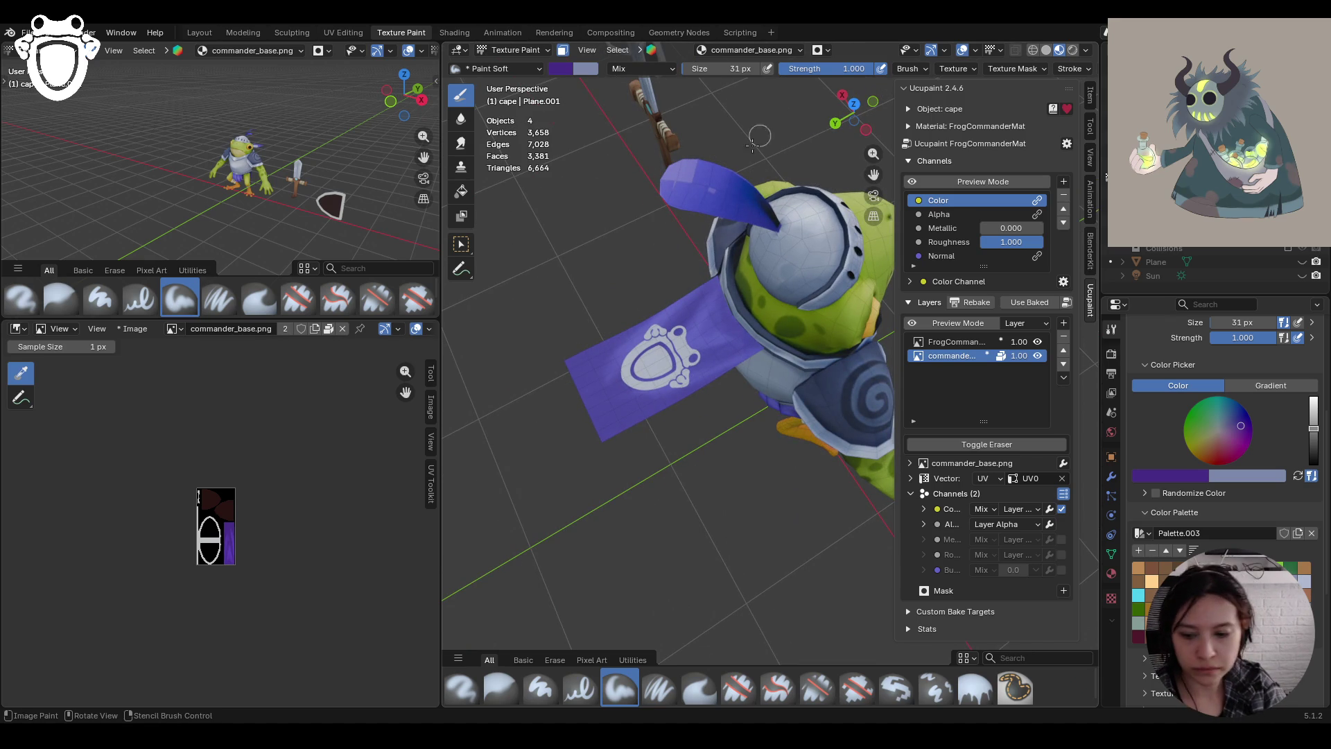
pyautogui.moveTo(693, 364)
pyautogui.mouseDown(button='middle')
pyautogui.moveTo(769, 379)
pyautogui.moveTo(730, 276)
pyautogui.moveTo(790, 402)
pyautogui.moveTo(786, 321)
pyautogui.moveTo(735, 402)
pyautogui.mouseUp(button='middle')
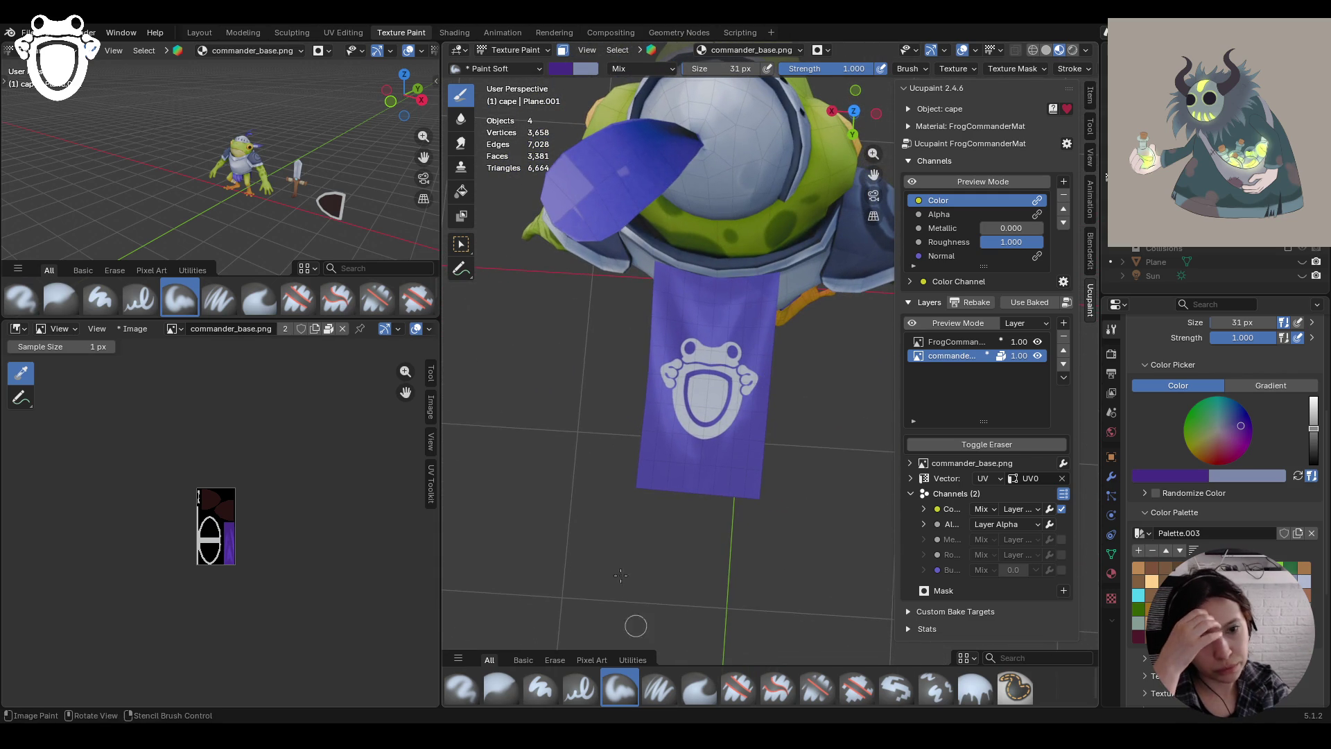
pyautogui.click(945, 343)
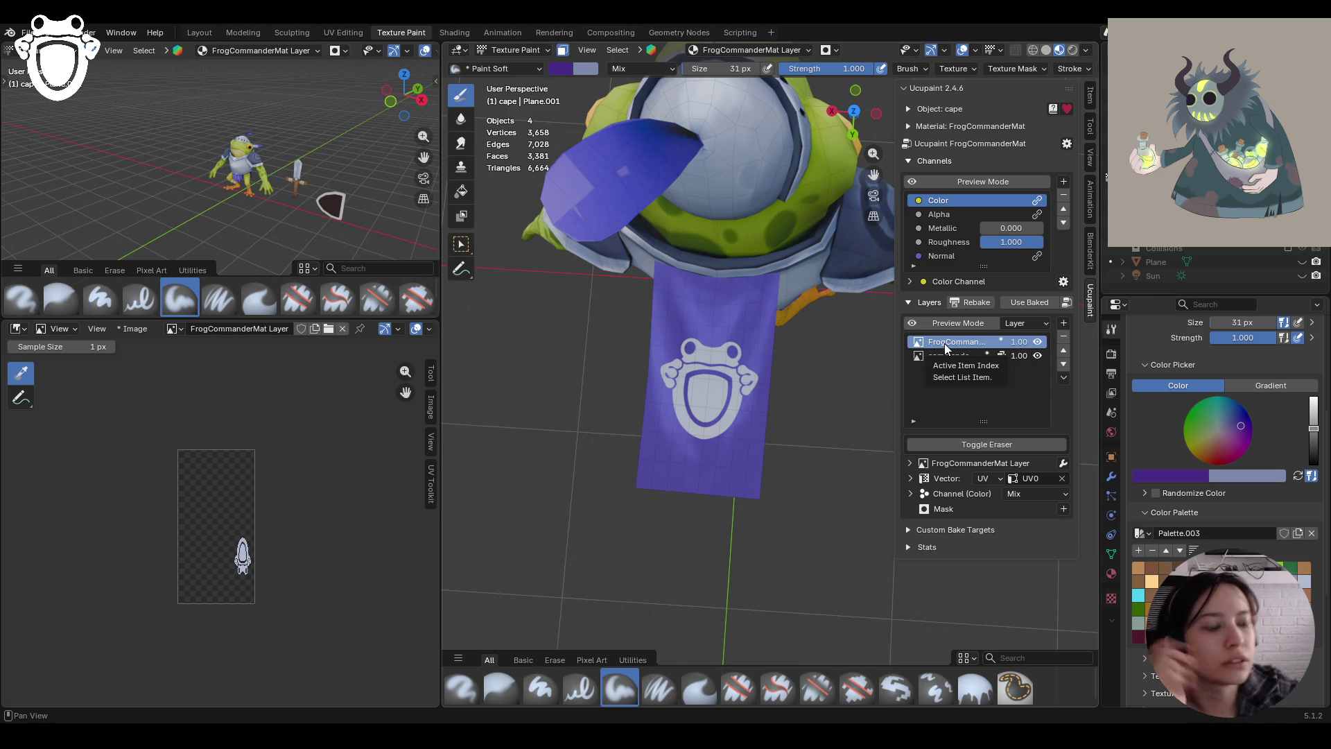
# Sample a light lavender colour and set the brush size to 12 px
pyautogui.press('s')
pyautogui.moveTo(714, 383); pyautogui.dragTo(718, 387, button='middle')
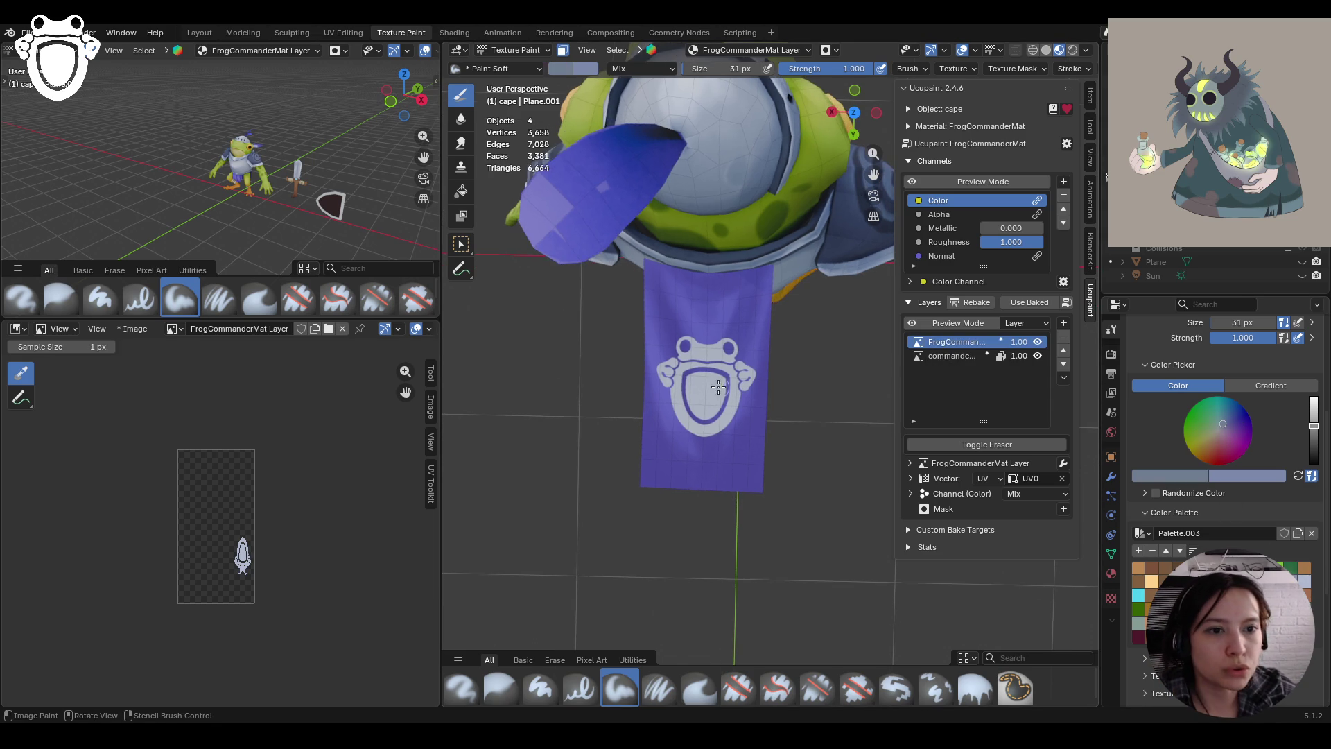
pyautogui.scroll(3, 718, 387)
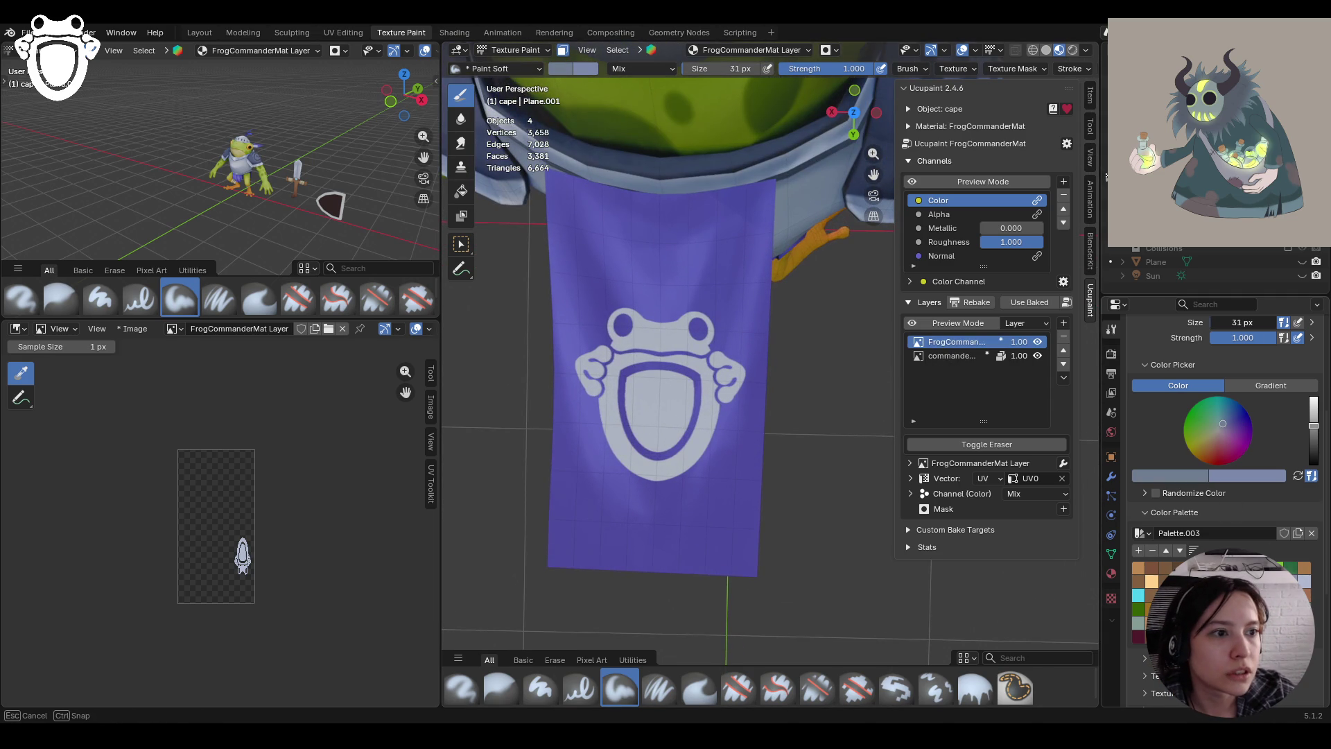
pyautogui.write('31')
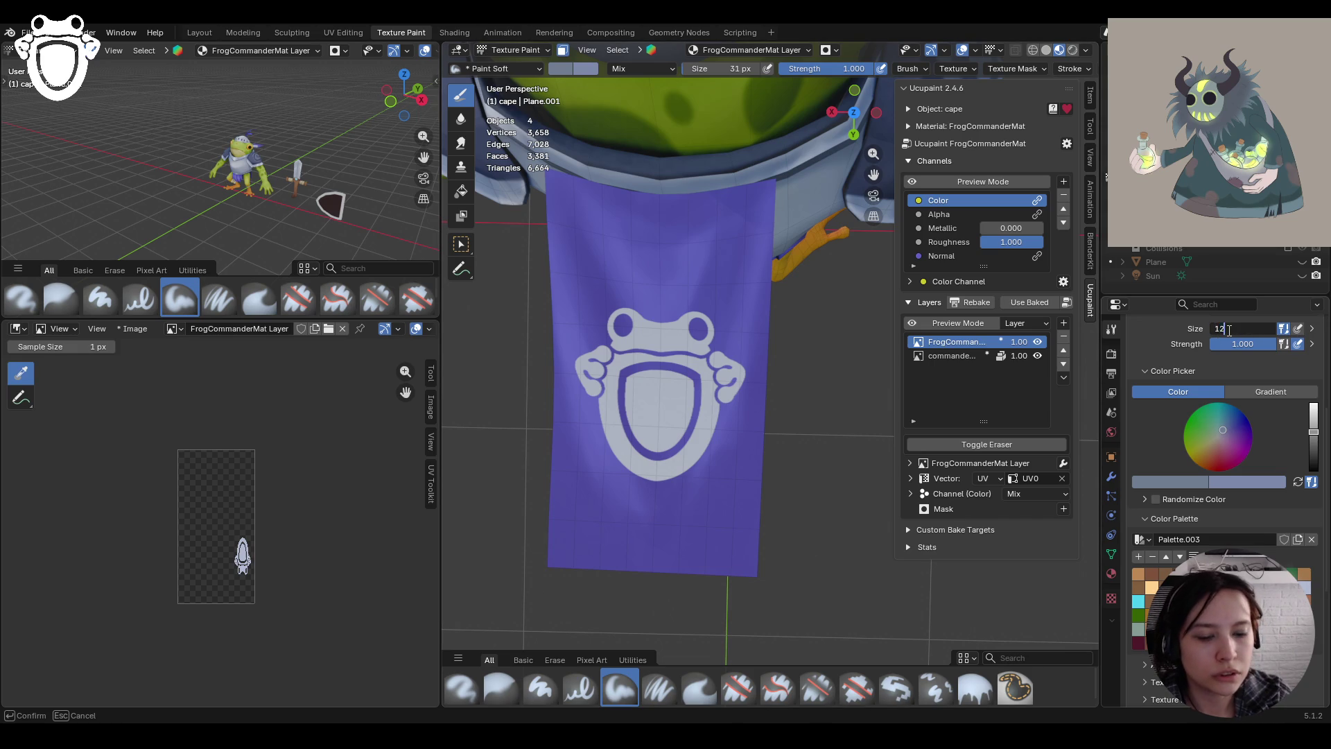
pyautogui.press('Return')
# Paint light shading along the frog's eyes and right hand, undoing the last stroke
pyautogui.moveTo(707, 319)
pyautogui.mouseDown(button='middle')
pyautogui.moveTo(735, 312)
pyautogui.moveTo(699, 325)
pyautogui.mouseUp(button='middle')
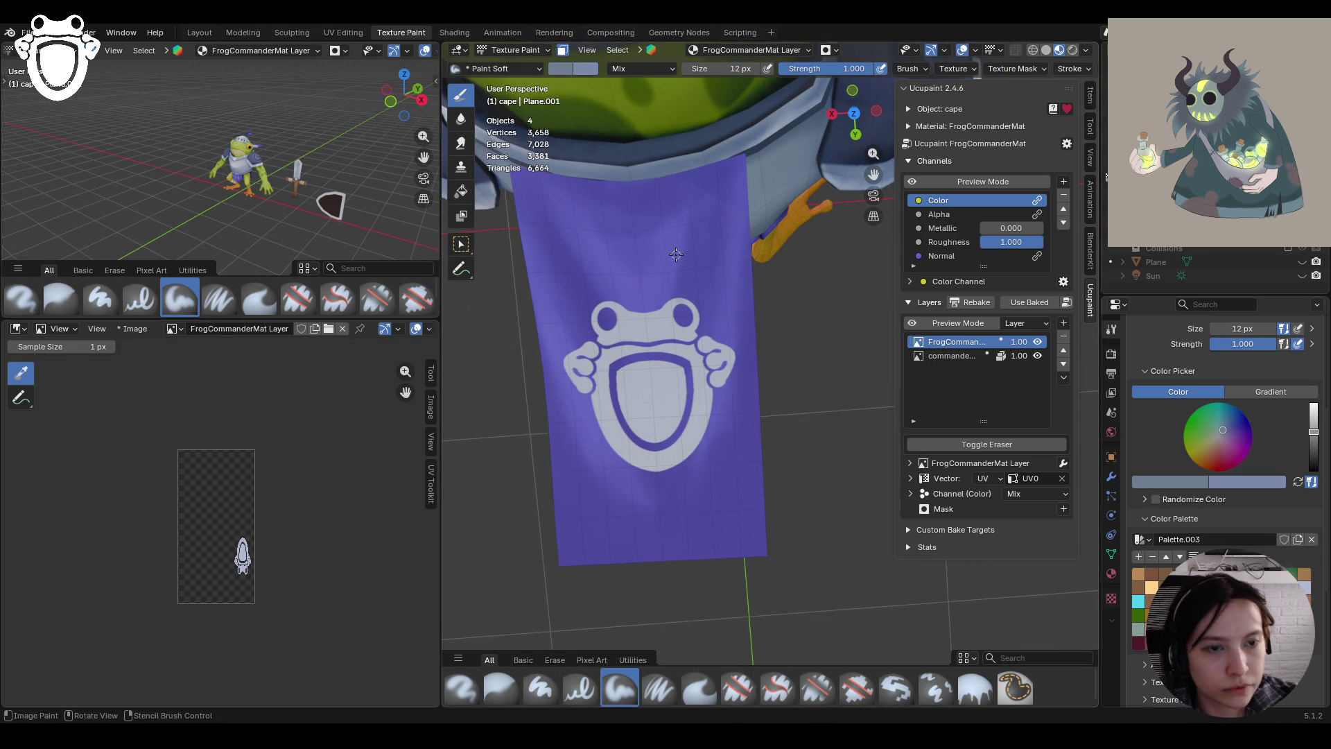
pyautogui.moveTo(679, 254)
pyautogui.keyDown('ctrl'); pyautogui.mouseDown(button='middle')
pyautogui.moveTo(646, 238)
pyautogui.moveTo(721, 230)
pyautogui.mouseUp(button='middle'); pyautogui.keyUp('ctrl')
pyautogui.moveTo(714, 291); pyautogui.dragTo(737, 298)
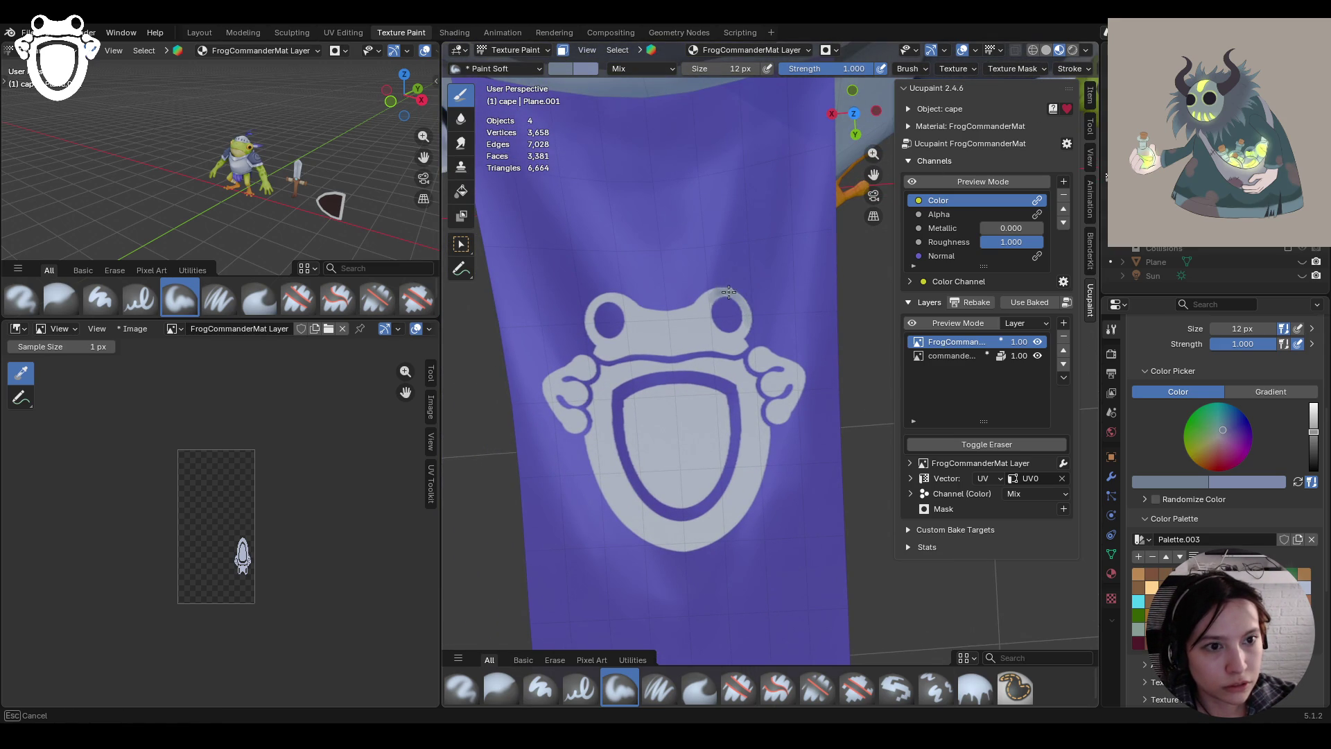
pyautogui.moveTo(744, 307); pyautogui.dragTo(746, 309)
pyautogui.moveTo(598, 303)
pyautogui.mouseDown()
pyautogui.moveTo(604, 351)
pyautogui.moveTo(565, 367)
pyautogui.moveTo(589, 401)
pyautogui.mouseUp()
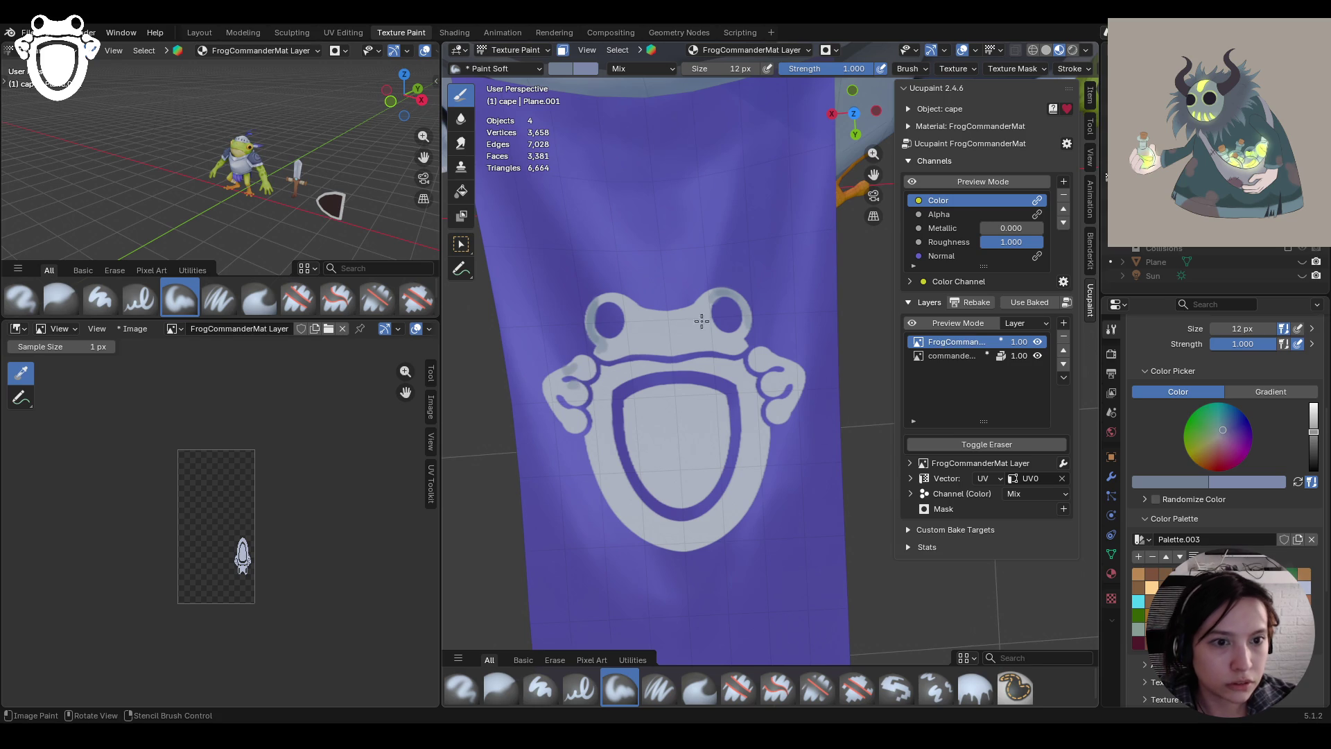
pyautogui.moveTo(762, 354); pyautogui.dragTo(762, 351)
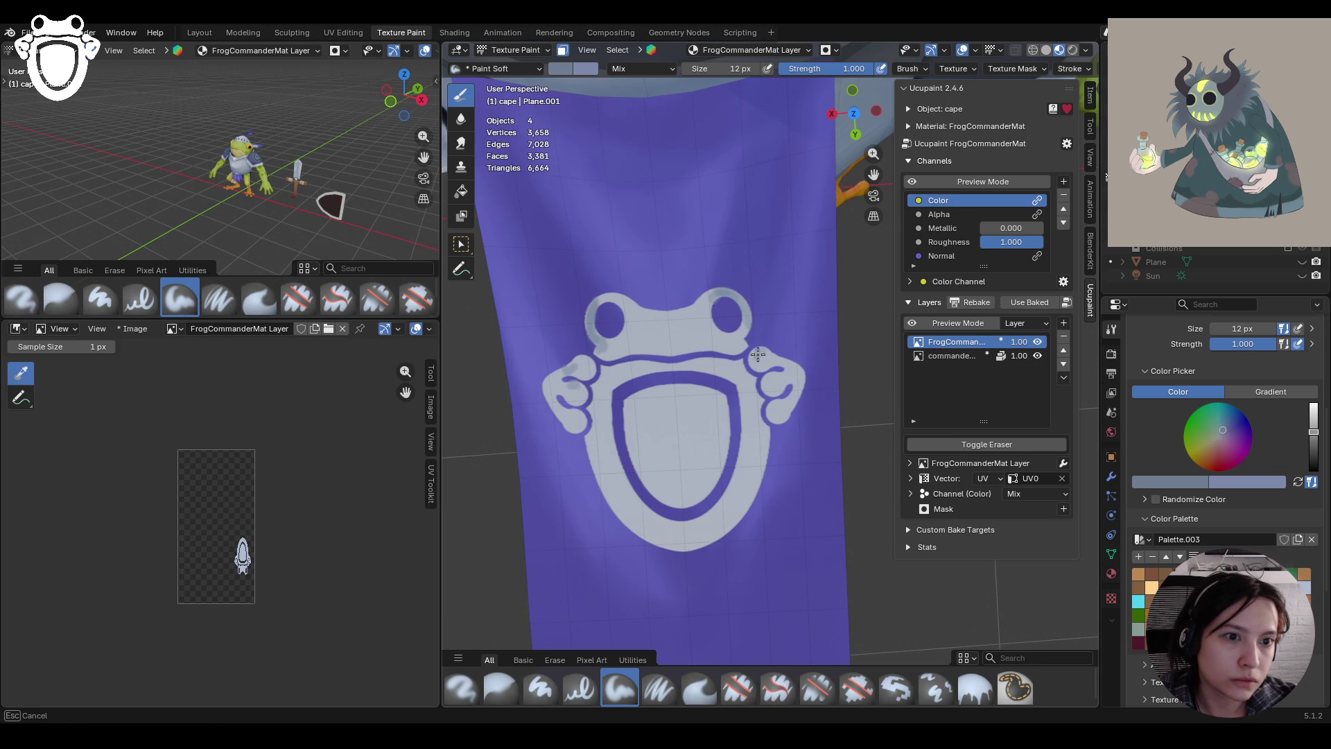
pyautogui.moveTo(757, 356)
pyautogui.mouseDown()
pyautogui.moveTo(802, 376)
pyautogui.moveTo(789, 410)
pyautogui.mouseUp()
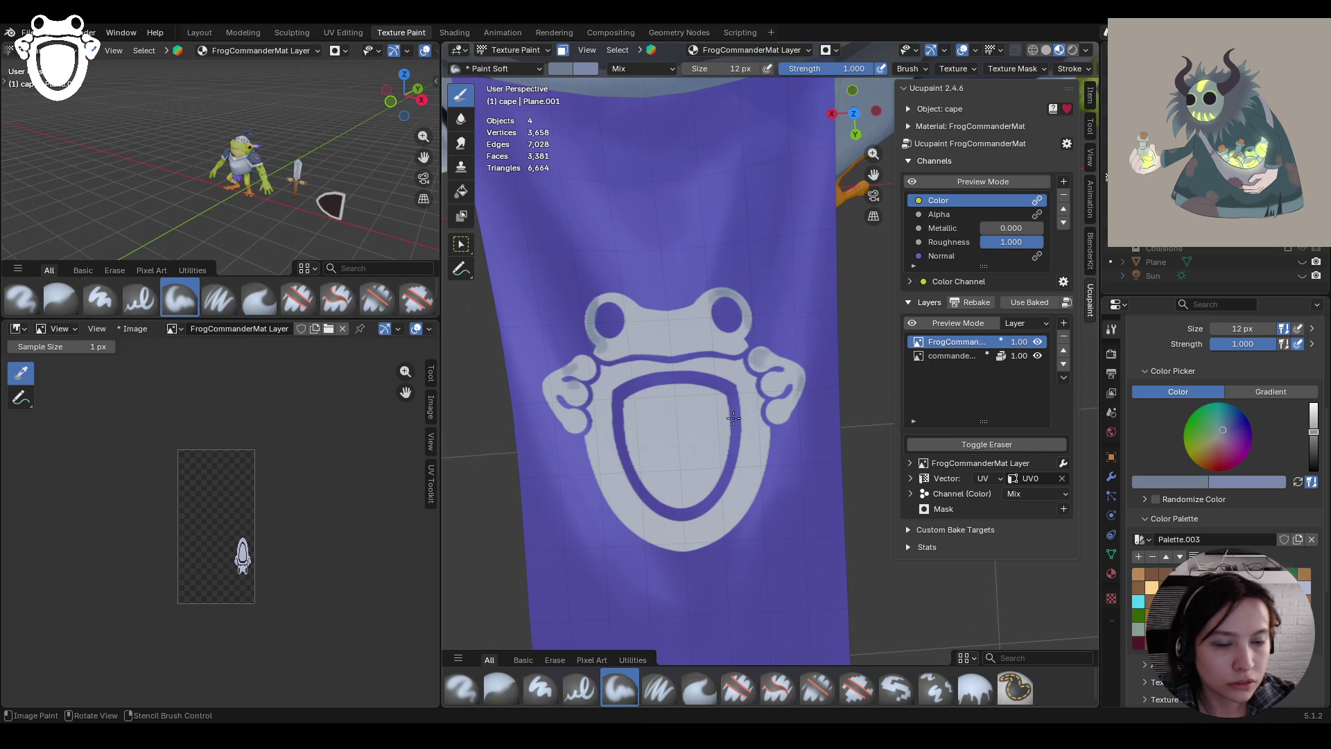
pyautogui.hotkey('ctrl', 'z')
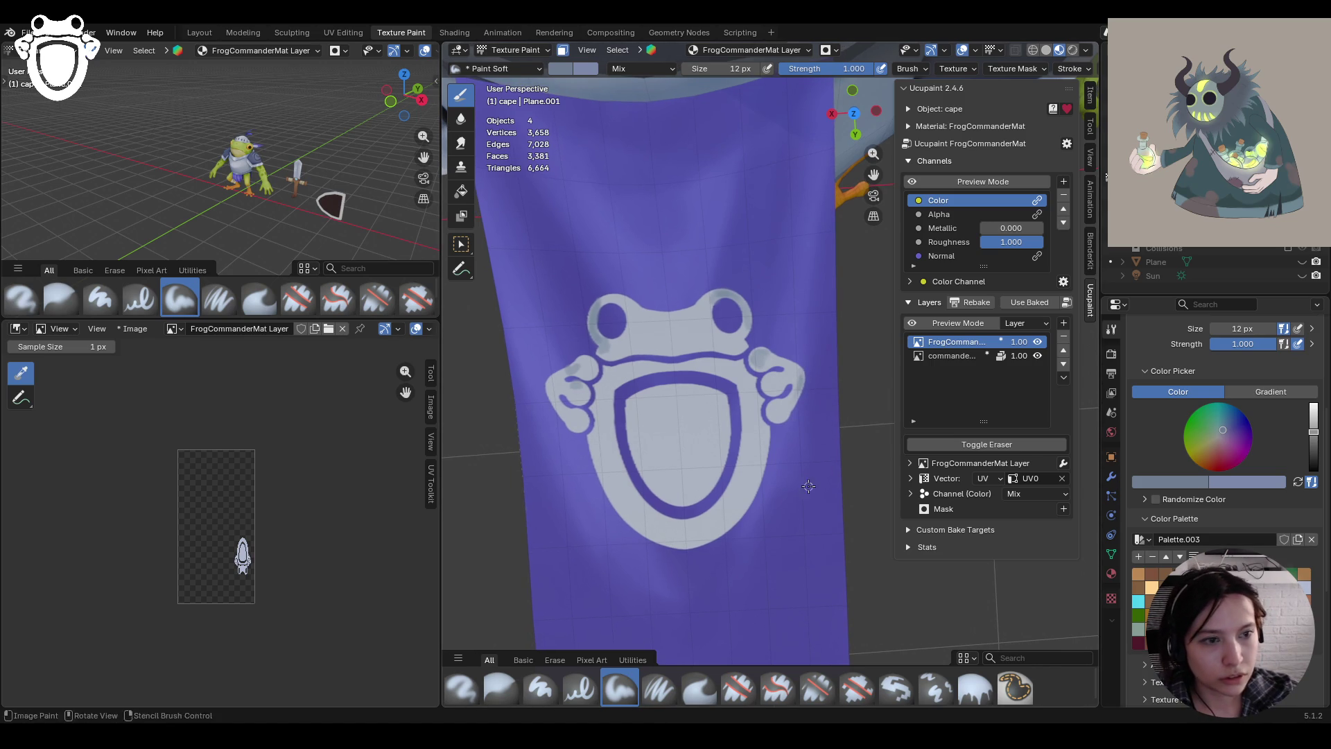
# Set the brush to 24 px, shade the shield, and soften it with the Blur brush
pyautogui.click(1244, 328)
pyautogui.write('24')
pyautogui.press('Return')
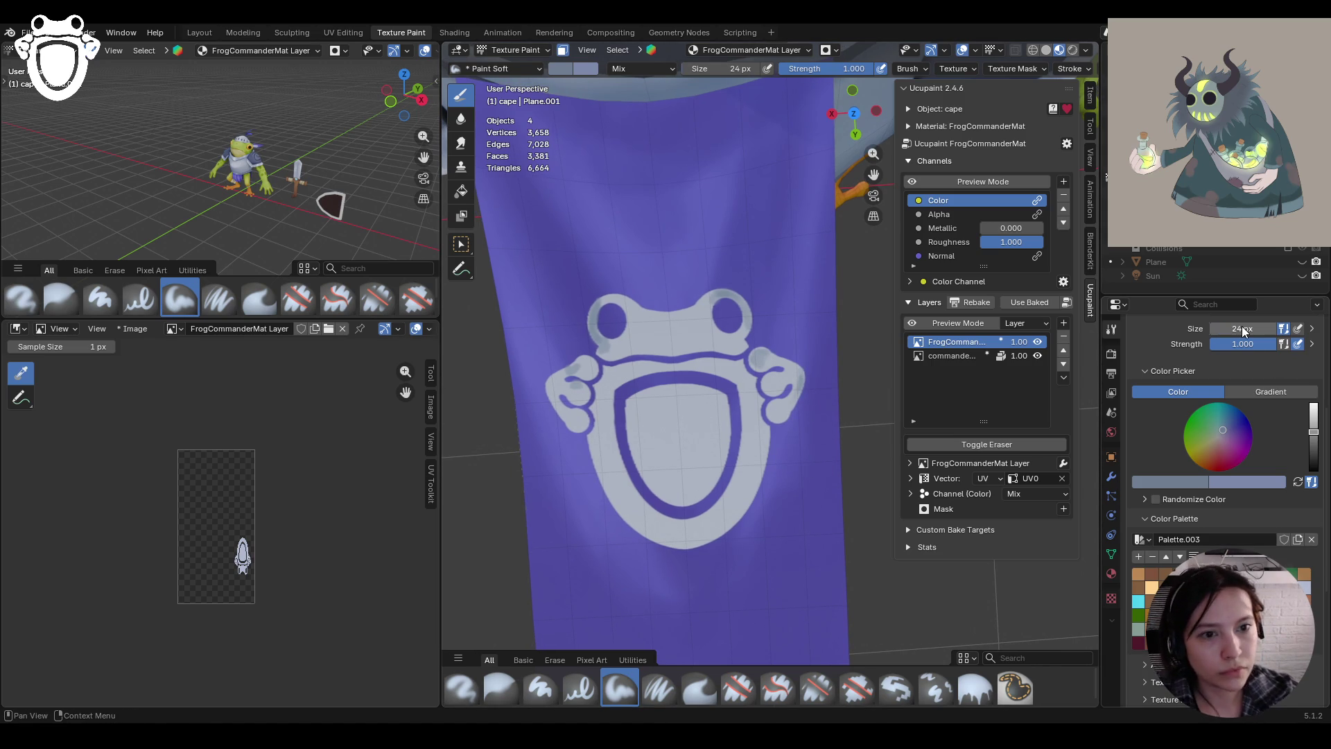
pyautogui.moveTo(633, 417); pyautogui.dragTo(655, 365, button='middle')
pyautogui.moveTo(673, 347)
pyautogui.mouseDown()
pyautogui.moveTo(644, 357)
pyautogui.moveTo(734, 347)
pyautogui.moveTo(707, 360)
pyautogui.moveTo(743, 372)
pyautogui.moveTo(750, 399)
pyautogui.moveTo(679, 394)
pyautogui.moveTo(696, 426)
pyautogui.moveTo(667, 408)
pyautogui.moveTo(693, 463)
pyautogui.moveTo(728, 403)
pyautogui.moveTo(713, 419)
pyautogui.moveTo(740, 436)
pyautogui.moveTo(724, 466)
pyautogui.mouseUp()
pyautogui.hotkey('ctrl', 'z')
pyautogui.hotkey('ctrl', 'z')
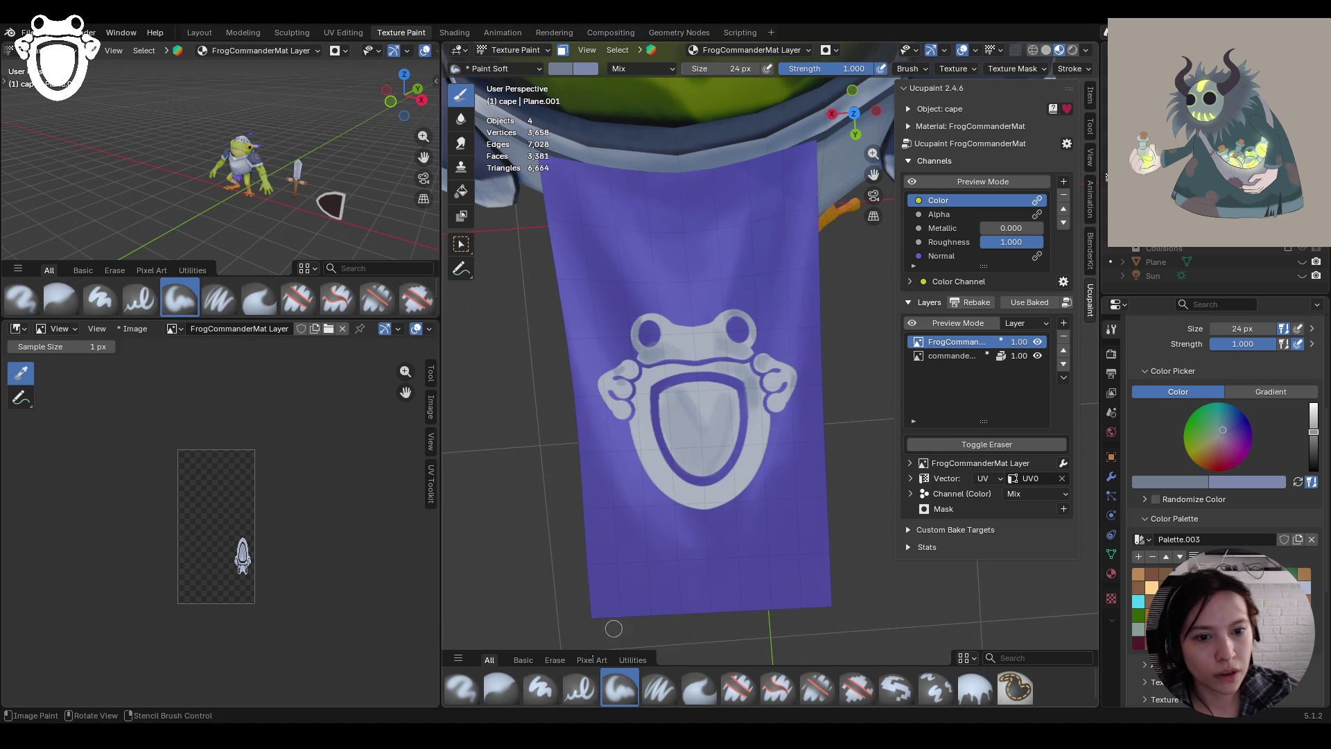
pyautogui.click(501, 688)
pyautogui.moveTo(712, 426); pyautogui.dragTo(685, 405)
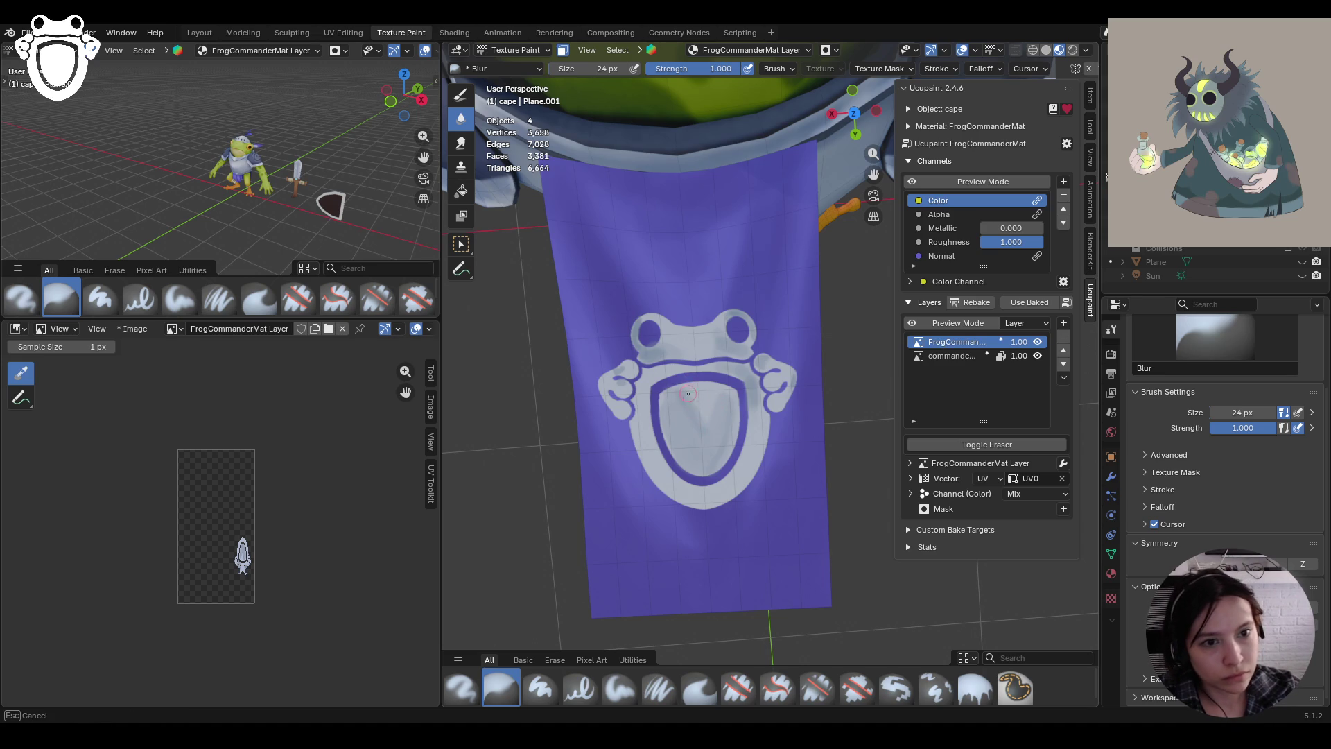
# View the banner from below and paint soft shading across the shield toward the frog's eye
pyautogui.moveTo(719, 464); pyautogui.dragTo(718, 463)
pyautogui.moveTo(718, 463)
pyautogui.mouseDown(button='middle')
pyautogui.moveTo(652, 64)
pyautogui.moveTo(697, 590)
pyautogui.mouseUp(button='middle')
pyautogui.scroll(3, 676, 263)
pyautogui.click(619, 689)
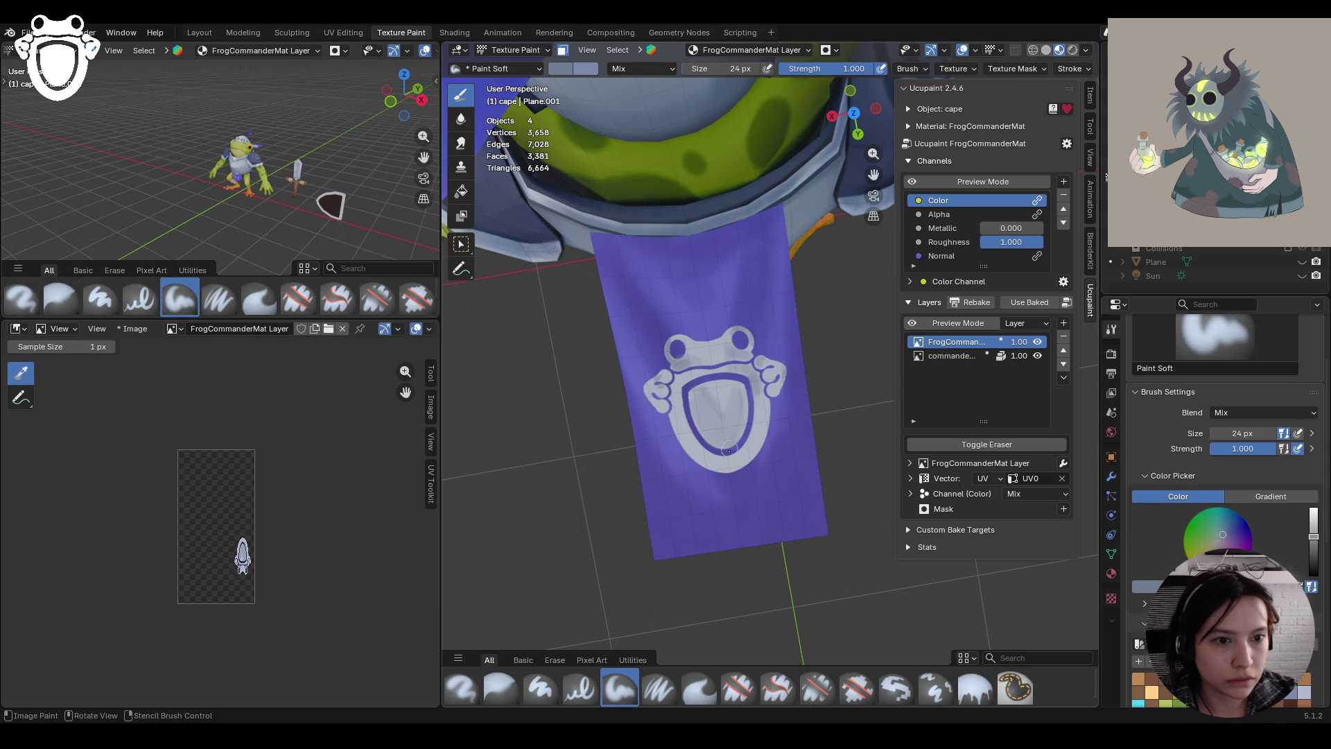
pyautogui.moveTo(745, 456); pyautogui.dragTo(745, 456)
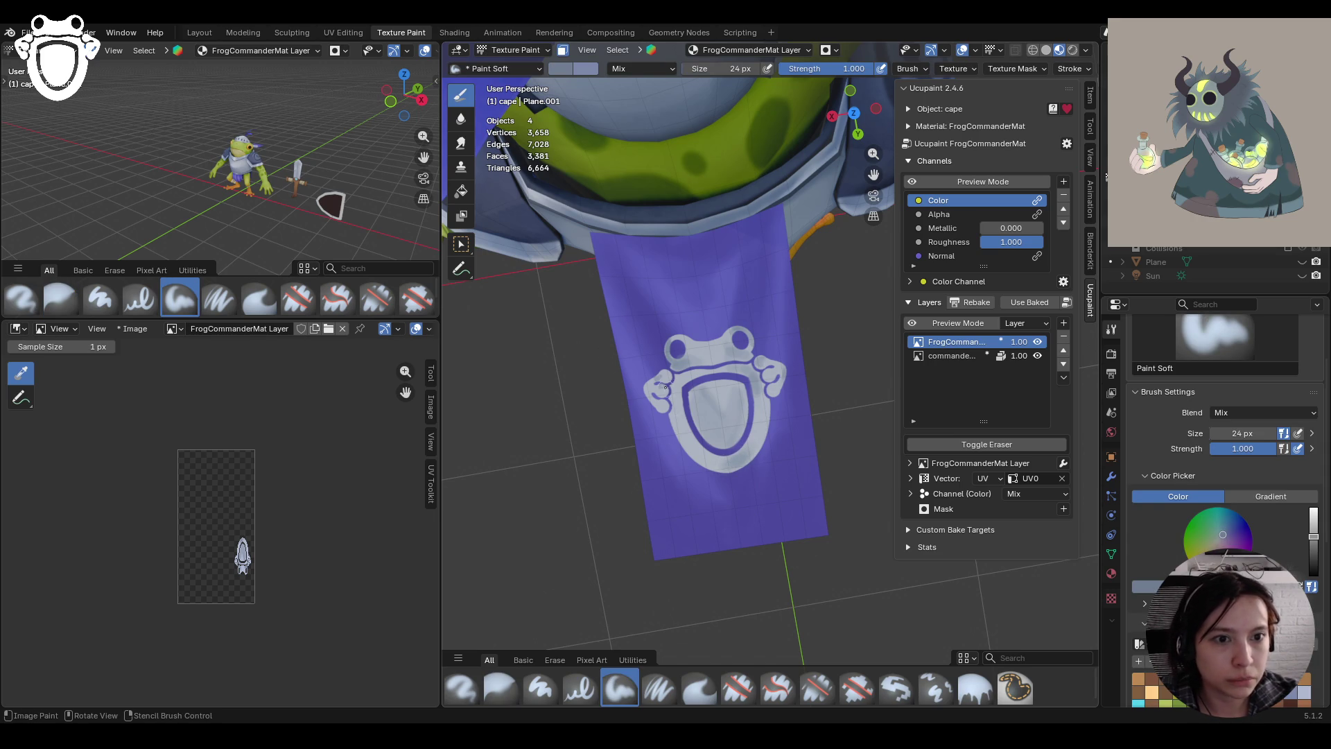
pyautogui.scroll(2, 659, 340)
pyautogui.moveTo(659, 339)
pyautogui.mouseDown()
pyautogui.moveTo(622, 373)
pyautogui.moveTo(769, 360)
pyautogui.mouseUp()
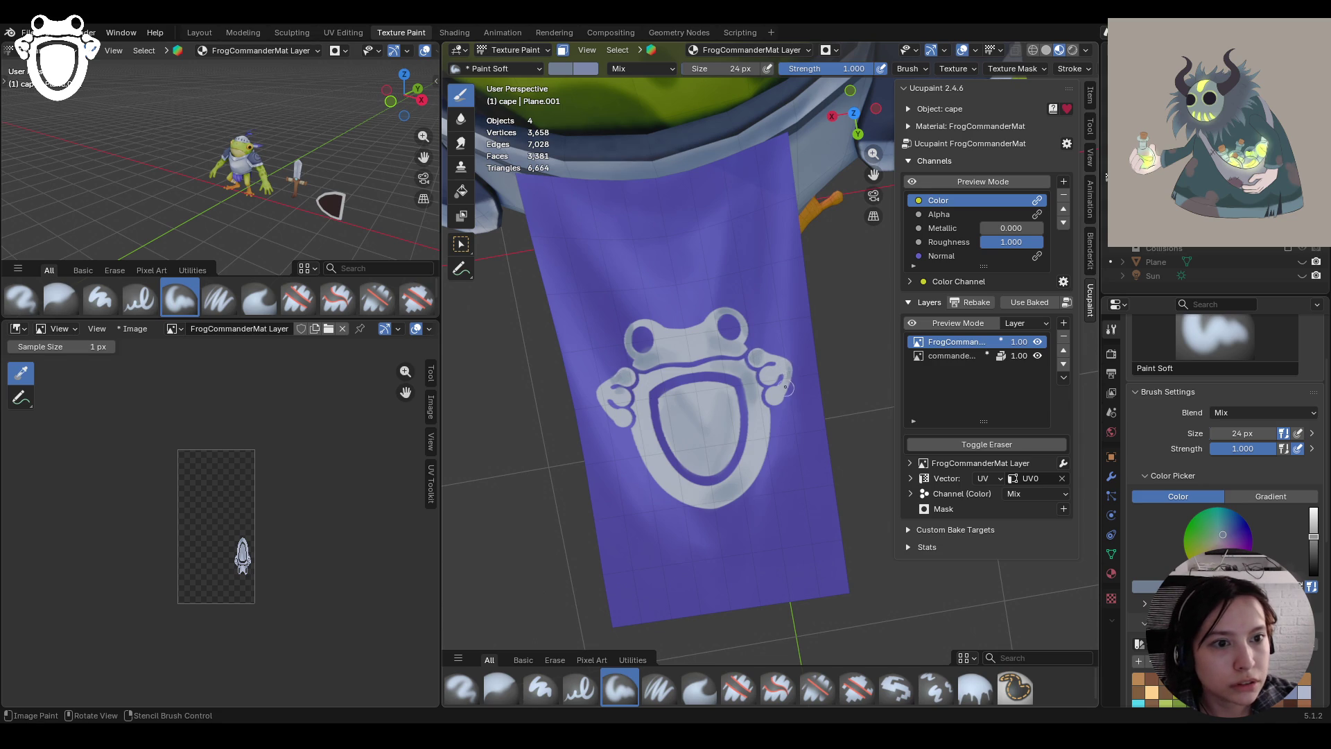
# Dab soft shading along the shield's lower edge and lighten the inside of the shield
pyautogui.moveTo(775, 306); pyautogui.dragTo(778, 416, button='middle')
pyautogui.moveTo(656, 481); pyautogui.dragTo(676, 483)
pyautogui.moveTo(678, 483); pyautogui.dragTo(681, 482)
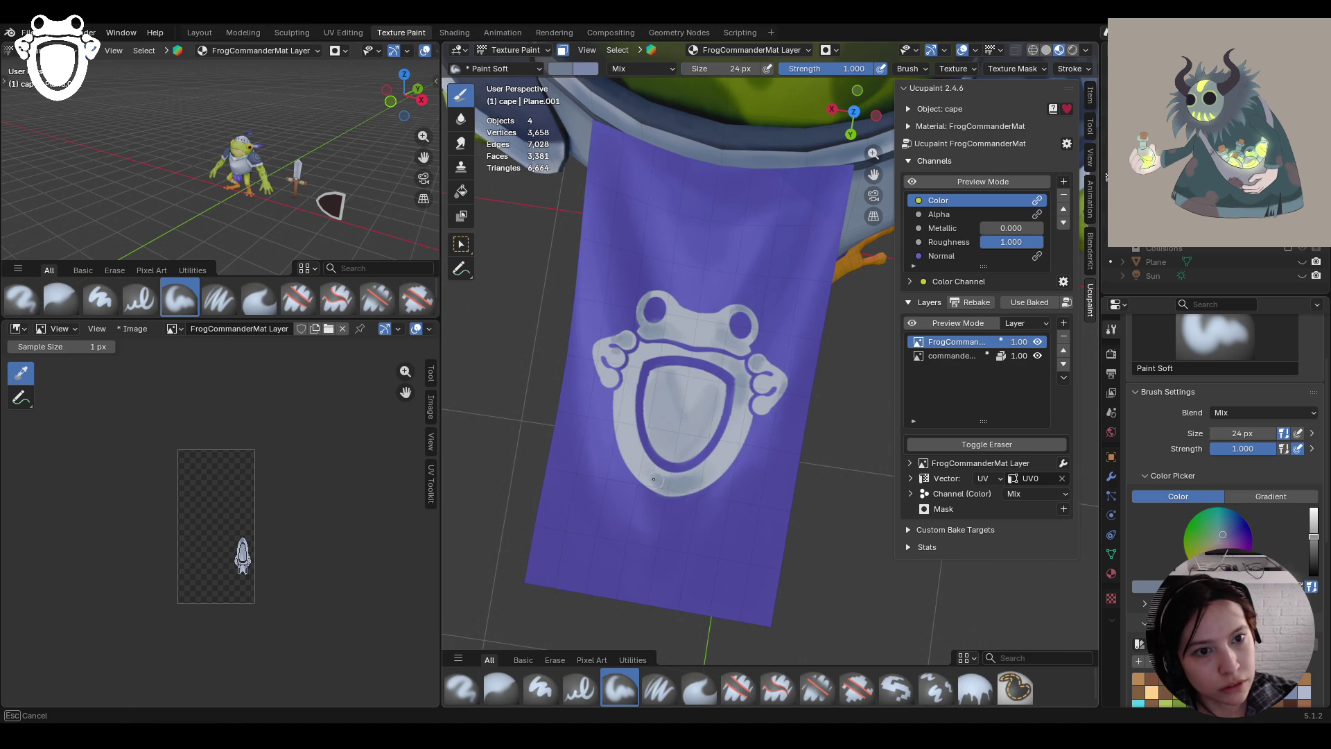
pyautogui.moveTo(653, 481); pyautogui.dragTo(654, 479)
pyautogui.scroll(-4, 666, 427)
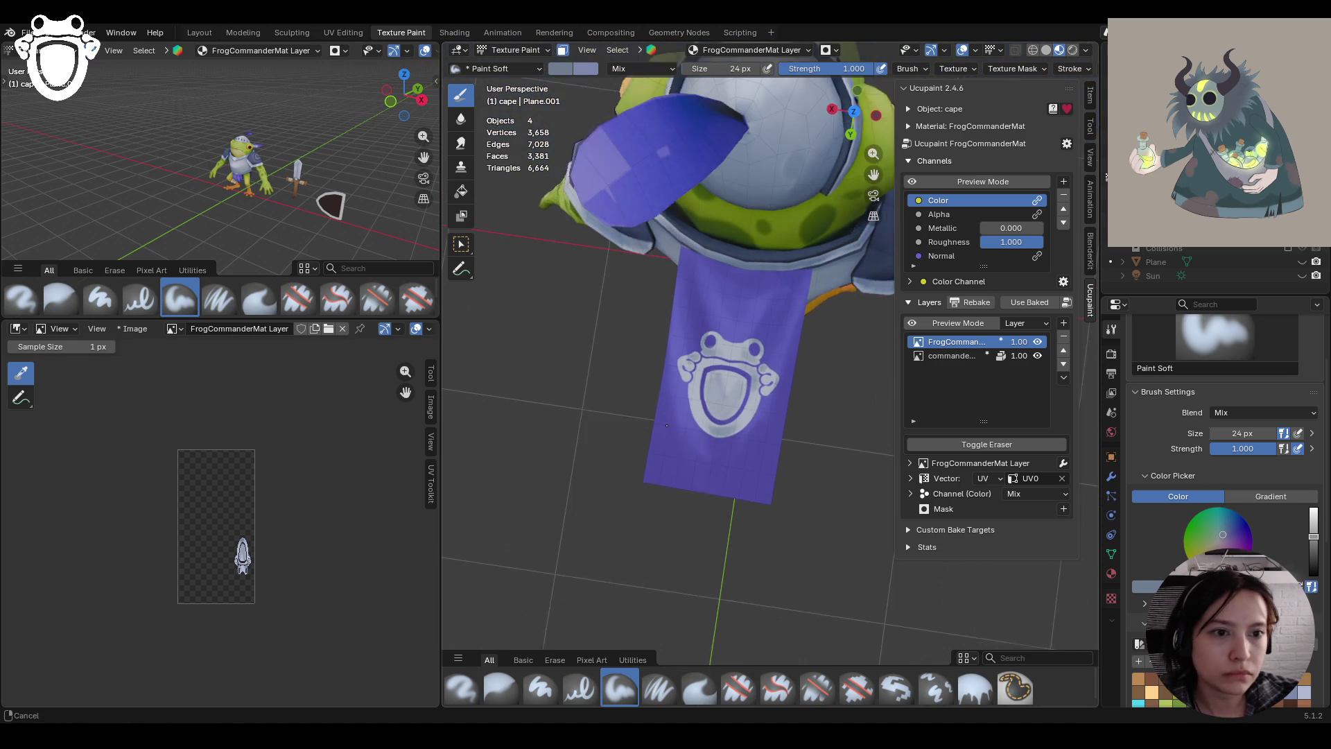
pyautogui.moveTo(721, 408); pyautogui.dragTo(722, 407)
pyautogui.moveTo(722, 407); pyautogui.dragTo(722, 407)
pyautogui.moveTo(722, 407); pyautogui.dragTo(735, 401)
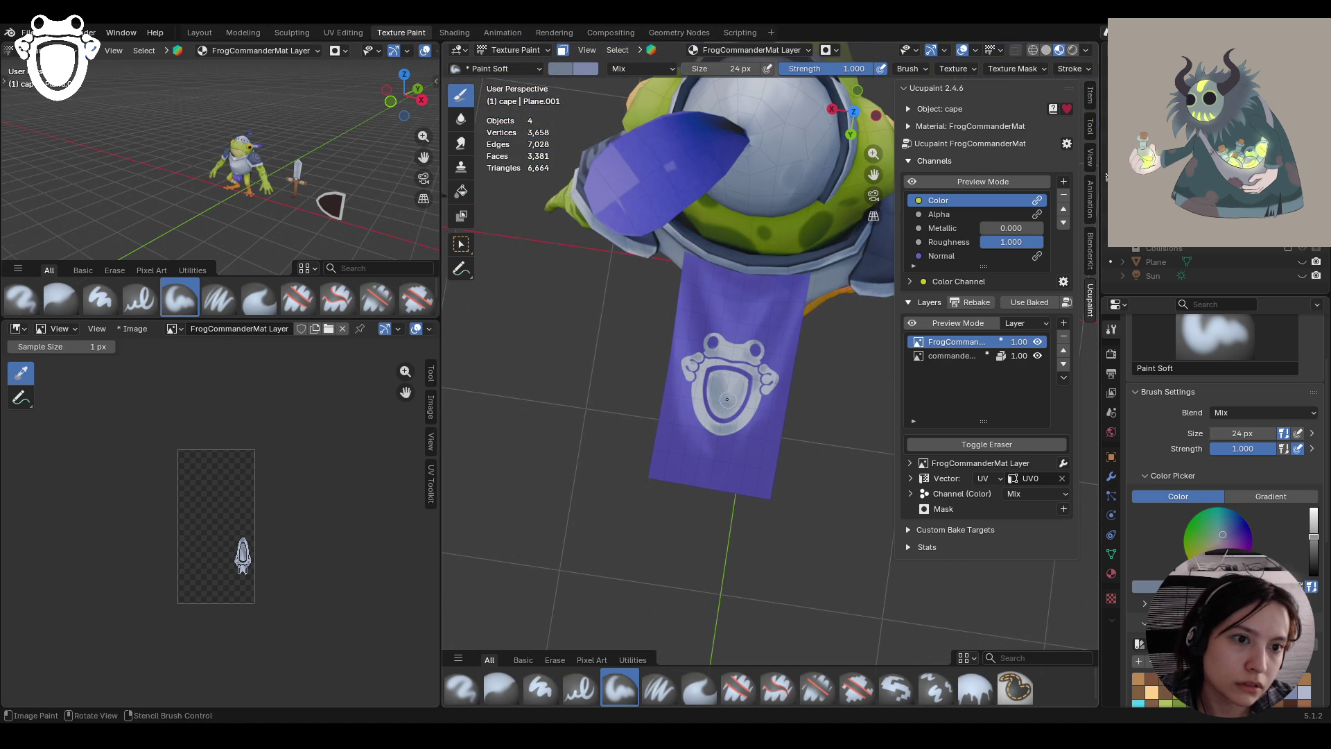
pyautogui.scroll(7, 727, 399)
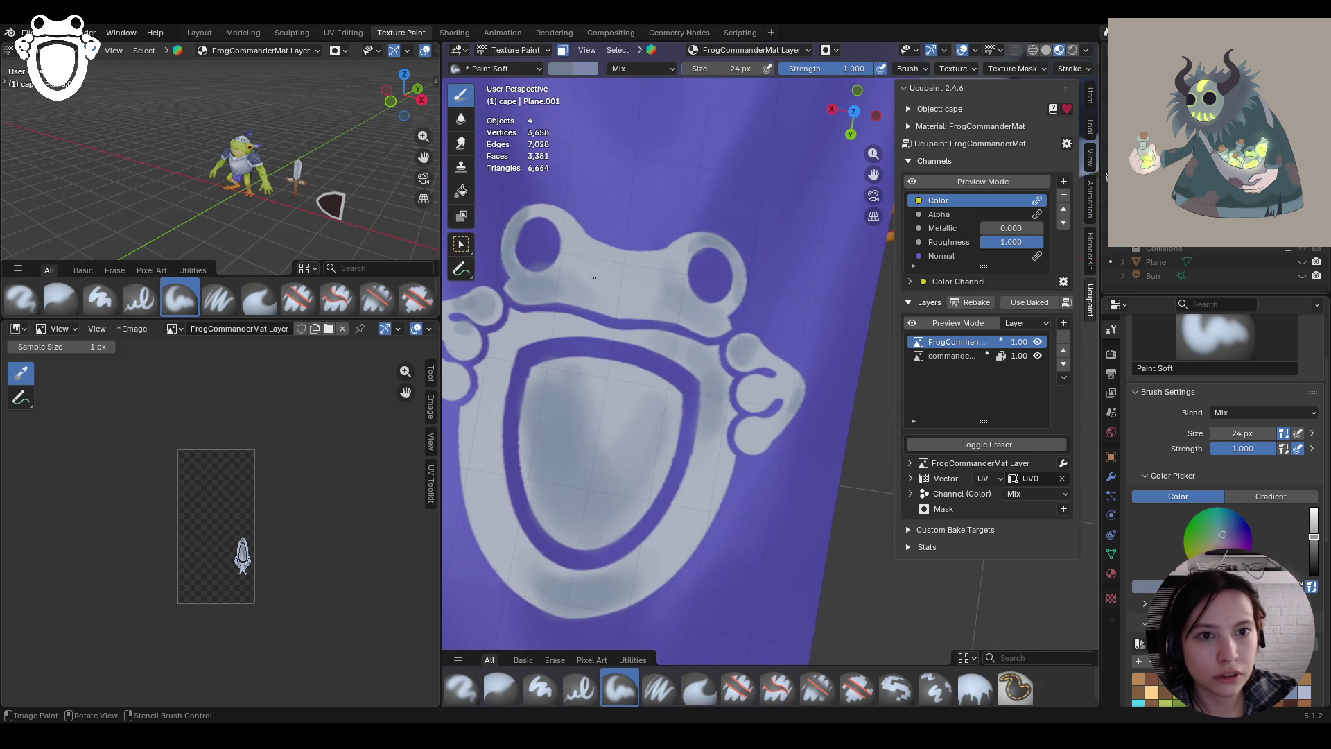
# Erase grey paint along the frog's left hand with the Erase Hard brush
pyautogui.keyDown('shift'); pyautogui.moveTo(594, 278); pyautogui.dragTo(788, 368, button='middle'); pyautogui.keyUp('shift')
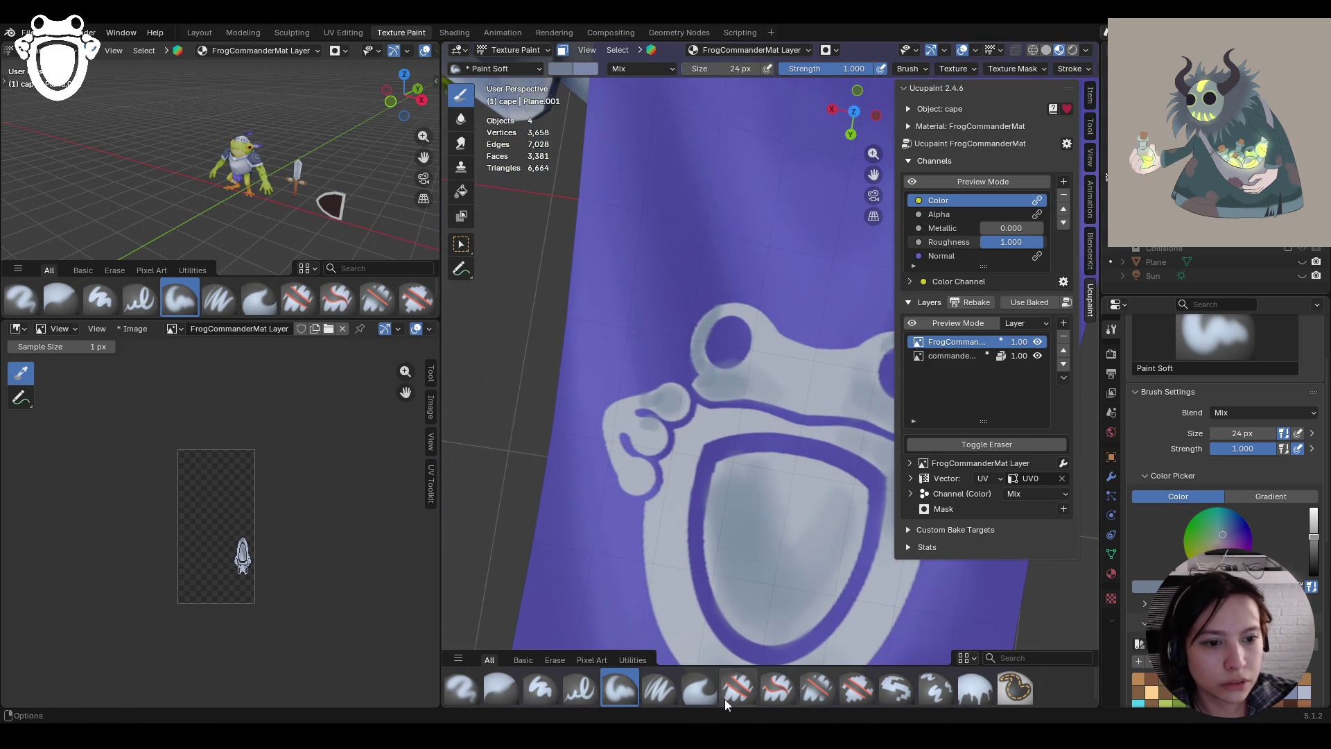
pyautogui.click(727, 703)
pyautogui.moveTo(721, 348)
pyautogui.mouseDown()
pyautogui.moveTo(727, 357)
pyautogui.moveTo(717, 291)
pyautogui.moveTo(640, 386)
pyautogui.mouseUp()
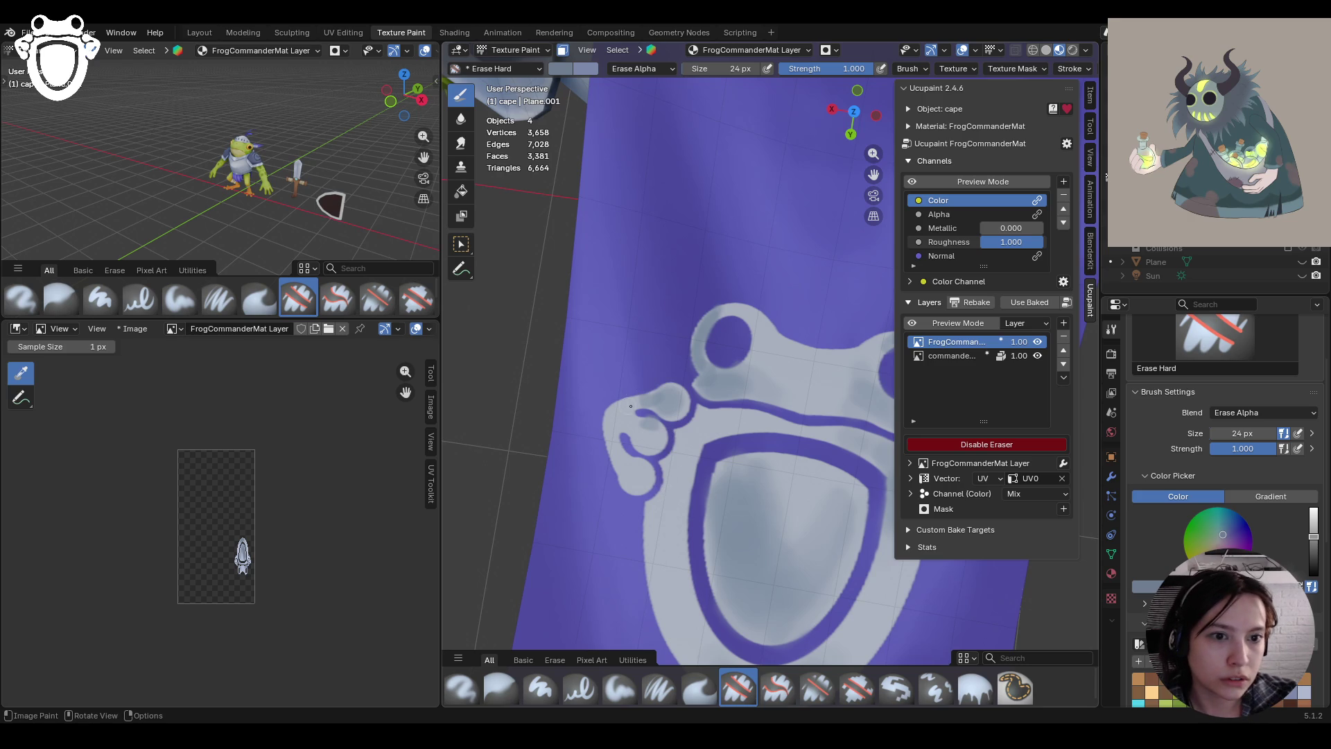
# Zoom in and erase the stray grey edge beside the frog's left hand to reveal purple
pyautogui.scroll(5, 569, 372)
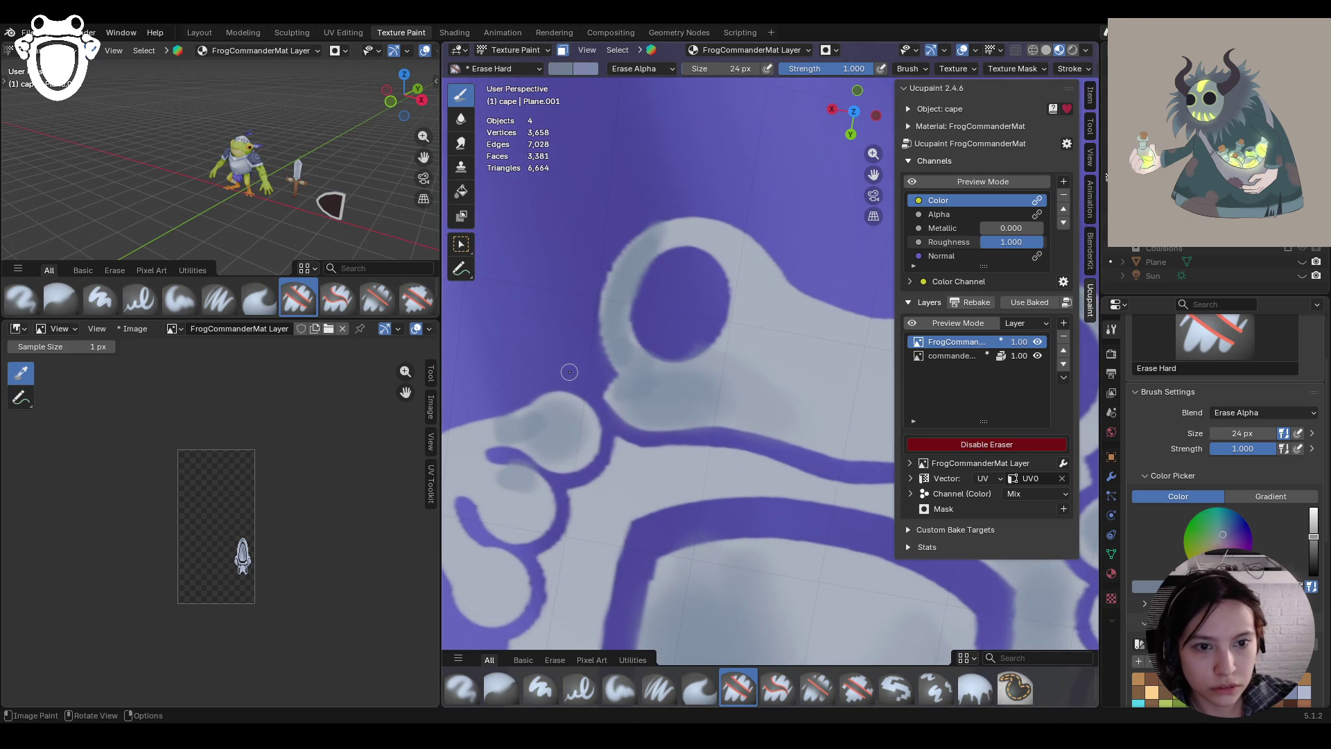
pyautogui.keyDown('ctrl'); pyautogui.moveTo(500, 459); pyautogui.dragTo(527, 462); pyautogui.keyUp('ctrl')
pyautogui.scroll(-5, 642, 570)
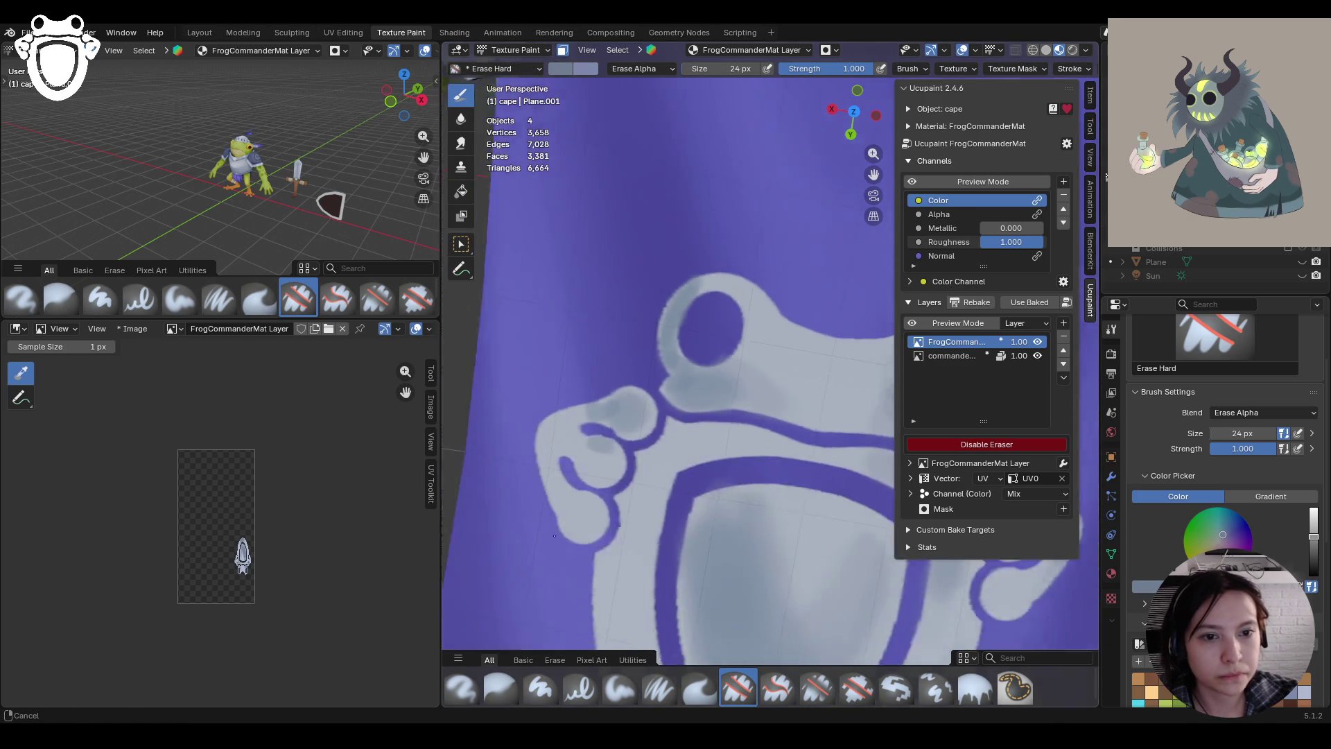
pyautogui.scroll(2, 723, 487)
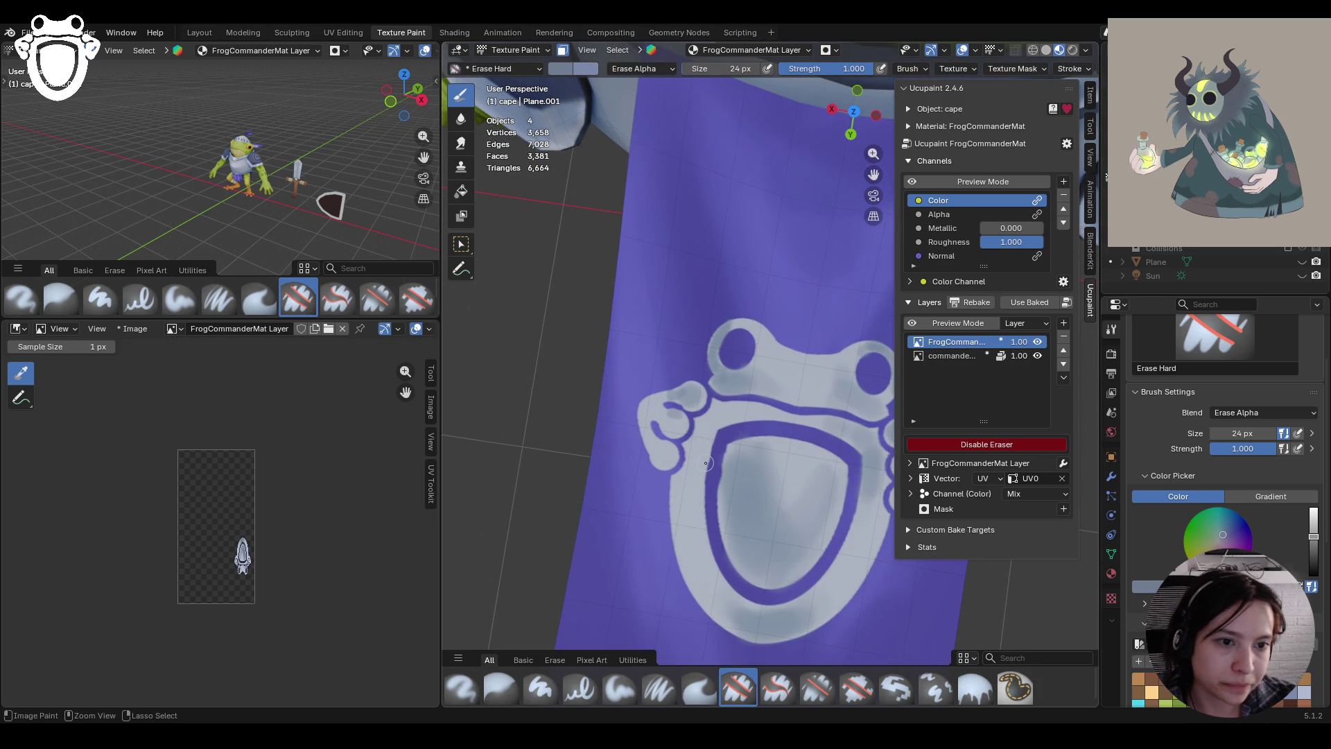
# Reframe the view around the cape and bring up Ucupaint's new-layer menu
pyautogui.keyDown('ctrl'); pyautogui.moveTo(731, 492); pyautogui.dragTo(728, 410, button='middle'); pyautogui.keyUp('ctrl')
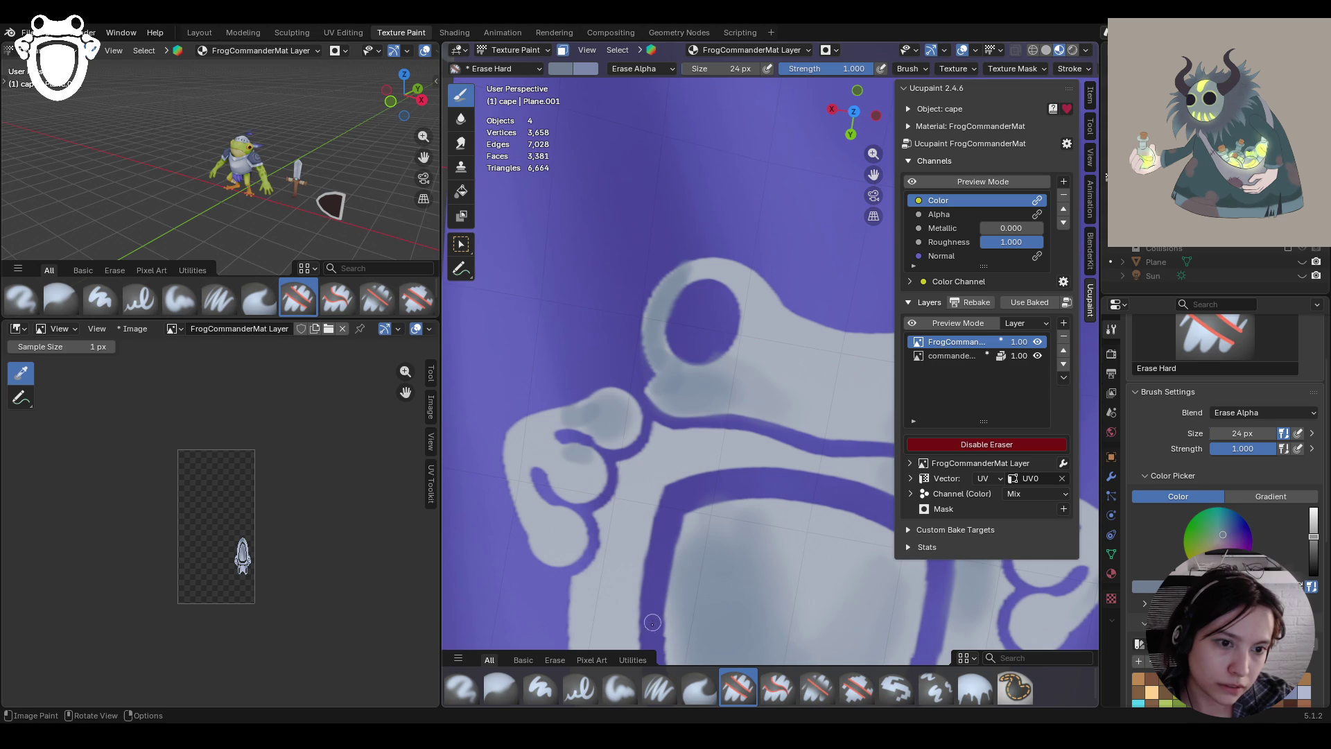
pyautogui.scroll(-5, 736, 350)
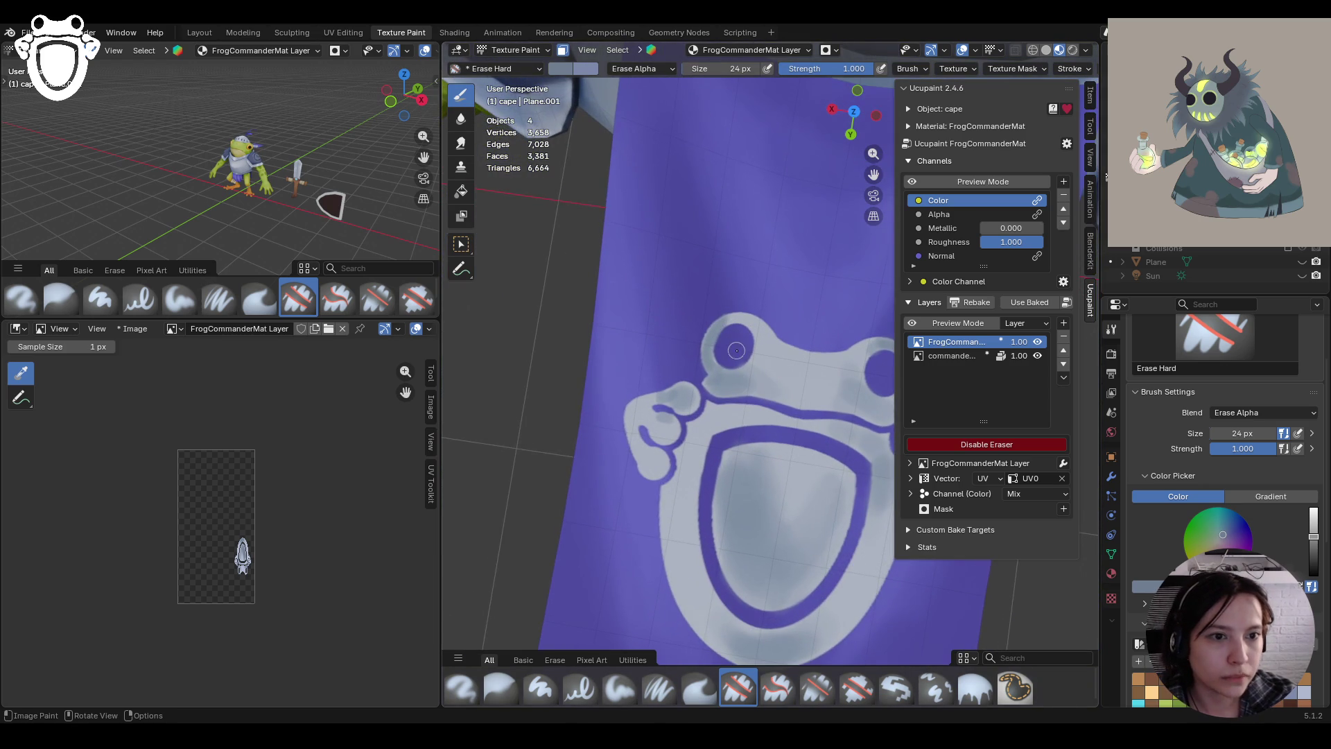
pyautogui.moveTo(736, 350)
pyautogui.mouseDown(button='middle')
pyautogui.moveTo(731, 377)
pyautogui.moveTo(715, 361)
pyautogui.moveTo(709, 372)
pyautogui.moveTo(718, 395)
pyautogui.moveTo(725, 375)
pyautogui.mouseUp(button='middle')
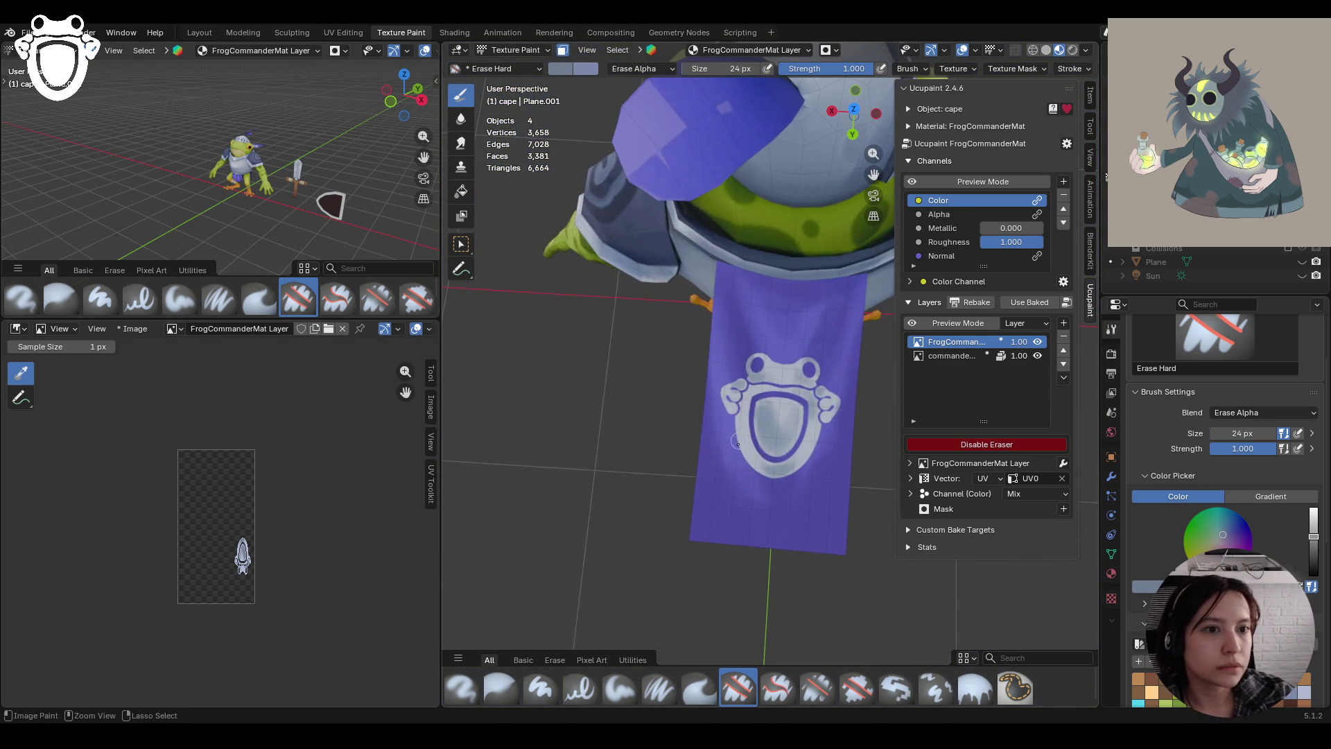
pyautogui.click(1064, 324)
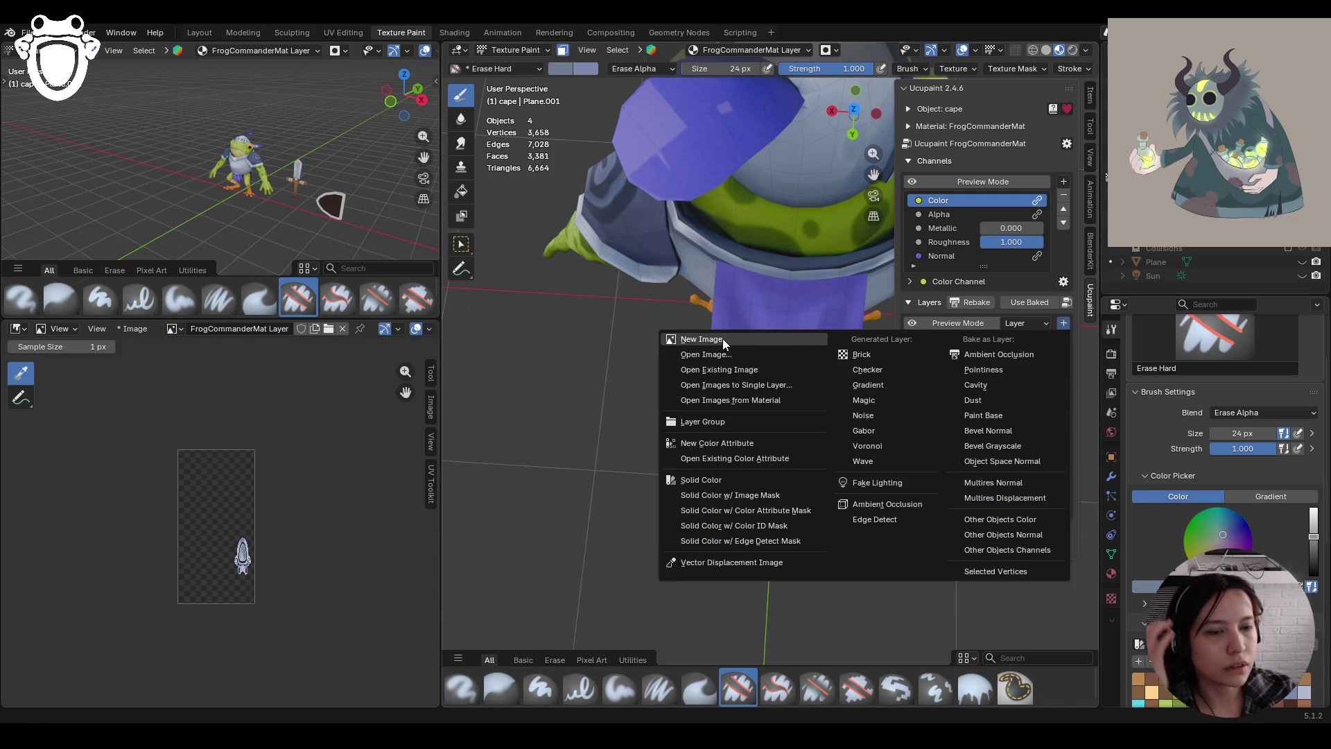
# Add a new Ucupaint image layer, FrogCommanderMat Layer 1, with Add blending
pyautogui.click(722, 338)
pyautogui.click(719, 498)
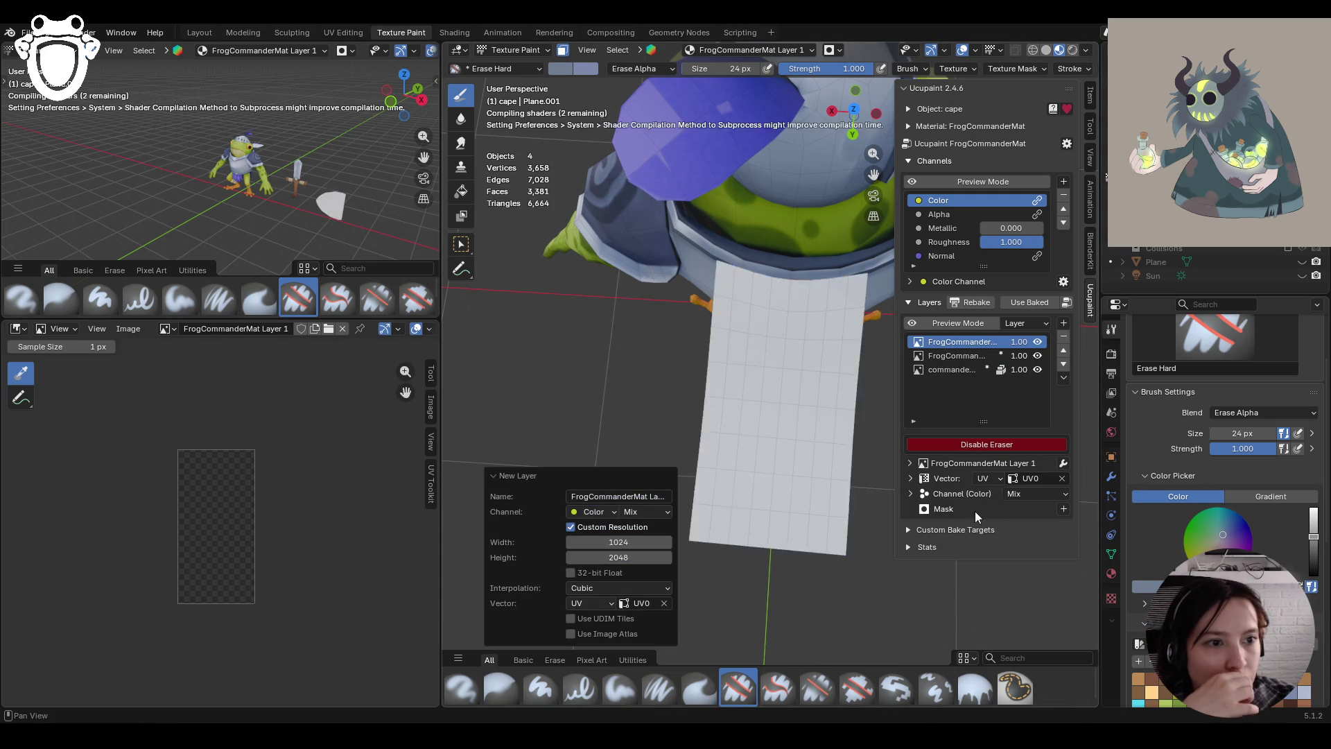
pyautogui.click(1040, 494)
pyautogui.click(1068, 329)
# Paint soft strokes near the frog's head on the new layer, then turn the cape upright
pyautogui.moveTo(716, 331); pyautogui.dragTo(780, 383, button='middle')
pyautogui.moveTo(785, 379)
pyautogui.mouseDown()
pyautogui.moveTo(773, 365)
pyautogui.moveTo(784, 375)
pyautogui.mouseUp()
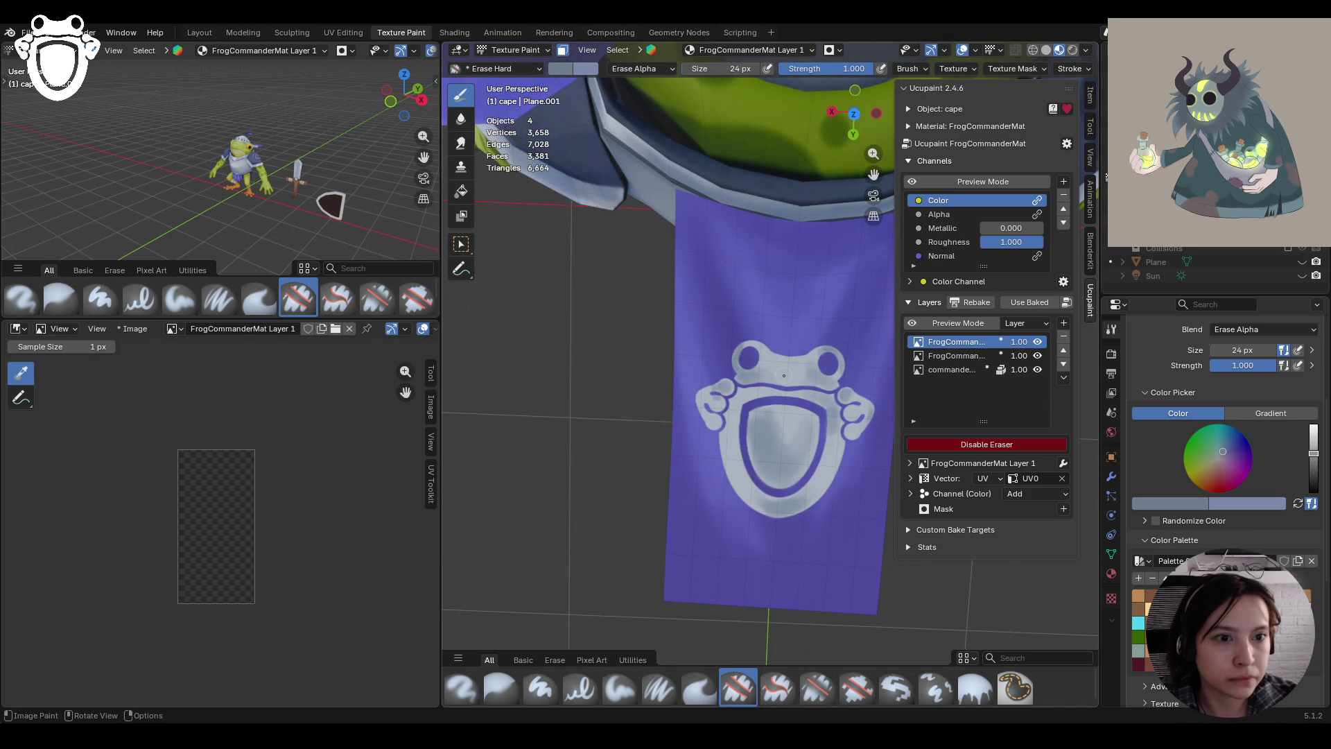
pyautogui.press('e')
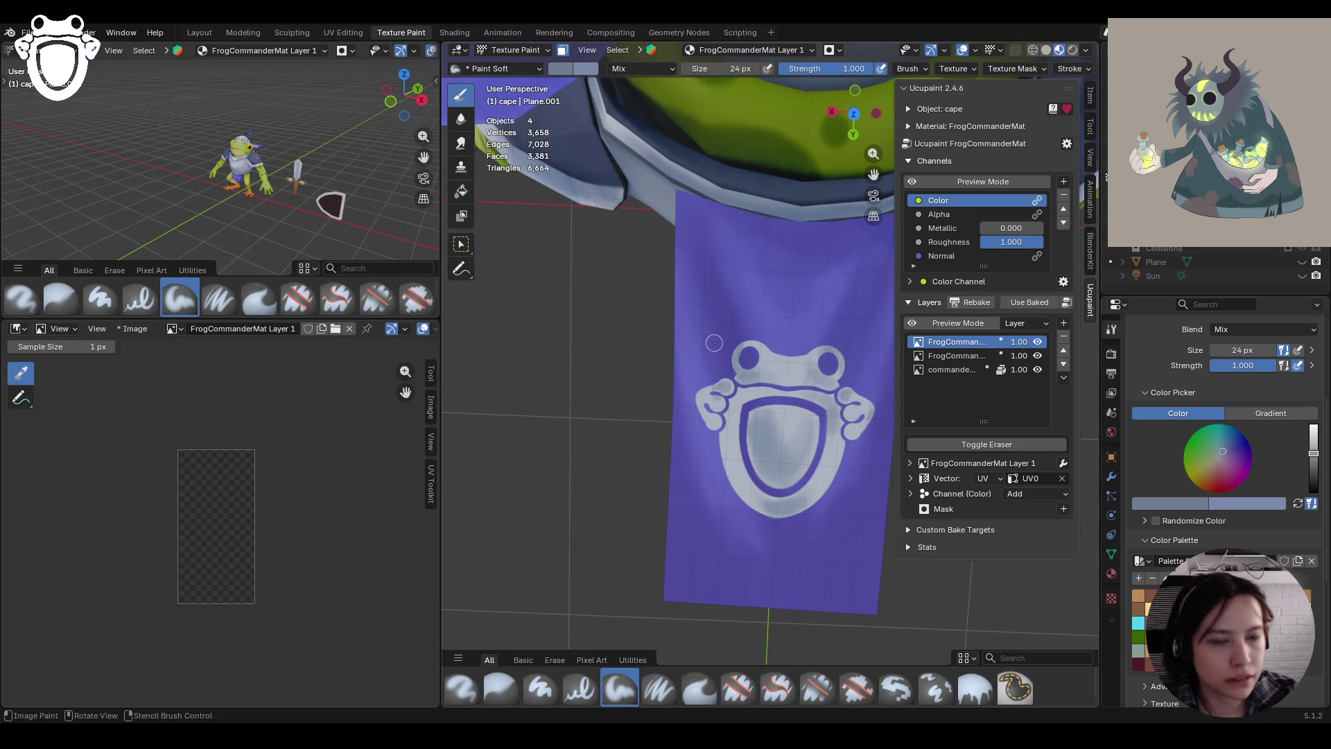
pyautogui.click(780, 365)
pyautogui.moveTo(769, 361); pyautogui.dragTo(768, 361)
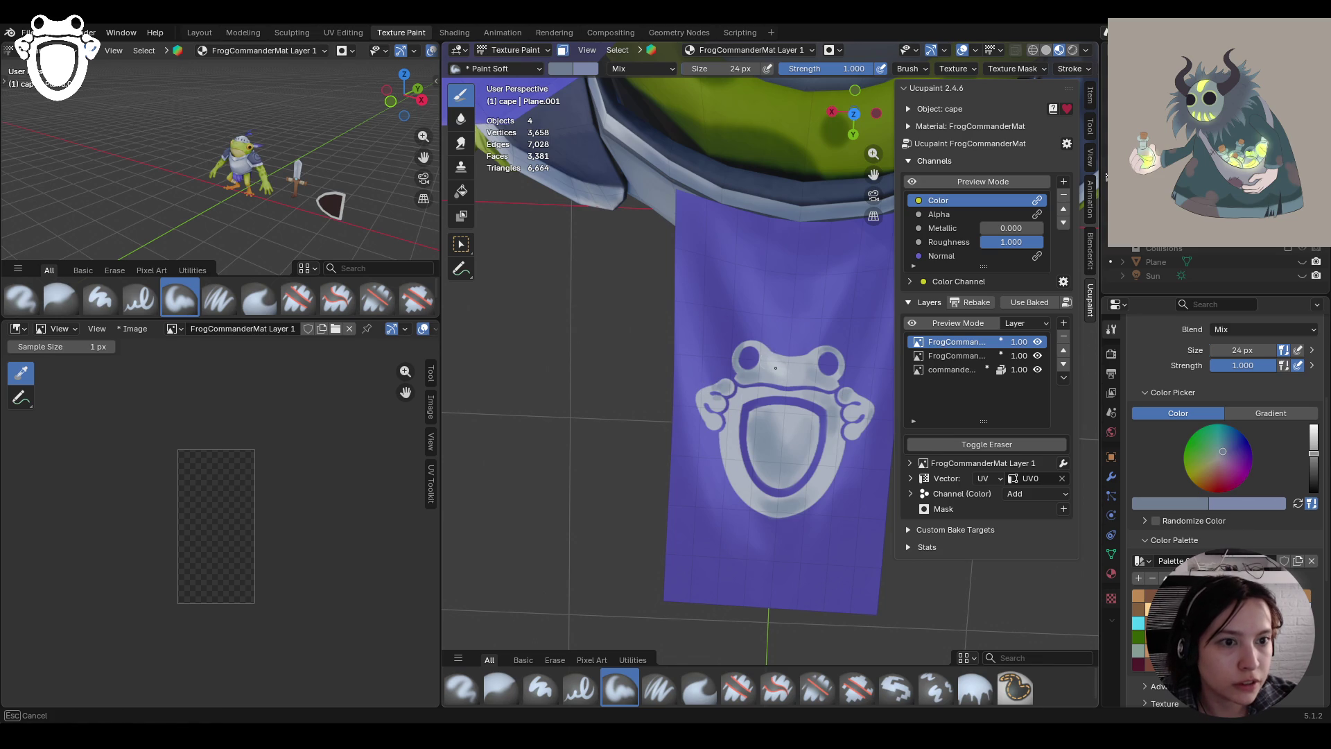
pyautogui.moveTo(782, 362)
pyautogui.mouseDown(button='middle')
pyautogui.moveTo(722, 367)
pyautogui.moveTo(853, 388)
pyautogui.moveTo(812, 378)
pyautogui.moveTo(867, 208)
pyautogui.mouseUp(button='middle')
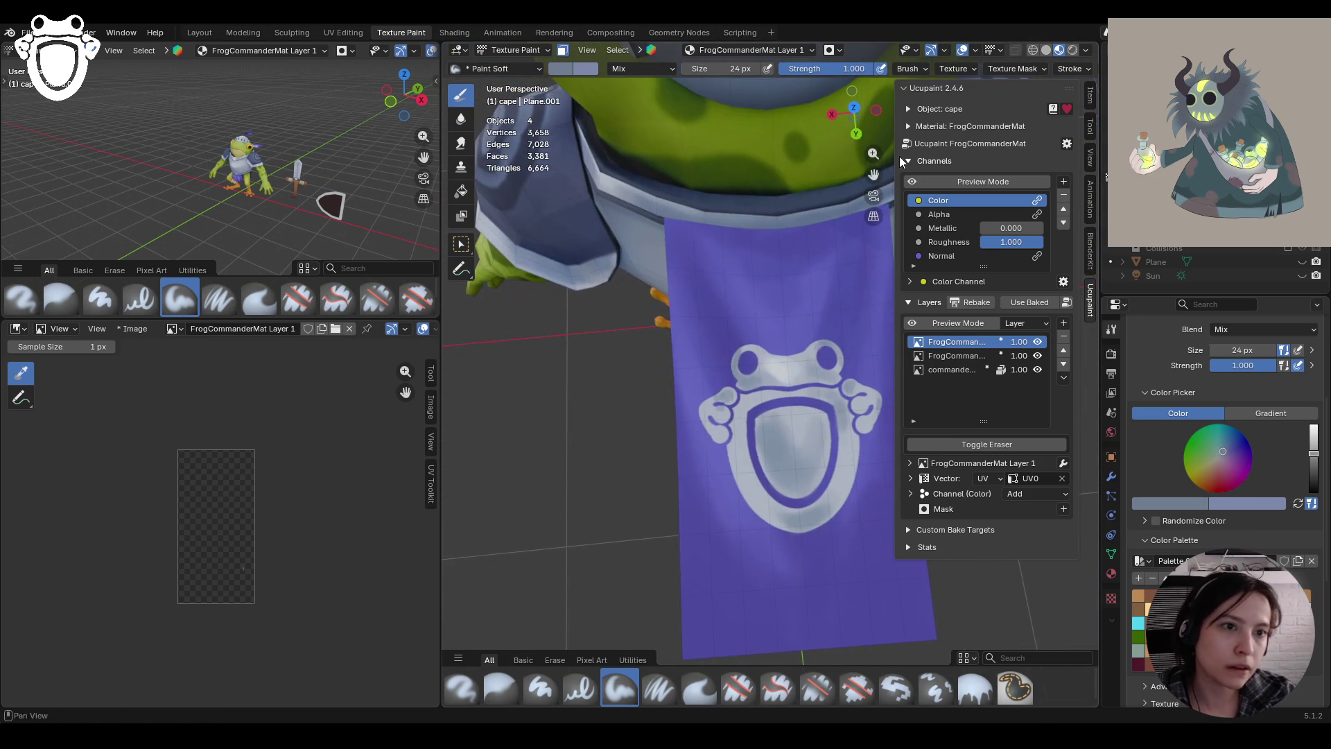
pyautogui.moveTo(874, 175); pyautogui.dragTo(874, 139)
pyautogui.scroll(3, 721, 353)
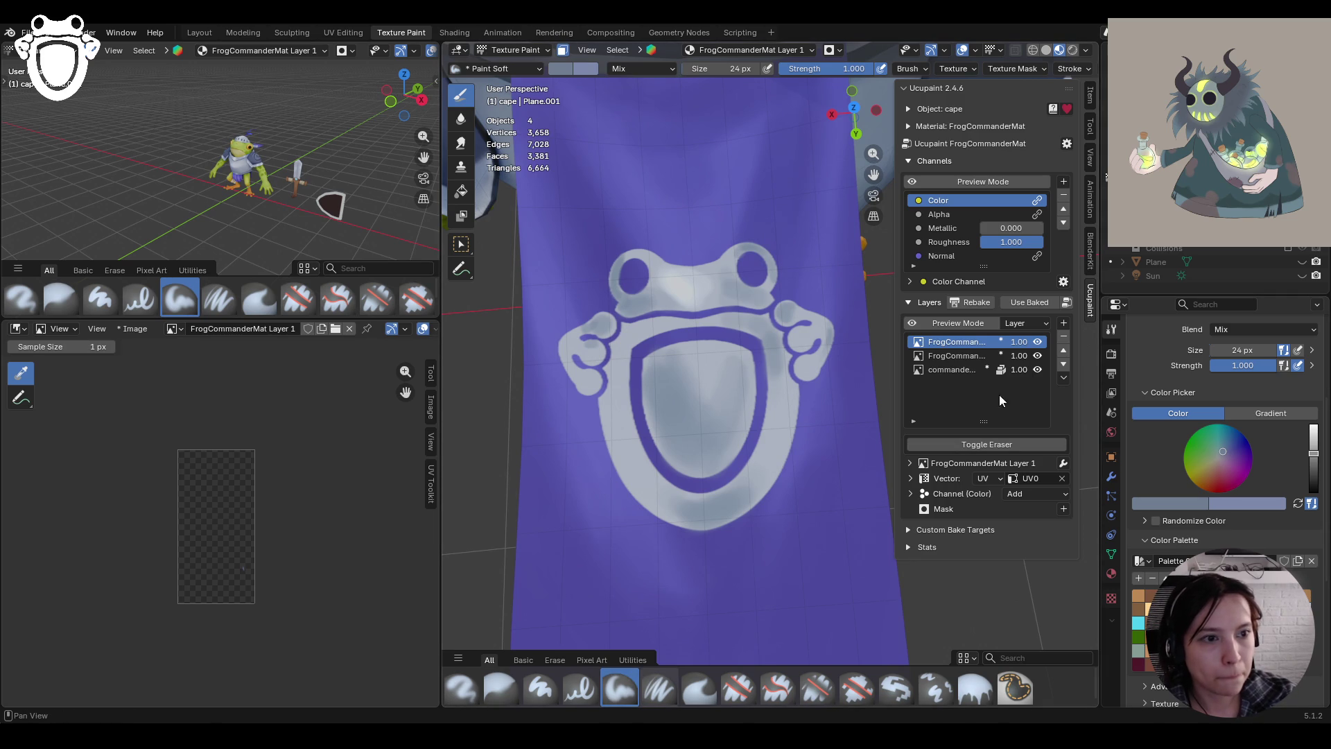
# On the emblem layer, shade the shield's inner and right edges with Paint Soft Pressure
pyautogui.click(942, 357)
pyautogui.moveTo(590, 354); pyautogui.dragTo(598, 356)
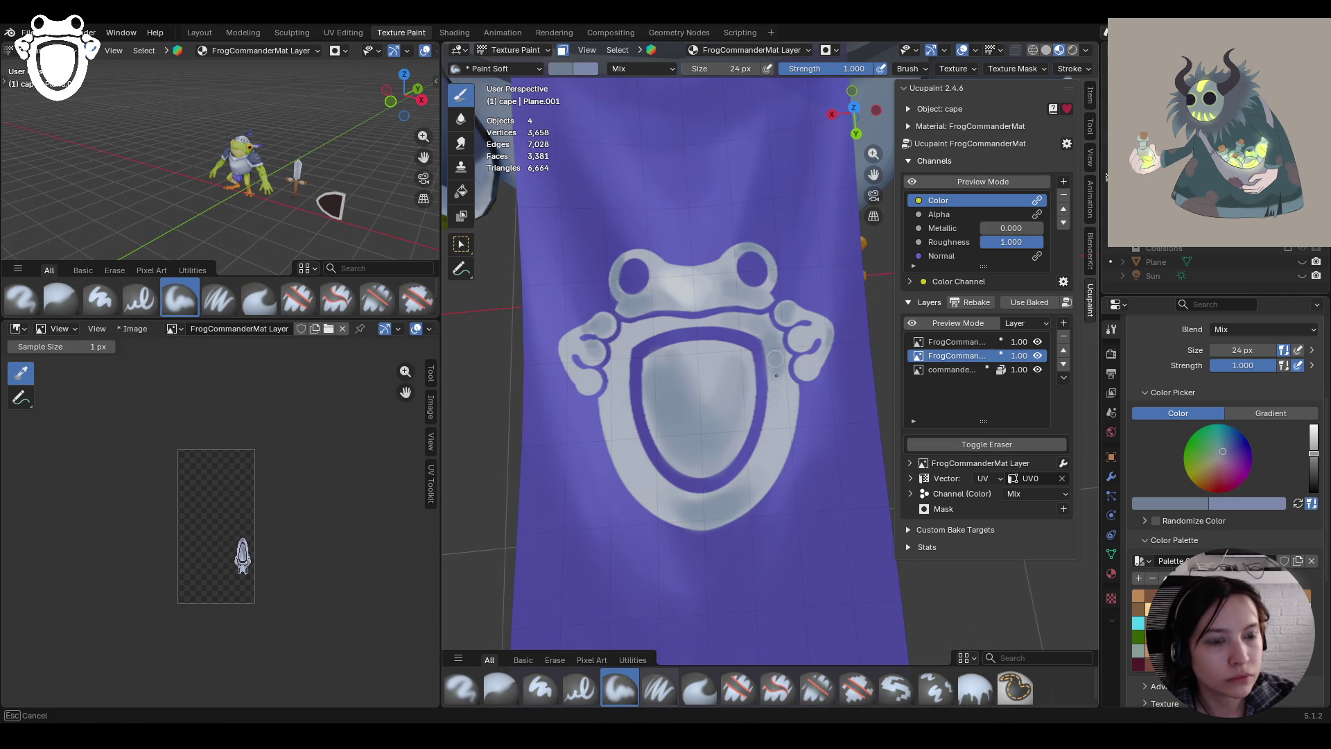
pyautogui.click(659, 689)
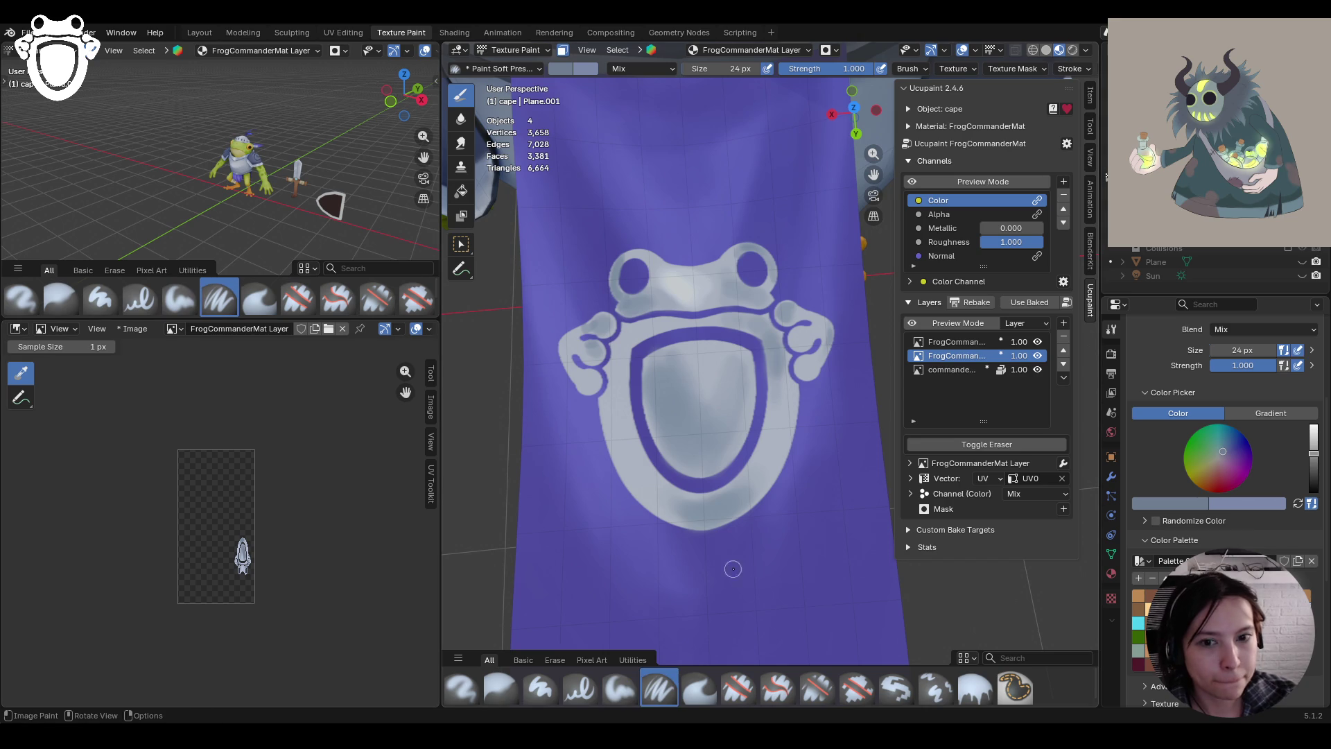
pyautogui.moveTo(800, 517)
pyautogui.mouseDown(button='middle')
pyautogui.moveTo(692, 493)
pyautogui.moveTo(647, 239)
pyautogui.mouseUp(button='middle')
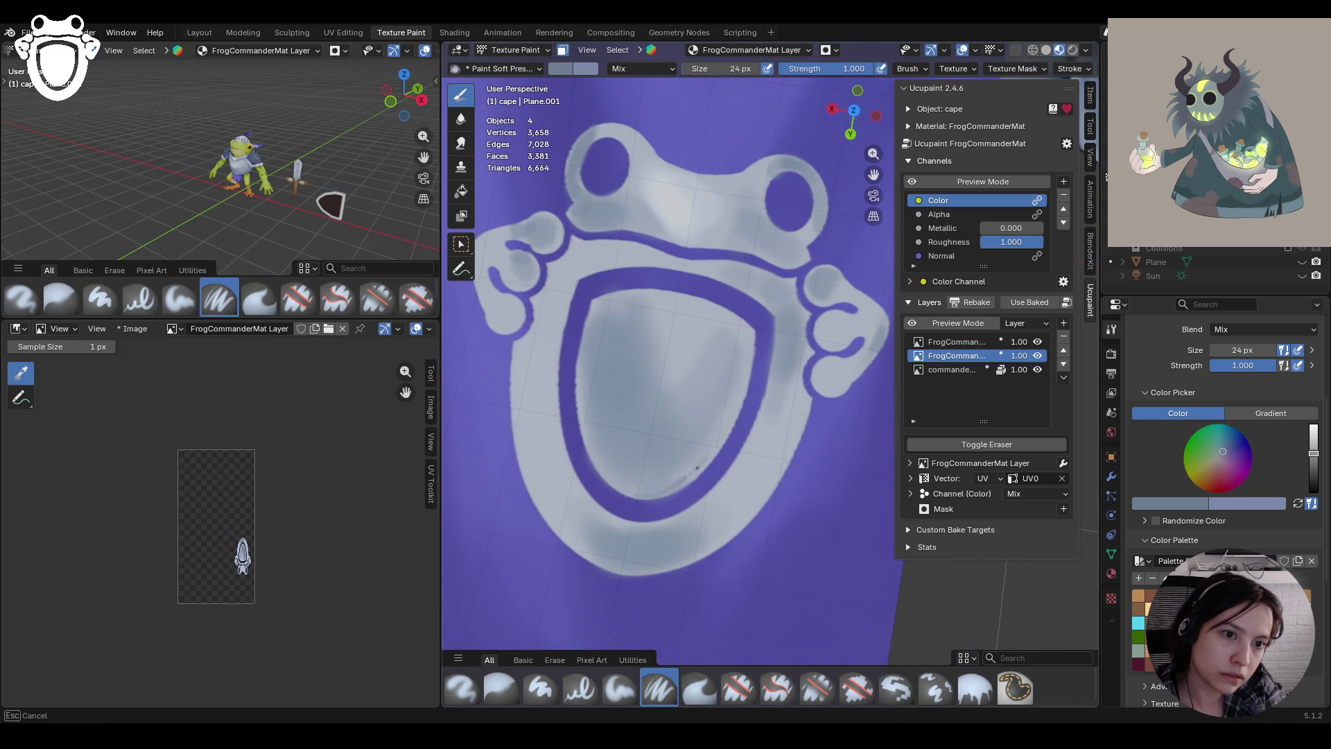
pyautogui.moveTo(685, 481)
pyautogui.mouseDown()
pyautogui.moveTo(739, 411)
pyautogui.moveTo(752, 337)
pyautogui.moveTo(809, 352)
pyautogui.moveTo(808, 396)
pyautogui.mouseUp()
pyautogui.click(803, 337)
pyautogui.moveTo(808, 398); pyautogui.dragTo(813, 412)
pyautogui.click(812, 413)
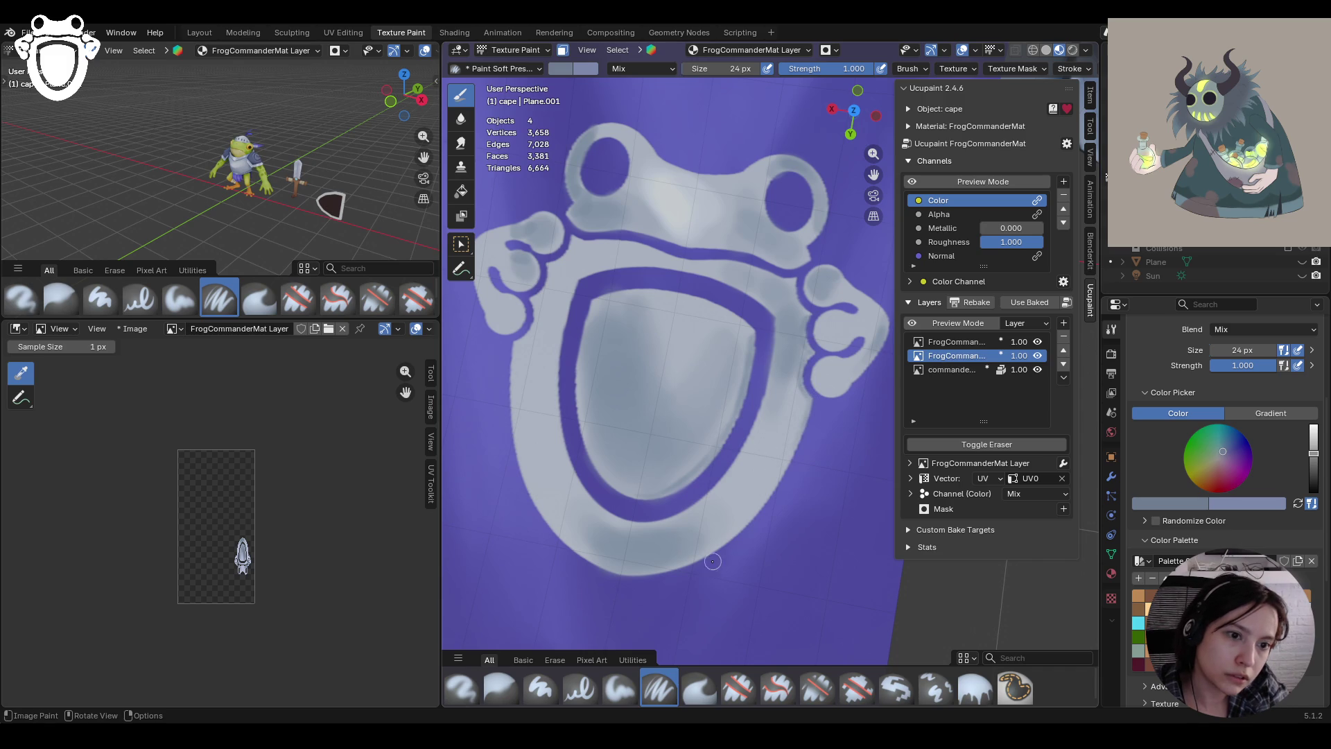
# Shade the shield's bottom and lower-right edges and around the frog's right eye
pyautogui.moveTo(713, 558)
pyautogui.mouseDown()
pyautogui.moveTo(782, 486)
pyautogui.moveTo(788, 459)
pyautogui.mouseUp()
pyautogui.moveTo(782, 477); pyautogui.dragTo(789, 454)
pyautogui.click(870, 345)
pyautogui.moveTo(817, 385)
pyautogui.mouseDown()
pyautogui.moveTo(830, 394)
pyautogui.moveTo(857, 380)
pyautogui.mouseUp()
pyautogui.moveTo(802, 249); pyautogui.dragTo(807, 254)
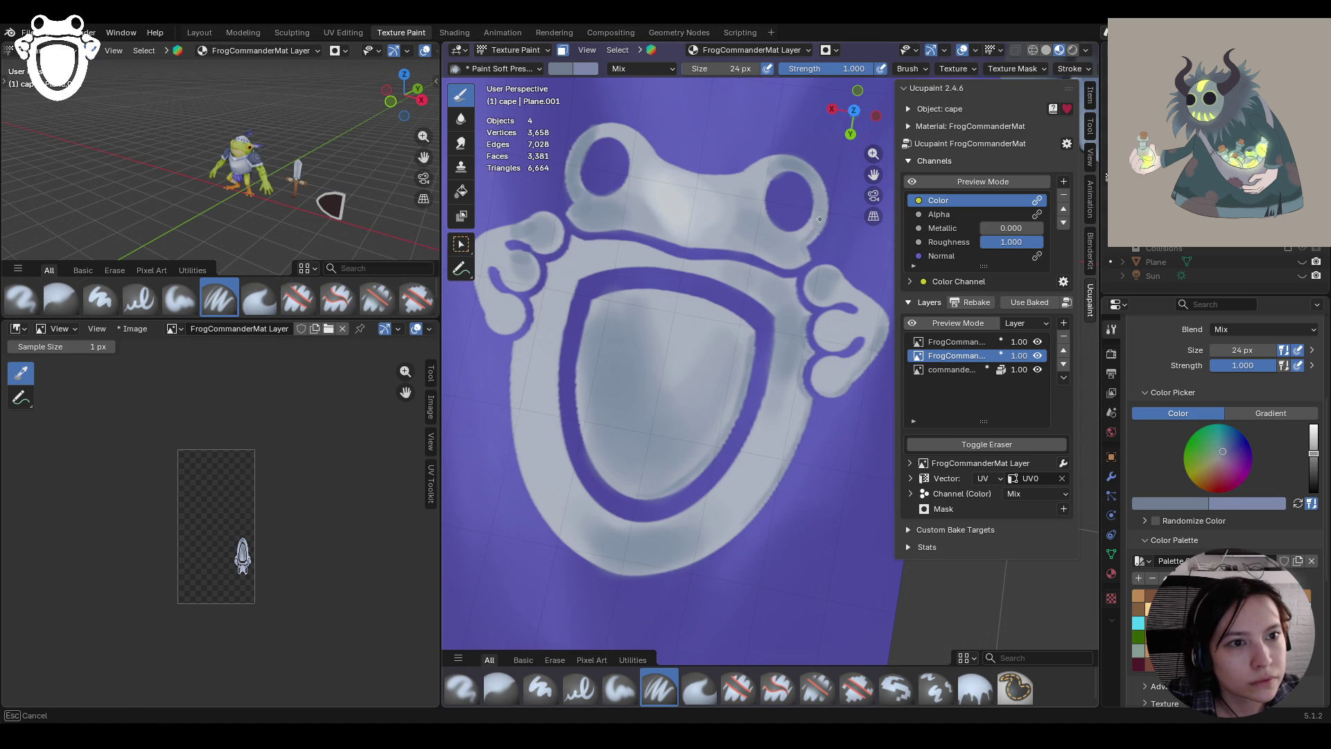
pyautogui.moveTo(813, 231); pyautogui.dragTo(814, 229)
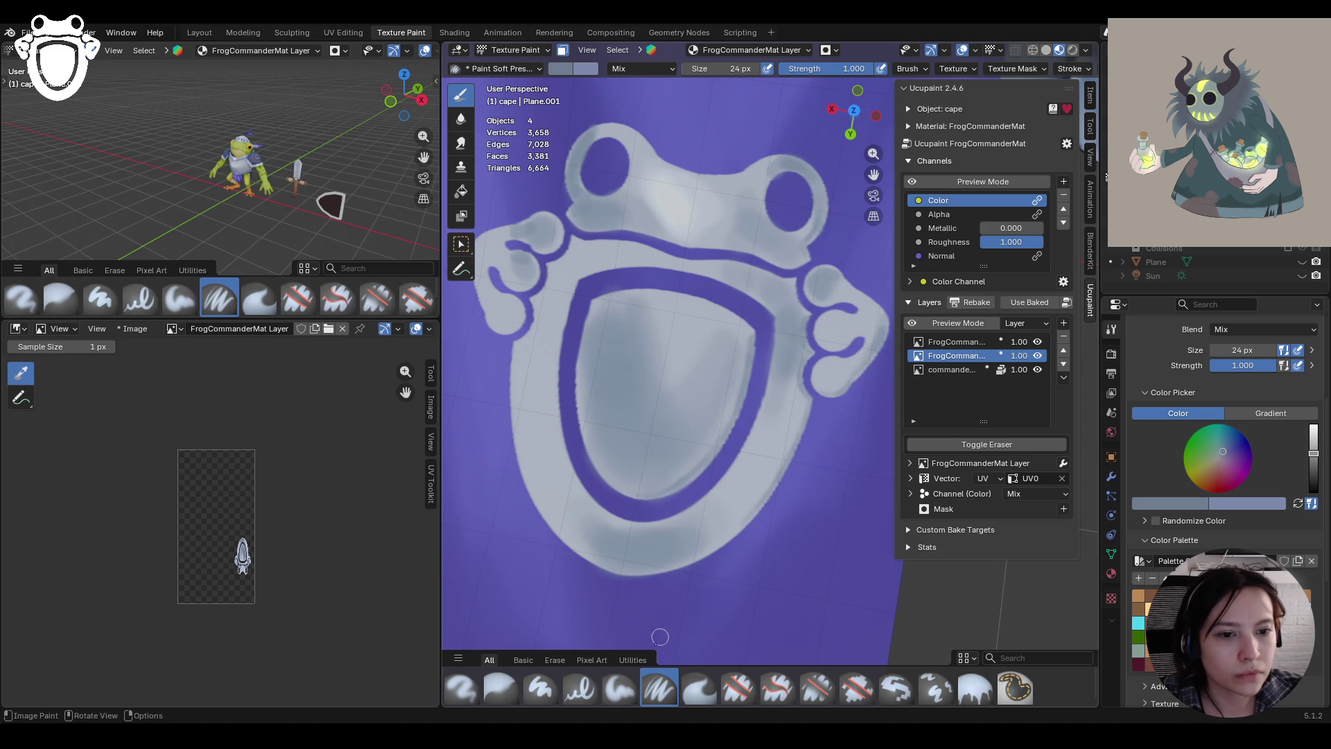
# Erase paint around both frog eyes with Erase Hard, then reselect the new top layer
pyautogui.click(619, 689)
pyautogui.moveTo(785, 182); pyautogui.dragTo(785, 183)
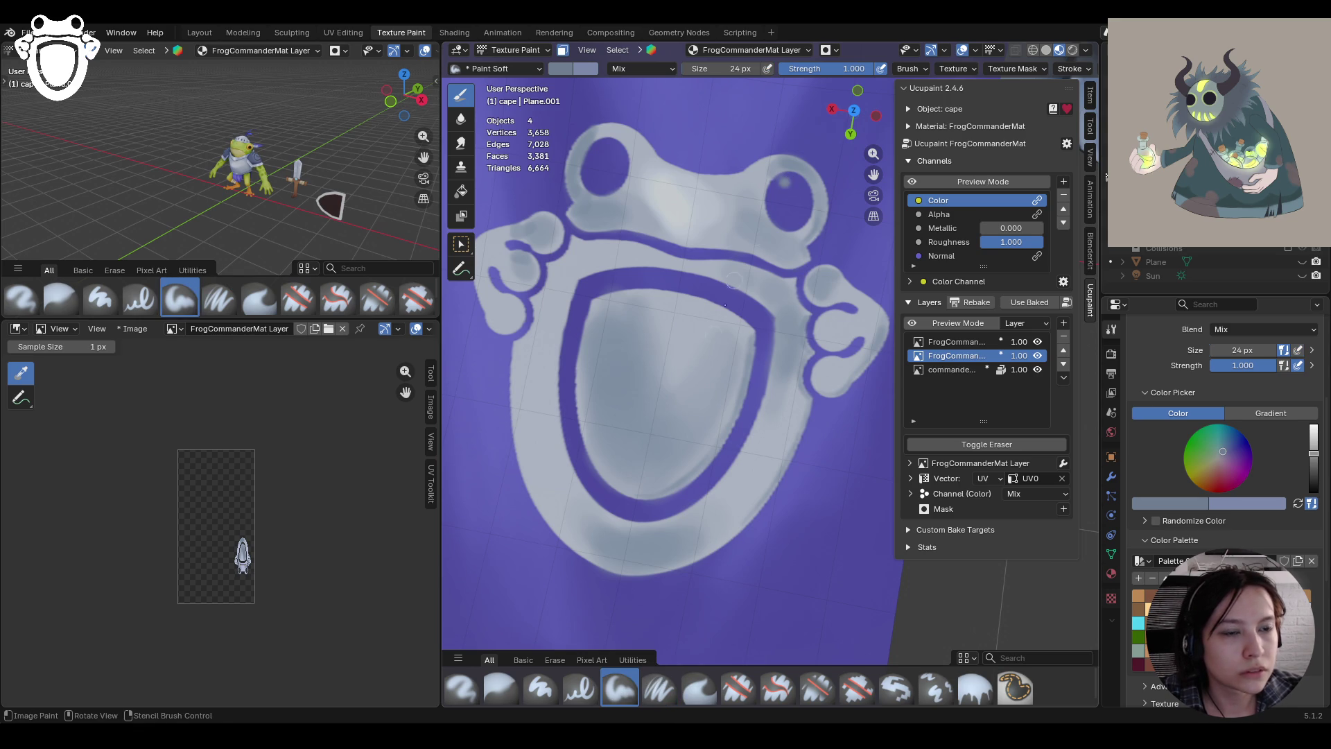
pyautogui.click(738, 689)
pyautogui.moveTo(787, 182); pyautogui.dragTo(778, 188)
pyautogui.moveTo(597, 157); pyautogui.dragTo(593, 168)
pyautogui.keyDown('ctrl'); pyautogui.moveTo(595, 168); pyautogui.dragTo(676, 291, button='middle'); pyautogui.keyUp('ctrl')
pyautogui.click(957, 341)
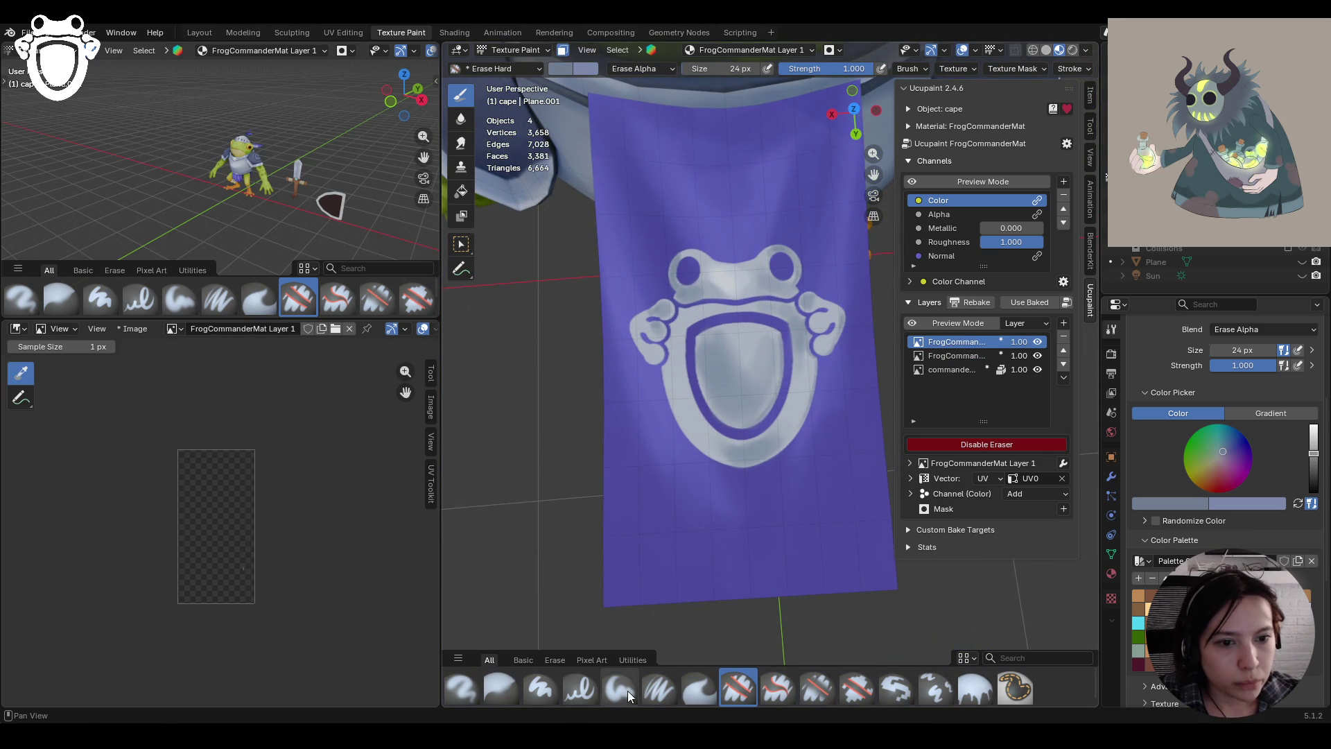
# Paint soft light highlight streaks across the shield
pyautogui.click(656, 692)
pyautogui.moveTo(645, 569); pyautogui.dragTo(608, 344, button='middle')
pyautogui.moveTo(730, 242); pyautogui.dragTo(735, 253)
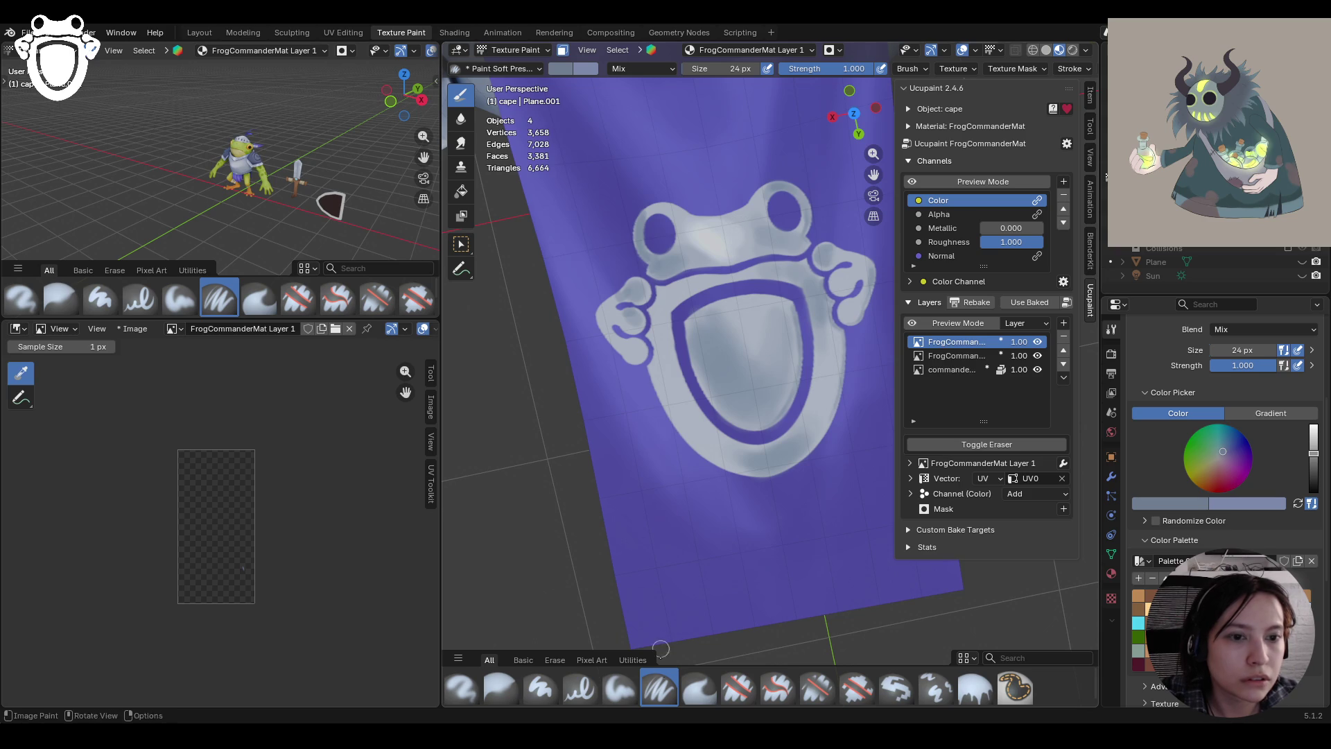
pyautogui.click(620, 689)
pyautogui.moveTo(741, 322)
pyautogui.mouseDown()
pyautogui.moveTo(749, 331)
pyautogui.moveTo(755, 316)
pyautogui.mouseUp()
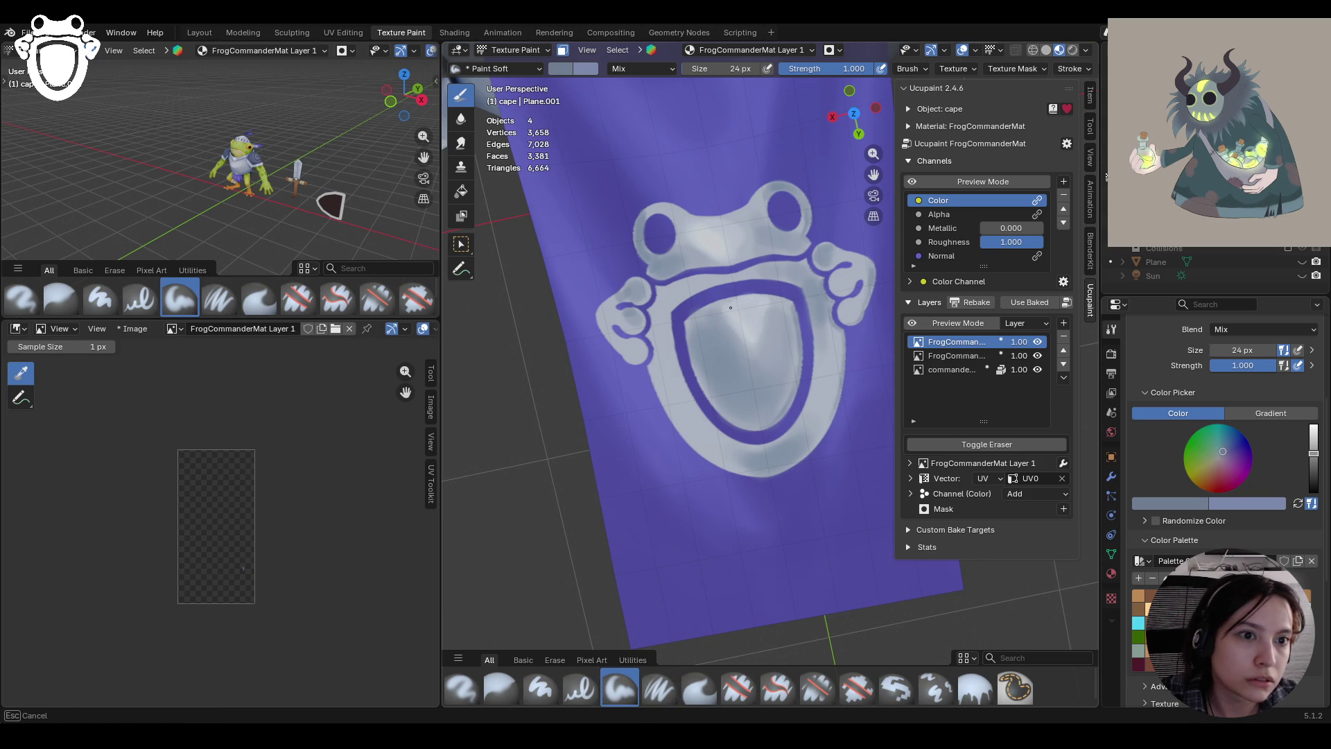
pyautogui.moveTo(753, 326); pyautogui.dragTo(748, 339)
pyautogui.moveTo(820, 395); pyautogui.dragTo(827, 385)
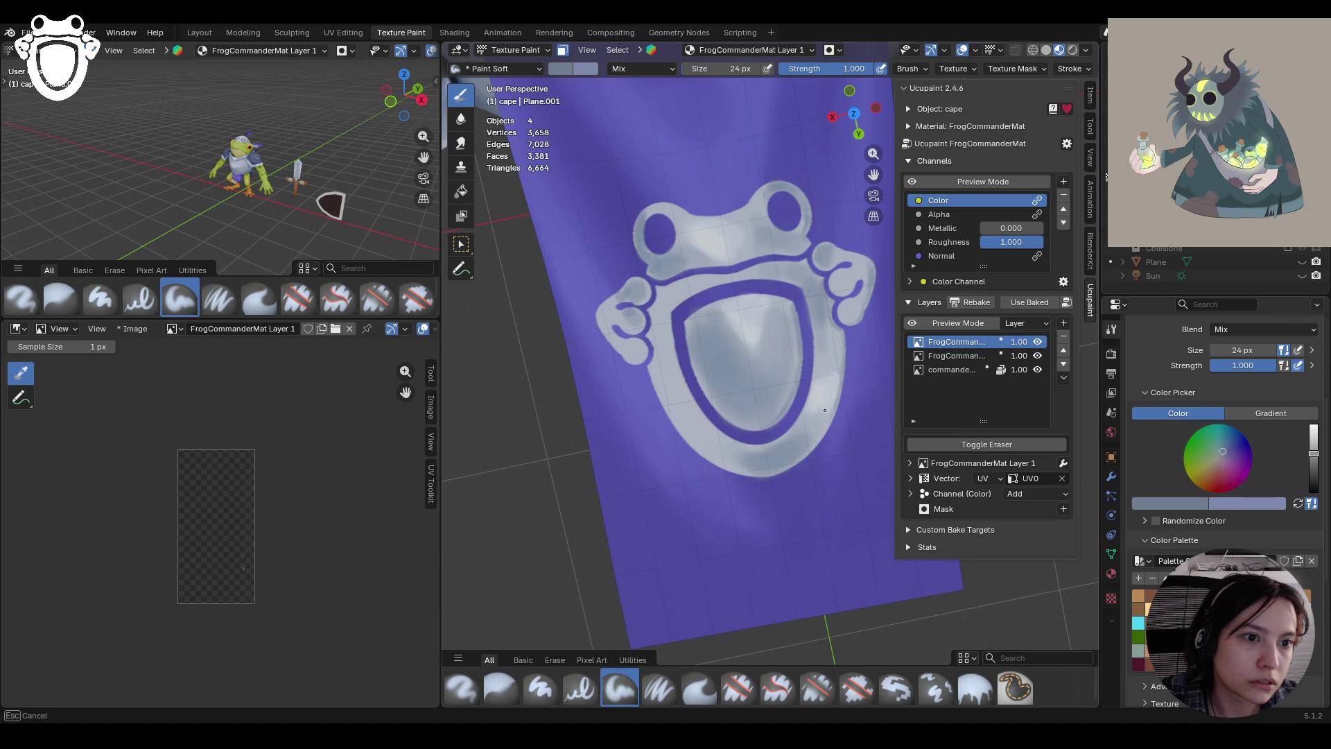
pyautogui.moveTo(821, 382); pyautogui.dragTo(820, 380)
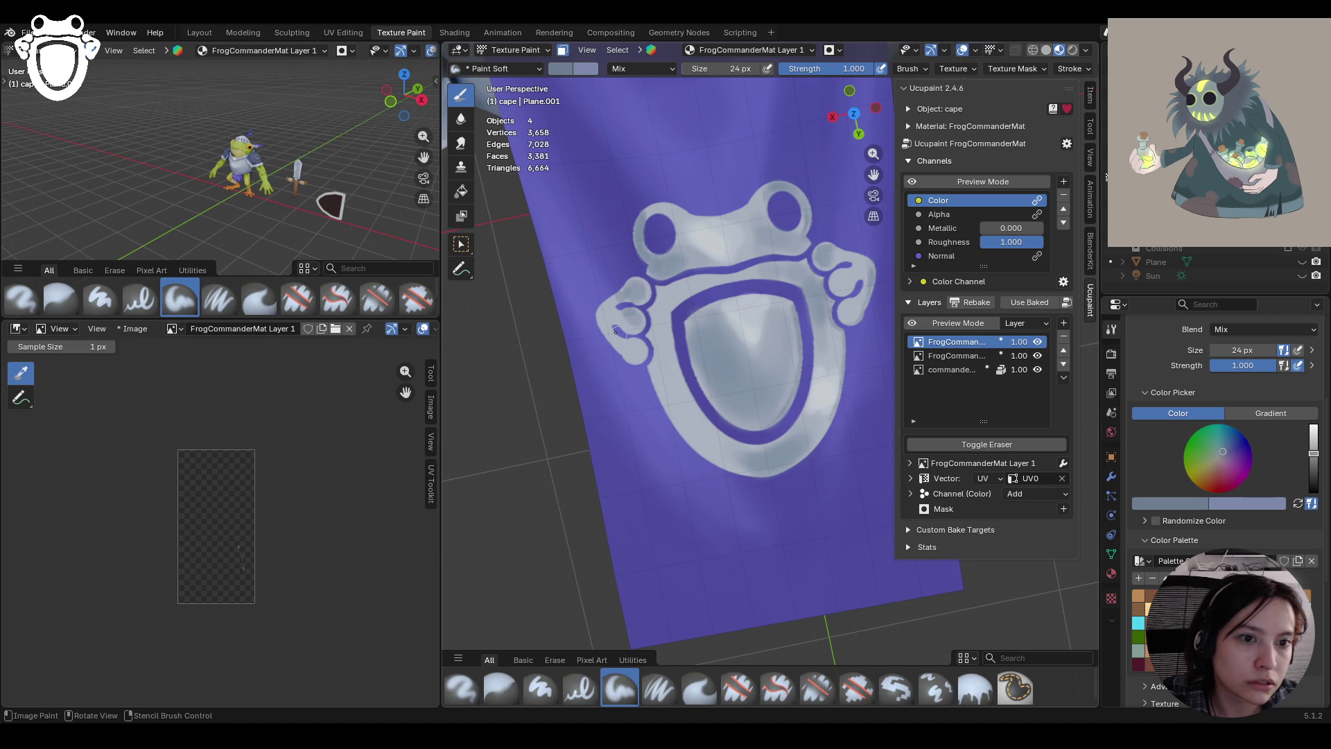
pyautogui.moveTo(714, 455)
pyautogui.mouseDown()
pyautogui.moveTo(707, 435)
pyautogui.moveTo(726, 447)
pyautogui.moveTo(694, 436)
pyautogui.moveTo(695, 423)
pyautogui.mouseUp()
# Erase the highlight at the shield's lower-left and right edges, then blur it softer
pyautogui.click(737, 686)
pyautogui.moveTo(844, 341); pyautogui.dragTo(821, 410)
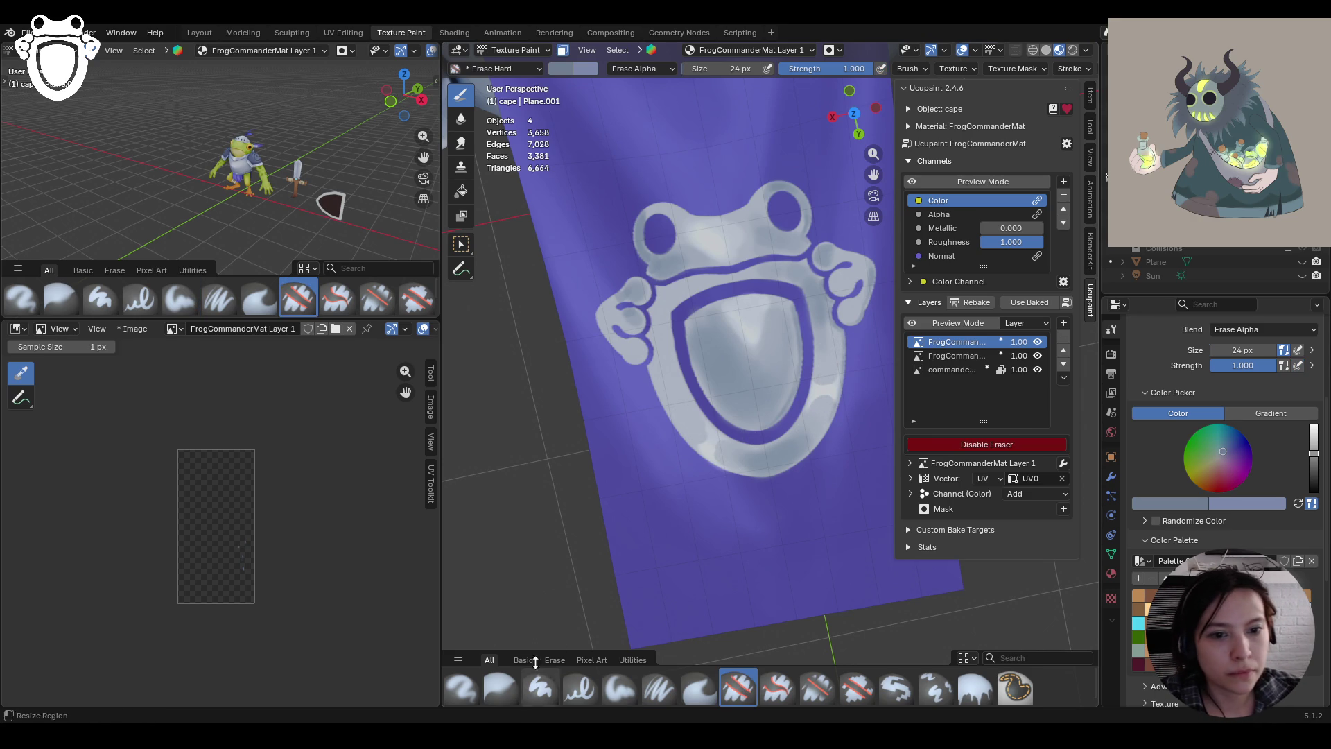
pyautogui.click(500, 686)
pyautogui.moveTo(712, 454); pyautogui.dragTo(712, 453)
pyautogui.moveTo(818, 389); pyautogui.dragTo(811, 411)
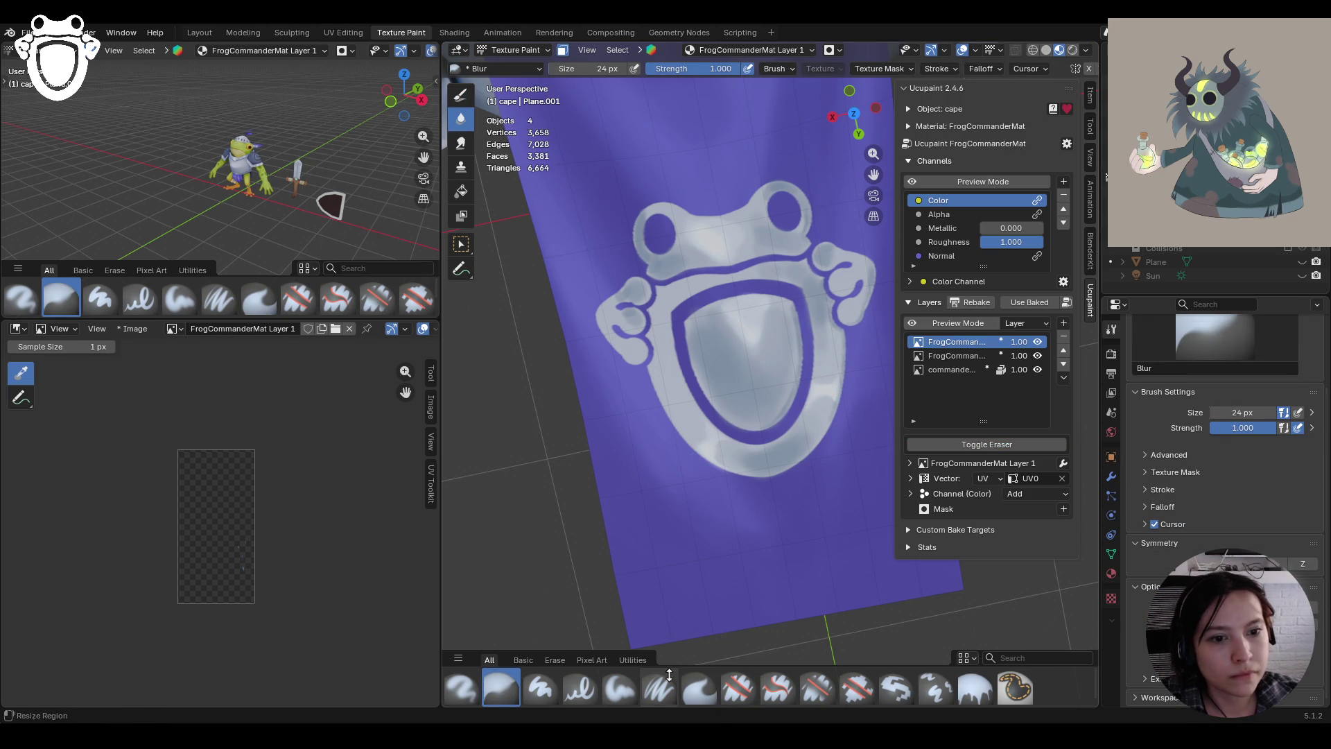
# Brighten the cape, the emblem's right side and the area between the frog's eyes
pyautogui.click(658, 686)
pyautogui.moveTo(631, 361); pyautogui.dragTo(599, 284, button='middle')
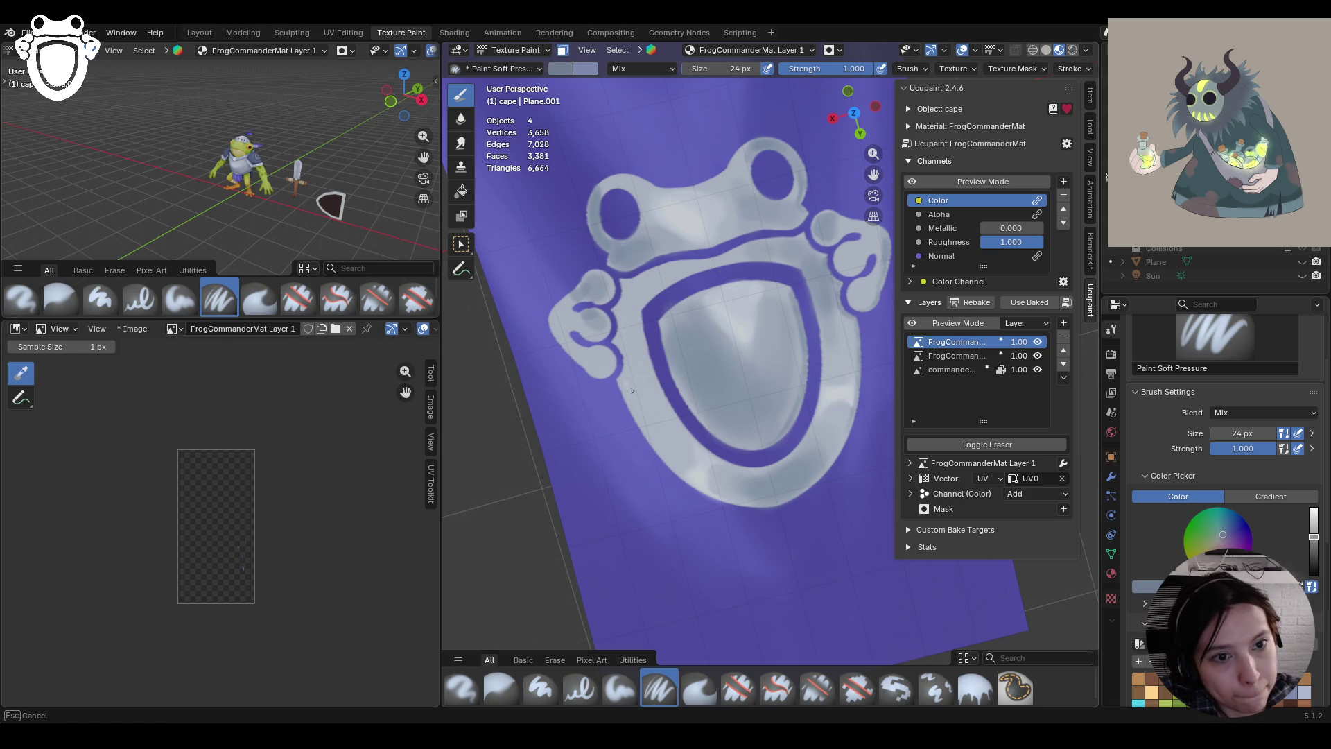
pyautogui.click(619, 686)
pyautogui.moveTo(626, 383)
pyautogui.mouseDown()
pyautogui.moveTo(679, 447)
pyautogui.moveTo(642, 420)
pyautogui.mouseUp()
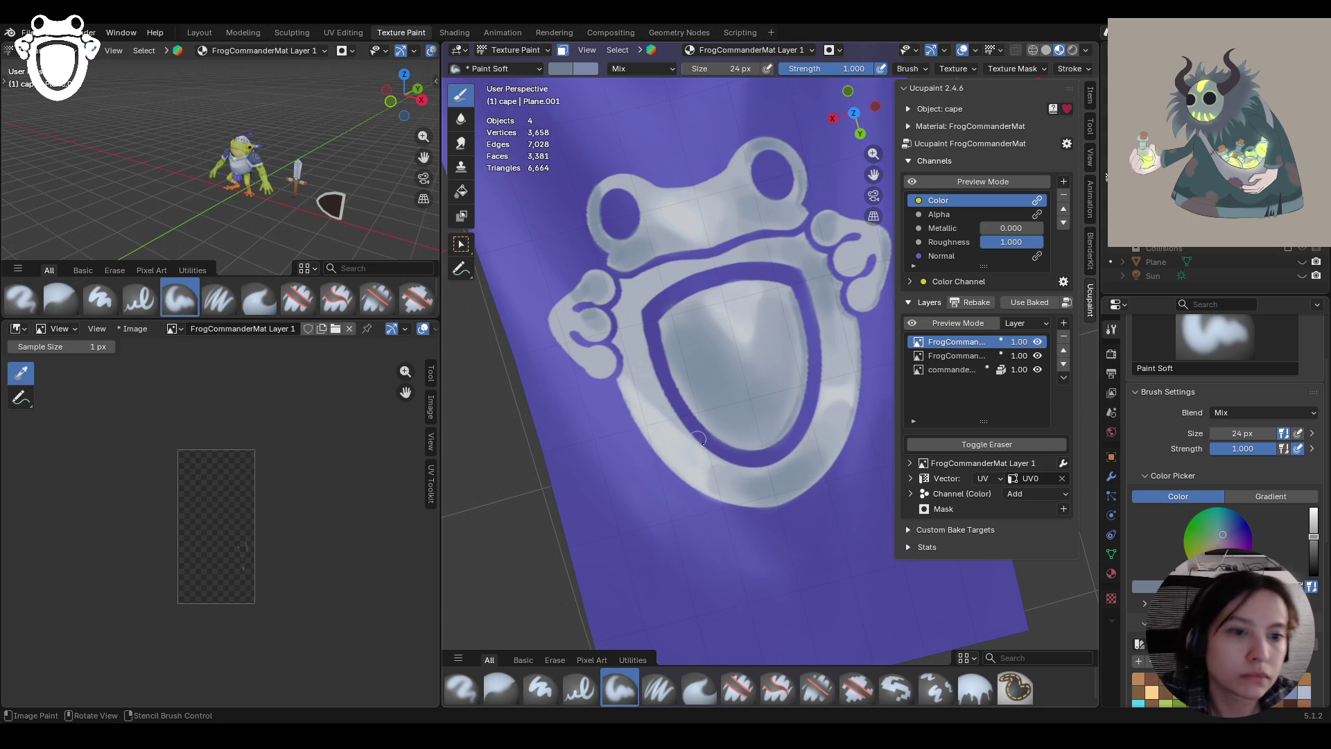
pyautogui.moveTo(560, 312); pyautogui.dragTo(569, 319)
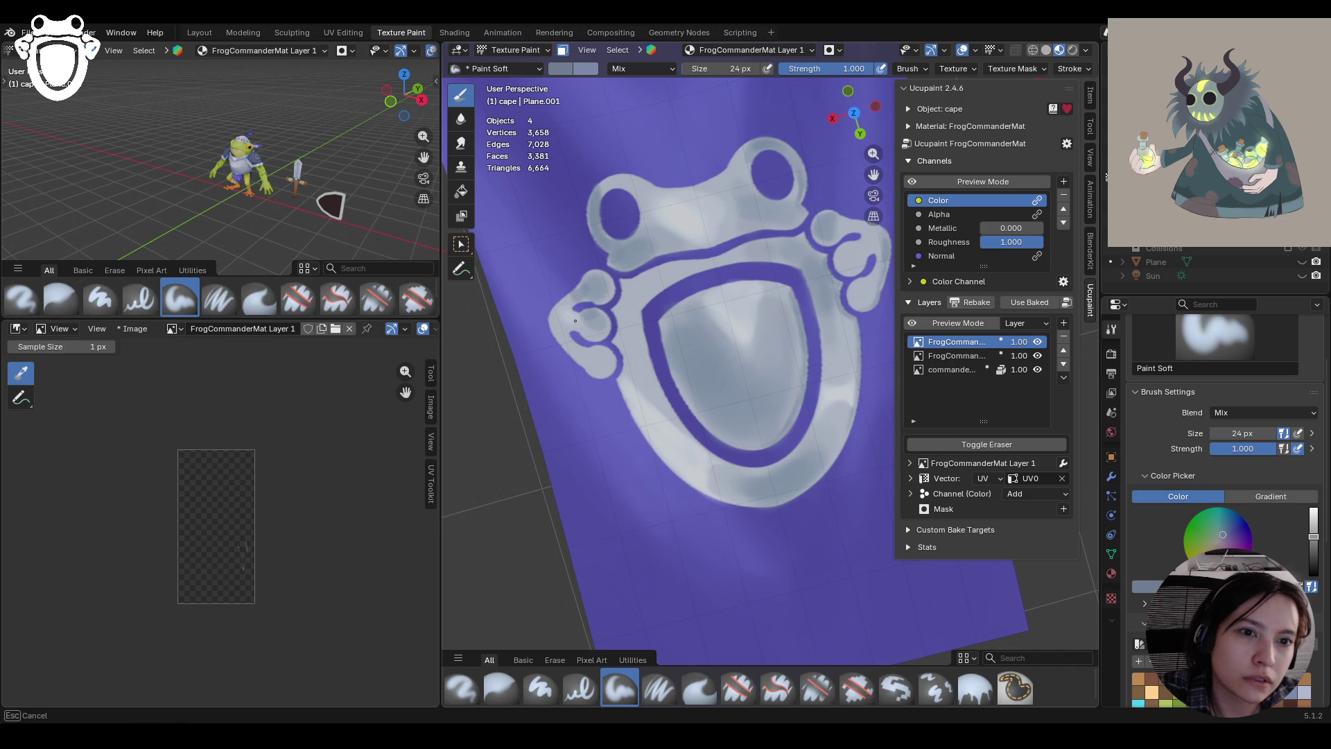
pyautogui.moveTo(556, 318)
pyautogui.mouseDown()
pyautogui.moveTo(600, 360)
pyautogui.moveTo(580, 347)
pyautogui.mouseUp()
pyautogui.moveTo(855, 262); pyautogui.dragTo(862, 247)
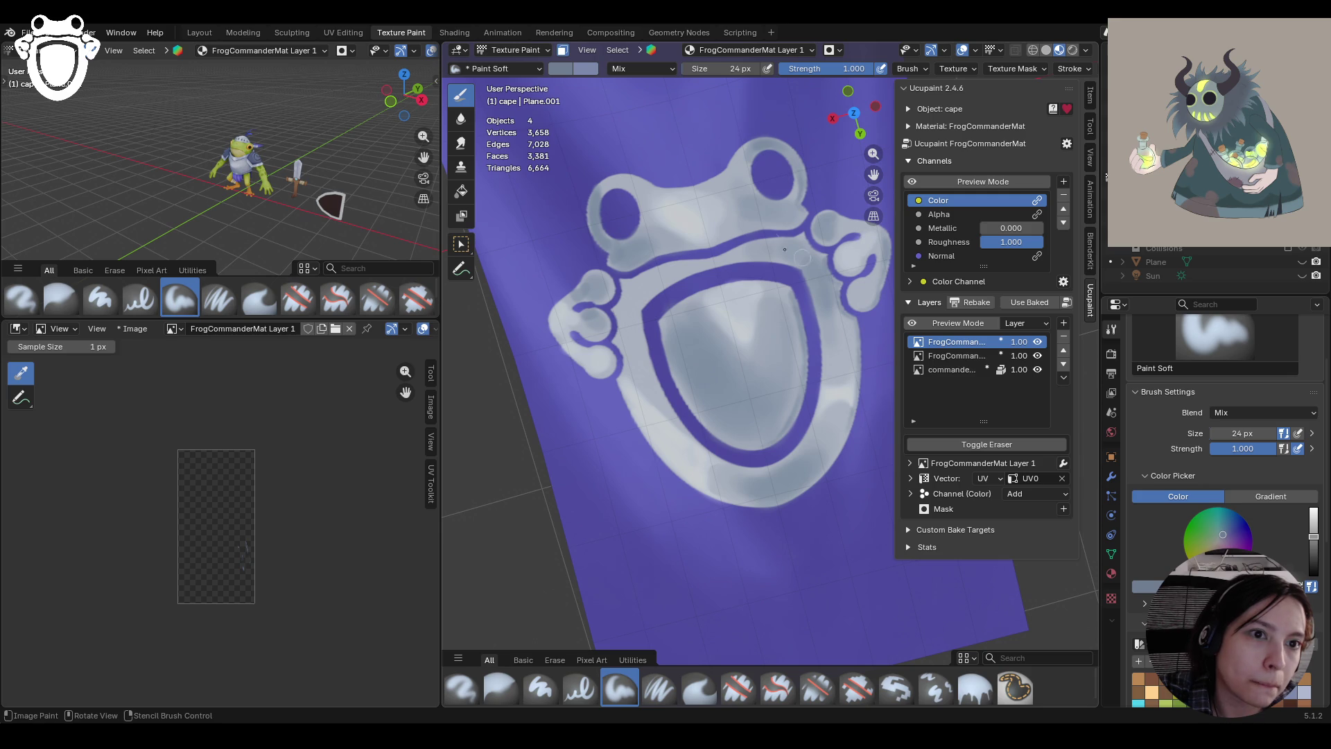
pyautogui.moveTo(714, 218)
pyautogui.mouseDown()
pyautogui.moveTo(733, 188)
pyautogui.moveTo(721, 198)
pyautogui.mouseUp()
pyautogui.click(572, 677)
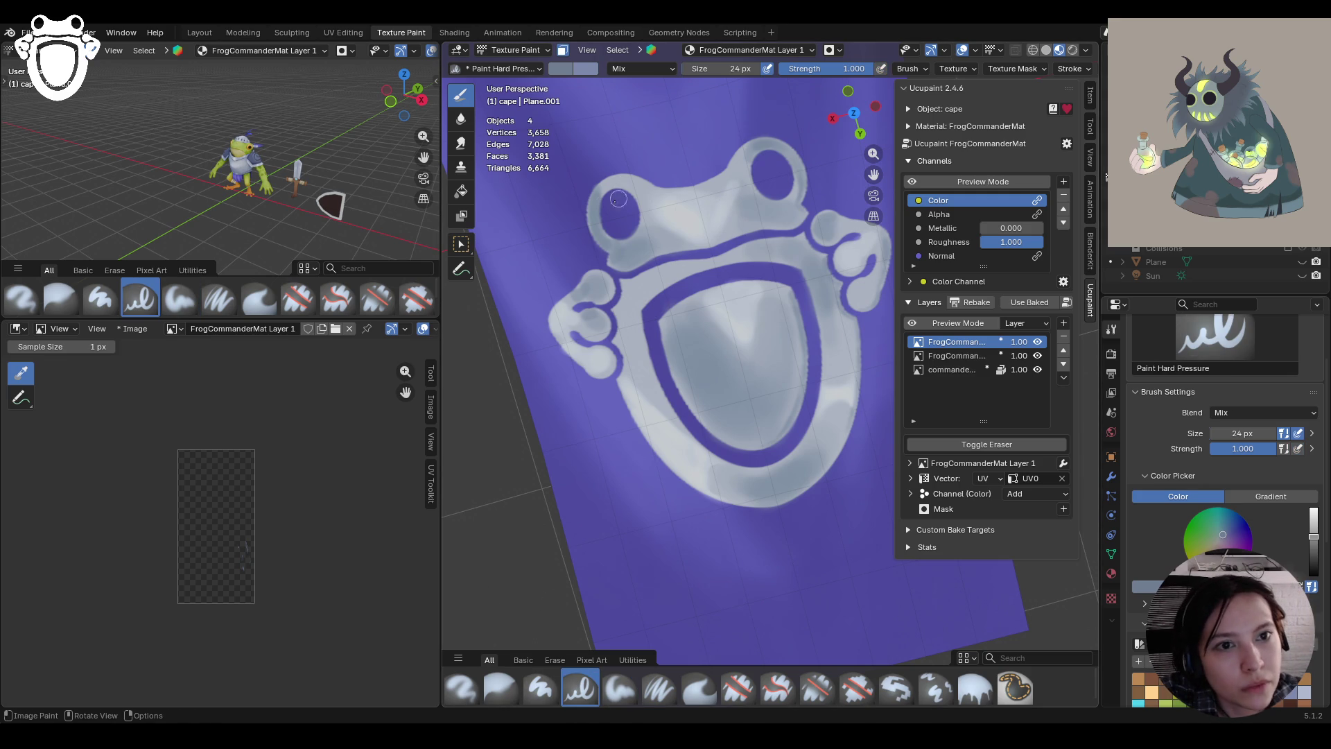
pyautogui.doubleClick(1243, 433)
# Set the brush size to 12 px and lighten the shield's inner purple border
pyautogui.write('12')
pyautogui.press('Return')
pyautogui.moveTo(749, 380); pyautogui.dragTo(693, 348, button='middle')
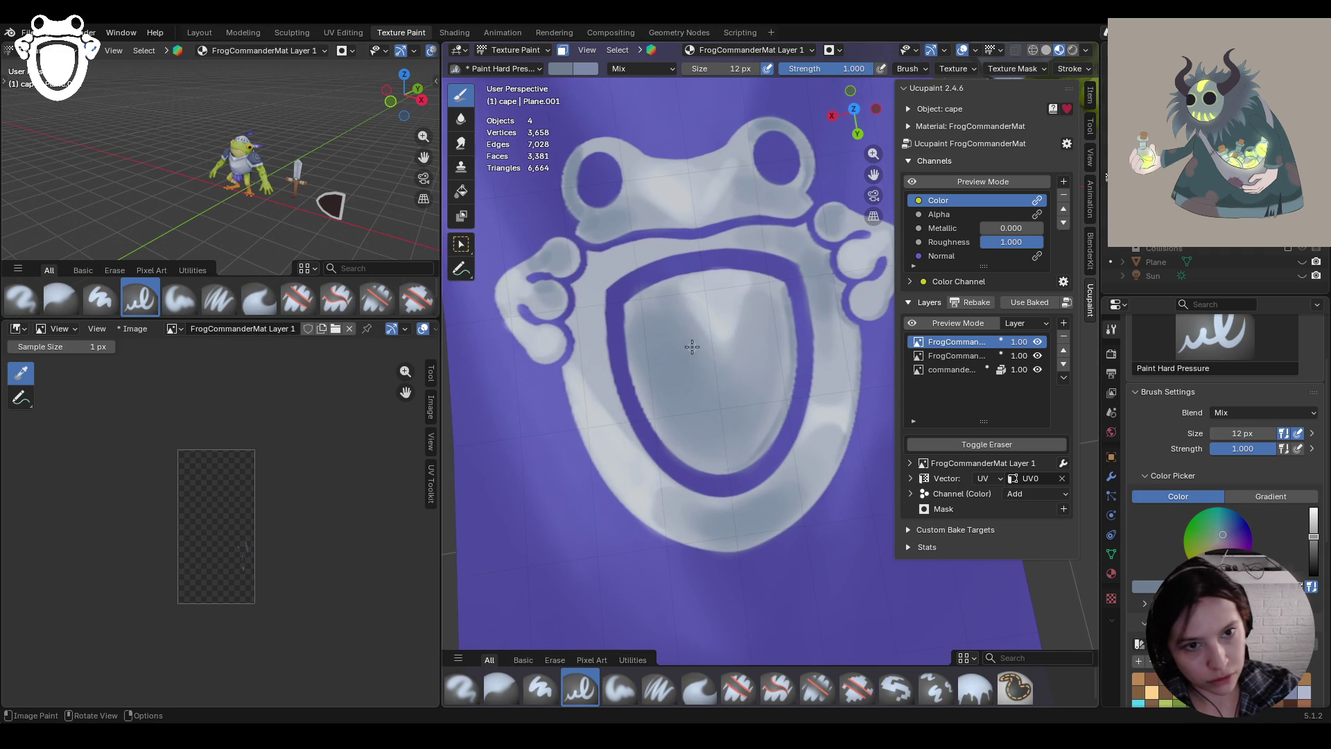
pyautogui.moveTo(625, 309); pyautogui.dragTo(626, 326)
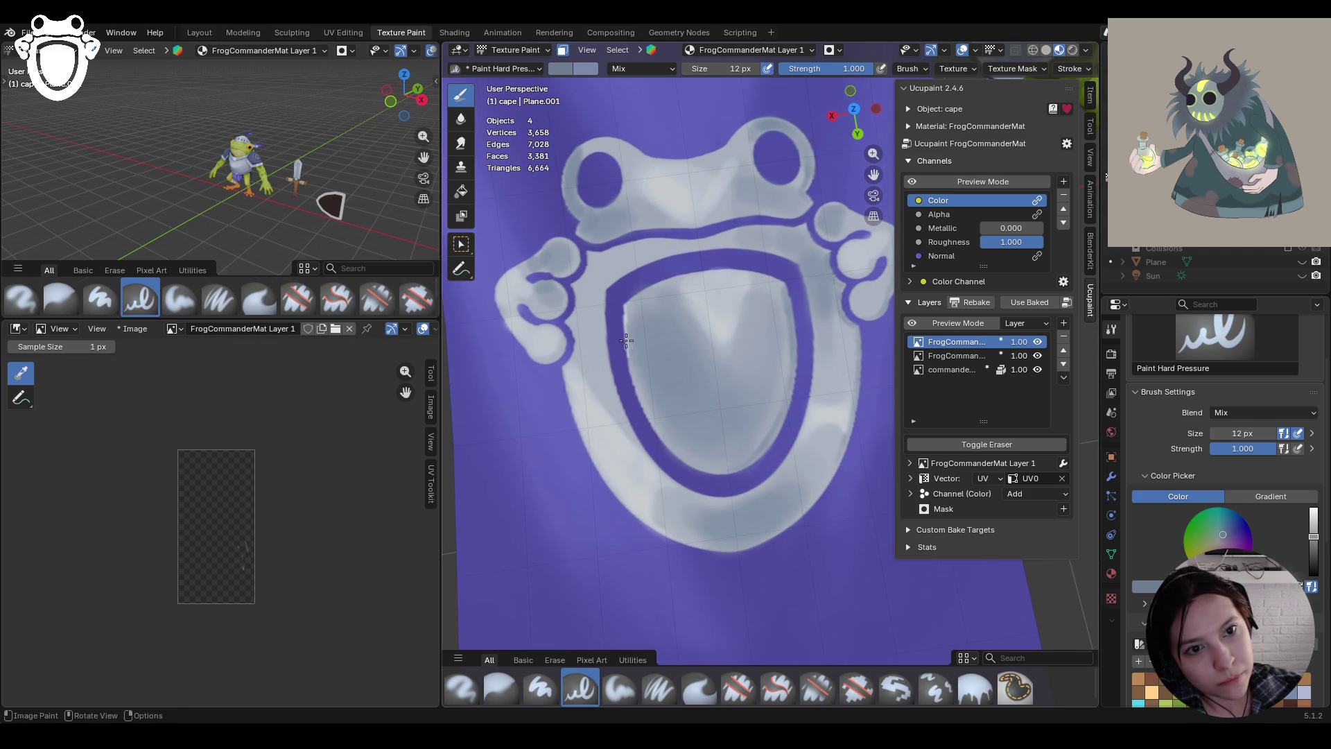
pyautogui.moveTo(638, 409)
pyautogui.mouseDown()
pyautogui.moveTo(676, 456)
pyautogui.moveTo(634, 378)
pyautogui.mouseUp()
pyautogui.moveTo(680, 456); pyautogui.dragTo(681, 459)
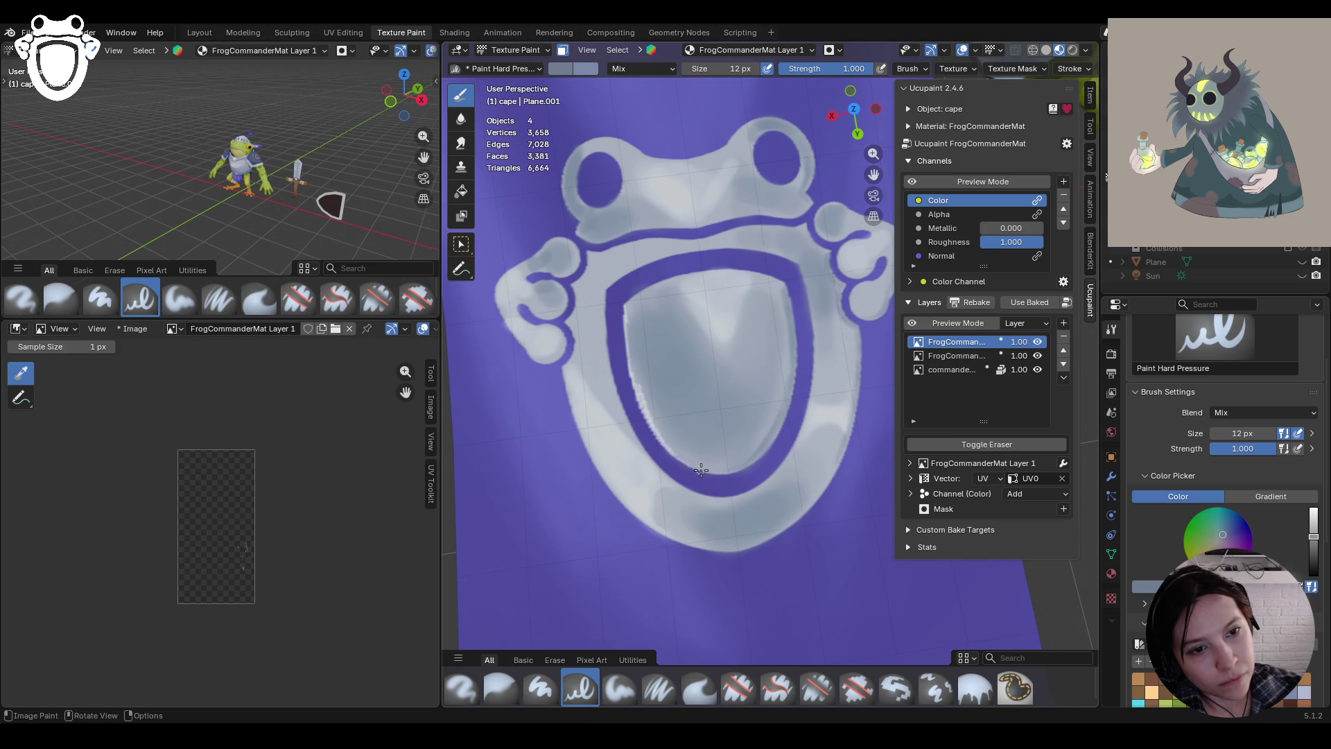
pyautogui.moveTo(642, 389); pyautogui.dragTo(628, 332)
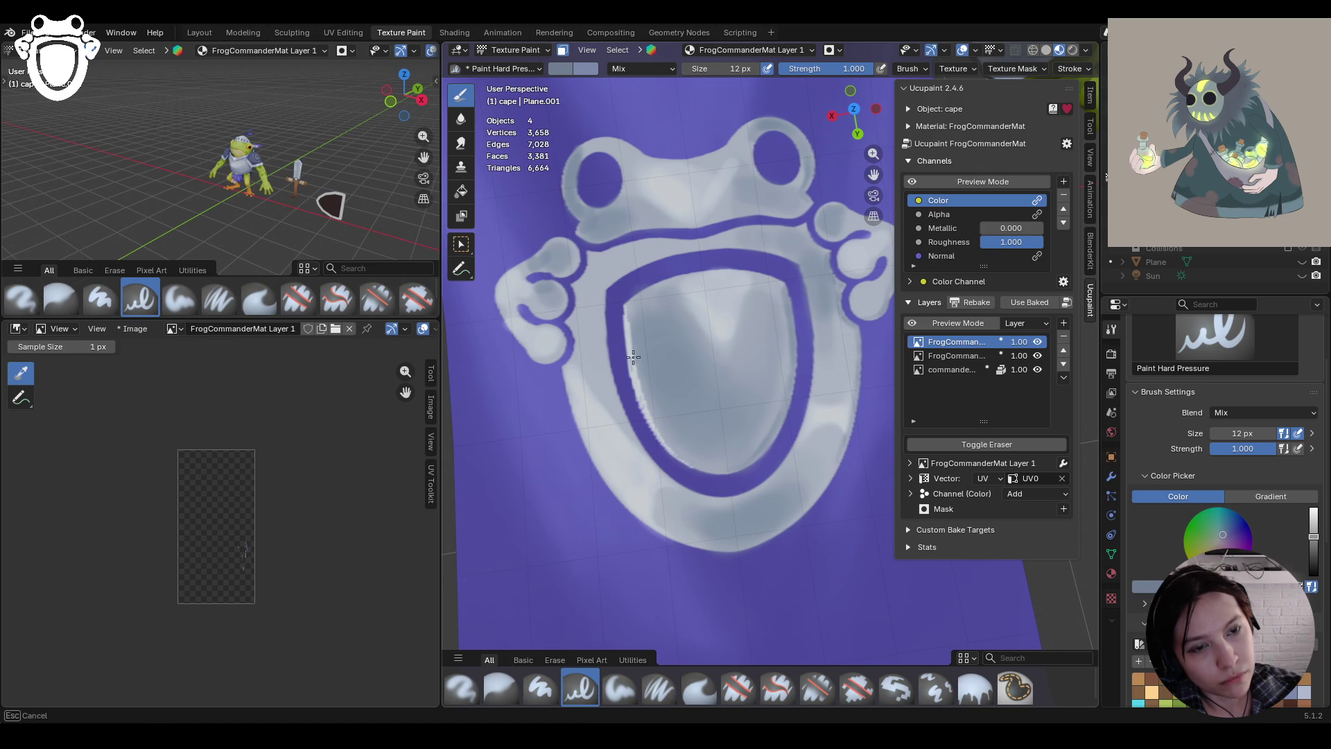
# With Paint Soft Pressure, dab touch-ups along the frog outline's left edge
pyautogui.keyDown('ctrl'); pyautogui.moveTo(651, 102); pyautogui.dragTo(613, 280, button='middle'); pyautogui.keyUp('ctrl')
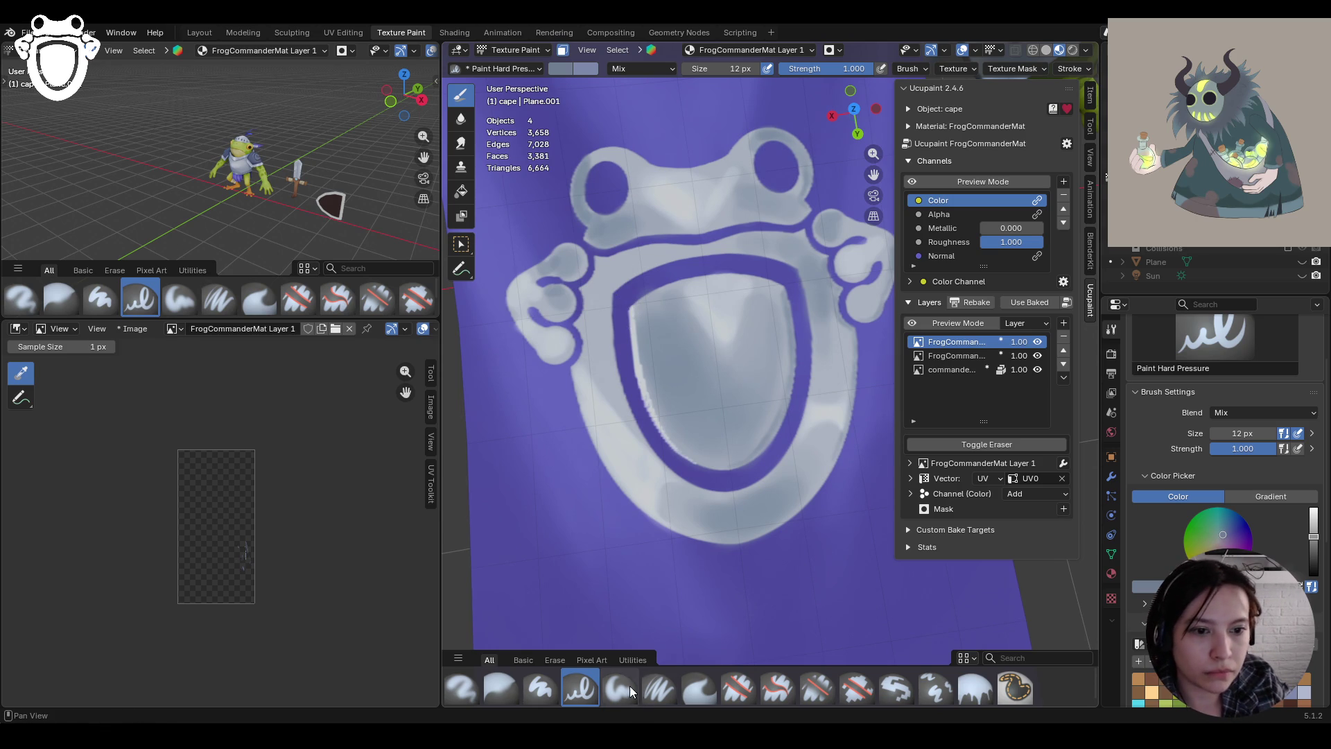
pyautogui.click(659, 689)
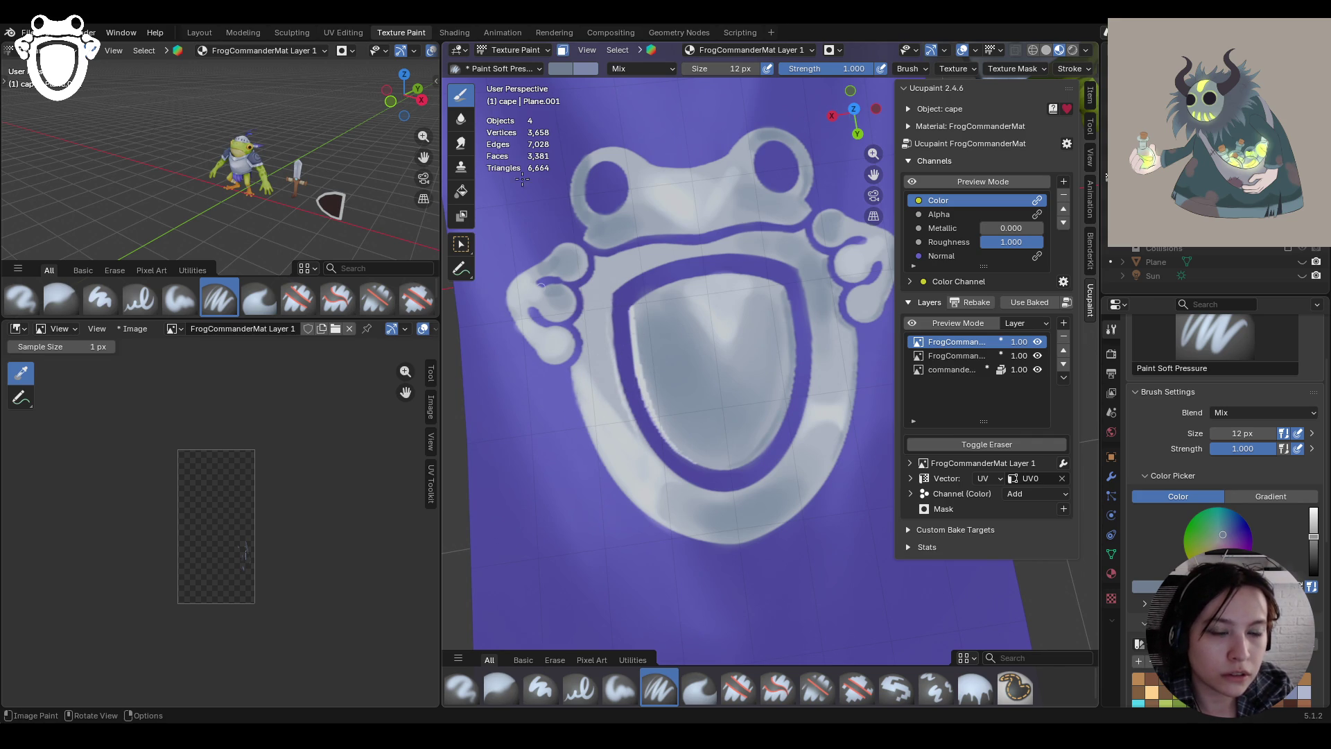
pyautogui.moveTo(526, 273)
pyautogui.mouseDown()
pyautogui.moveTo(630, 254)
pyautogui.moveTo(586, 287)
pyautogui.moveTo(582, 309)
pyautogui.mouseUp()
pyautogui.click(597, 259)
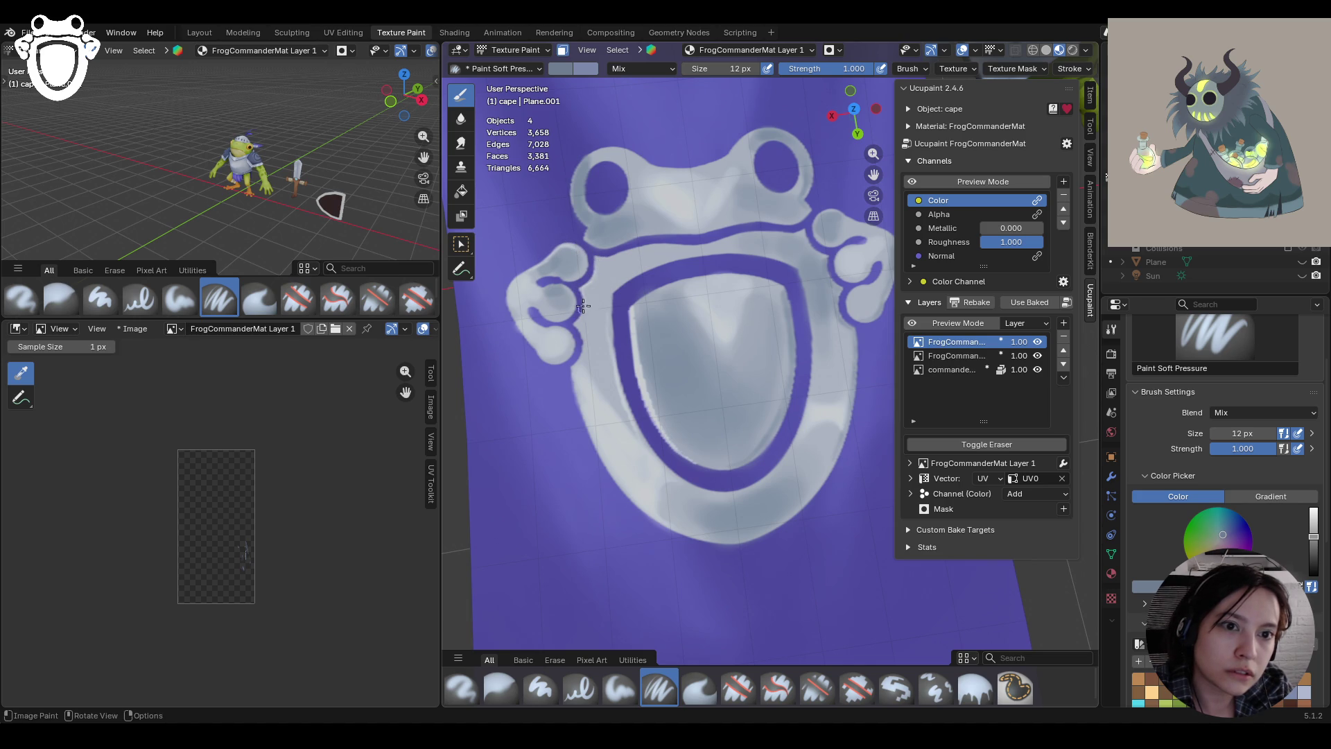
pyautogui.moveTo(587, 235); pyautogui.dragTo(586, 238)
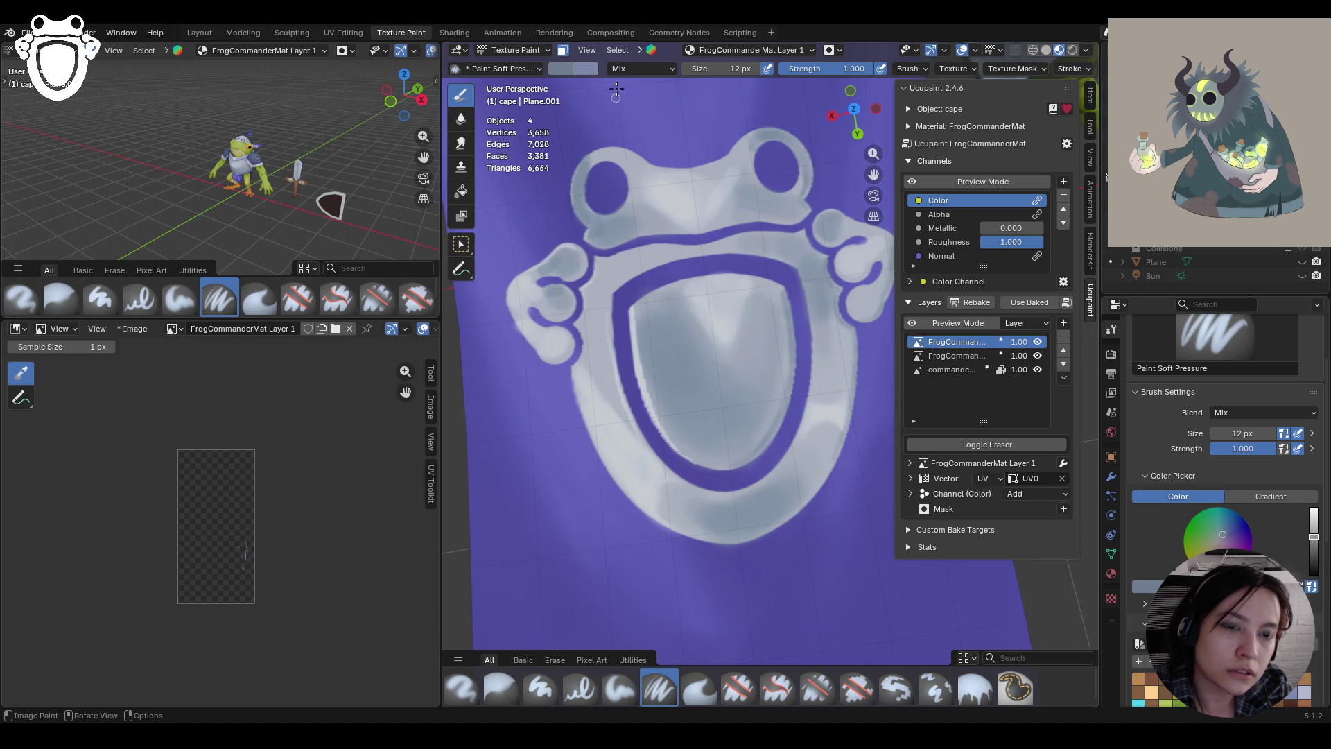
pyautogui.click(589, 166)
pyautogui.click(586, 182)
pyautogui.click(584, 198)
pyautogui.moveTo(582, 208); pyautogui.dragTo(589, 231)
pyautogui.click(581, 161)
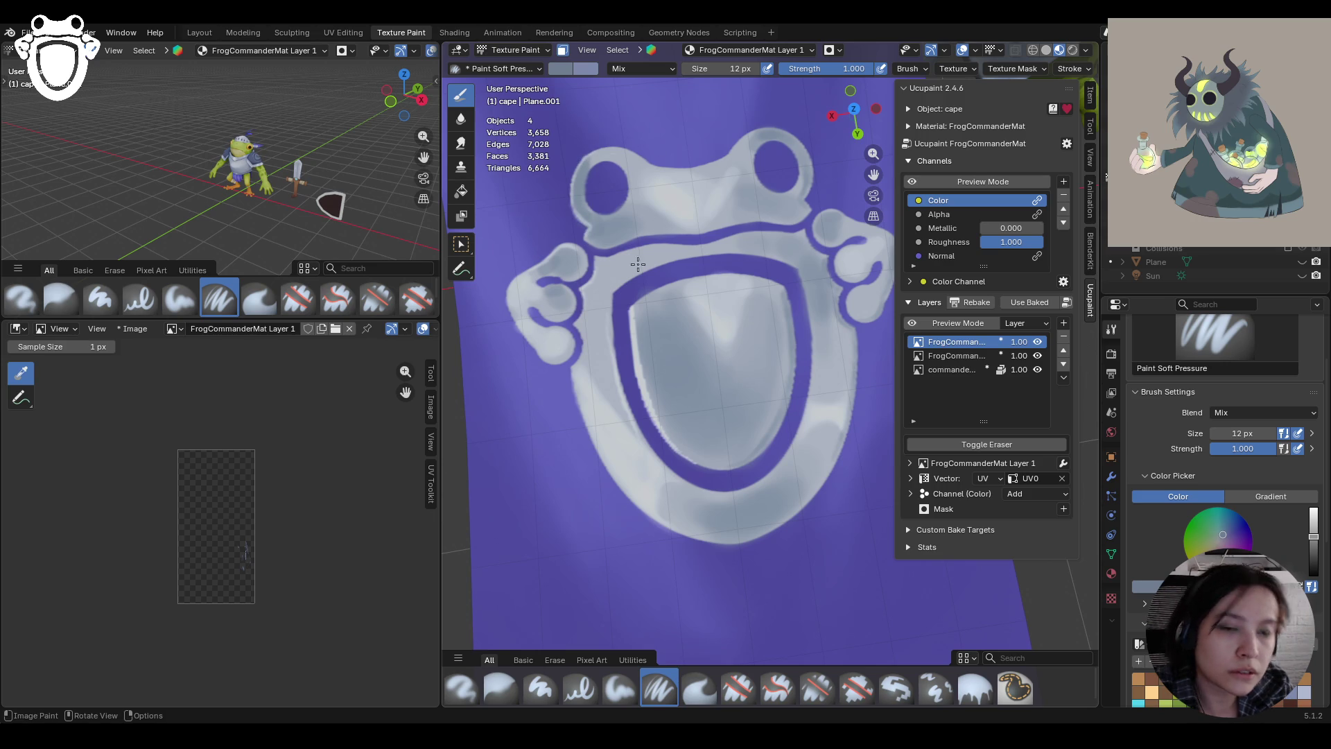
# Shade the shield's top-left, bottom inner, lower-right and upper-left edges
pyautogui.moveTo(629, 306); pyautogui.dragTo(662, 291)
pyautogui.moveTo(723, 466)
pyautogui.mouseDown()
pyautogui.moveTo(764, 447)
pyautogui.moveTo(768, 418)
pyautogui.mouseUp()
pyautogui.moveTo(767, 428); pyautogui.dragTo(770, 426)
pyautogui.moveTo(771, 424); pyautogui.dragTo(784, 409)
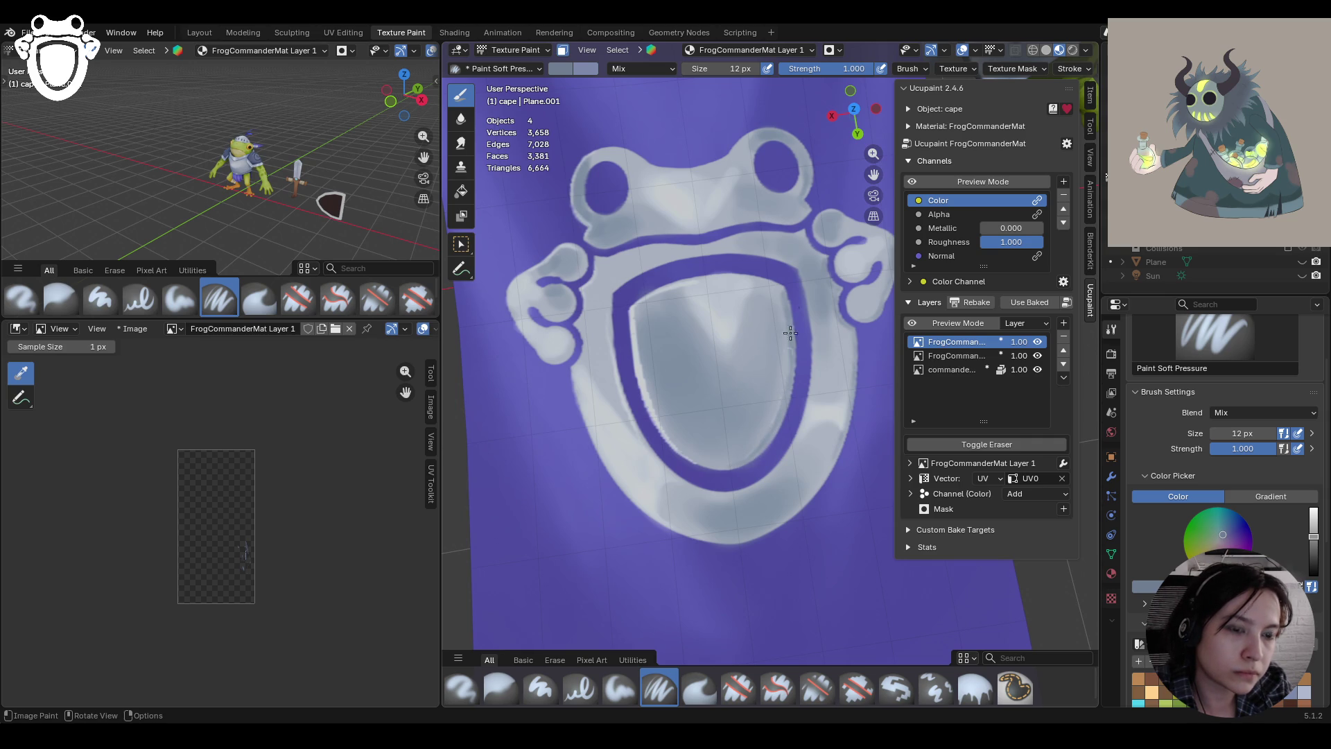
pyautogui.moveTo(791, 333)
pyautogui.mouseDown(button='middle')
pyautogui.moveTo(770, 318)
pyautogui.moveTo(826, 358)
pyautogui.mouseUp(button='middle')
pyautogui.moveTo(536, 229)
pyautogui.mouseDown()
pyautogui.moveTo(528, 242)
pyautogui.moveTo(564, 206)
pyautogui.moveTo(591, 127)
pyautogui.moveTo(613, 131)
pyautogui.moveTo(586, 141)
pyautogui.moveTo(624, 124)
pyautogui.moveTo(573, 157)
pyautogui.moveTo(566, 202)
pyautogui.moveTo(533, 237)
pyautogui.mouseUp()
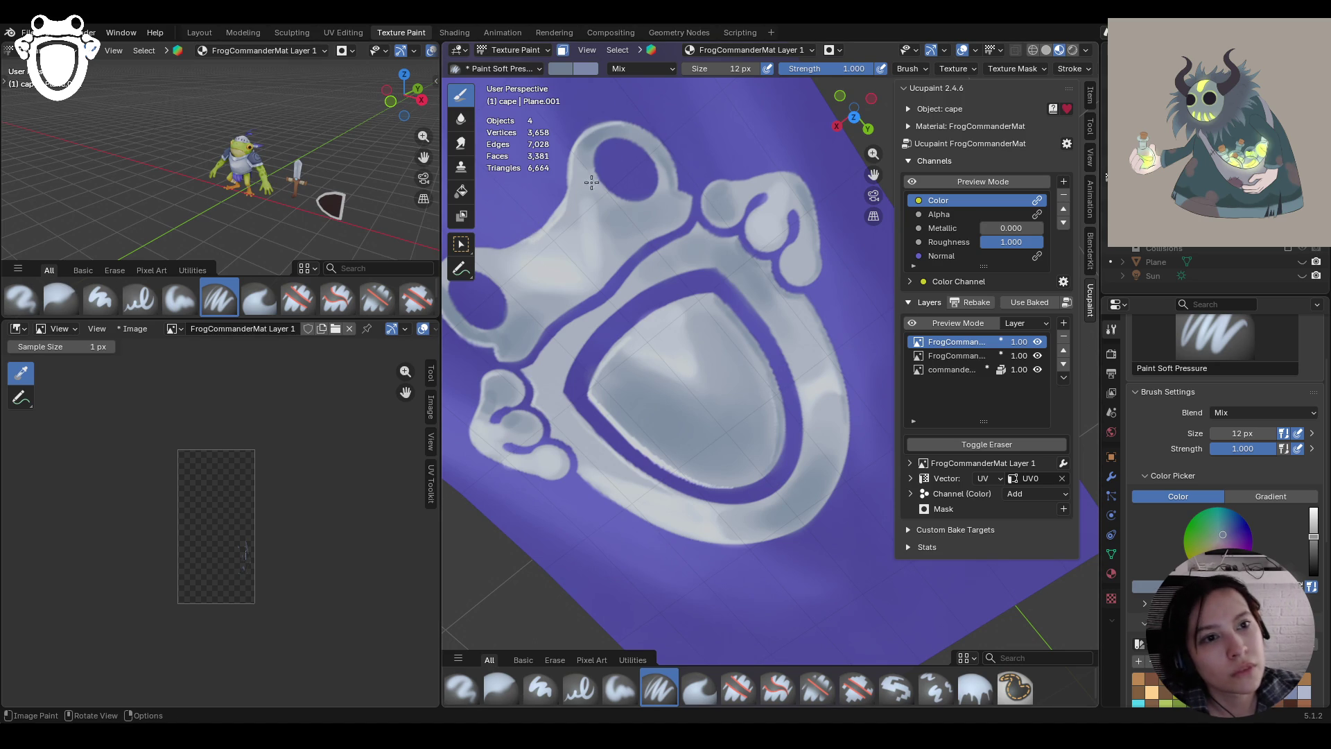
# Zoom onto the cape emblem and add soft strokes and dabs across it
pyautogui.scroll(-5, 593, 183)
pyautogui.moveTo(593, 183)
pyautogui.mouseDown(button='middle')
pyautogui.moveTo(696, 401)
pyautogui.moveTo(649, 380)
pyautogui.moveTo(629, 344)
pyautogui.mouseUp(button='middle')
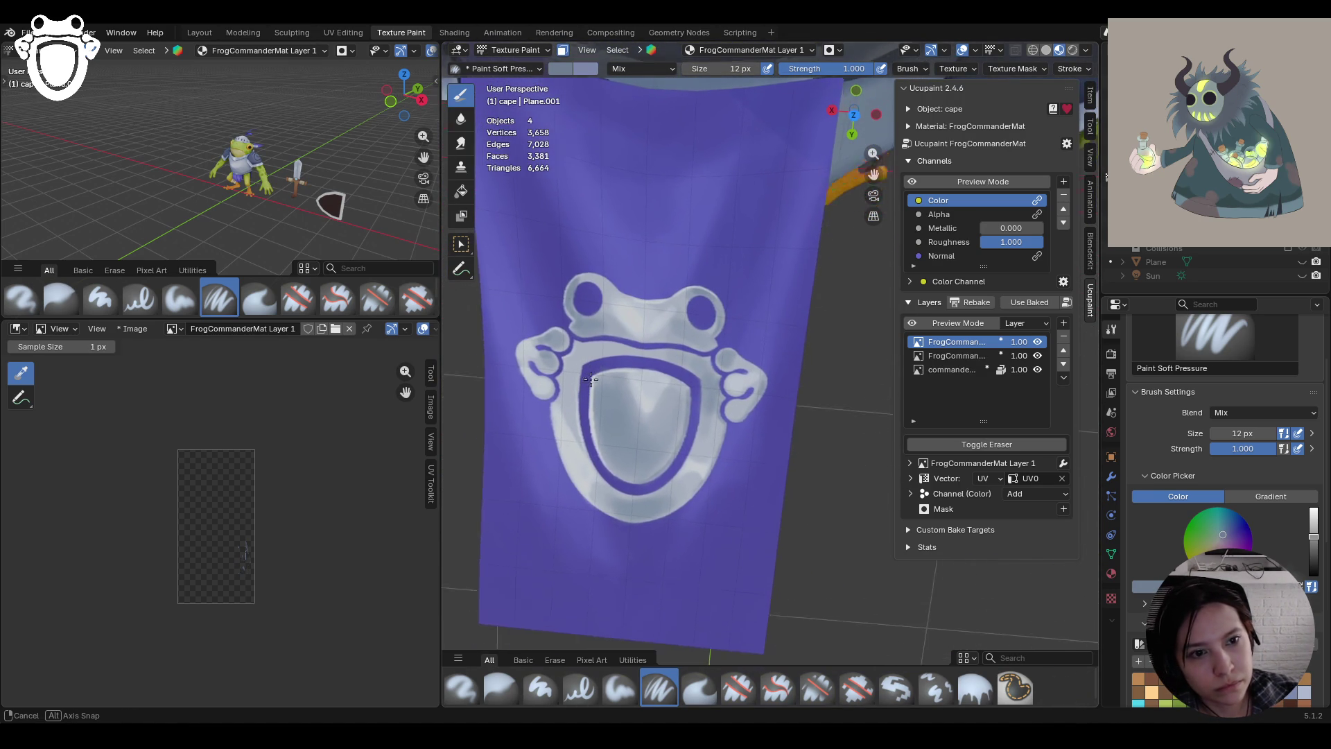
pyautogui.keyDown('ctrl'); pyautogui.moveTo(700, 440); pyautogui.dragTo(671, 406, button='middle'); pyautogui.keyUp('ctrl')
pyautogui.moveTo(873, 174); pyautogui.dragTo(961, 80)
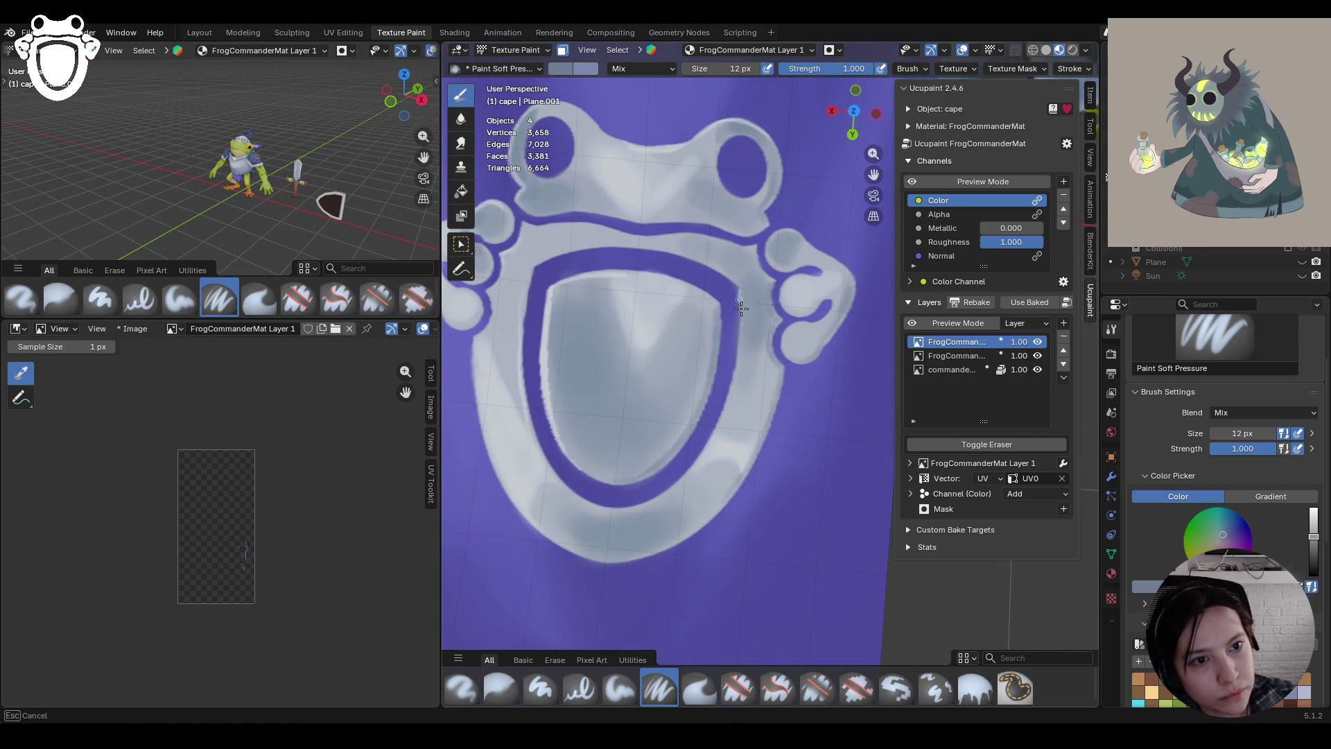
pyautogui.moveTo(740, 348)
pyautogui.mouseDown()
pyautogui.moveTo(738, 281)
pyautogui.moveTo(737, 400)
pyautogui.moveTo(736, 377)
pyautogui.mouseUp()
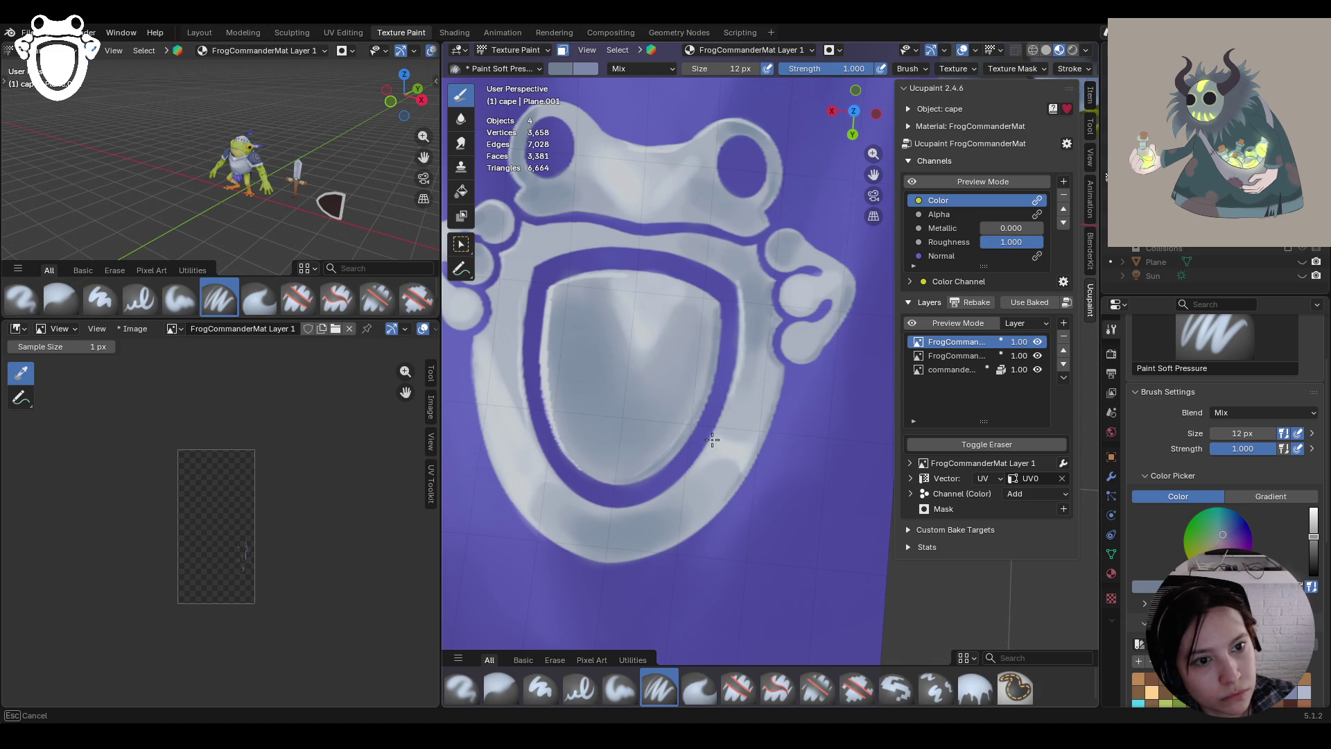
pyautogui.moveTo(712, 440); pyautogui.dragTo(707, 431)
pyautogui.click(628, 510)
pyautogui.click(645, 505)
pyautogui.click(699, 457)
pyautogui.moveTo(699, 458); pyautogui.dragTo(700, 466)
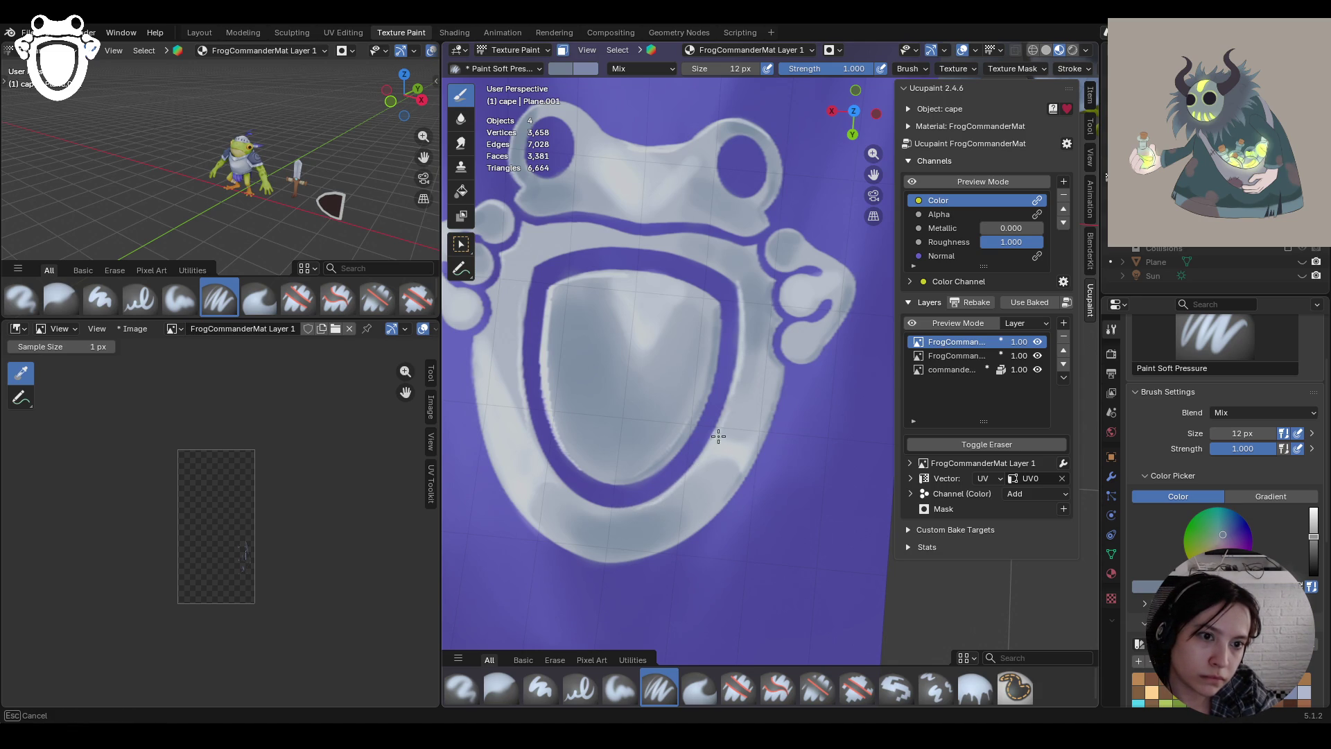
# Add more short soft strokes along the emblem's edges and the frog outline
pyautogui.moveTo(740, 362); pyautogui.dragTo(610, 534)
pyautogui.moveTo(538, 505)
pyautogui.mouseDown()
pyautogui.moveTo(460, 481)
pyautogui.moveTo(541, 464)
pyautogui.moveTo(586, 502)
pyautogui.mouseUp()
pyautogui.moveTo(589, 505); pyautogui.dragTo(637, 513)
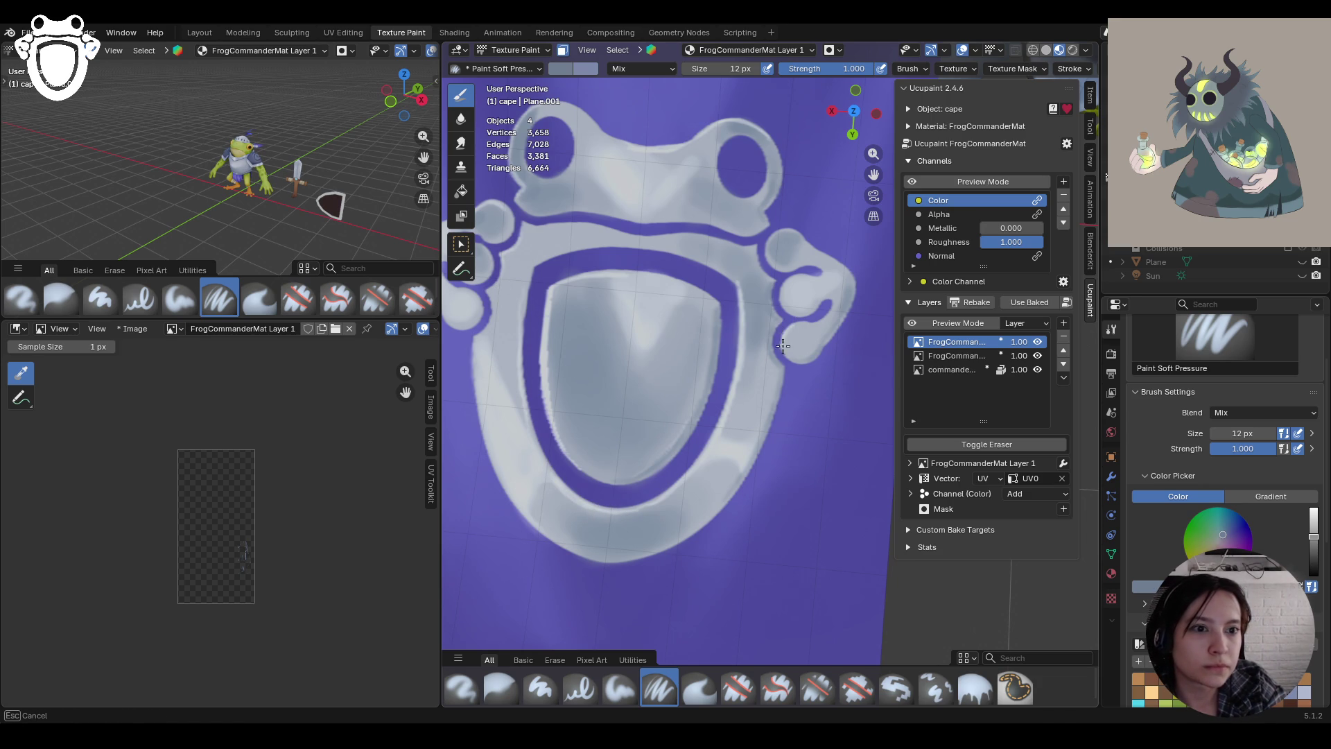
pyautogui.moveTo(804, 323)
pyautogui.mouseDown()
pyautogui.moveTo(781, 227)
pyautogui.moveTo(780, 267)
pyautogui.mouseUp()
pyautogui.moveTo(873, 174)
pyautogui.mouseDown()
pyautogui.moveTo(967, 226)
pyautogui.moveTo(874, 175)
pyautogui.mouseUp()
pyautogui.moveTo(613, 311); pyautogui.dragTo(593, 343)
pyautogui.moveTo(593, 343); pyautogui.dragTo(563, 320)
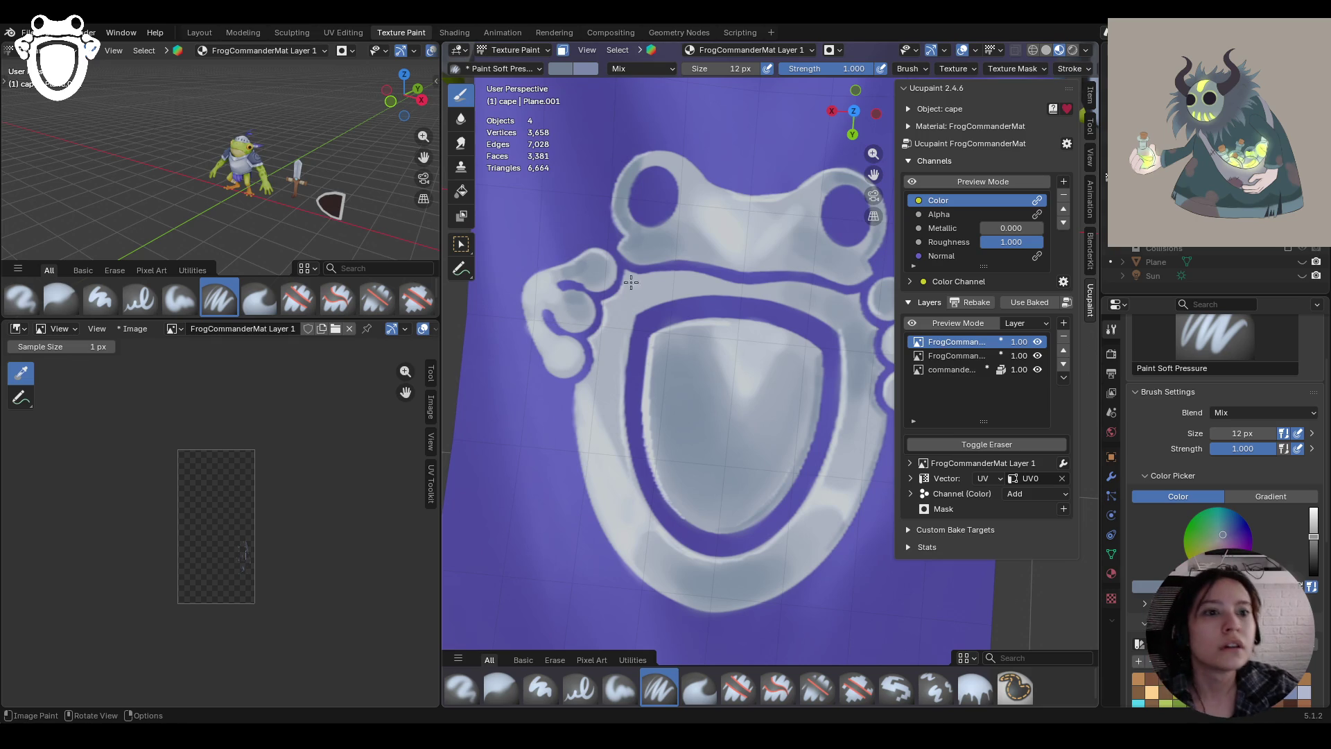
pyautogui.scroll(-5, 639, 318)
pyautogui.moveTo(639, 317)
pyautogui.mouseDown(button='middle')
pyautogui.moveTo(760, 656)
pyautogui.moveTo(787, 403)
pyautogui.moveTo(591, 473)
pyautogui.moveTo(598, 495)
pyautogui.moveTo(719, 520)
pyautogui.moveTo(755, 553)
pyautogui.moveTo(777, 403)
pyautogui.moveTo(587, 353)
pyautogui.moveTo(708, 244)
pyautogui.mouseUp(button='middle')
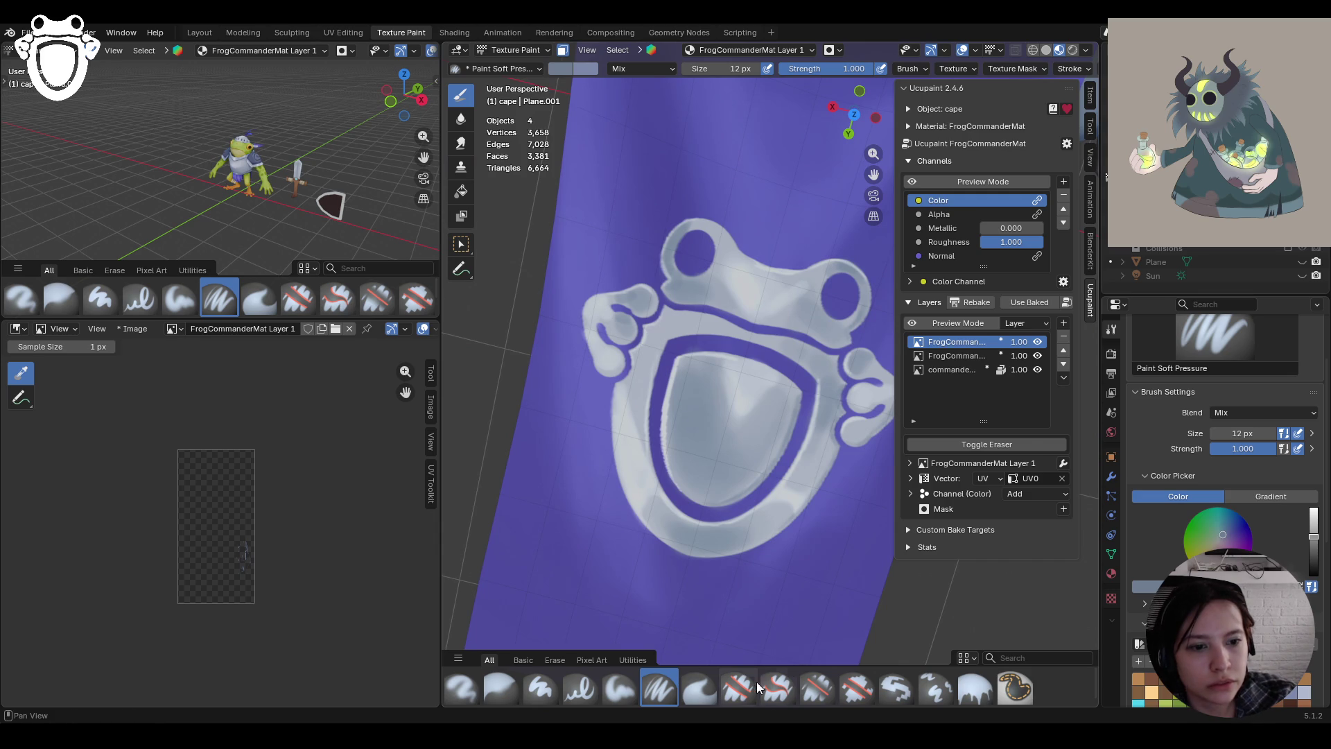
# Erase along the frog's toe outline with Erase Hard on the second FrogCommander layer
pyautogui.click(739, 685)
pyautogui.moveTo(580, 341)
pyautogui.mouseDown(button='middle')
pyautogui.moveTo(432, 268)
pyautogui.moveTo(697, 267)
pyautogui.mouseUp(button='middle')
pyautogui.moveTo(622, 199); pyautogui.dragTo(628, 204, button='middle')
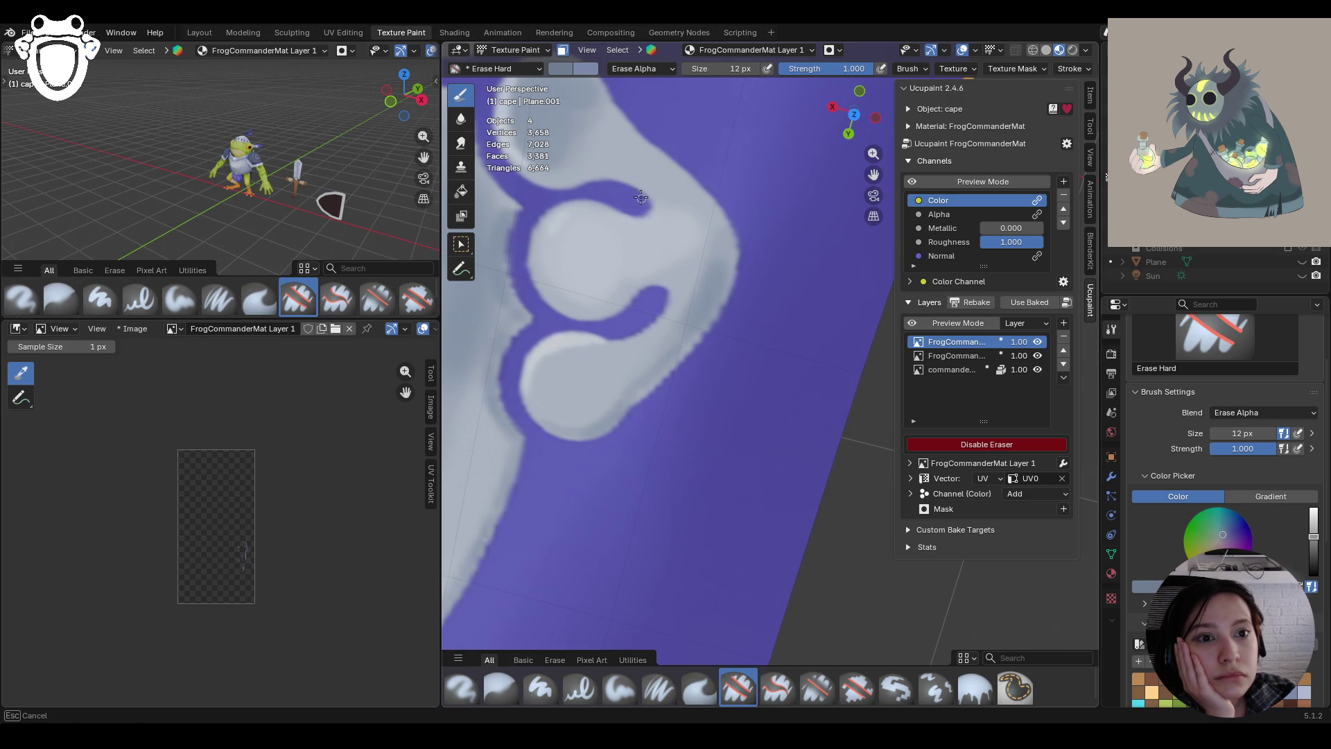
pyautogui.moveTo(644, 203)
pyautogui.mouseDown()
pyautogui.moveTo(633, 316)
pyautogui.moveTo(638, 300)
pyautogui.mouseUp()
pyautogui.click(948, 352)
pyautogui.moveTo(663, 280); pyautogui.dragTo(662, 298)
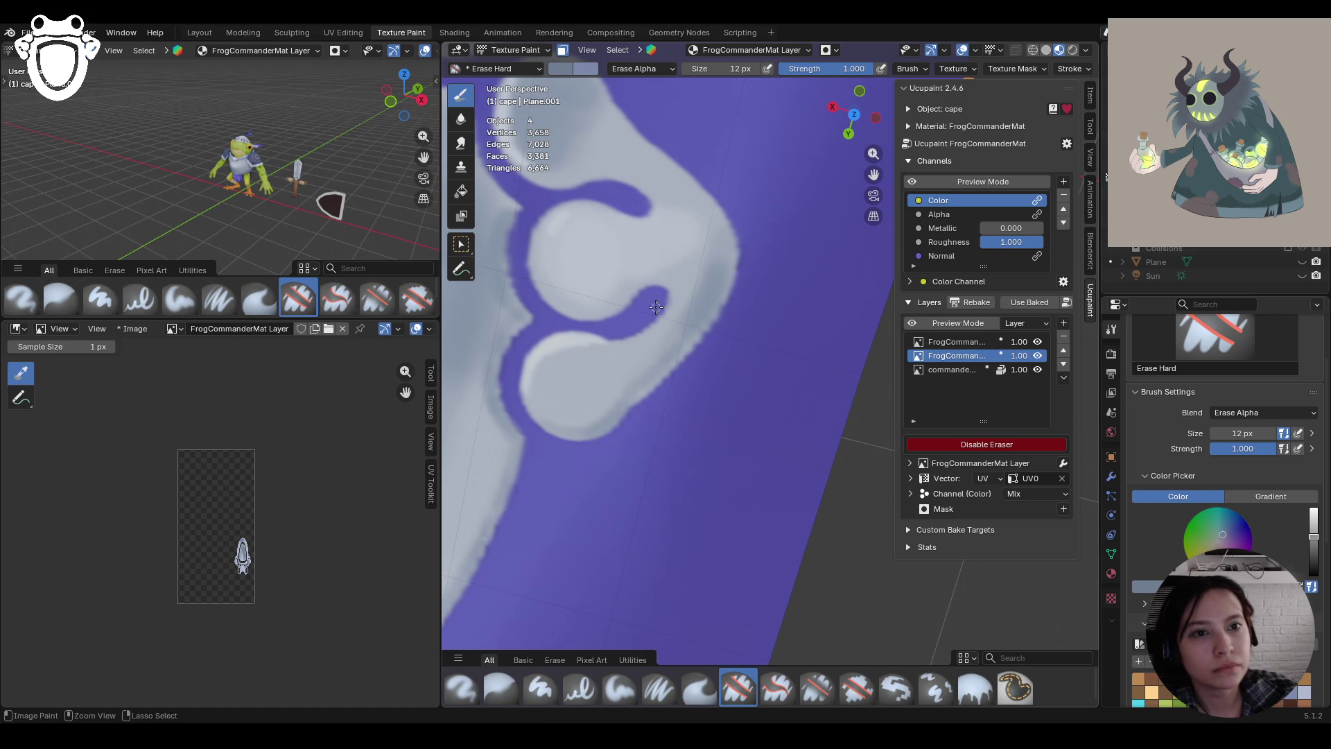
# Frame the whole frog character and make the commander_base layer the paint target
pyautogui.press('KP_Decimal')
pyautogui.scroll(-5, 610, 228)
pyautogui.moveTo(611, 228)
pyautogui.mouseDown(button='middle')
pyautogui.moveTo(608, 284)
pyautogui.moveTo(693, 298)
pyautogui.mouseUp(button='middle')
pyautogui.click(951, 369)
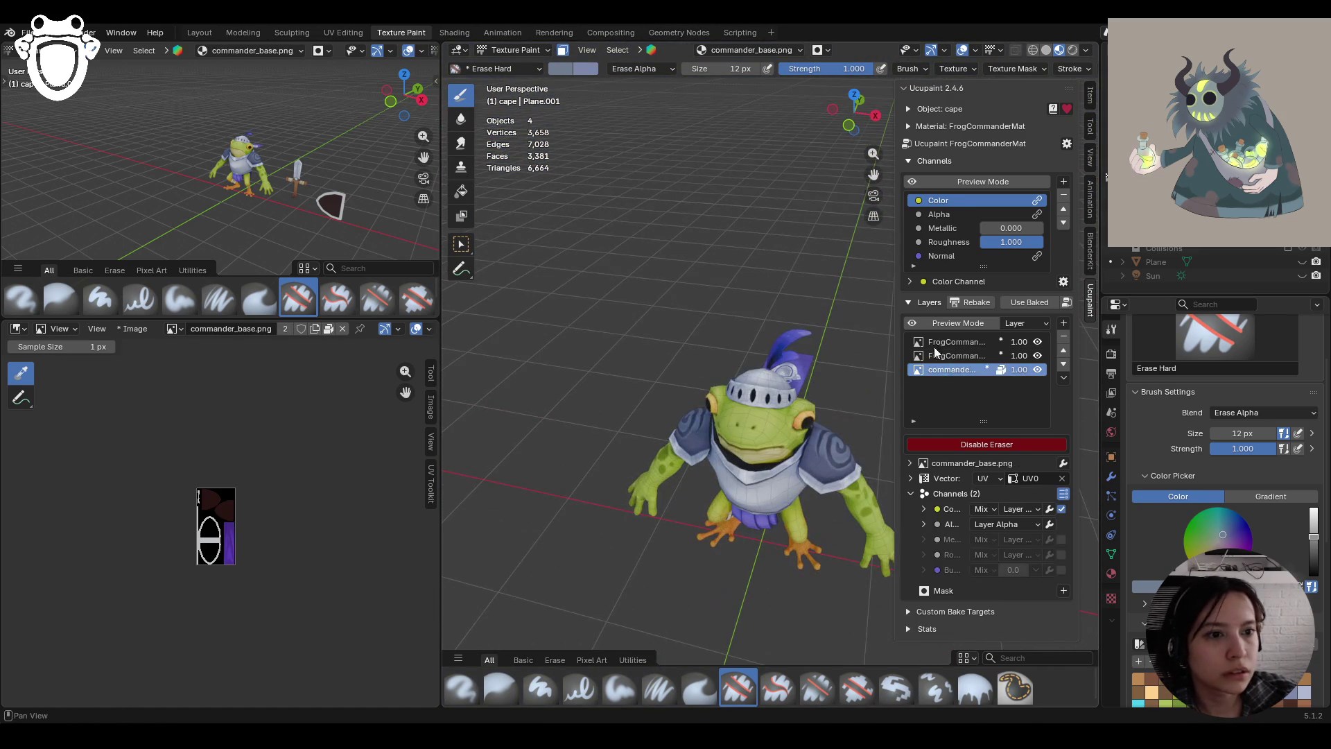
# Make the shield object (shild) active and bring it into Texture Paint mode
pyautogui.moveTo(693, 347)
pyautogui.mouseDown(button='middle')
pyautogui.moveTo(735, 347)
pyautogui.moveTo(798, 444)
pyautogui.moveTo(758, 457)
pyautogui.moveTo(794, 421)
pyautogui.mouseUp(button='middle')
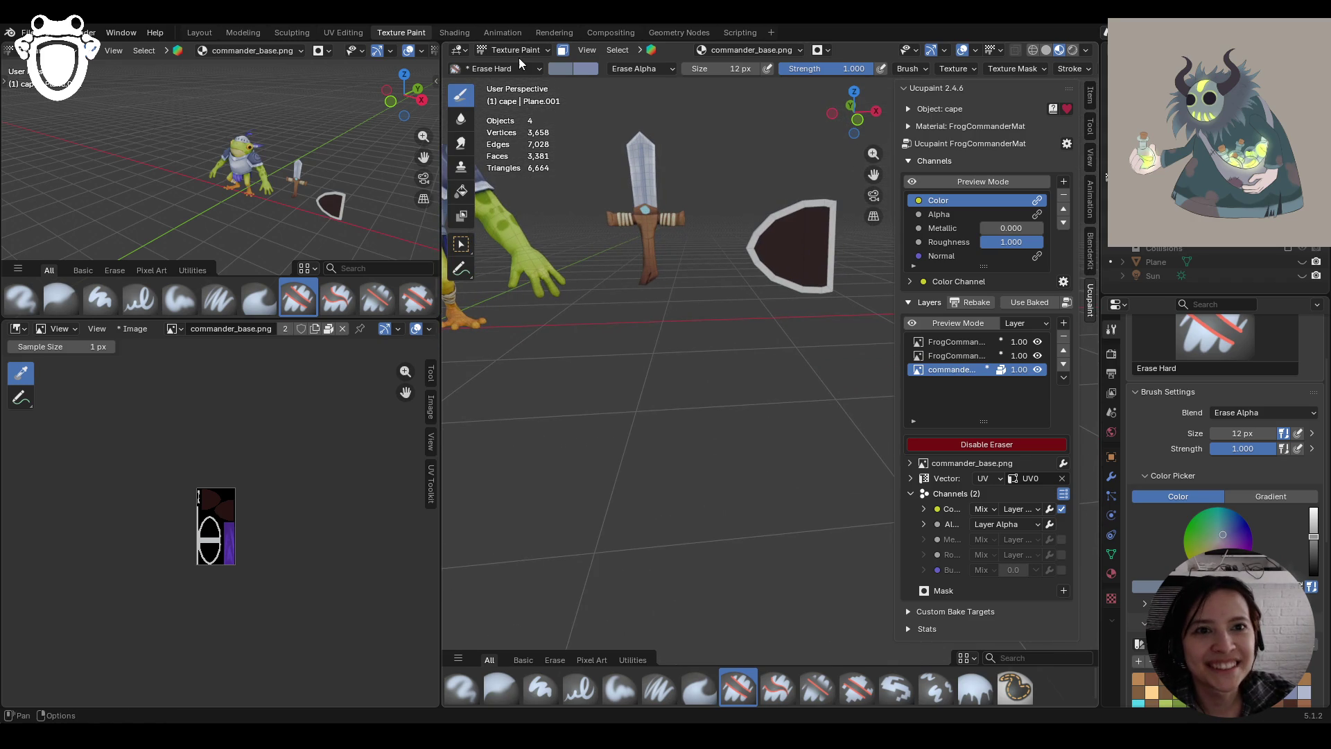
pyautogui.click(473, 244)
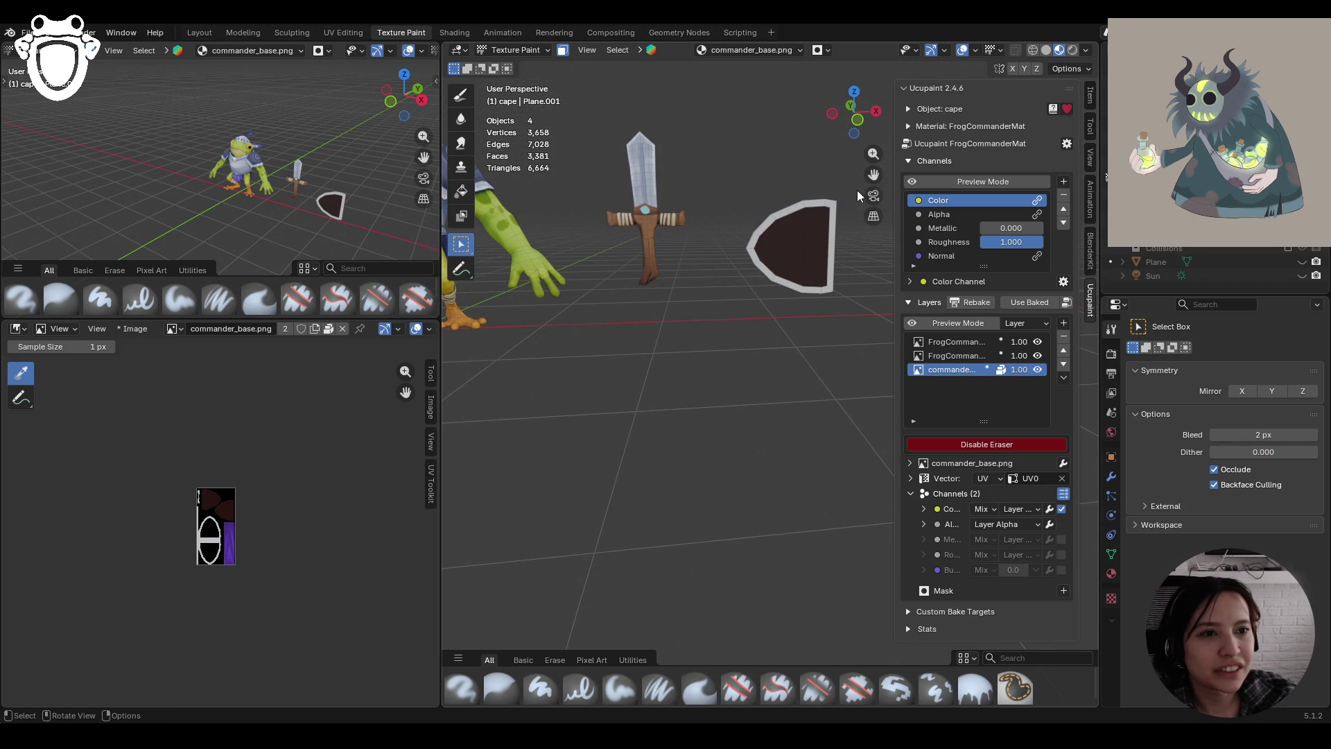
pyautogui.moveTo(873, 174); pyautogui.dragTo(826, 208)
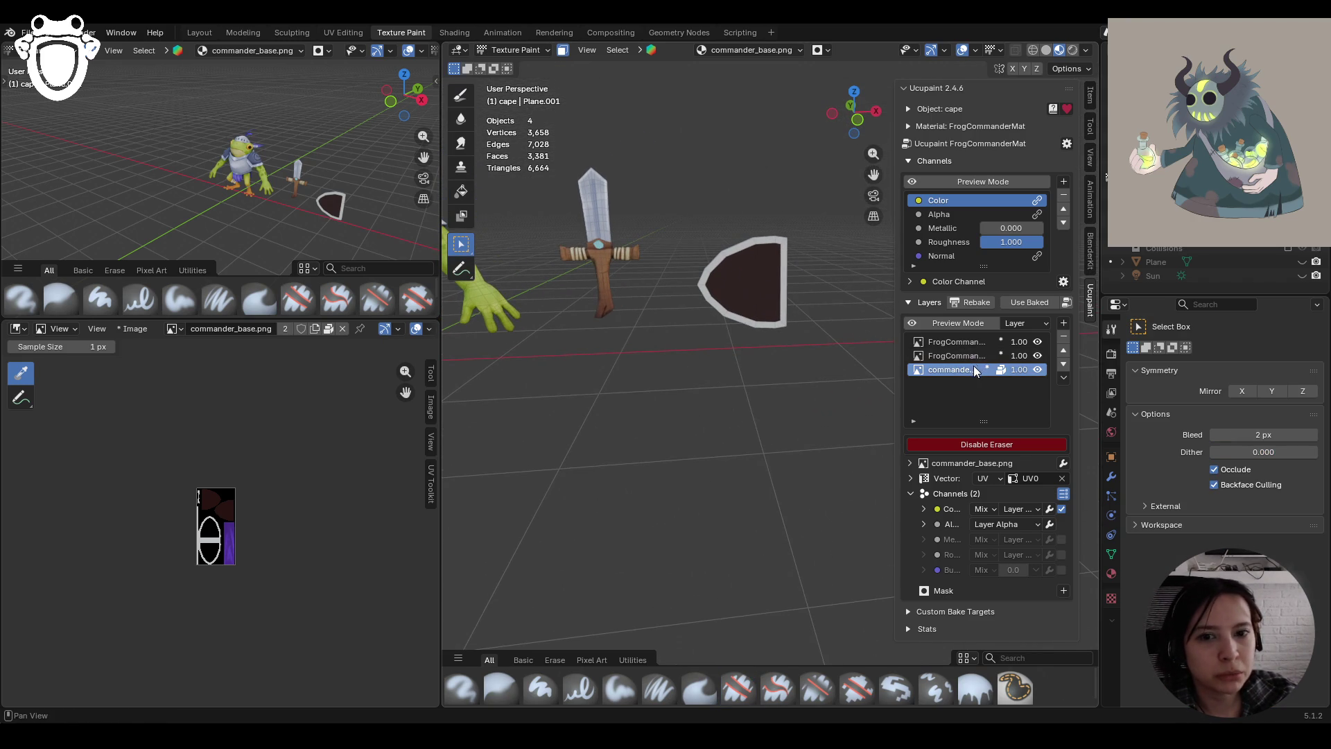
pyautogui.moveTo(676, 225); pyautogui.dragTo(645, 232, button='middle')
pyautogui.click(516, 50)
pyautogui.click(513, 65)
pyautogui.click(730, 331)
pyautogui.click(516, 49)
pyautogui.click(513, 142)
# Turn on Ucupaint's Color channel Preview Mode for the shield
pyautogui.moveTo(808, 308)
pyautogui.keyDown('ctrl'); pyautogui.mouseDown(button='middle')
pyautogui.moveTo(733, 237)
pyautogui.moveTo(663, 314)
pyautogui.moveTo(529, 345)
pyautogui.moveTo(531, 410)
pyautogui.moveTo(790, 339)
pyautogui.moveTo(935, 169)
pyautogui.mouseUp(button='middle'); pyautogui.keyUp('ctrl')
pyautogui.click(913, 181)
pyautogui.click(913, 184)
pyautogui.click(913, 184)
pyautogui.click(914, 185)
pyautogui.click(914, 184)
pyautogui.moveTo(832, 250); pyautogui.dragTo(752, 309, button='middle')
pyautogui.scroll(-3, 769, 300)
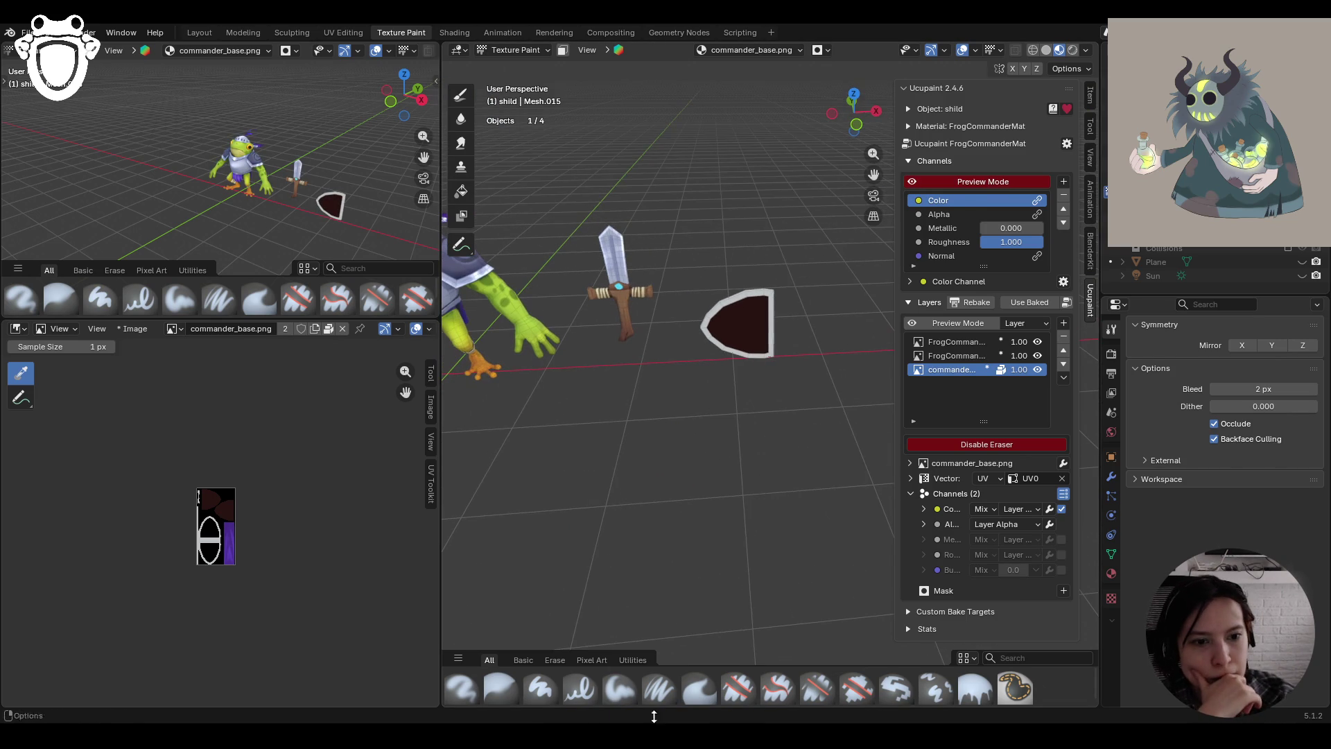
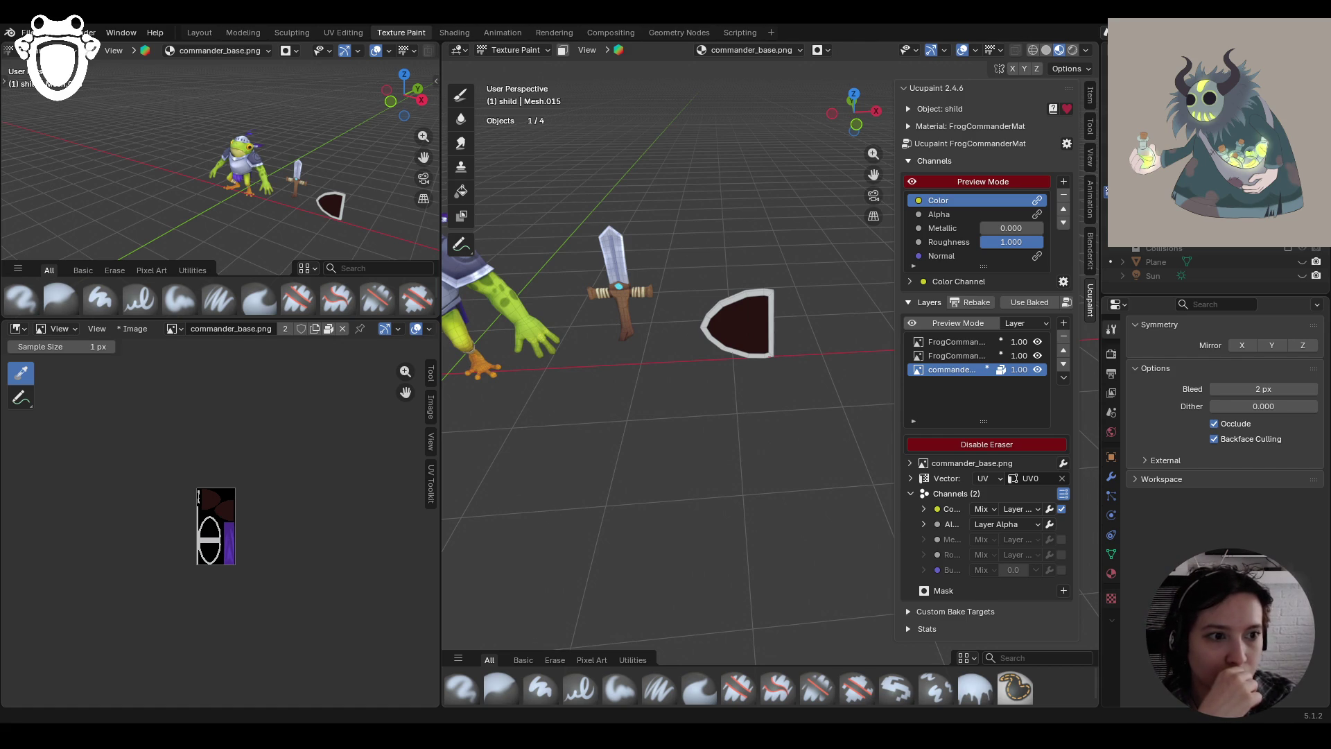
# Switch to Object Mode, save the file, and rotate the shield about 24 degrees
pyautogui.scroll(5, 792, 337)
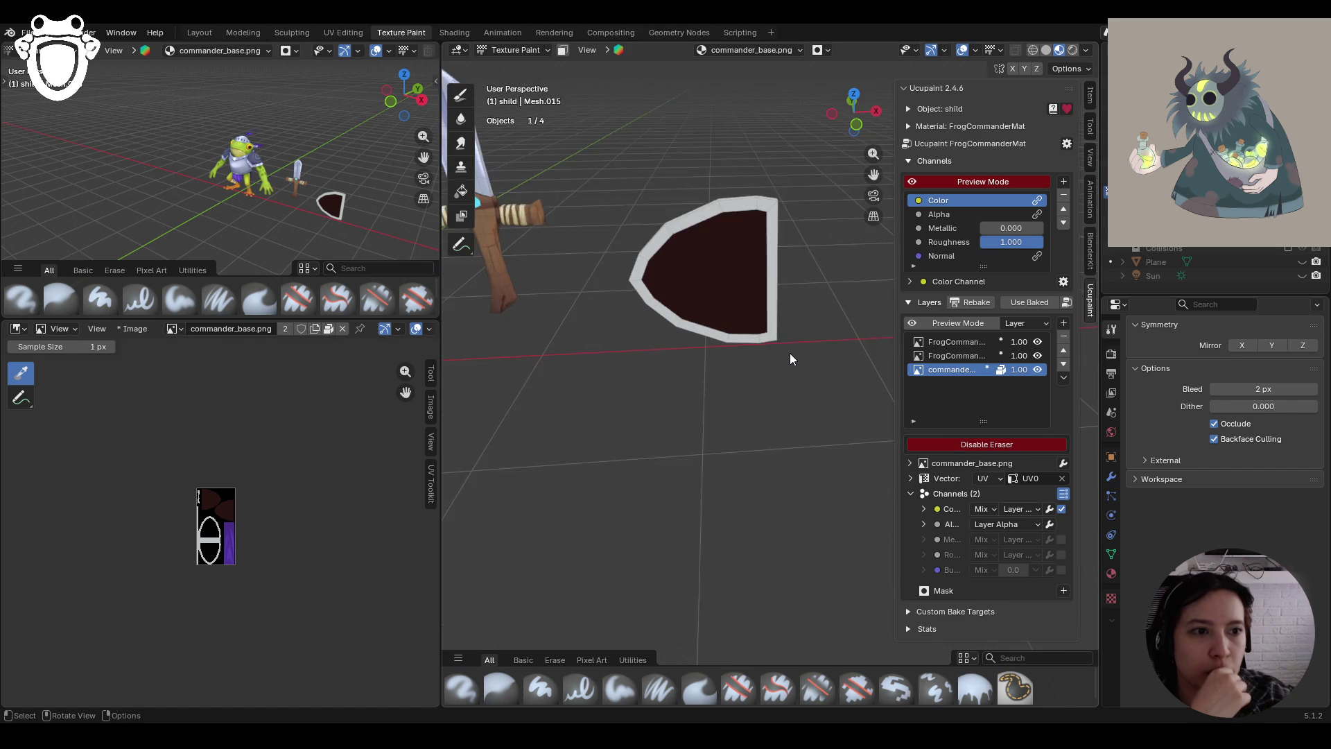
pyautogui.scroll(2, 789, 352)
pyautogui.moveTo(762, 374)
pyautogui.mouseDown(button='middle')
pyautogui.moveTo(742, 383)
pyautogui.moveTo(891, 391)
pyautogui.moveTo(684, 181)
pyautogui.moveTo(544, 154)
pyautogui.moveTo(584, 318)
pyautogui.moveTo(669, 265)
pyautogui.moveTo(639, 190)
pyautogui.moveTo(746, 258)
pyautogui.moveTo(893, 165)
pyautogui.moveTo(803, 81)
pyautogui.moveTo(671, 186)
pyautogui.moveTo(813, 276)
pyautogui.moveTo(795, 158)
pyautogui.moveTo(749, 125)
pyautogui.moveTo(606, 147)
pyautogui.moveTo(788, 79)
pyautogui.moveTo(739, 61)
pyautogui.moveTo(620, 206)
pyautogui.moveTo(790, 187)
pyautogui.moveTo(780, 122)
pyautogui.moveTo(812, 114)
pyautogui.moveTo(636, 182)
pyautogui.moveTo(496, 191)
pyautogui.moveTo(1004, 177)
pyautogui.moveTo(543, 190)
pyautogui.moveTo(794, 222)
pyautogui.moveTo(746, 335)
pyautogui.moveTo(801, 335)
pyautogui.mouseUp(button='middle')
pyautogui.scroll(8, 803, 369)
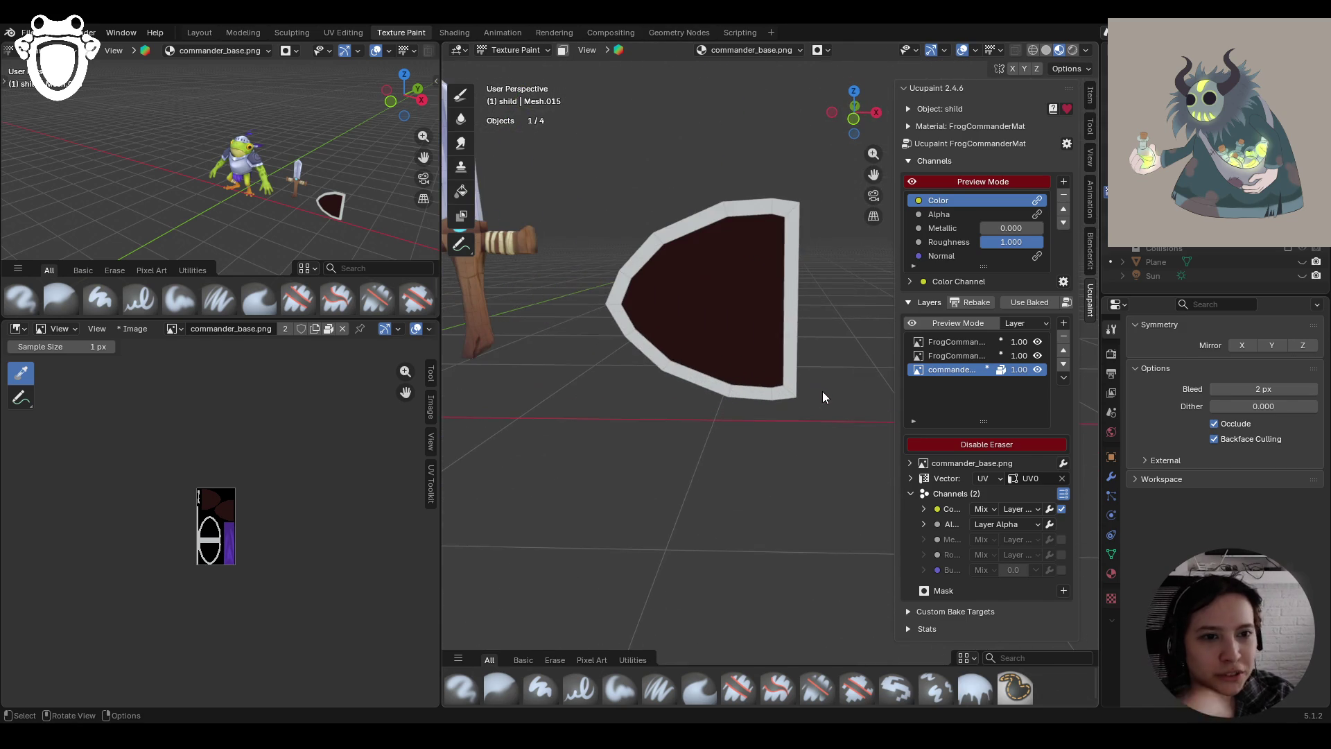
pyautogui.click(513, 49)
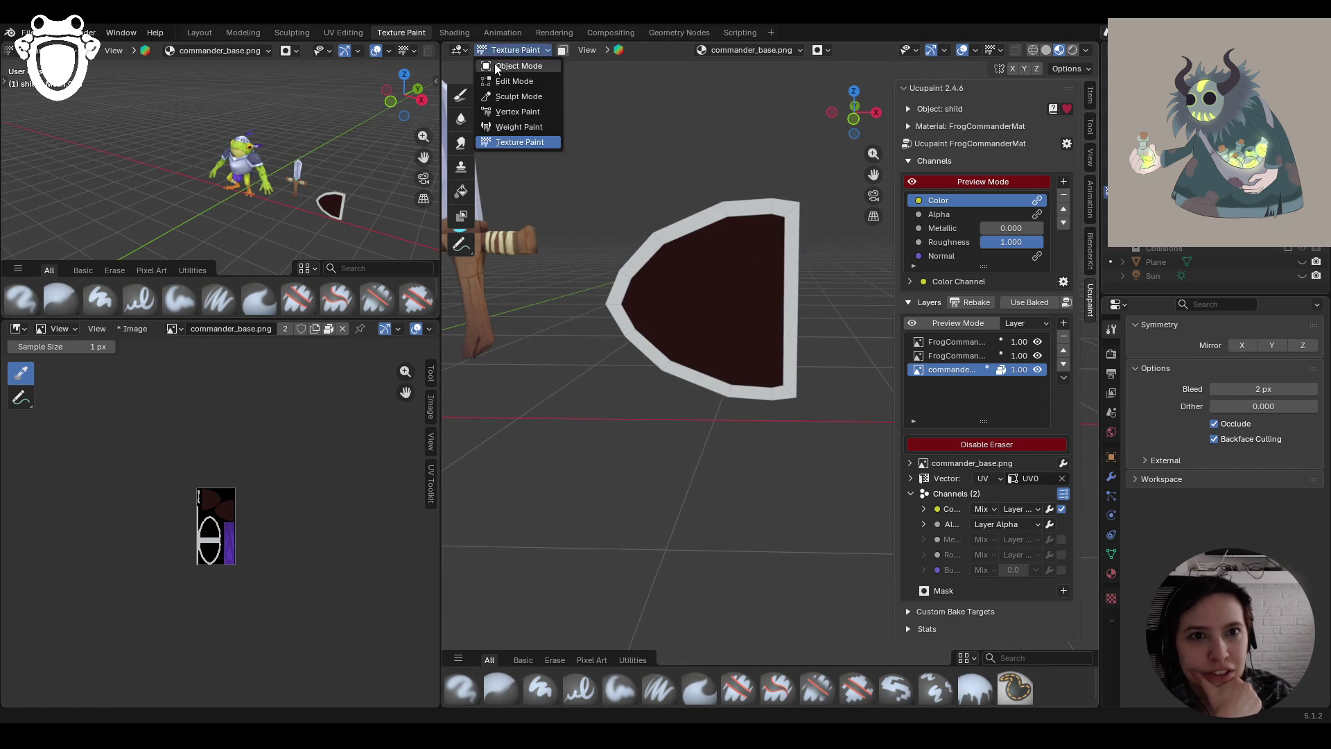
pyautogui.click(513, 66)
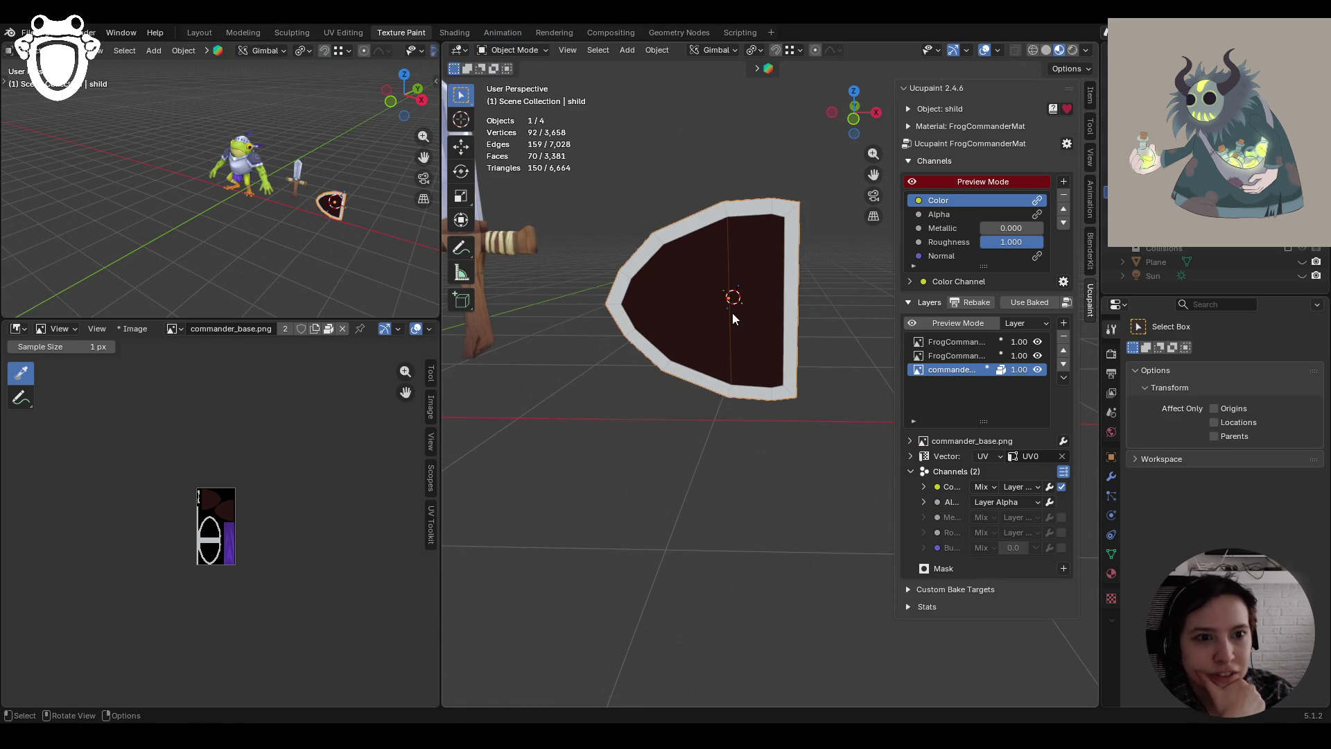
pyautogui.click(459, 173)
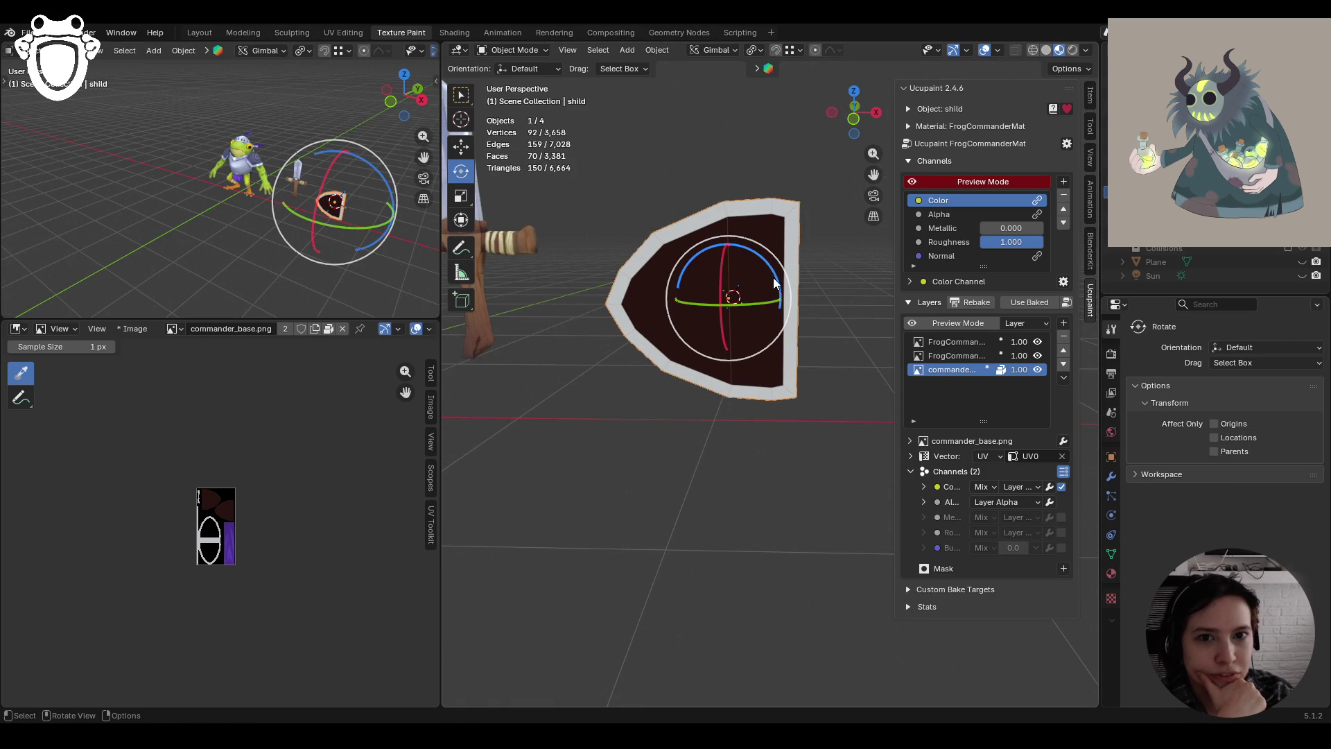
pyautogui.hotkey('ctrl', 's')
pyautogui.moveTo(768, 267)
pyautogui.mouseDown()
pyautogui.moveTo(722, 224)
pyautogui.moveTo(677, 229)
pyautogui.mouseUp()
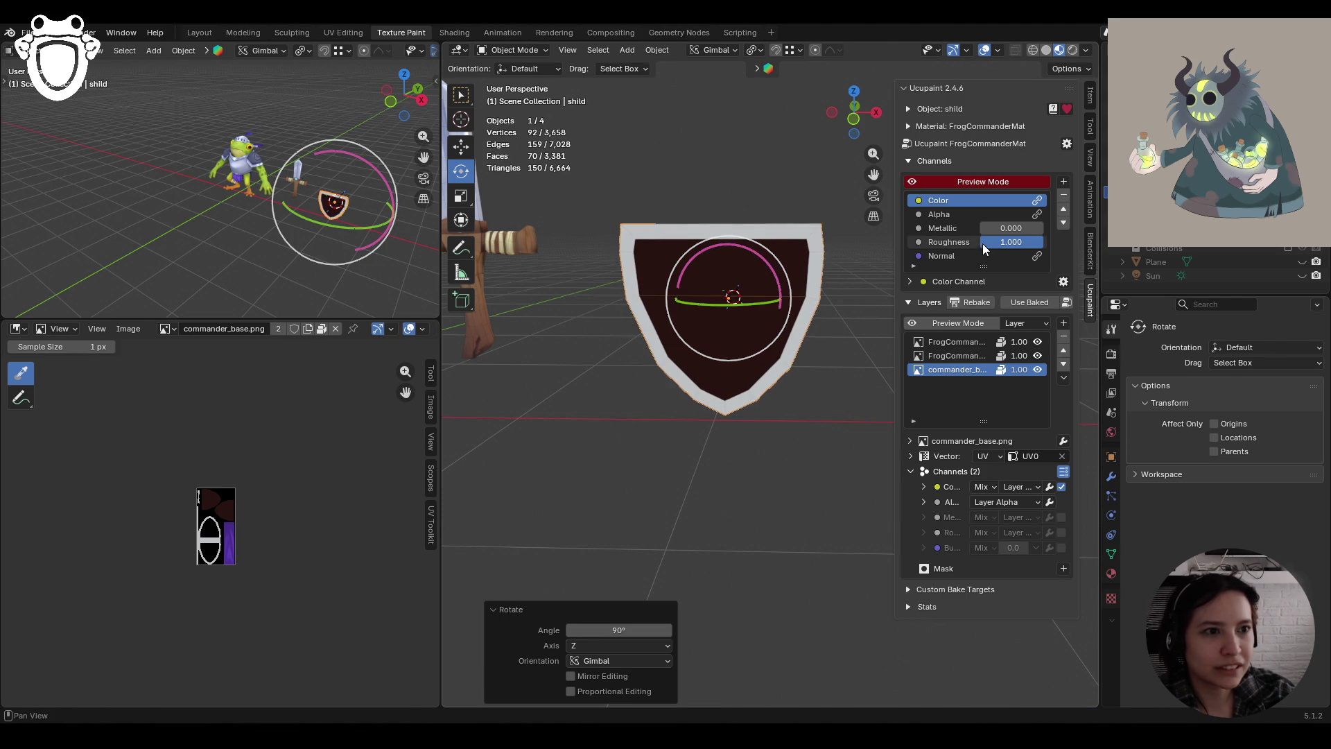
# Set the shield's Y rotation to exactly -90° in the Item panel, then deselect it
pyautogui.click(1090, 95)
pyautogui.click(1004, 193)
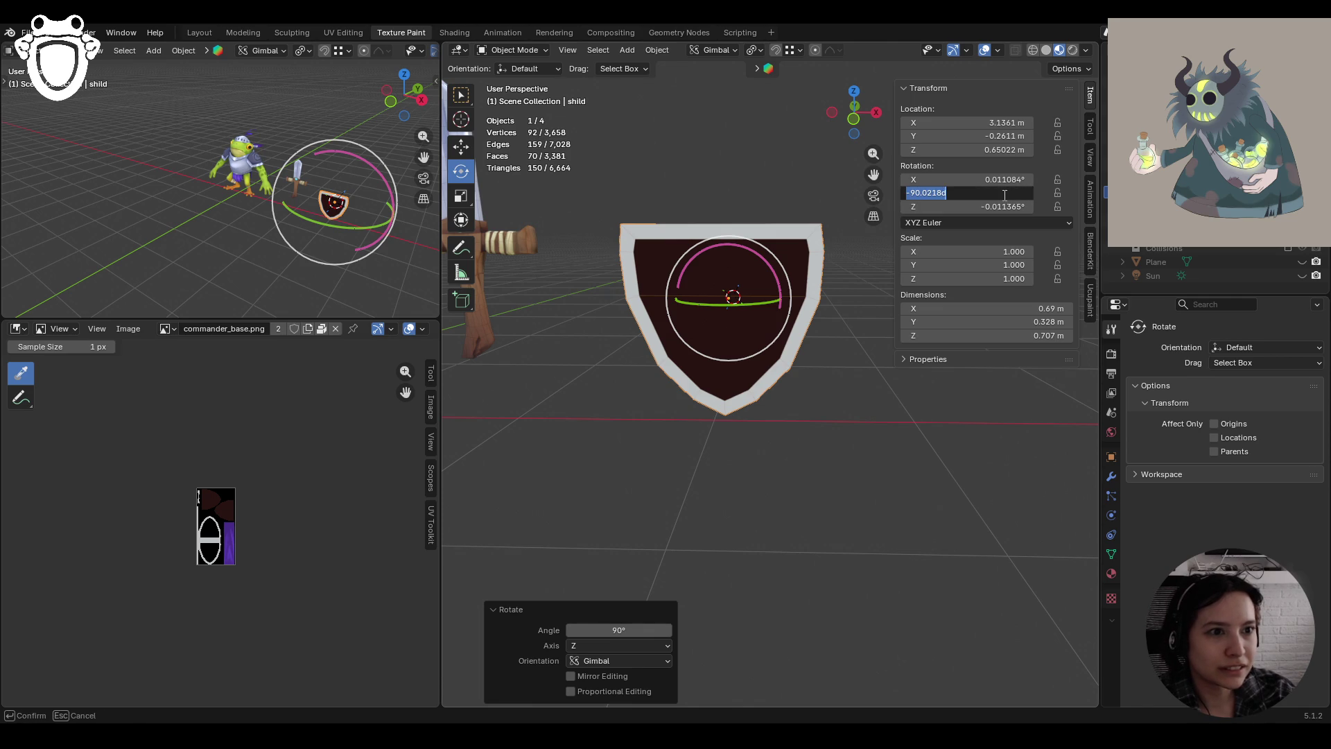
pyautogui.write('90')
pyautogui.press('Return')
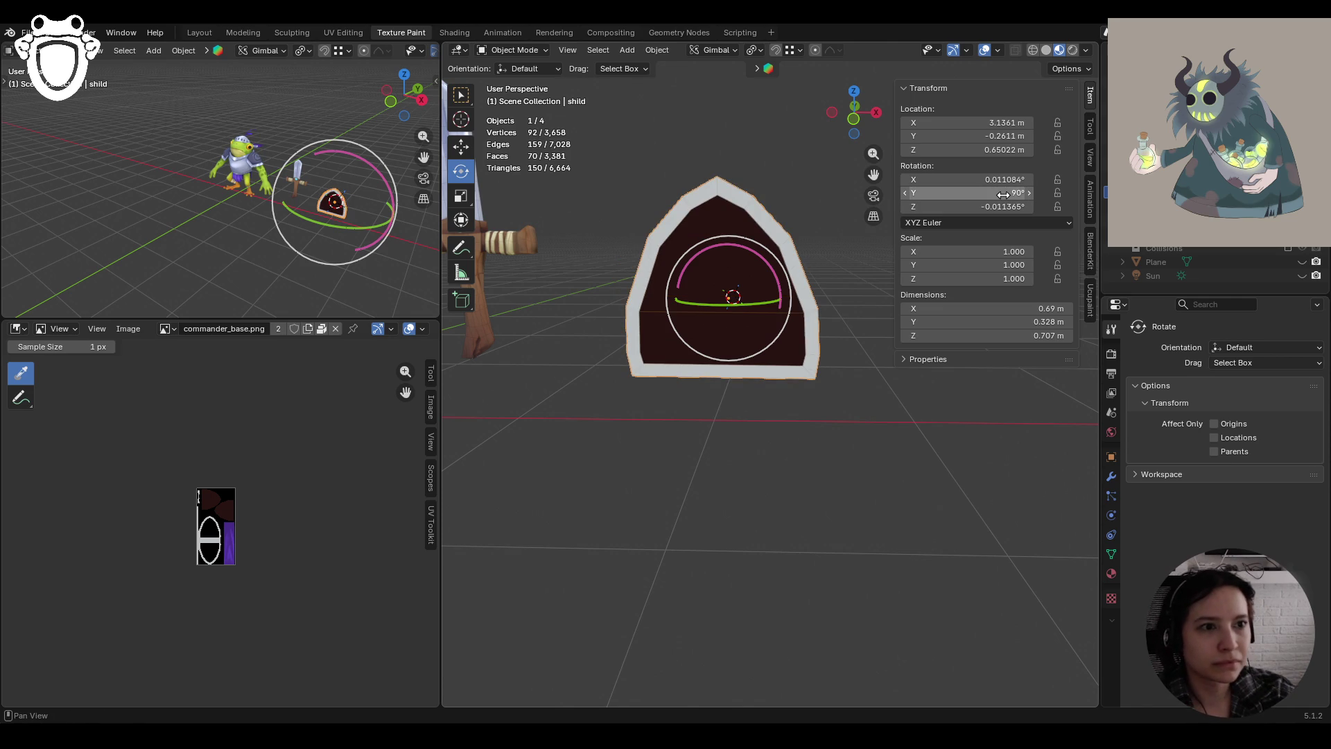
pyautogui.hotkey('ctrl', 'z')
pyautogui.click(998, 194)
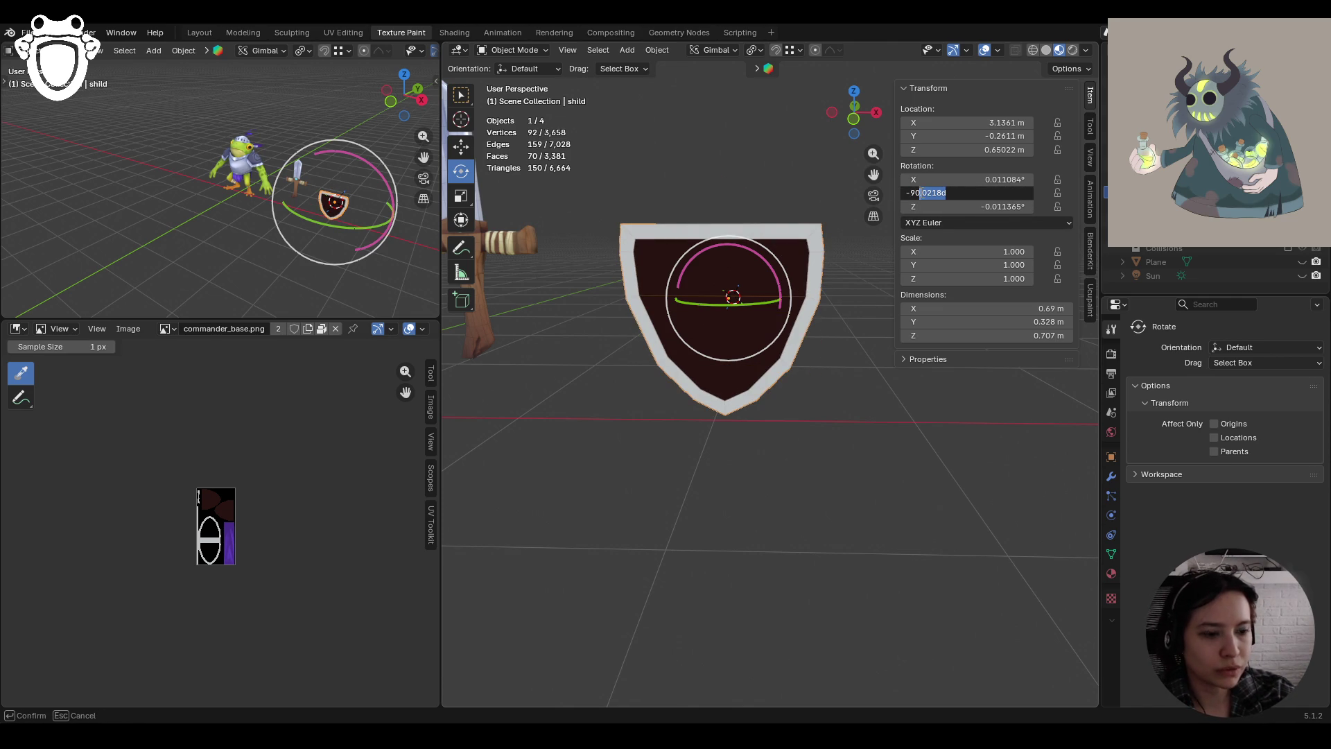
pyautogui.press('Return')
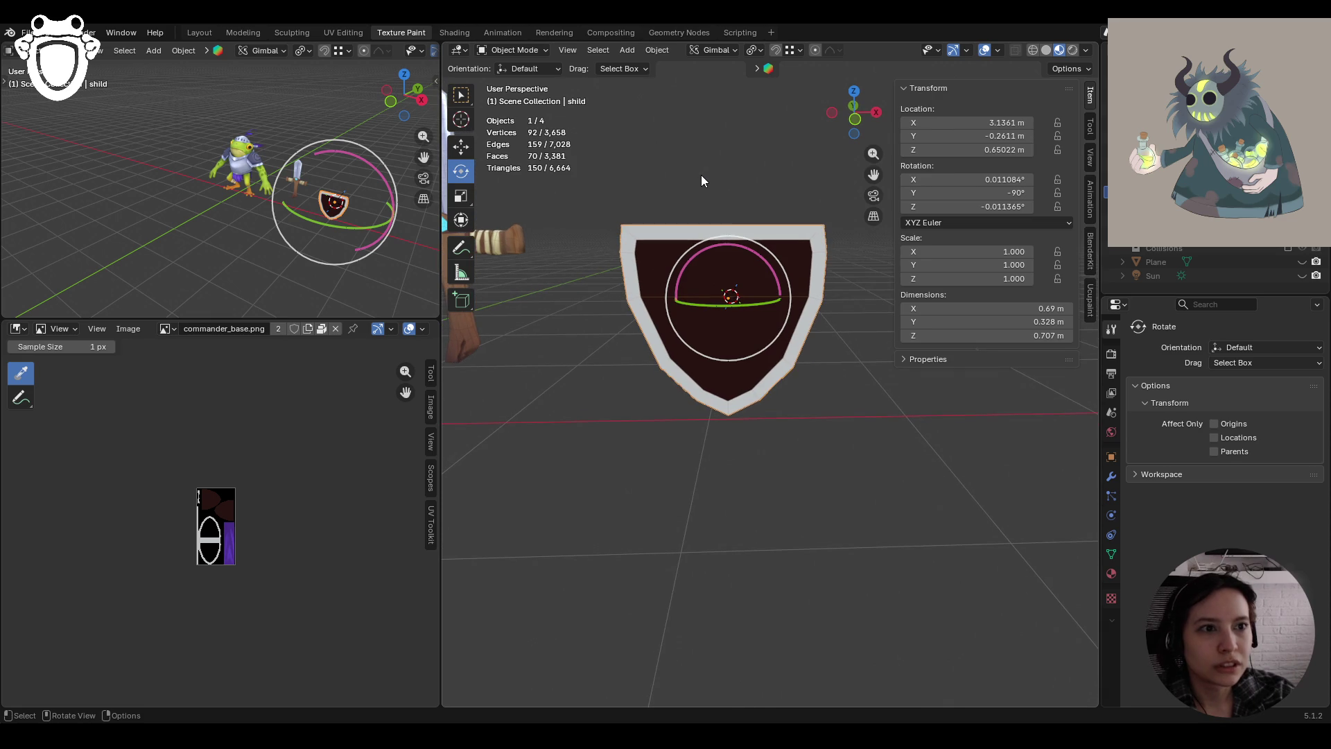
pyautogui.click(702, 180)
pyautogui.click(515, 50)
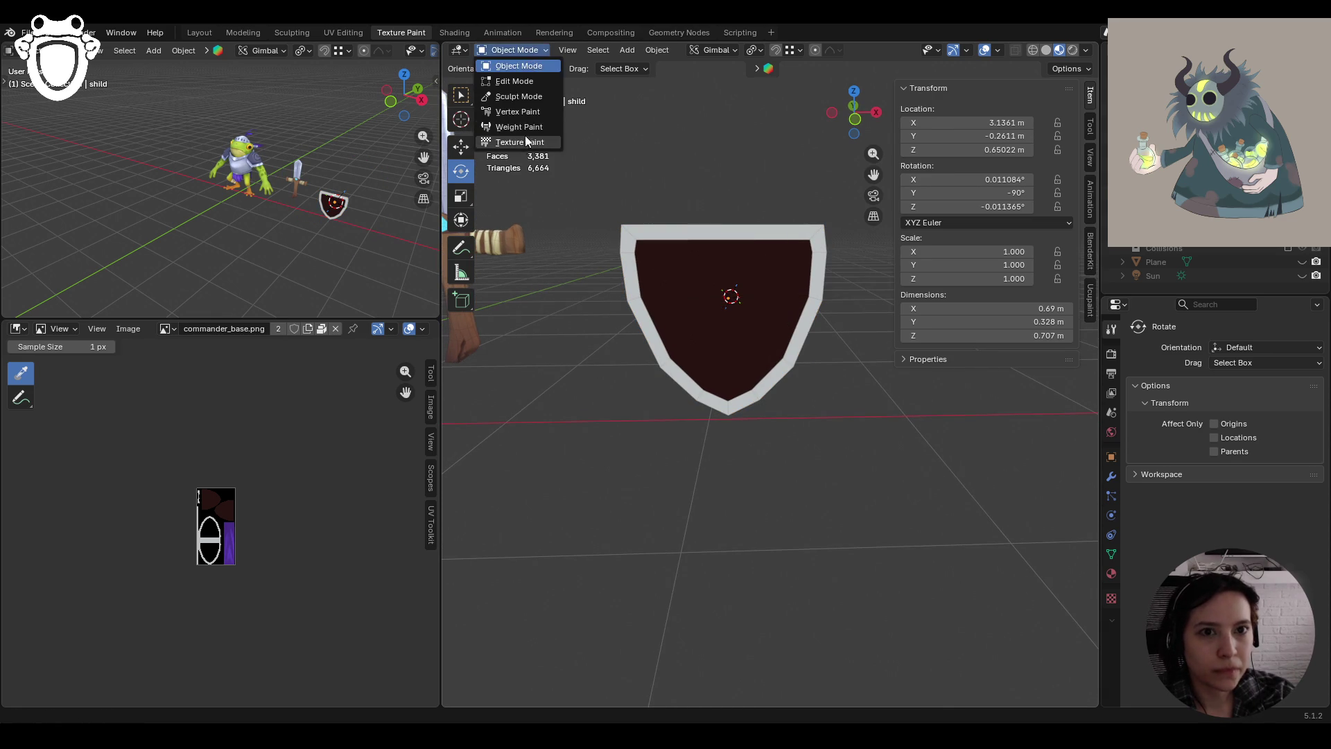
# Return to Texture Paint with face-selection masking enabled on the shield
pyautogui.click(525, 137)
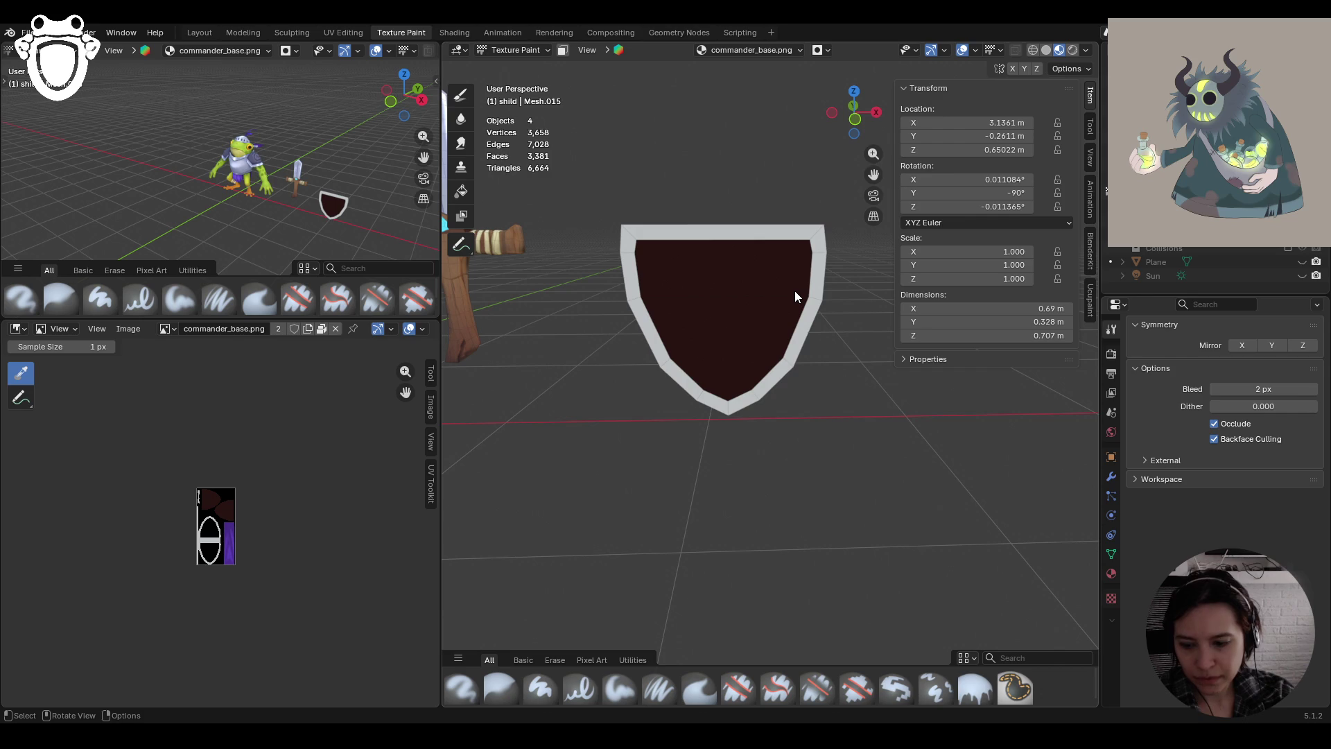
pyautogui.moveTo(759, 297)
pyautogui.mouseDown(button='middle')
pyautogui.moveTo(555, 322)
pyautogui.moveTo(749, 311)
pyautogui.mouseUp(button='middle')
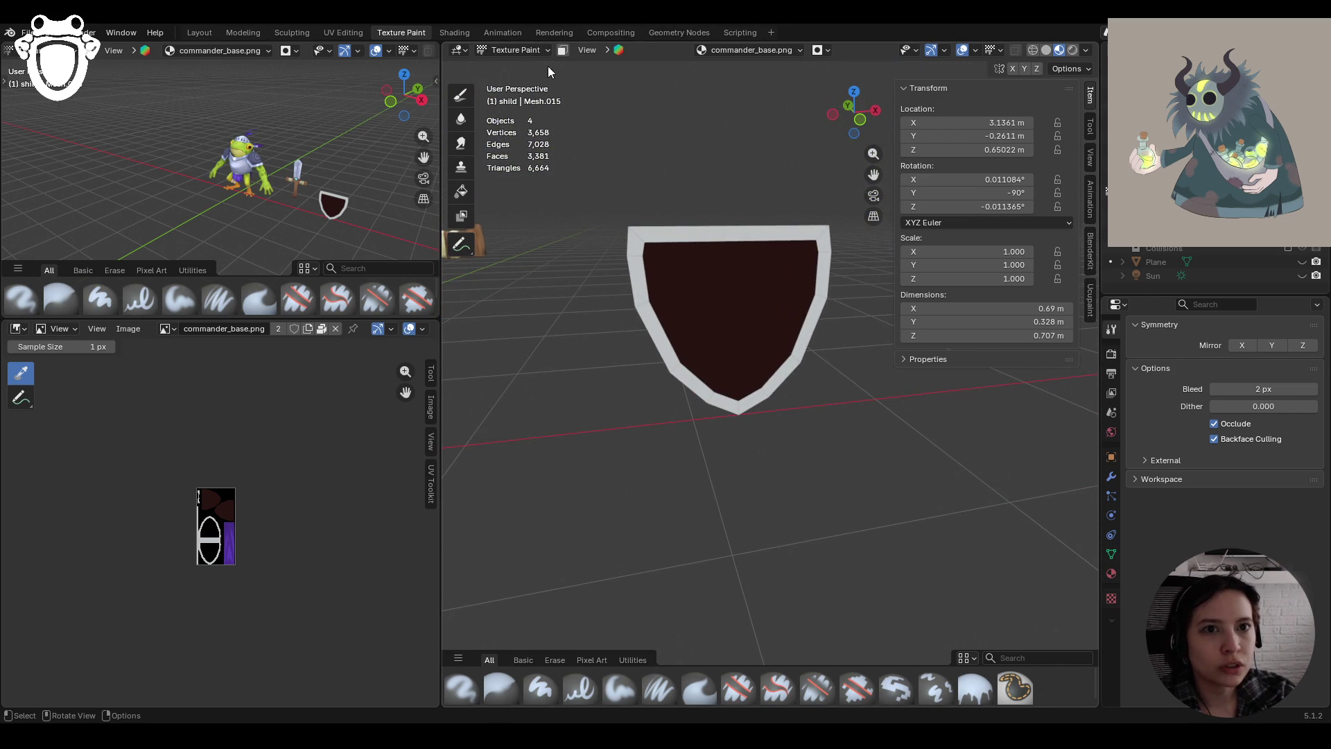
pyautogui.click(564, 51)
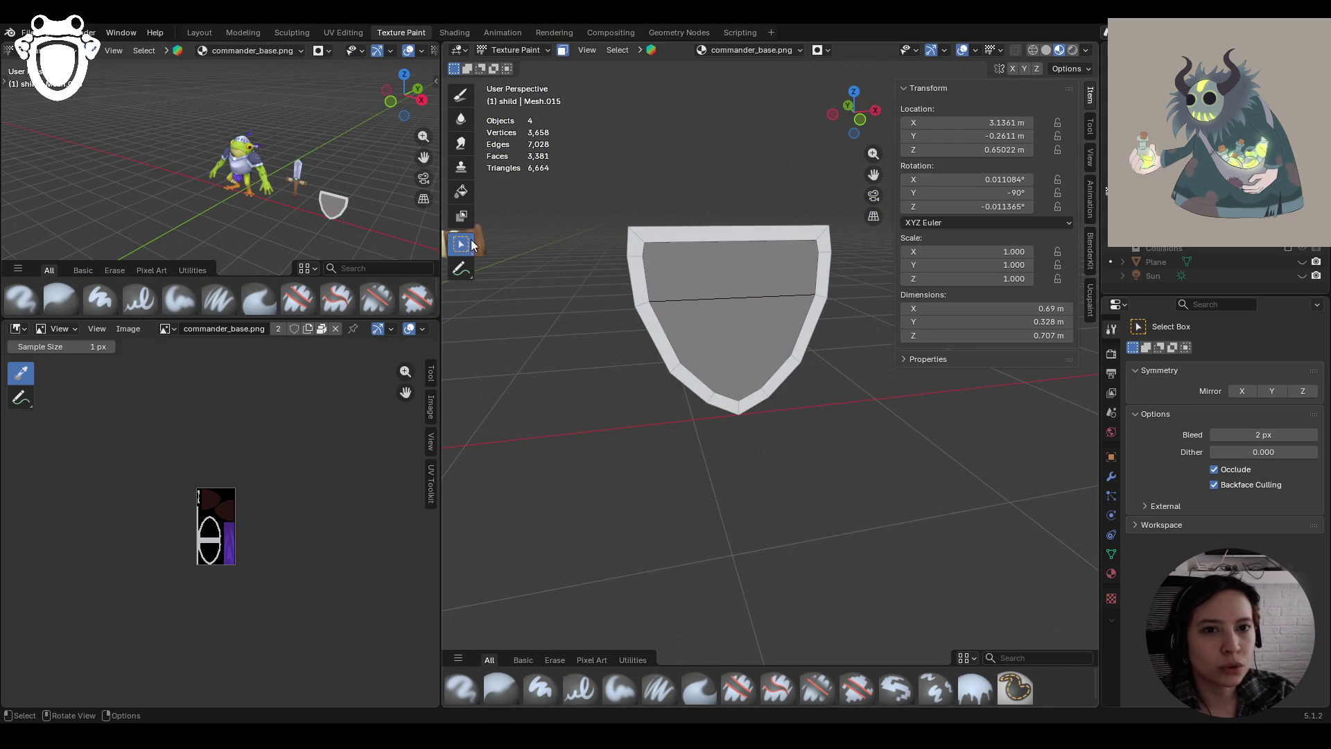
pyautogui.moveTo(722, 336)
pyautogui.mouseDown(button='middle')
pyautogui.moveTo(859, 359)
pyautogui.moveTo(1029, 358)
pyautogui.moveTo(783, 279)
pyautogui.moveTo(871, 323)
pyautogui.moveTo(624, 312)
pyautogui.mouseUp(button='middle')
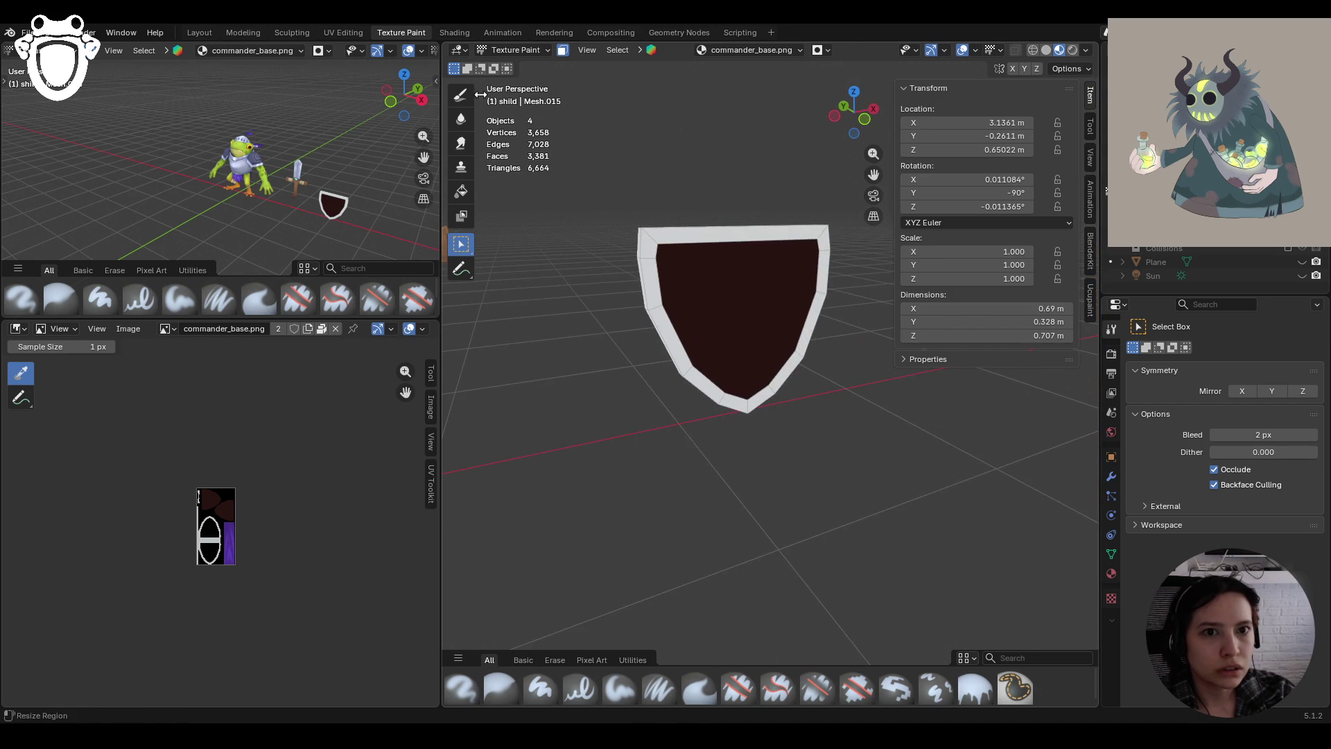
pyautogui.click(463, 99)
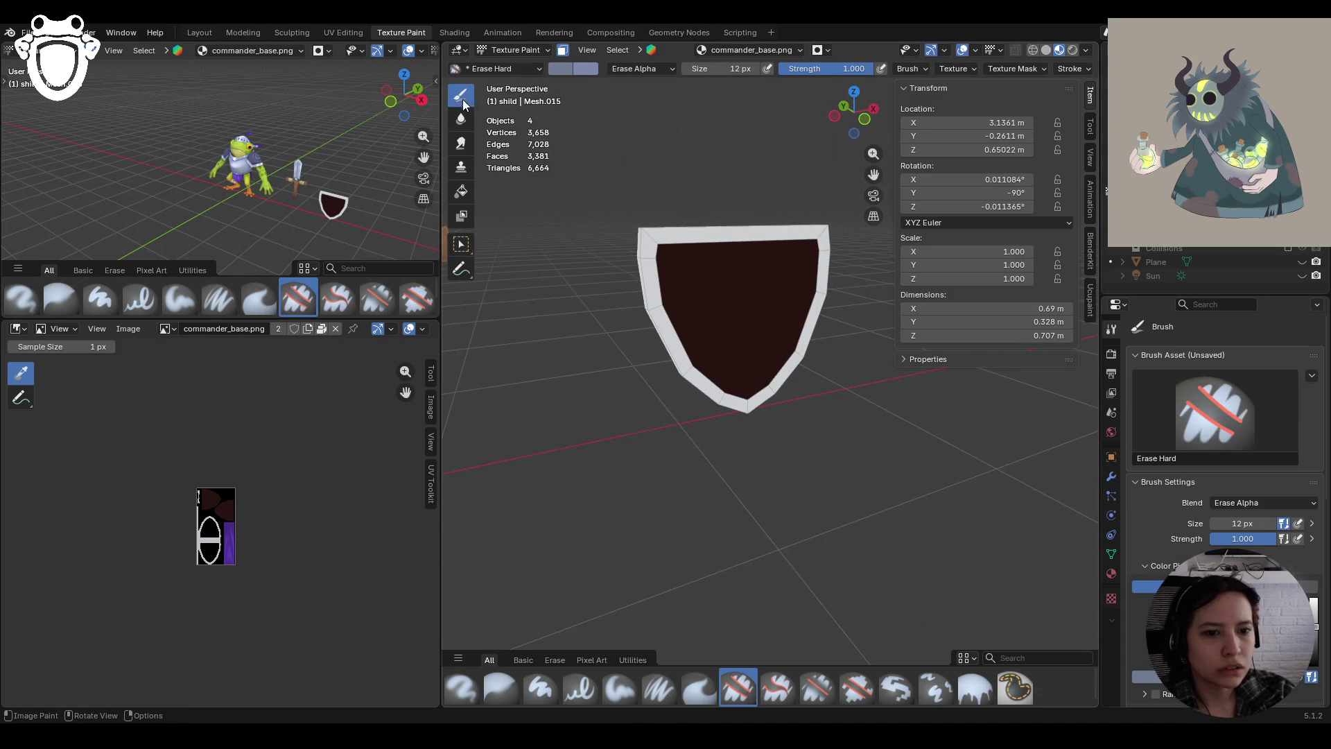
# Fill the shield's dark front with a tan palette colour using the Fill brush
pyautogui.click(971, 690)
pyautogui.scroll(-7, 1224, 451)
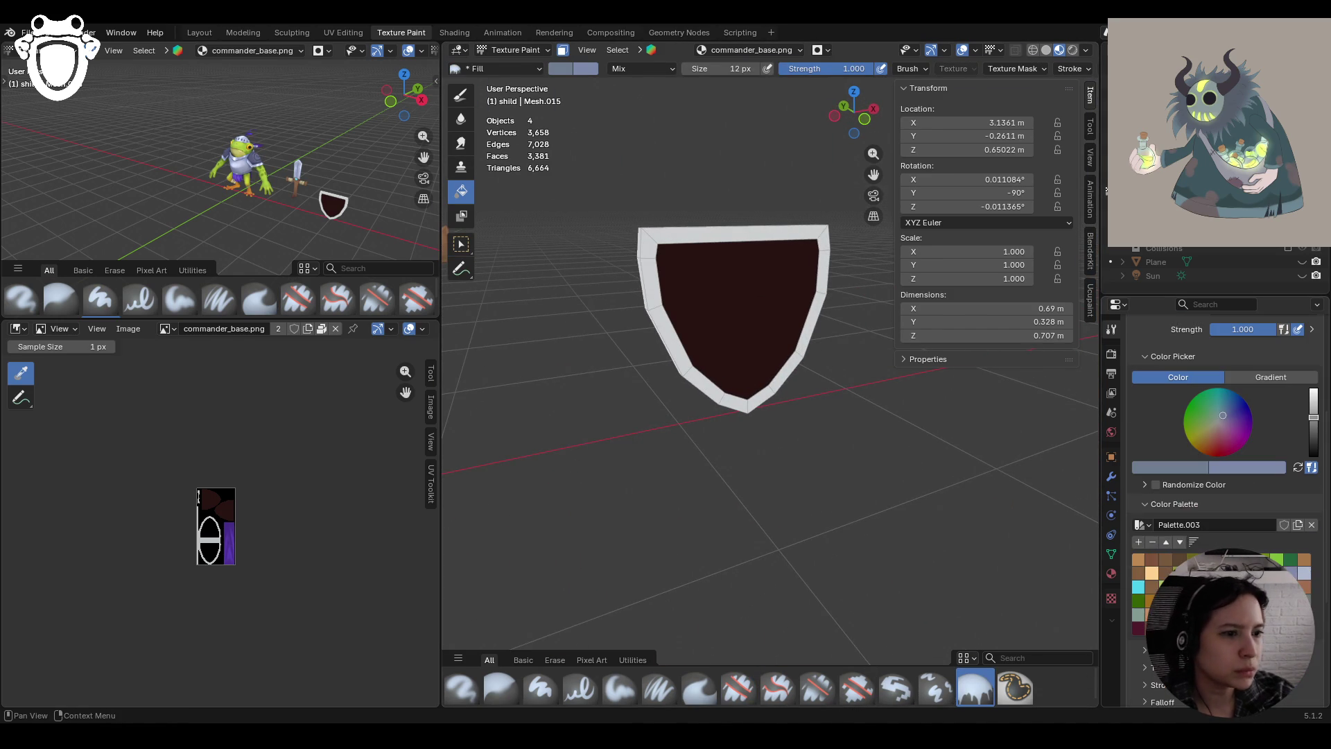
pyautogui.click(1144, 561)
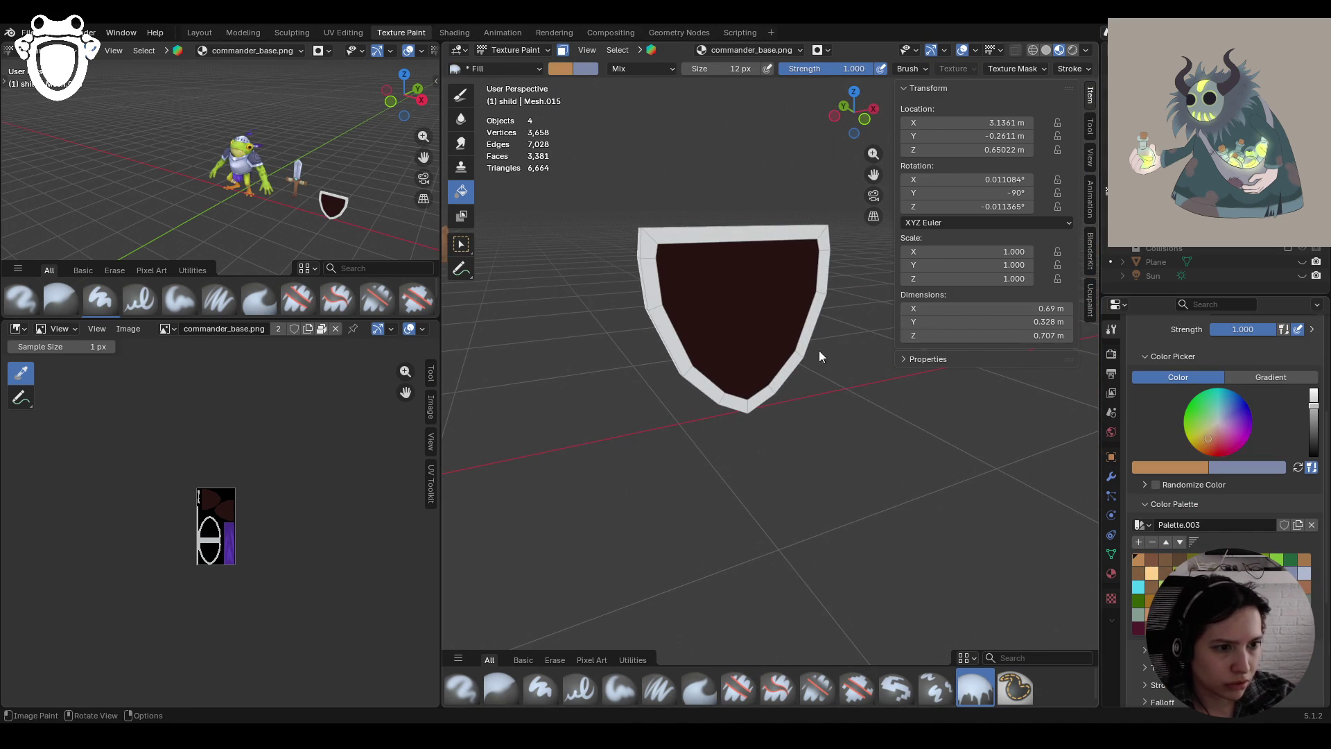
pyautogui.click(795, 329)
pyautogui.scroll(-8, 833, 422)
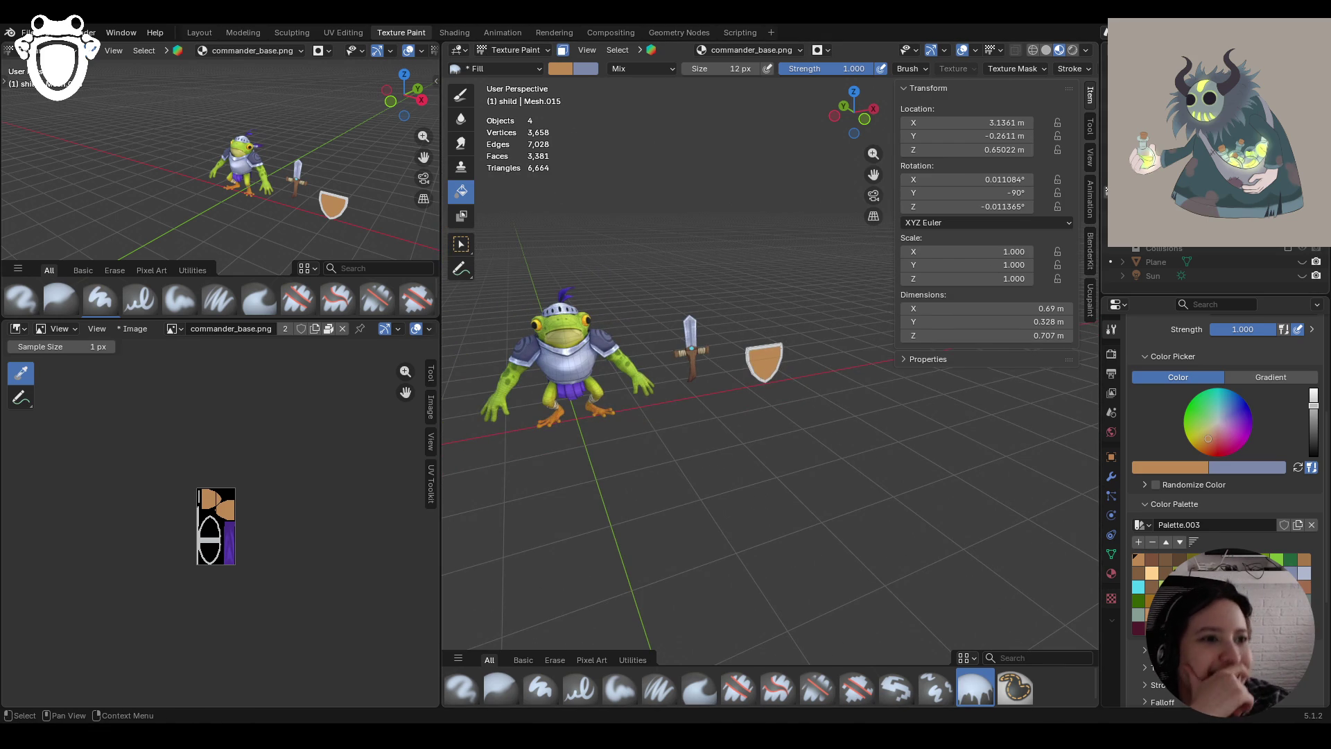
pyautogui.click(1303, 262)
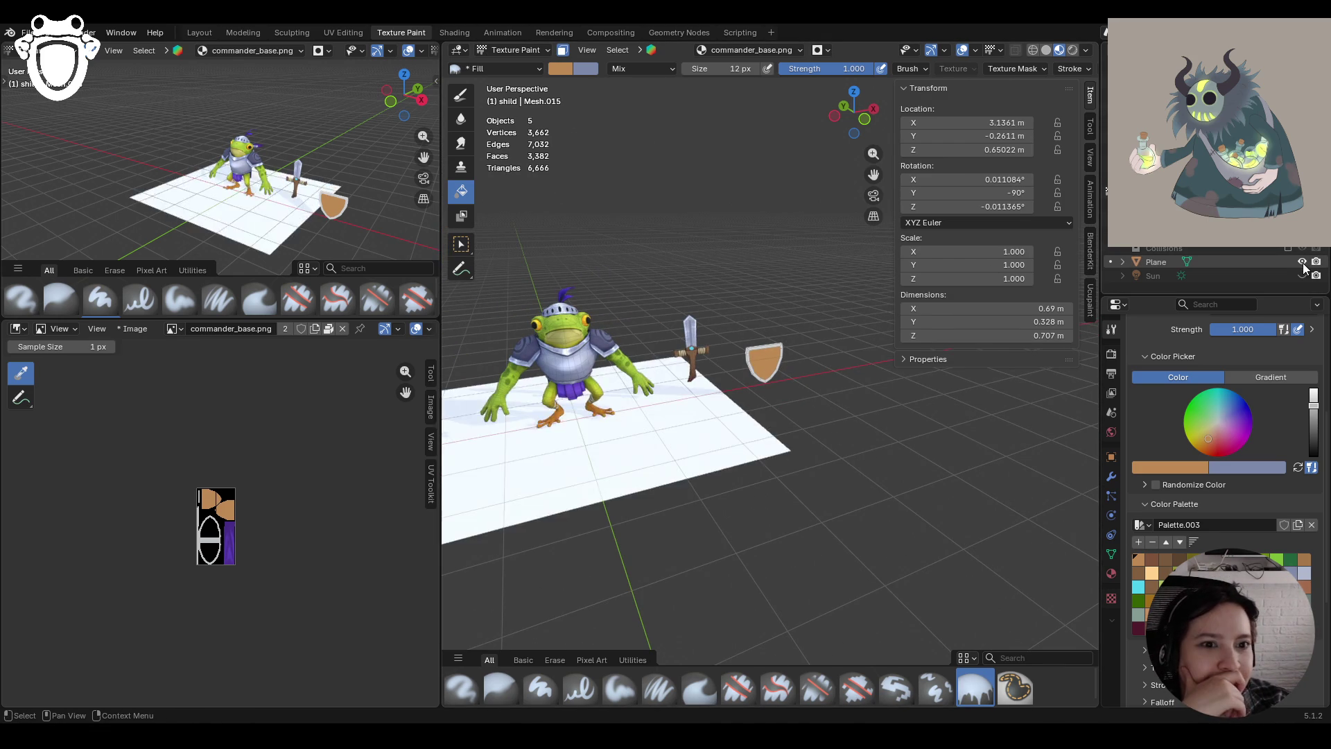
pyautogui.click(1303, 263)
pyautogui.click(1302, 279)
pyautogui.click(1303, 280)
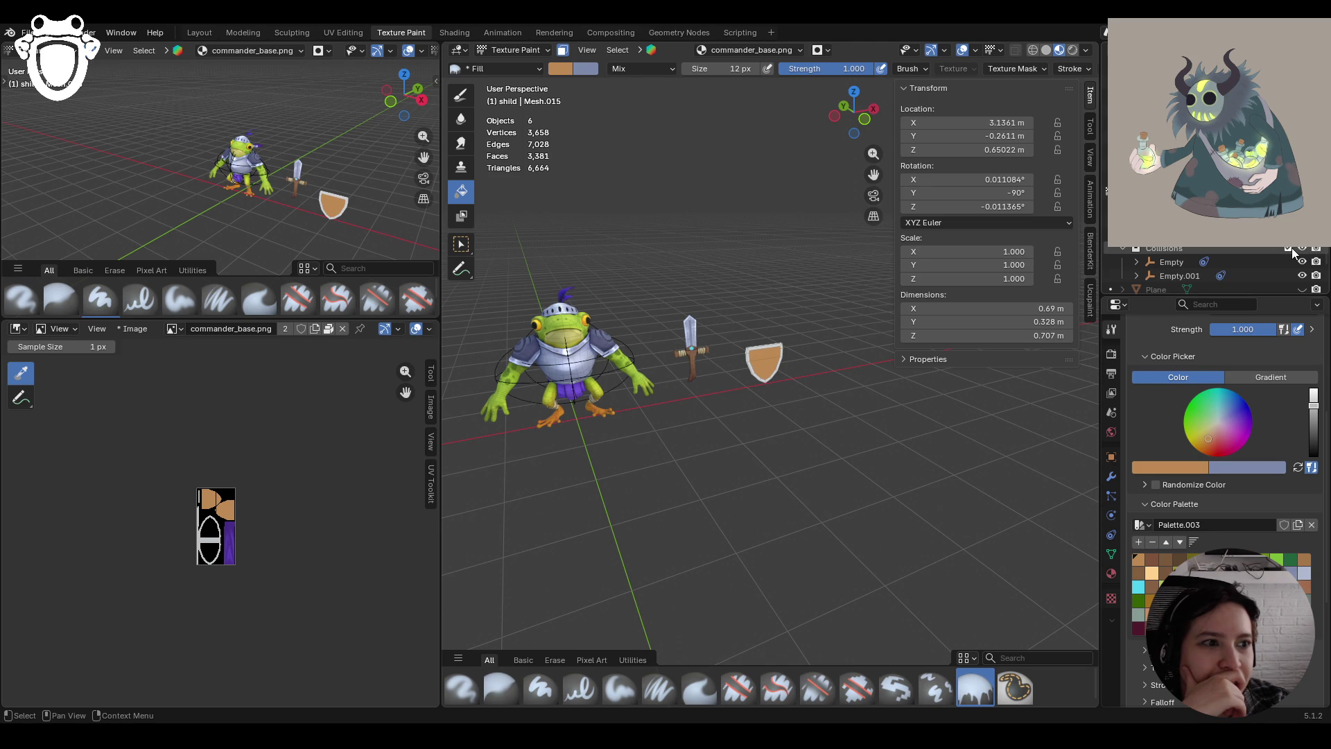
pyautogui.scroll(1, 1288, 247)
pyautogui.click(1288, 249)
pyautogui.click(1288, 248)
pyautogui.scroll(-1, 1288, 262)
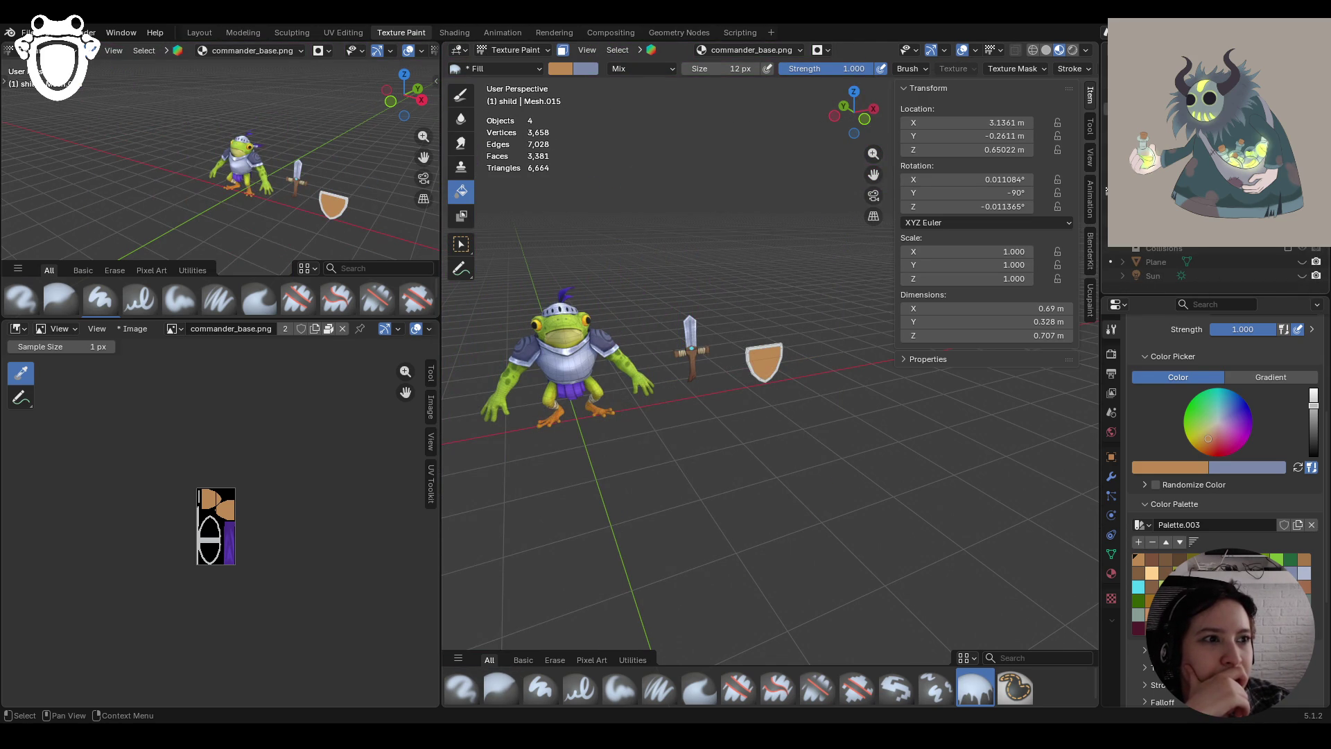
pyautogui.scroll(-3, 1288, 262)
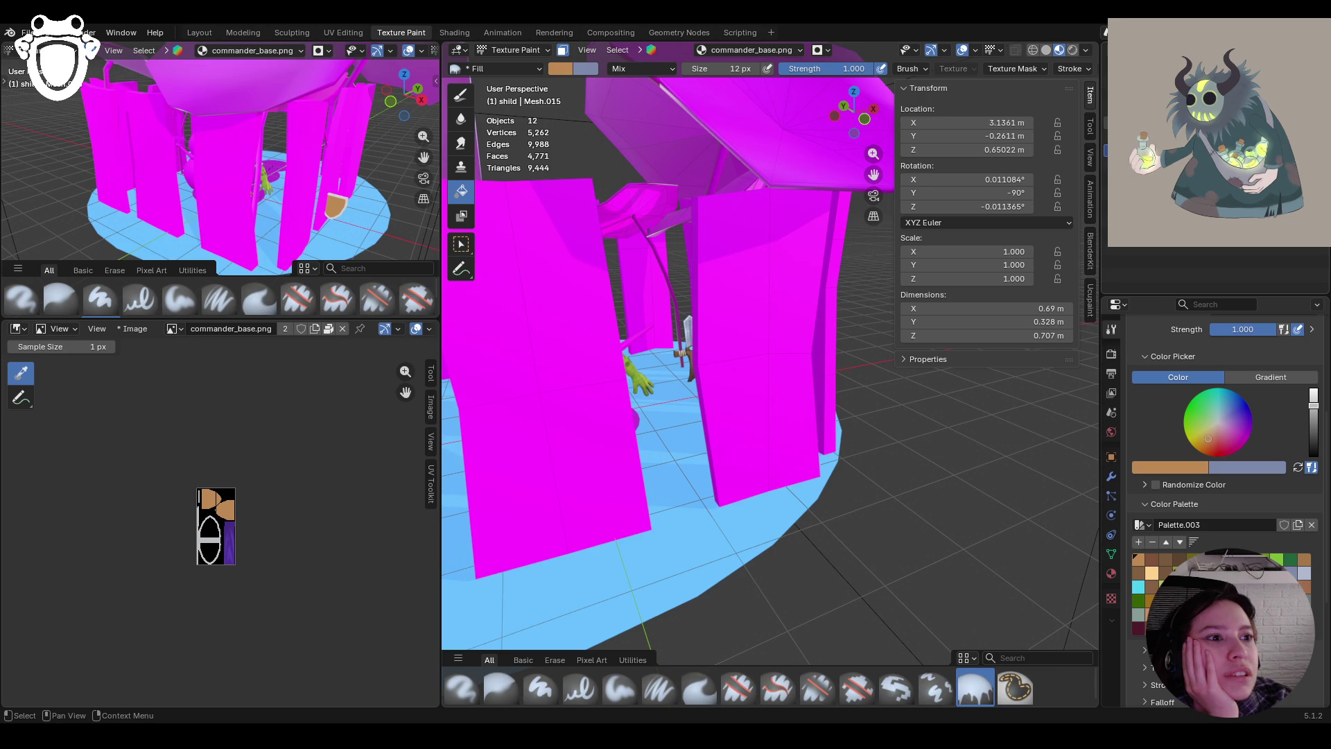
pyautogui.hotkey('ctrl', 'z')
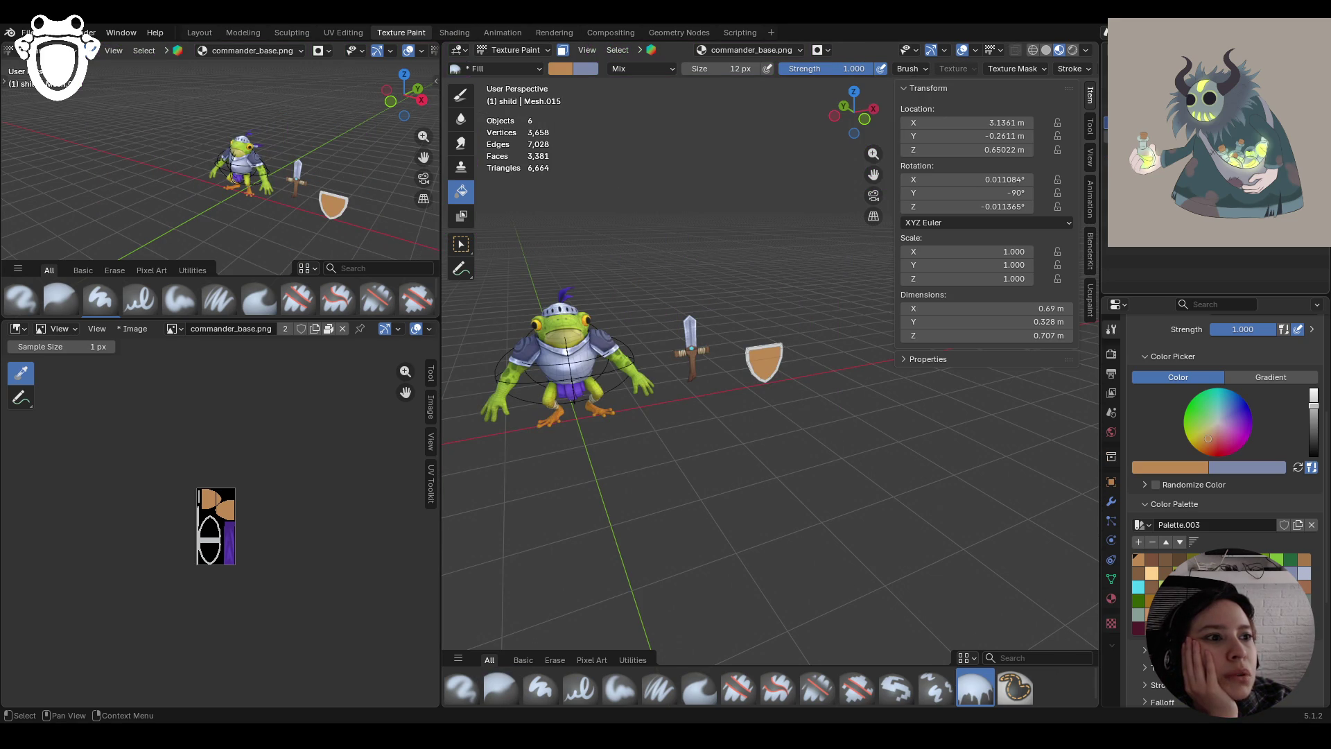
pyautogui.hotkey('ctrl', 'z')
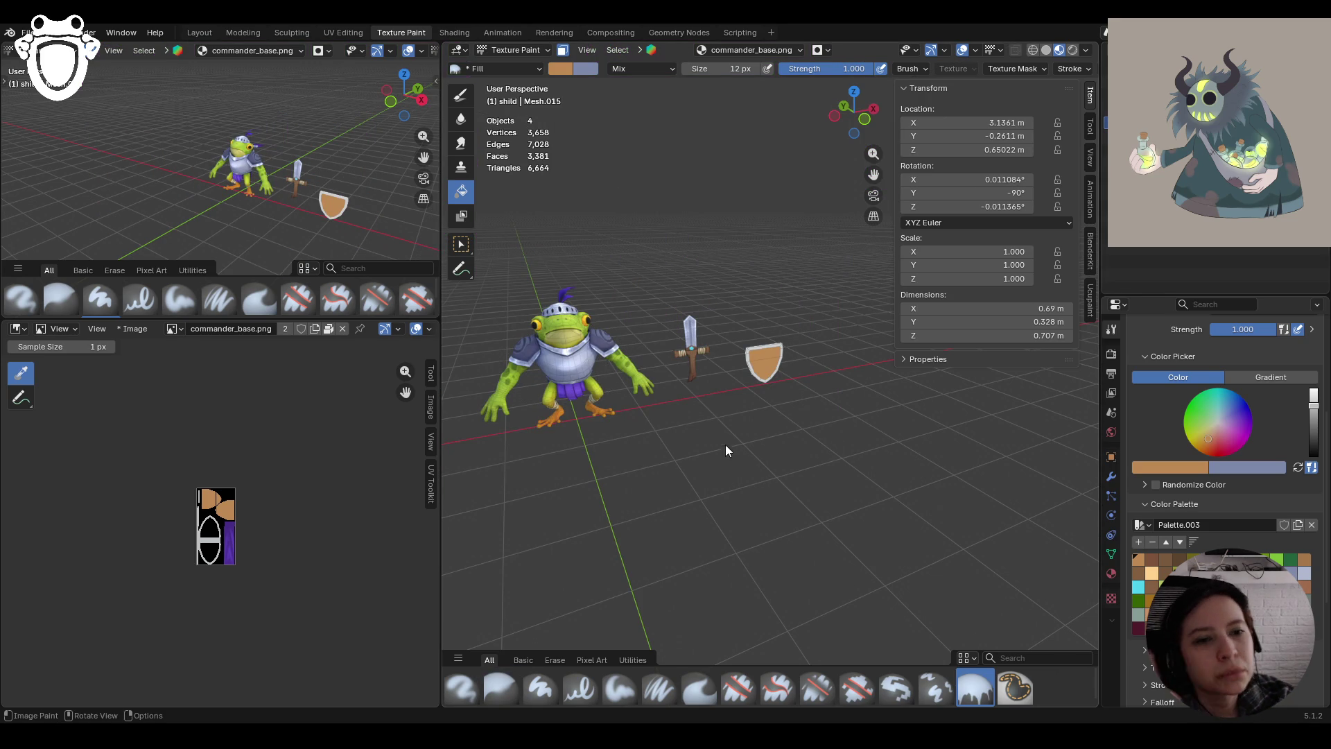
pyautogui.scroll(5, 670, 364)
pyautogui.moveTo(673, 360); pyautogui.dragTo(601, 356, button='middle')
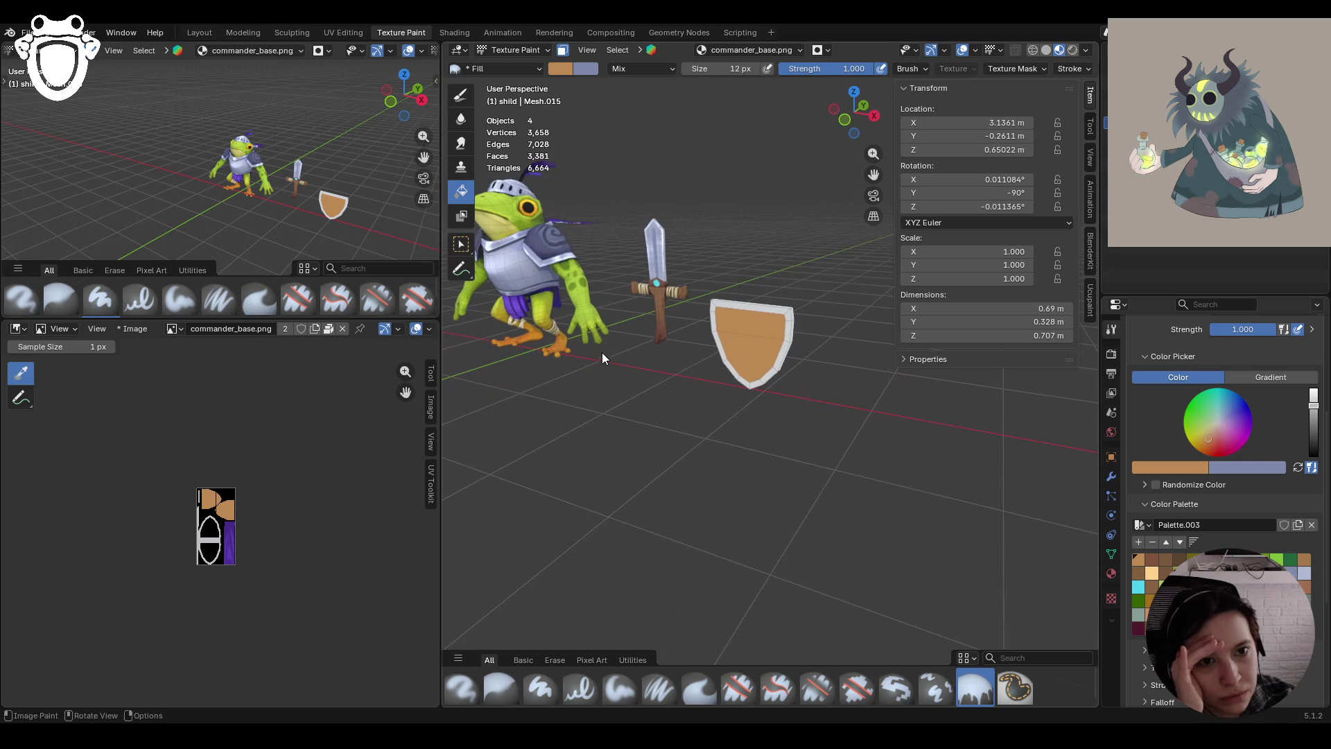
pyautogui.hotkey('ctrl', 'z')
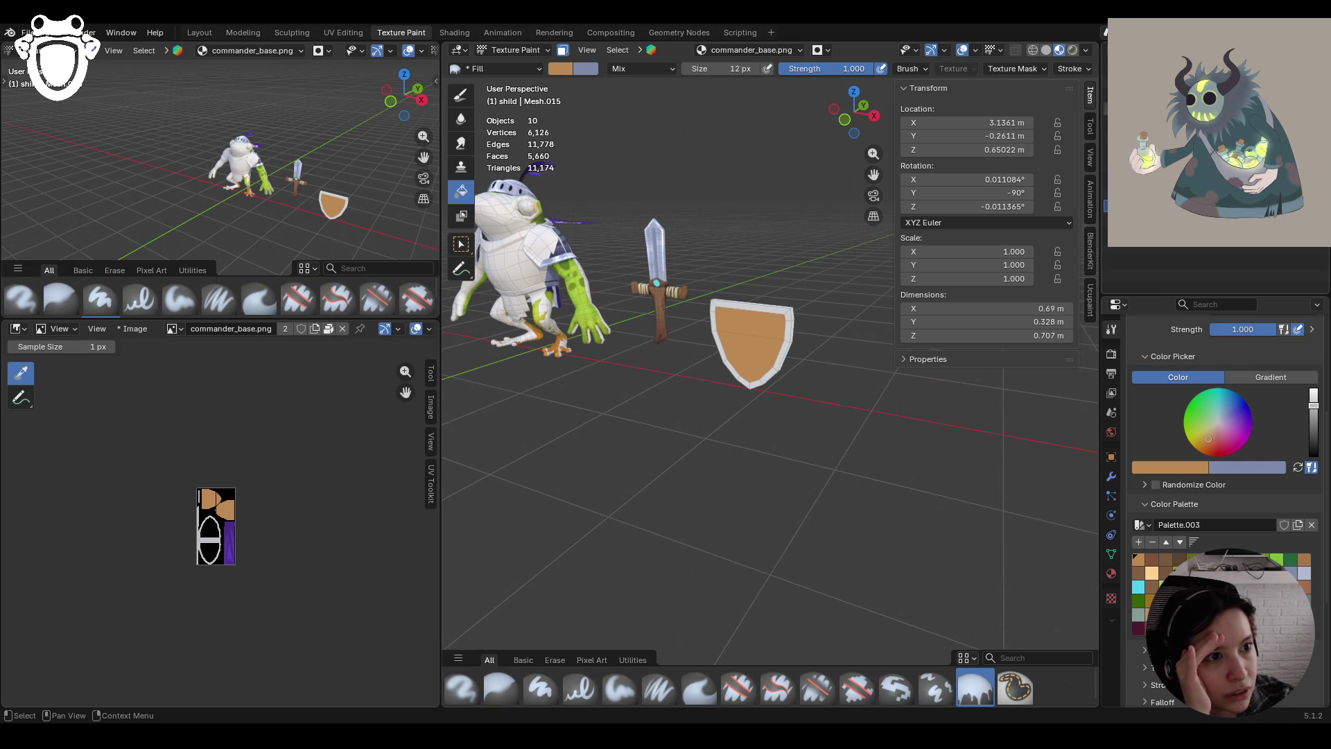
pyautogui.hotkey('ctrl', 'shift', 'z')
pyautogui.hotkey('ctrl', 'z')
pyautogui.hotkey('ctrl', 'shift', 'z')
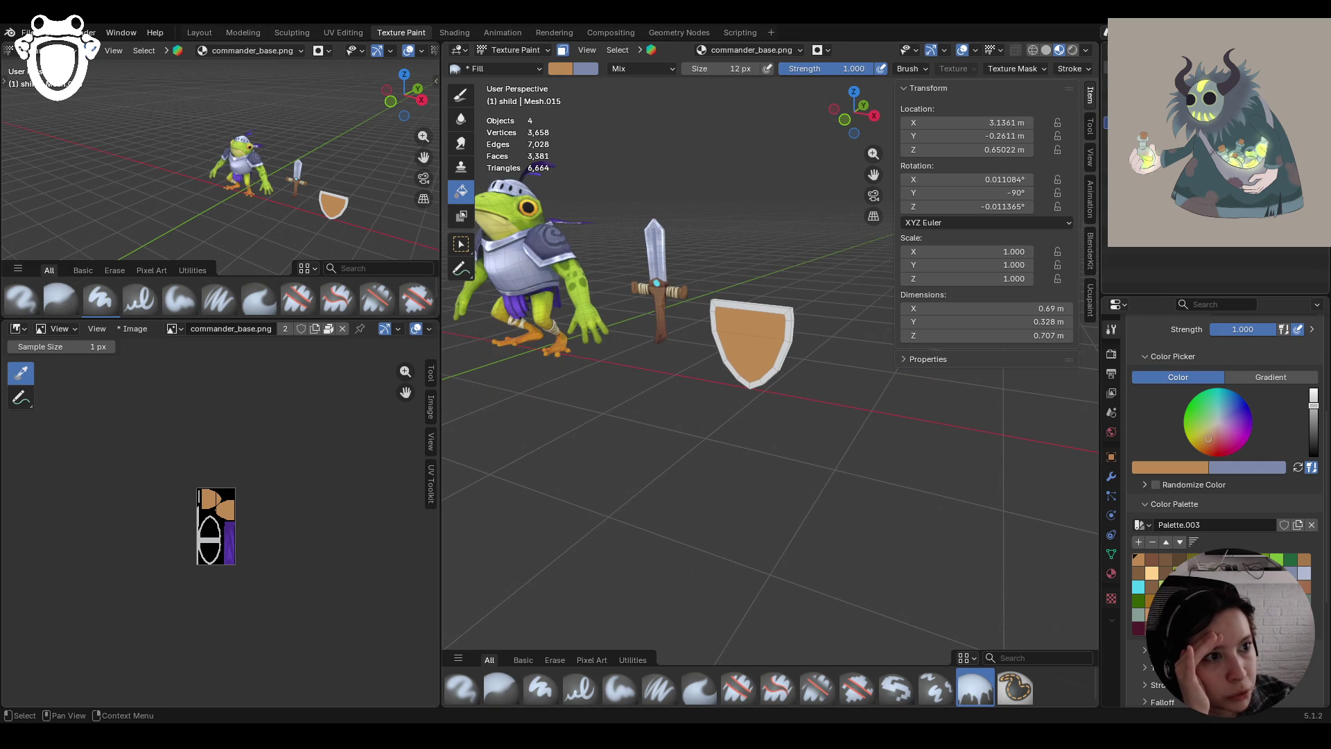
pyautogui.hotkey('ctrl', 'z')
pyautogui.hotkey('ctrl', 'shift', 'z')
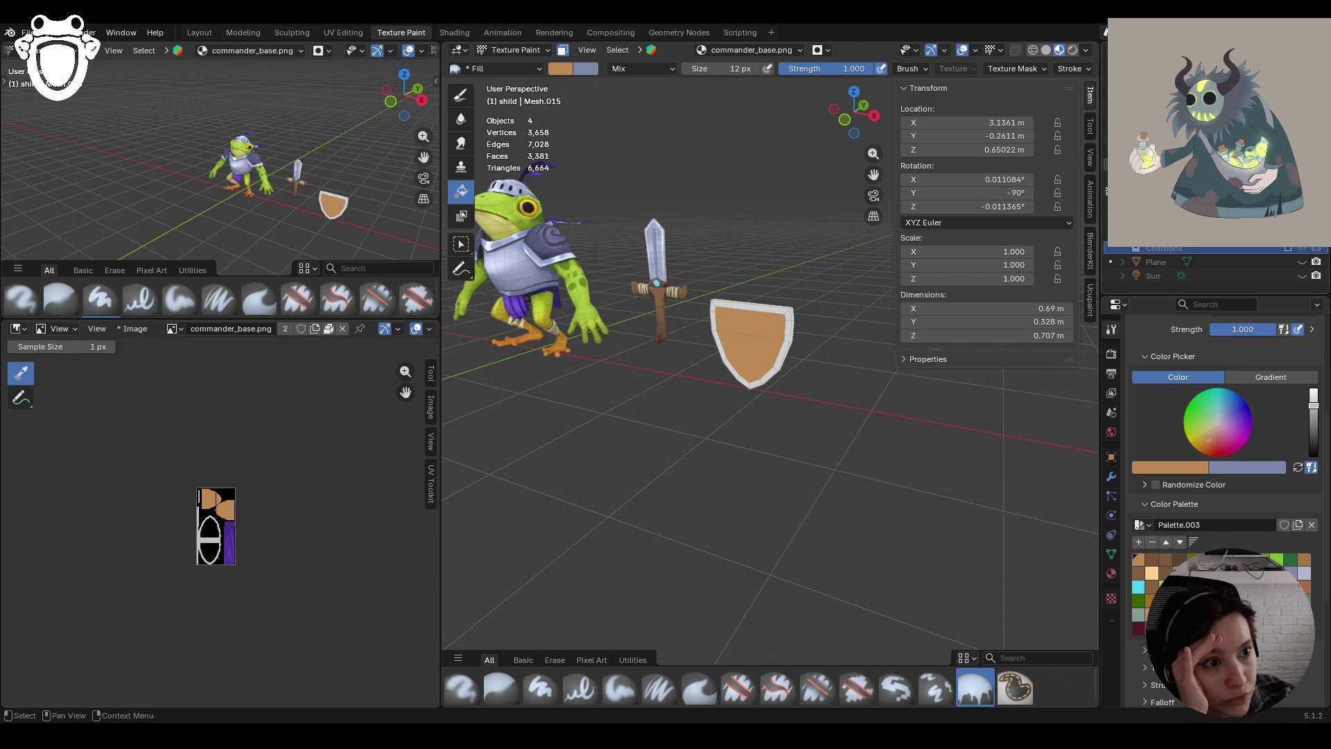
# Restore the round wooden shield and zoom in close on it
pyautogui.hotkey('ctrl', 'shift', 'z')
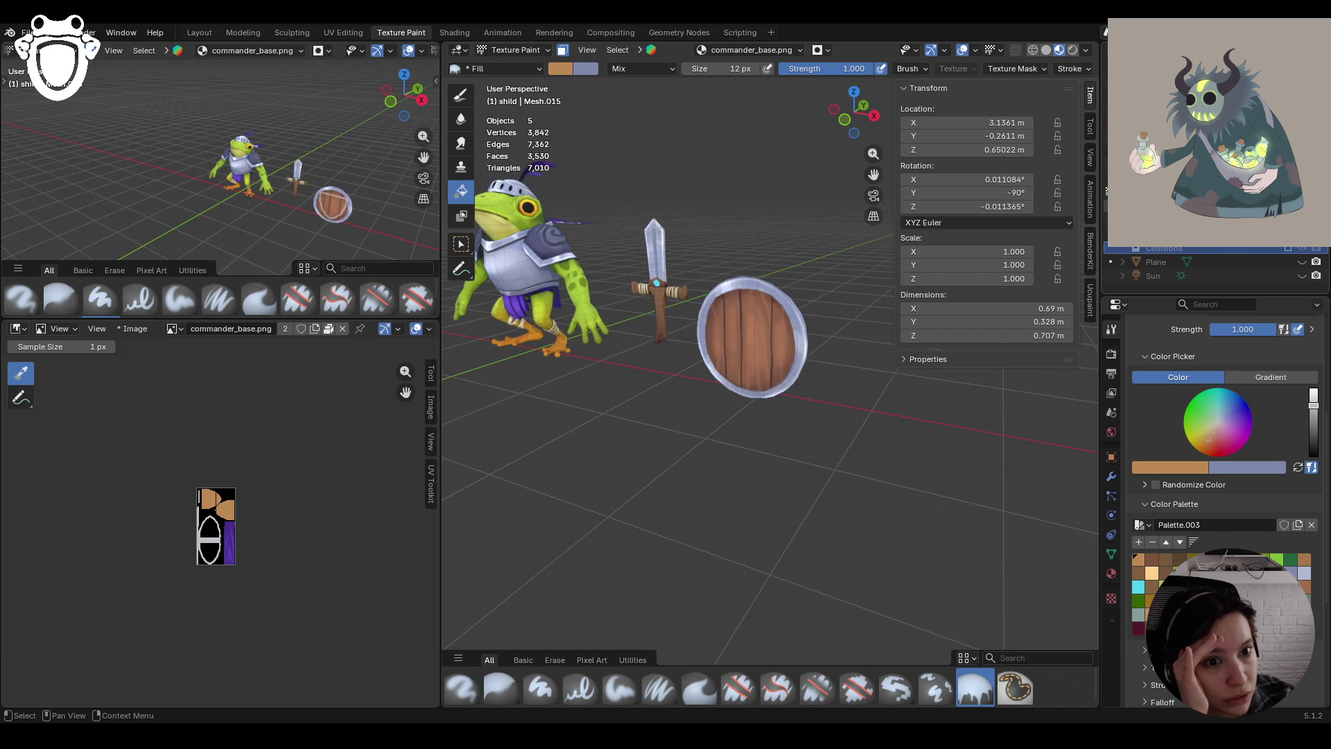
pyautogui.moveTo(875, 325)
pyautogui.mouseDown(button='middle')
pyautogui.moveTo(684, 346)
pyautogui.moveTo(481, 344)
pyautogui.moveTo(772, 334)
pyautogui.mouseUp(button='middle')
pyautogui.scroll(6, 772, 334)
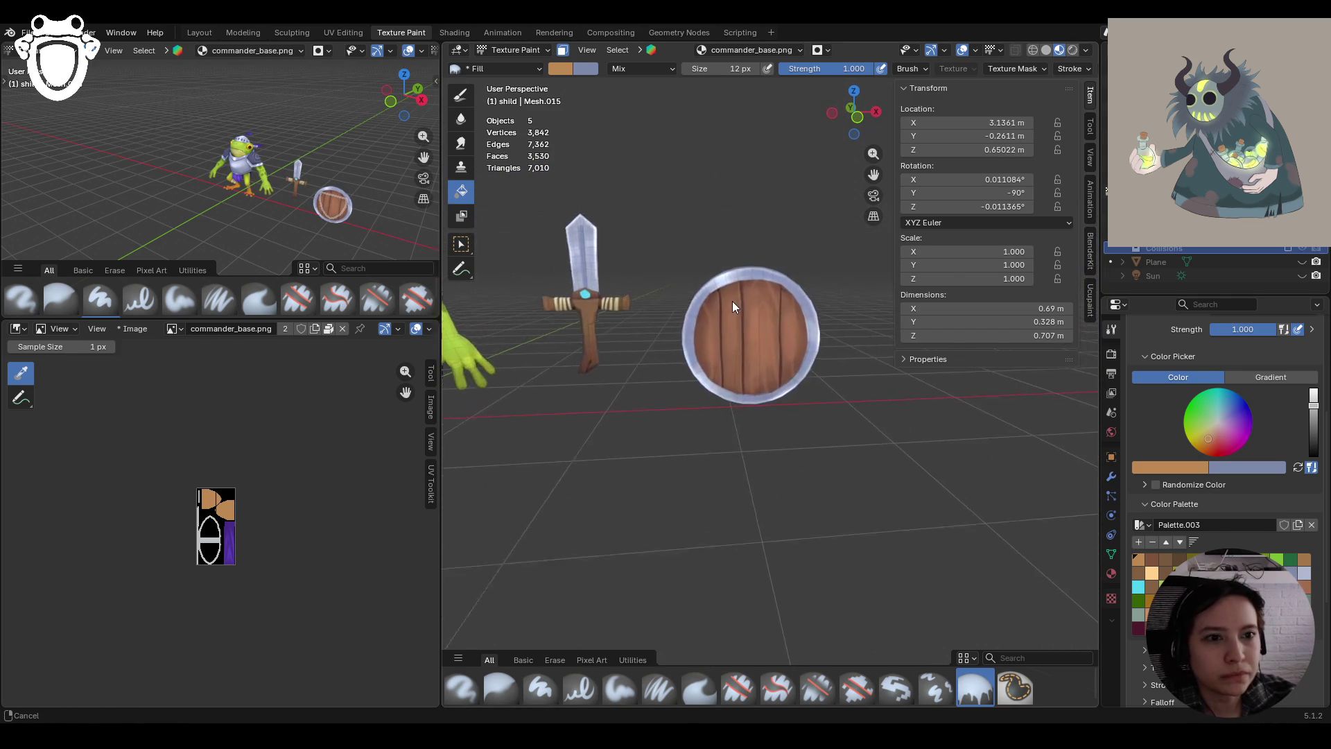
pyautogui.moveTo(932, 305)
pyautogui.keyDown('shift'); pyautogui.mouseDown(button='middle')
pyautogui.moveTo(901, 352)
pyautogui.moveTo(834, 372)
pyautogui.mouseUp(button='middle'); pyautogui.keyUp('shift')
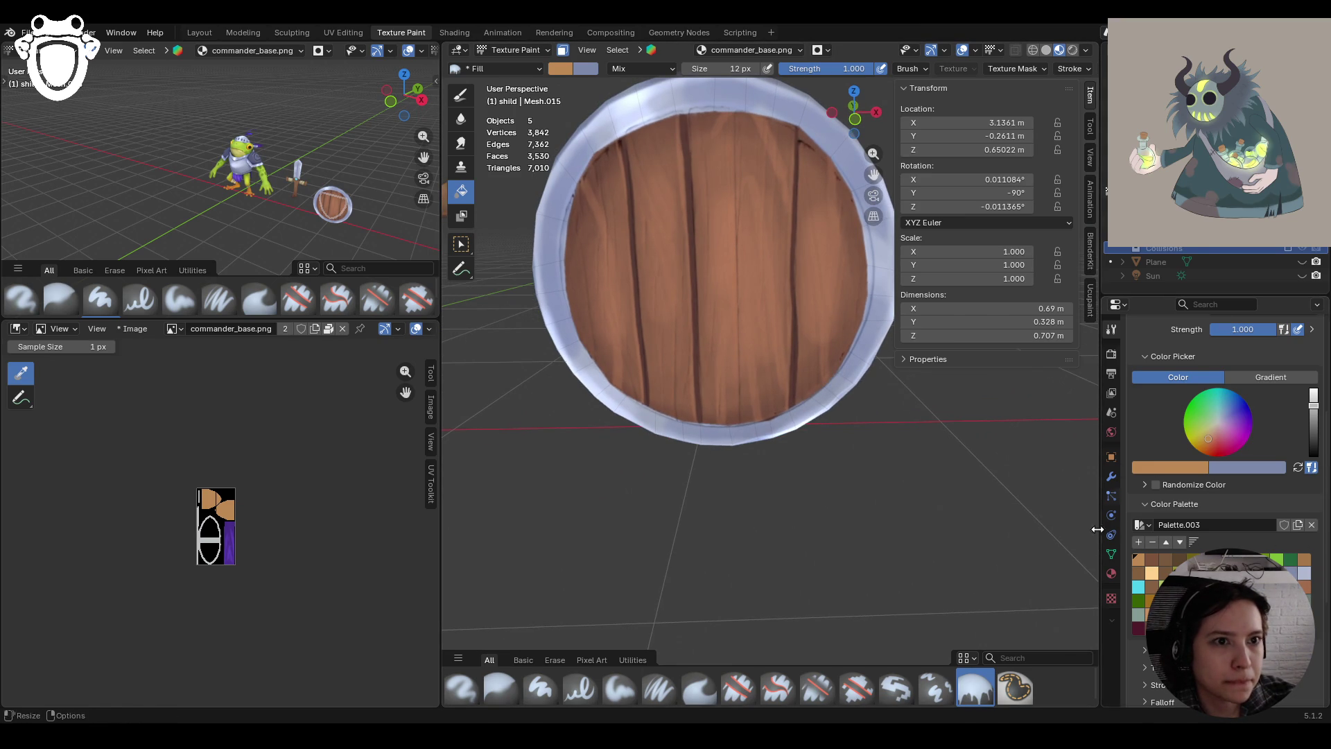
# Eyedropper a darker plank brown from the round shield, then hide that shield
pyautogui.click(1171, 467)
pyautogui.click(1194, 448)
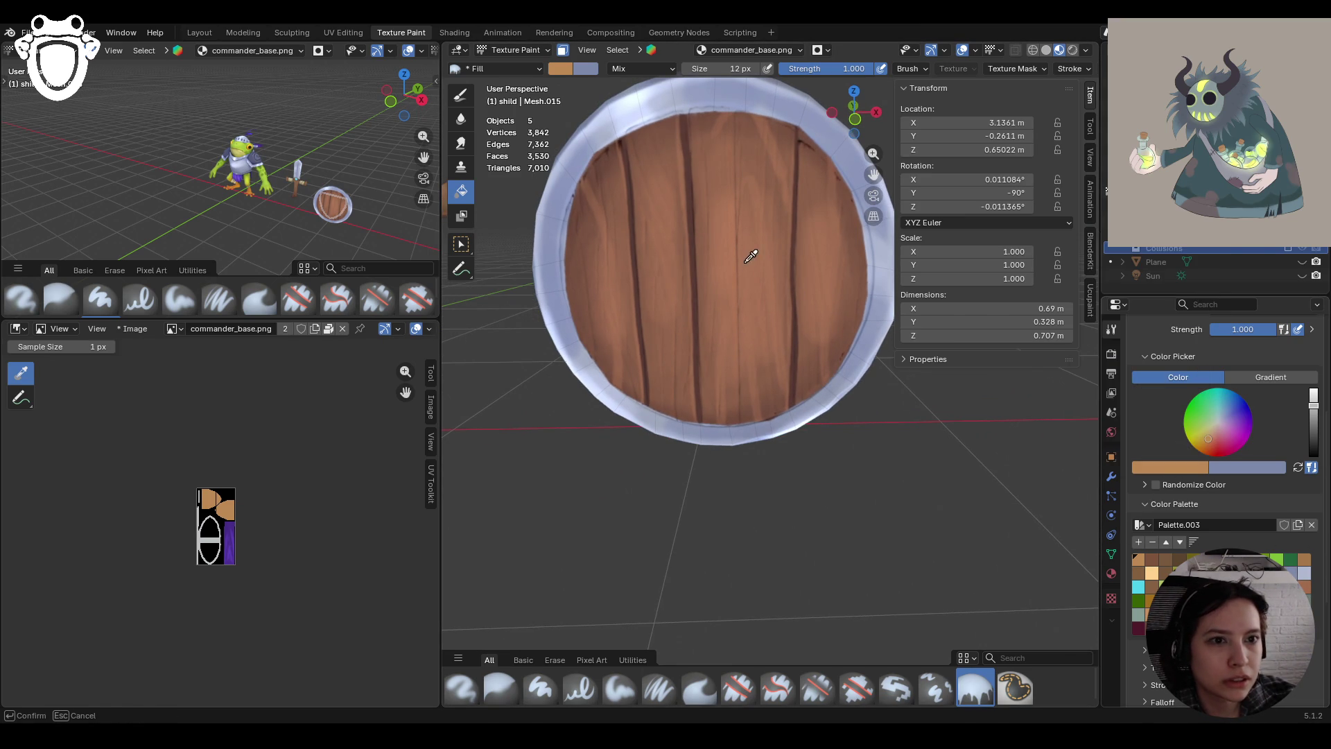
pyautogui.click(789, 210)
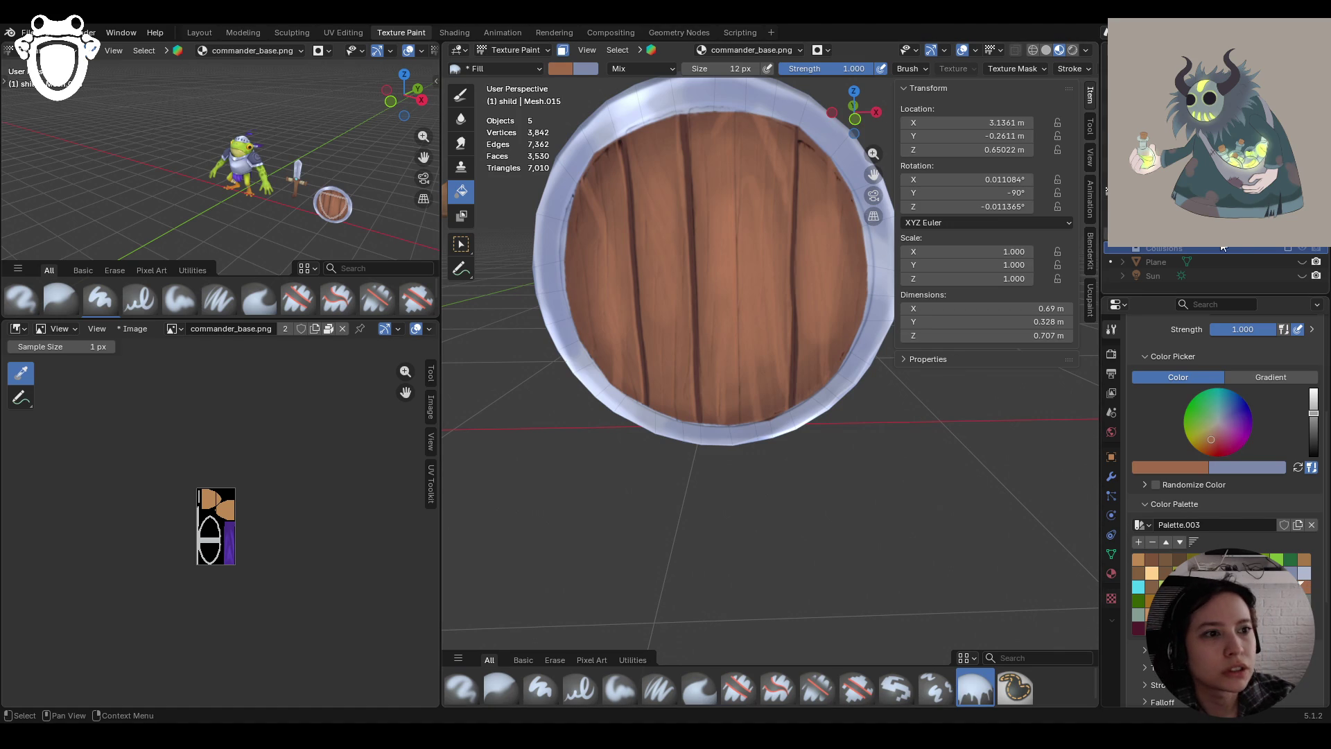
pyautogui.click(1302, 235)
pyautogui.click(1302, 236)
pyautogui.click(1302, 236)
# Fill the kite shield's face with the sampled reddish-brown
pyautogui.moveTo(586, 156)
pyautogui.mouseDown(button='middle')
pyautogui.moveTo(674, 202)
pyautogui.moveTo(510, 132)
pyautogui.mouseUp(button='middle')
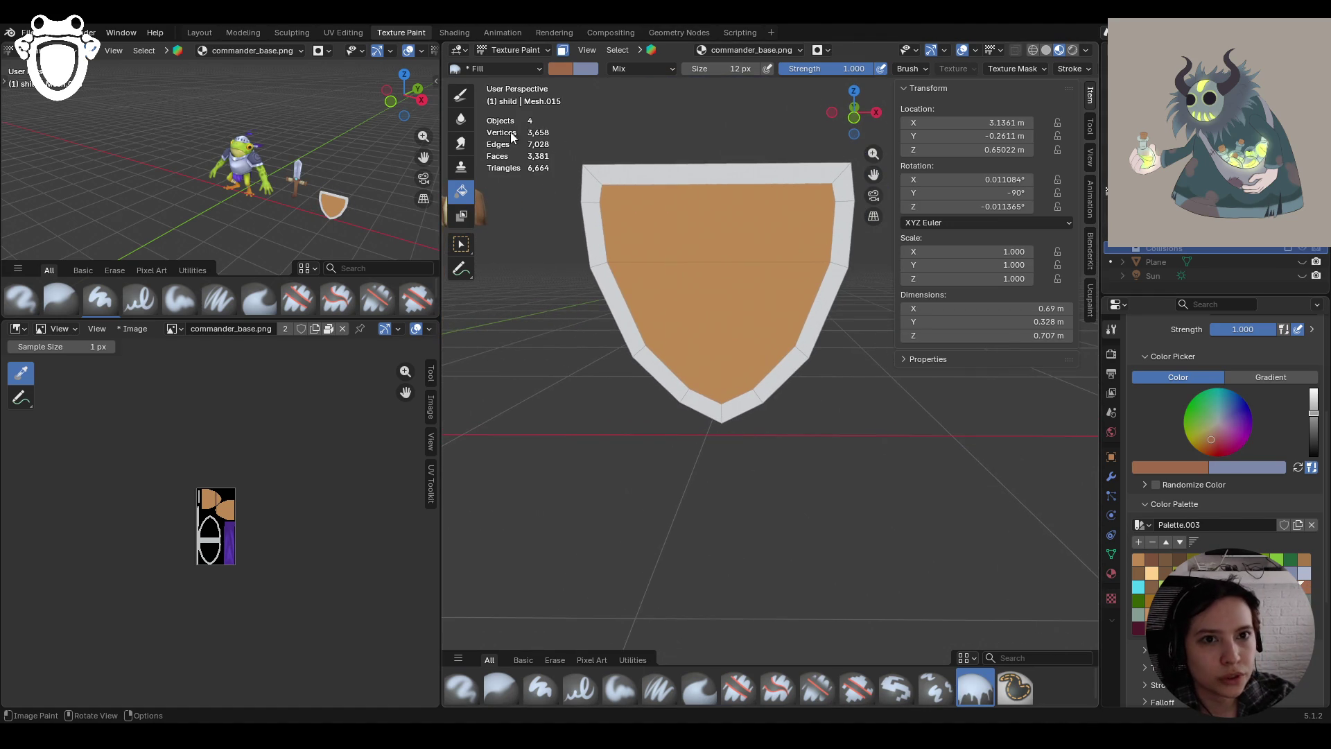
pyautogui.click(750, 277)
pyautogui.moveTo(760, 281)
pyautogui.mouseDown(button='middle')
pyautogui.moveTo(541, 301)
pyautogui.moveTo(853, 287)
pyautogui.mouseUp(button='middle')
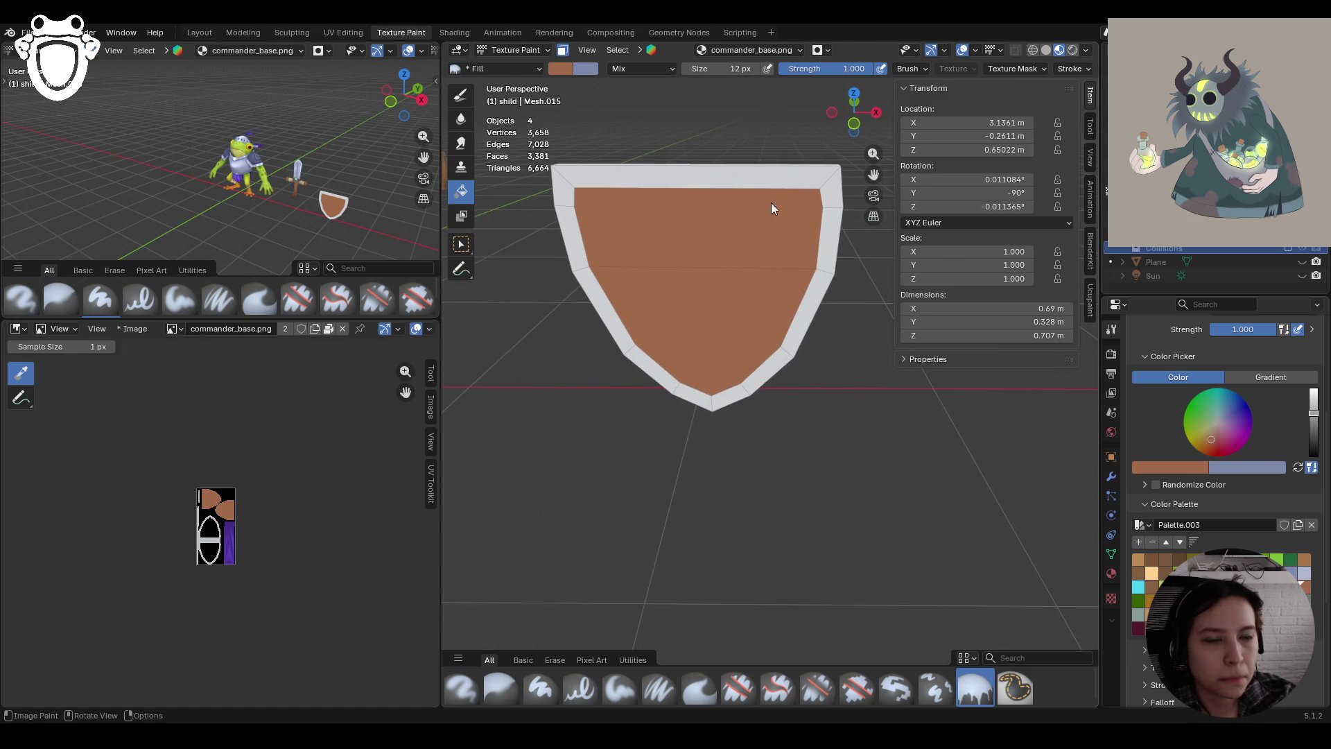
# Mask out the side strip faces and fill the rim with the swapped light blue-grey
pyautogui.press('w')
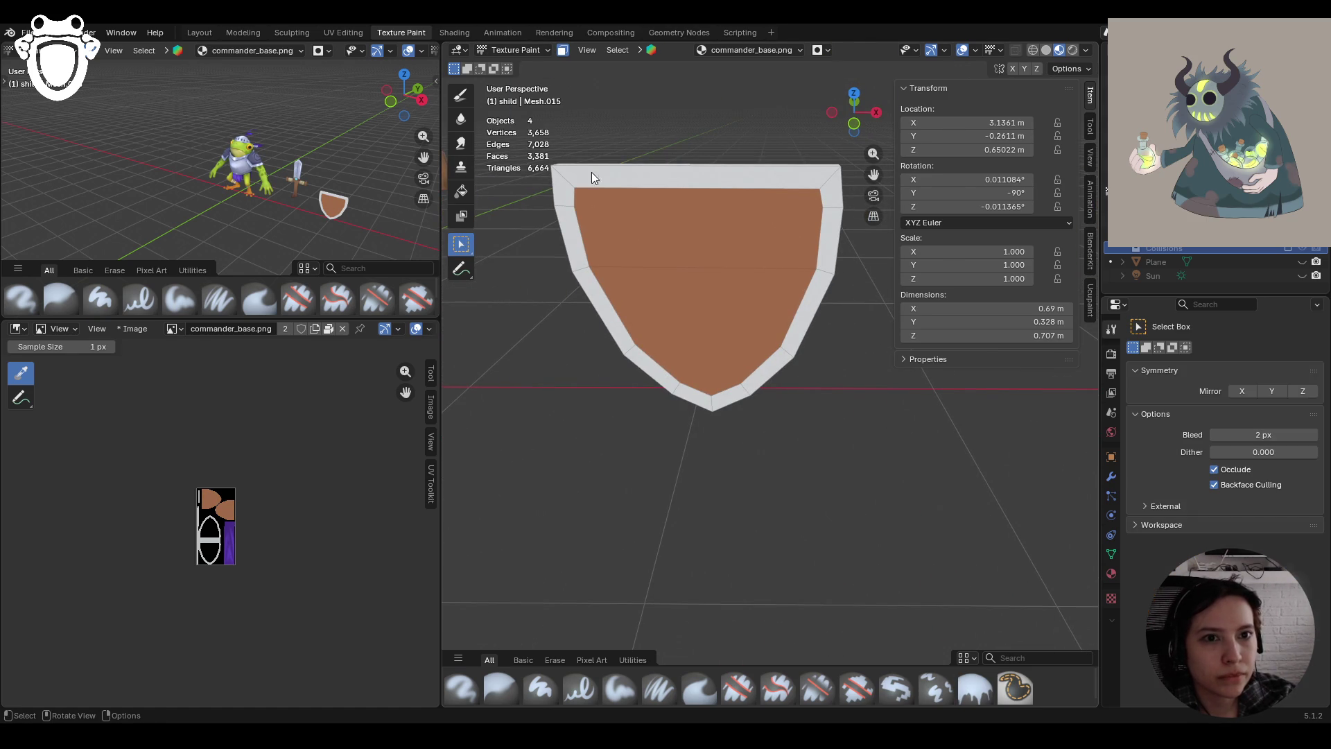
pyautogui.moveTo(610, 174)
pyautogui.mouseDown(button='middle')
pyautogui.moveTo(555, 258)
pyautogui.moveTo(823, 190)
pyautogui.moveTo(874, 194)
pyautogui.moveTo(850, 203)
pyautogui.mouseUp(button='middle')
pyautogui.click(563, 50)
pyautogui.click(567, 51)
pyautogui.click(567, 51)
pyautogui.click(568, 51)
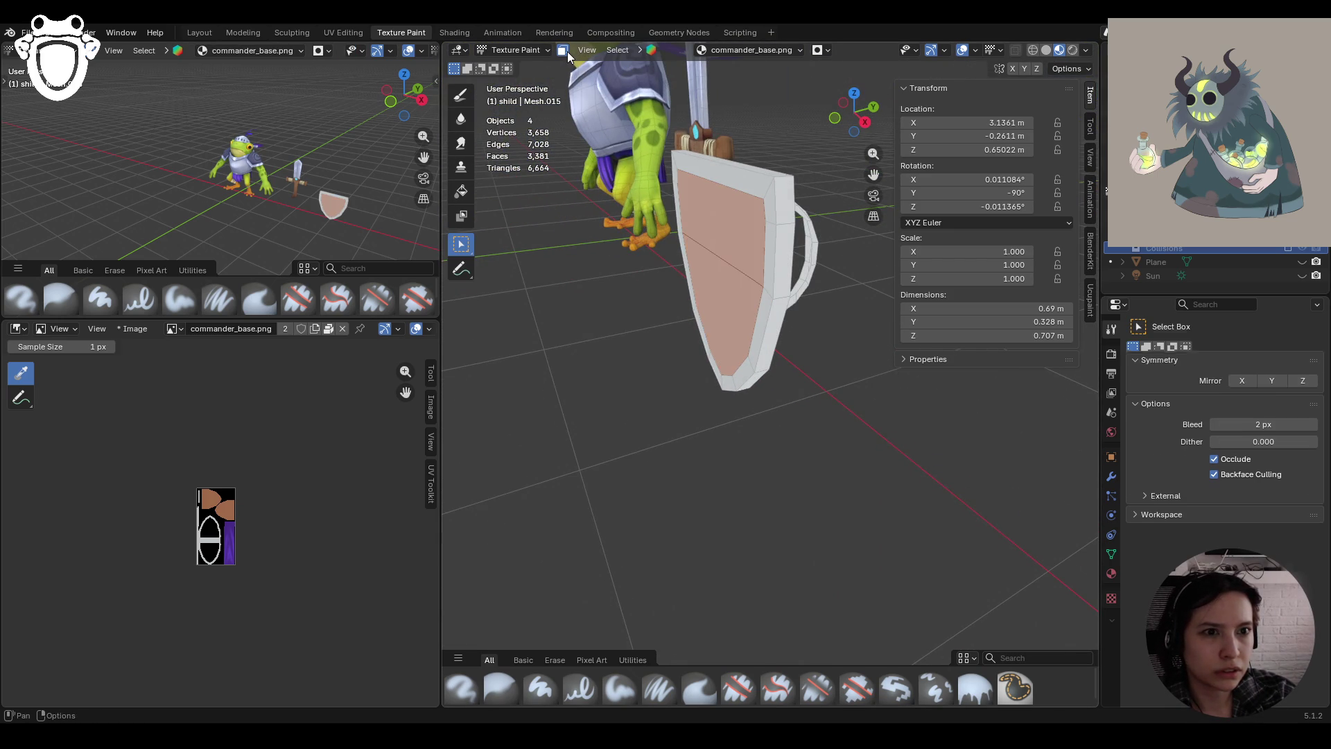
pyautogui.keyDown('shift'); pyautogui.click(783, 200); pyautogui.keyUp('shift')
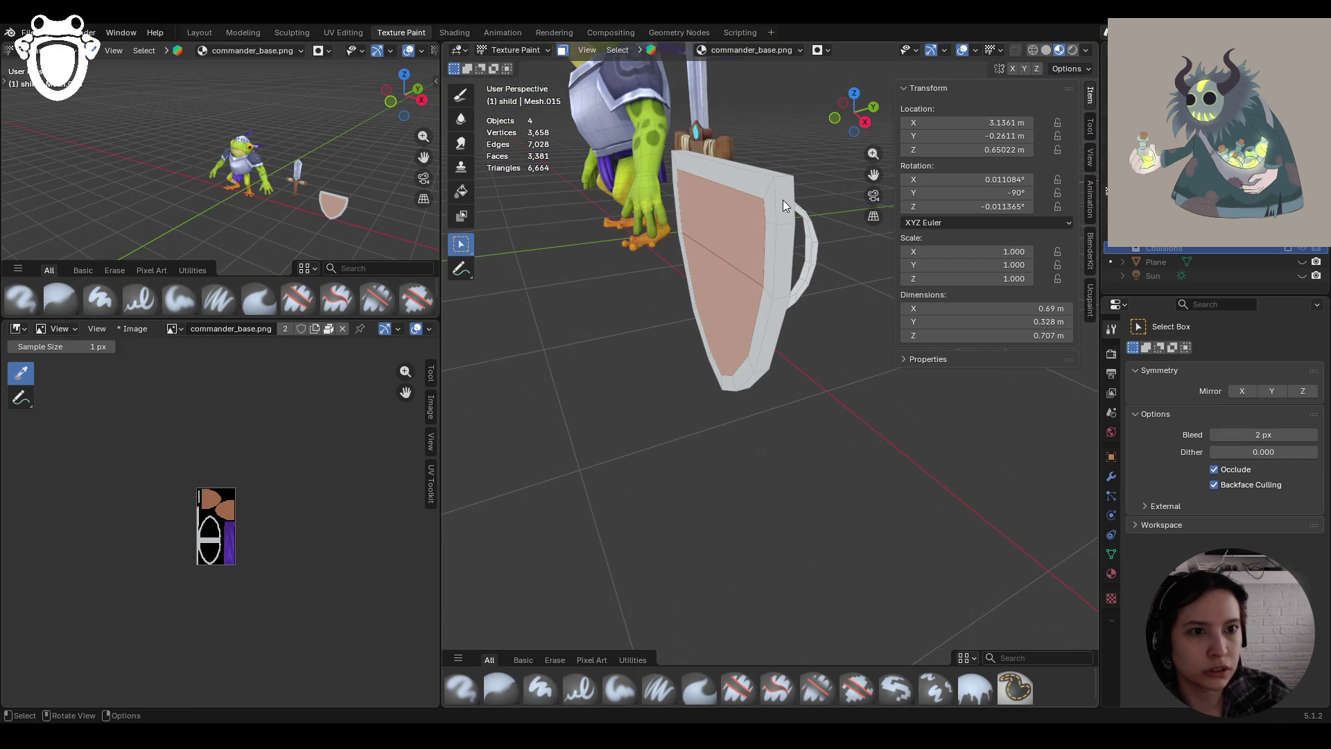
pyautogui.click(467, 191)
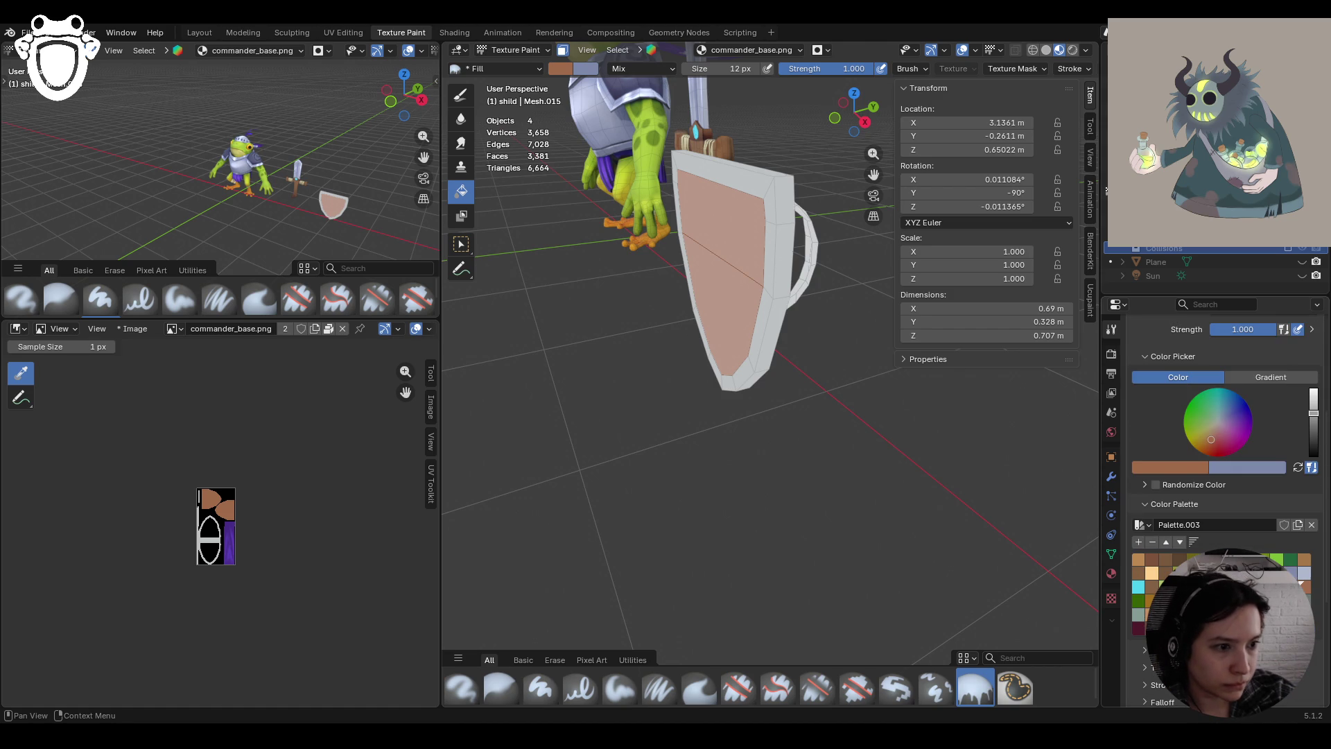
pyautogui.press('s')
pyautogui.click(734, 250)
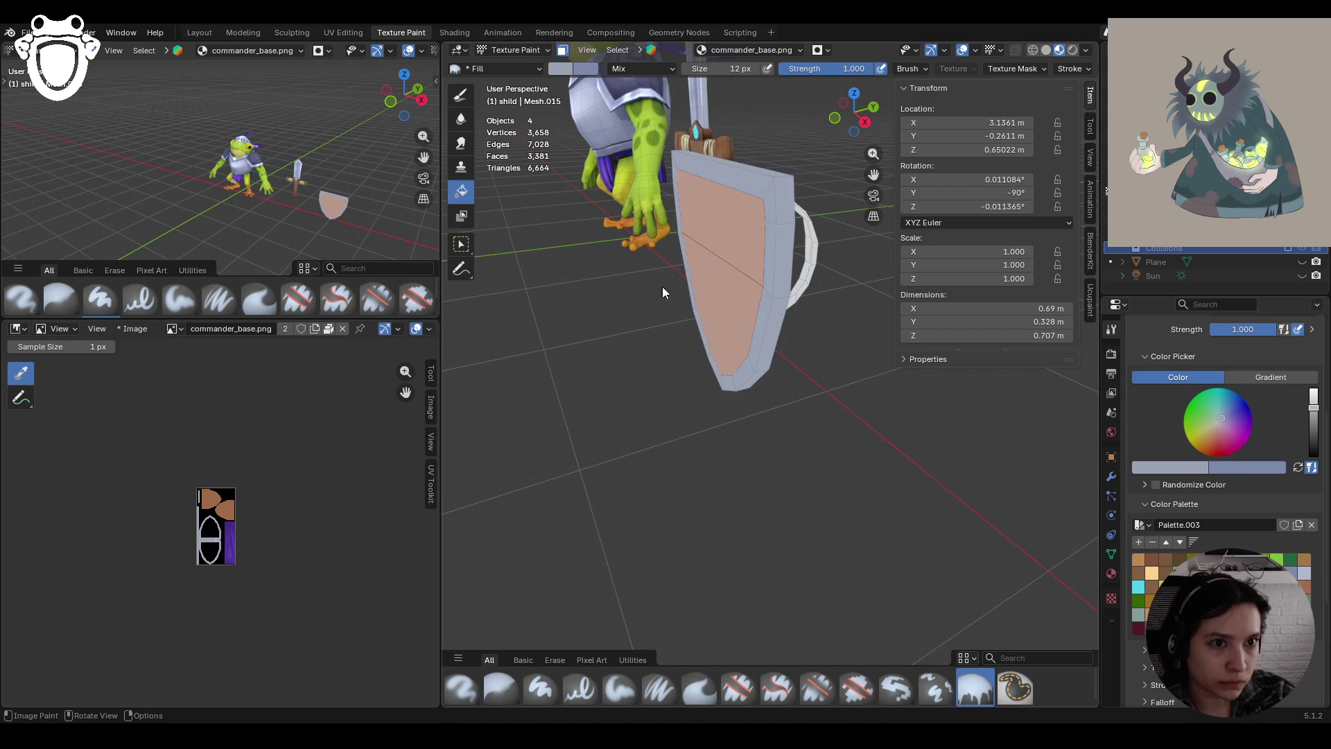
# Re-enable face masking and box-select the shield's ring handle faces
pyautogui.moveTo(663, 286); pyautogui.dragTo(721, 251, button='middle')
pyautogui.click(563, 51)
pyautogui.moveTo(784, 374)
pyautogui.mouseDown(button='middle')
pyautogui.moveTo(839, 413)
pyautogui.moveTo(897, 413)
pyautogui.moveTo(842, 438)
pyautogui.moveTo(763, 388)
pyautogui.mouseUp(button='middle')
pyautogui.click(560, 51)
pyautogui.click(462, 244)
pyautogui.click(696, 254)
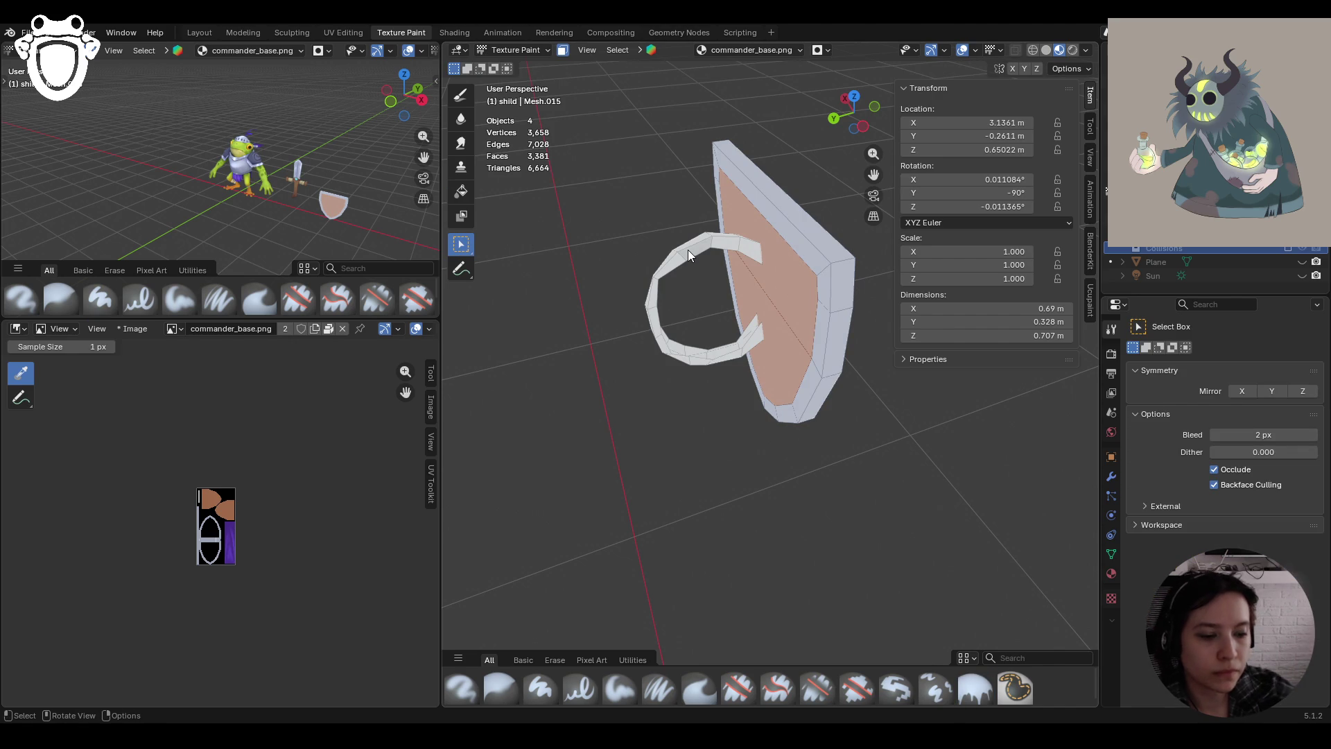
pyautogui.click(688, 250)
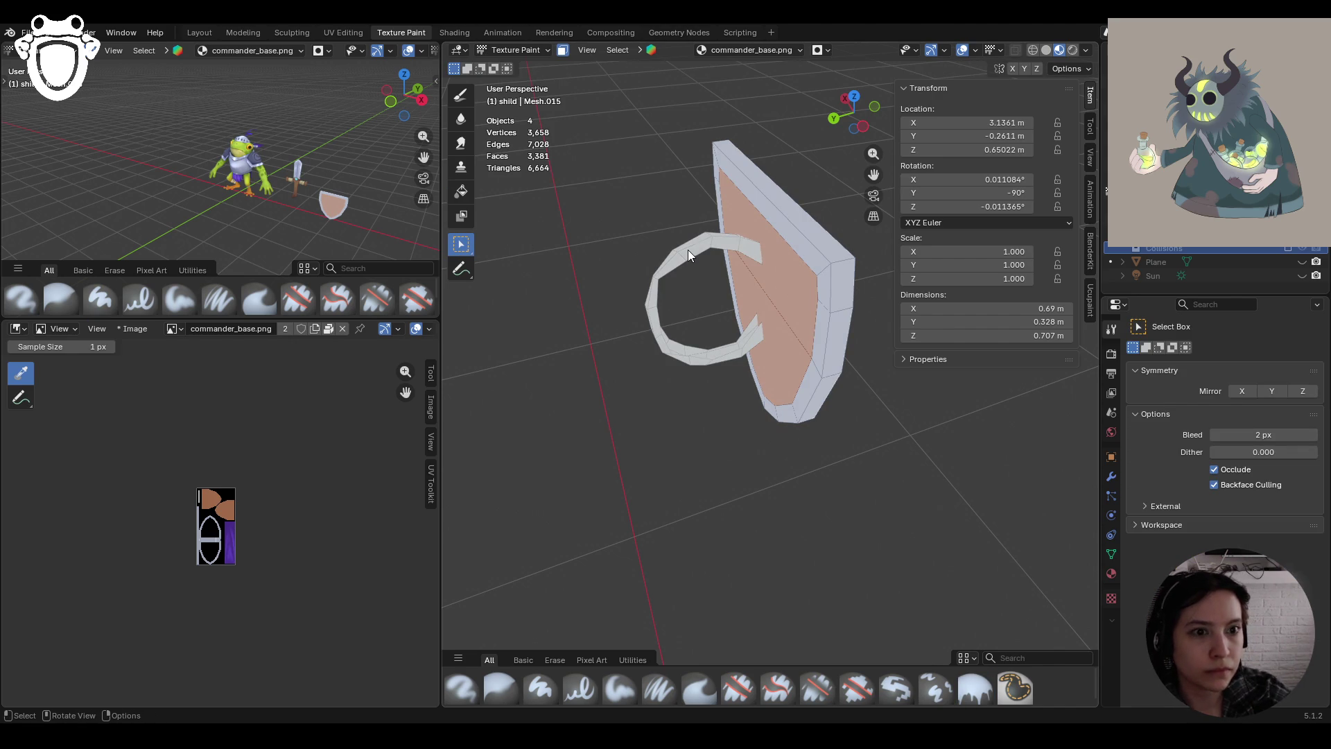
# Fill the ring handle brown from the palette, after trying tan and grey-beige
pyautogui.click(465, 194)
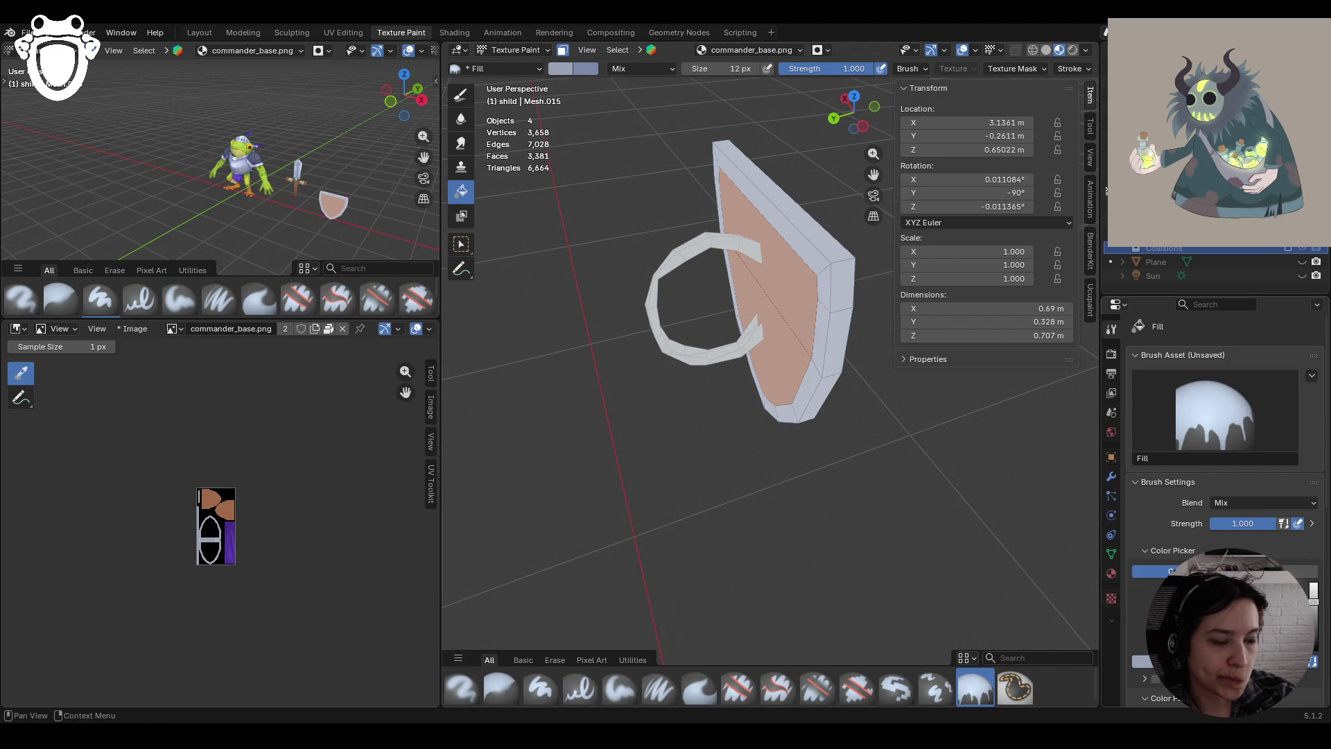
pyautogui.scroll(-8, 1220, 485)
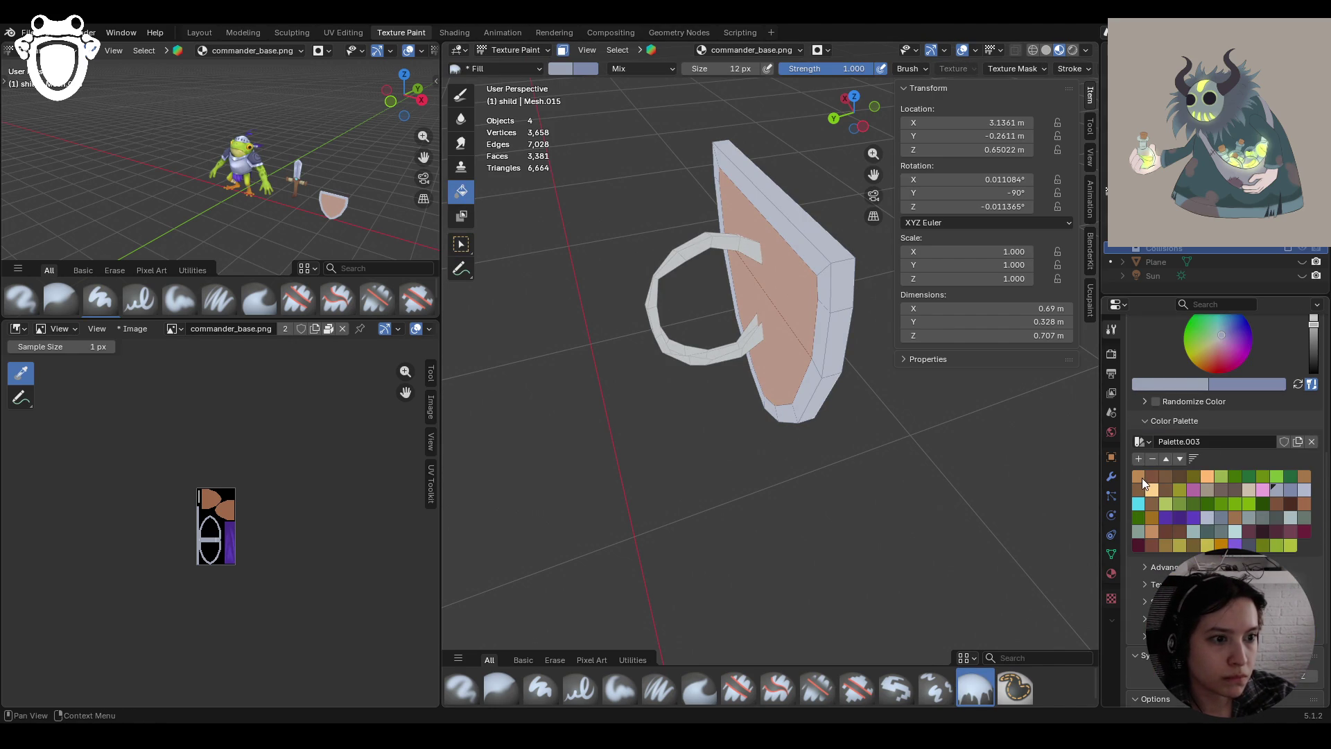
pyautogui.click(1143, 477)
pyautogui.click(751, 264)
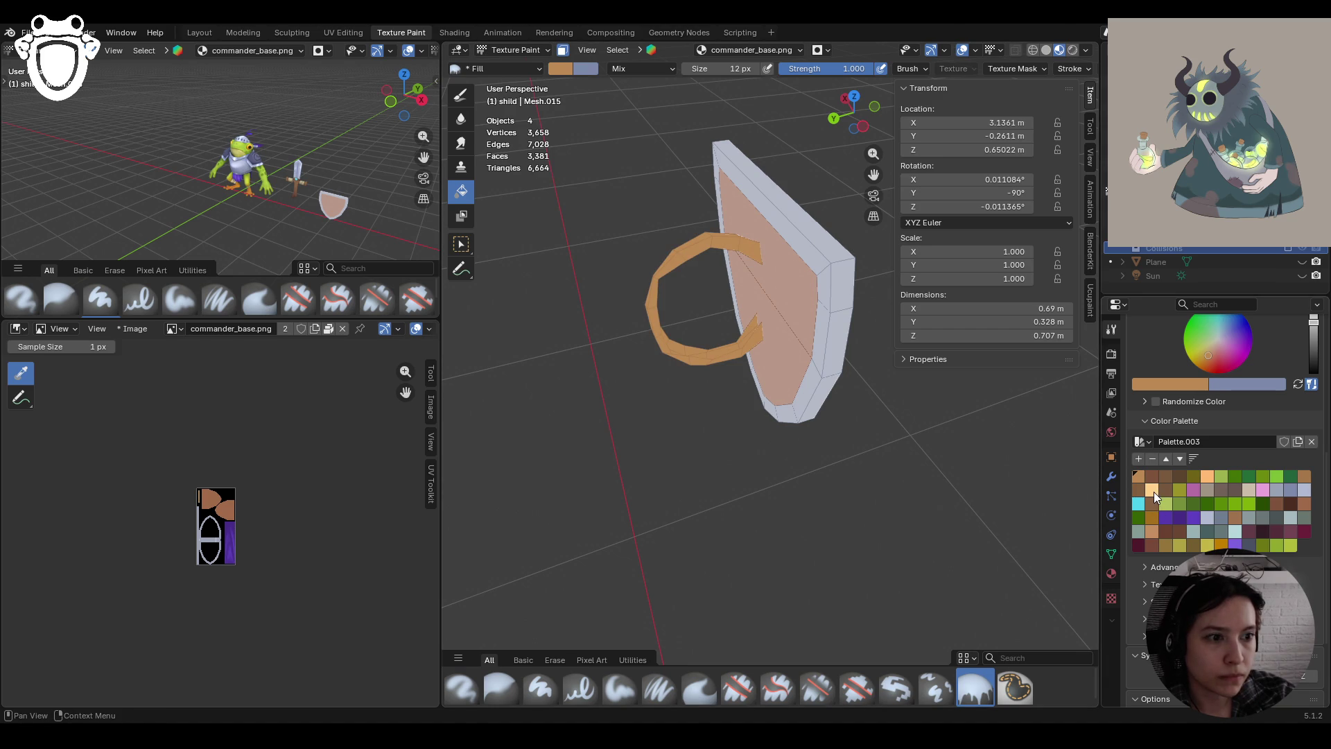
pyautogui.click(1201, 492)
pyautogui.click(733, 278)
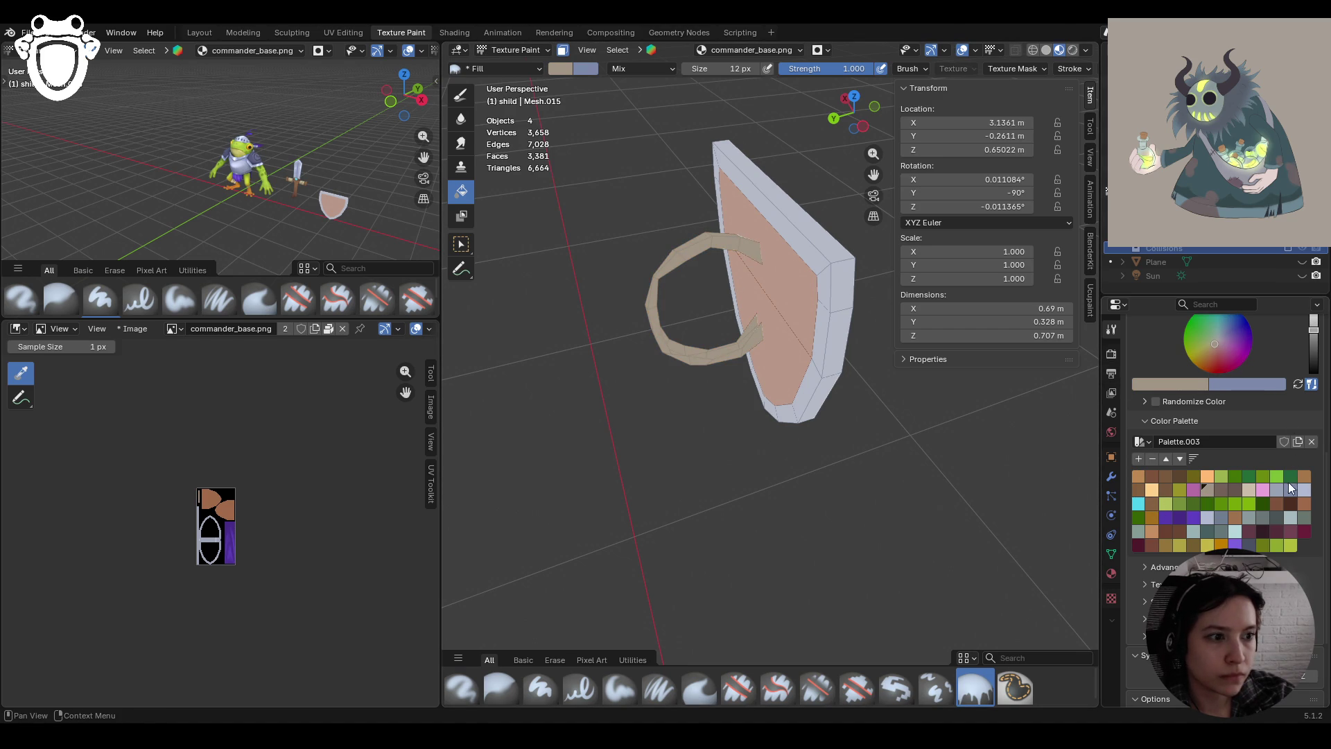
pyautogui.click(1304, 477)
pyautogui.click(757, 290)
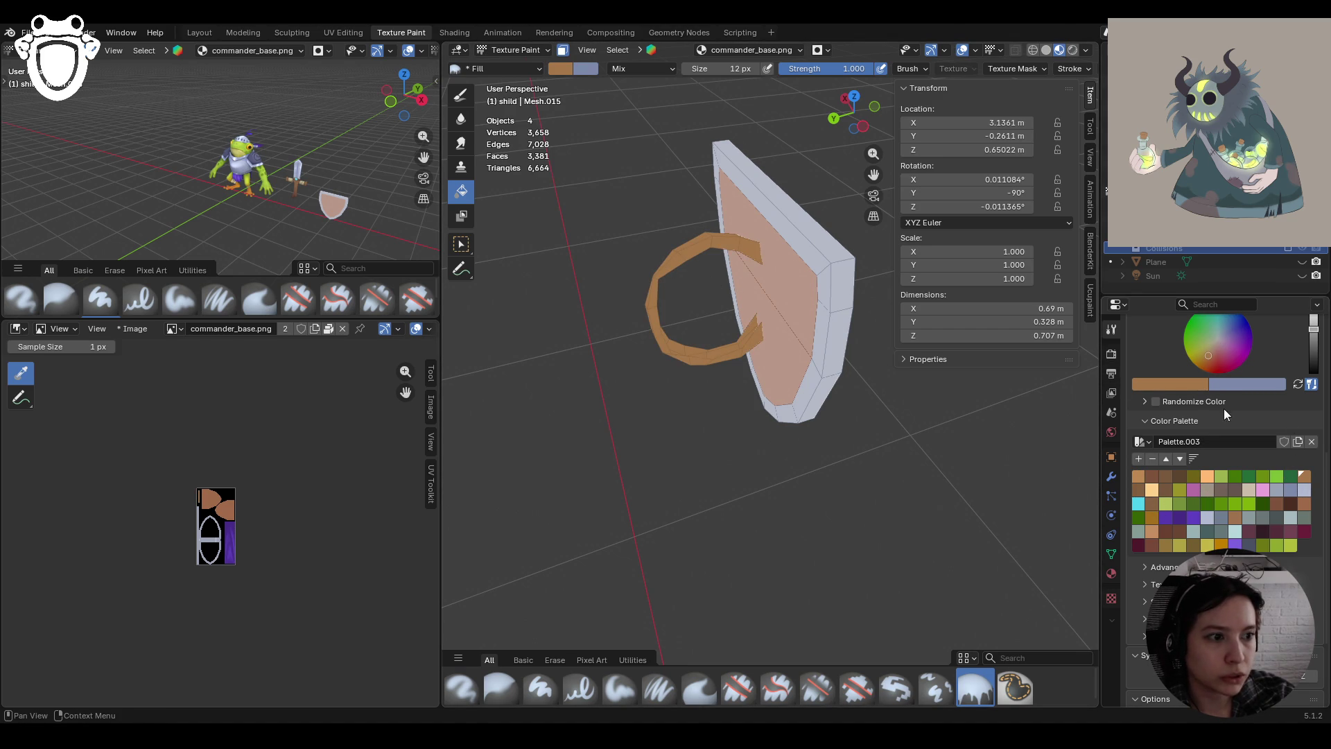
pyautogui.click(1211, 349)
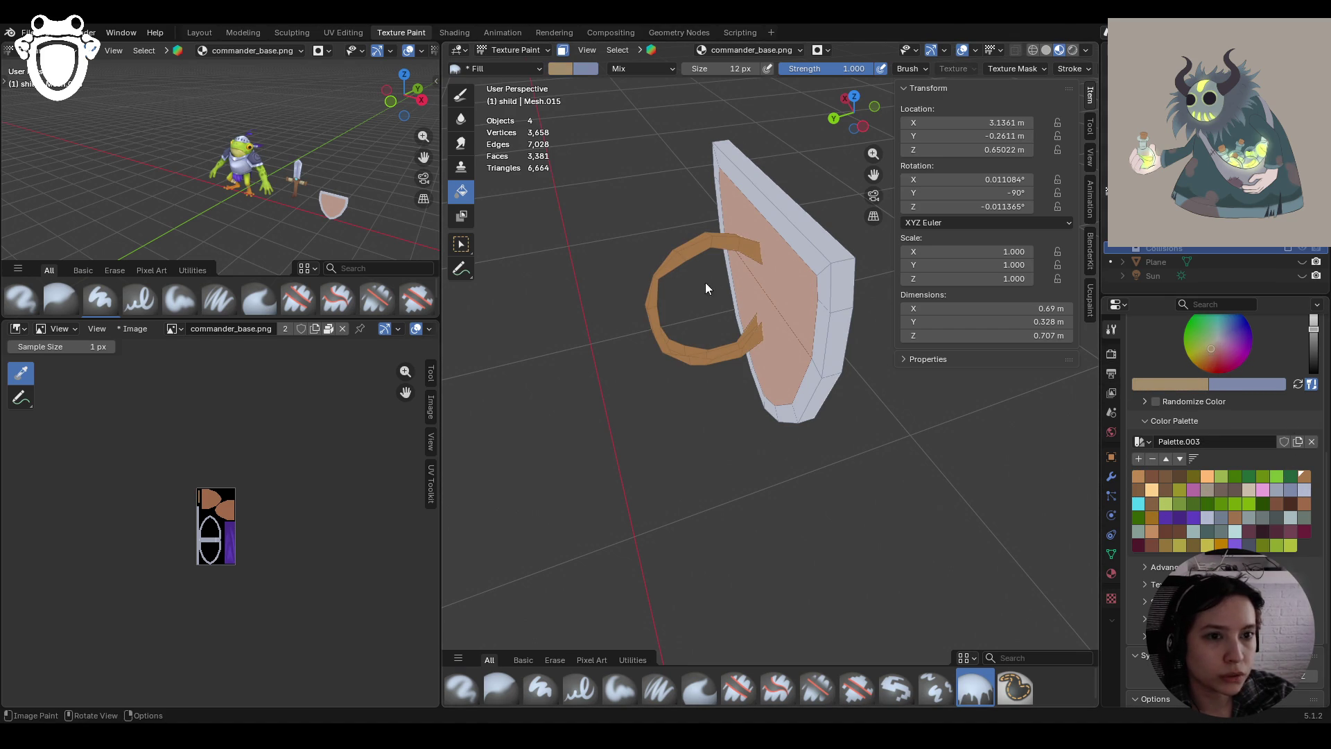
# Orbit out to see the shield beside the sword and frog knight
pyautogui.moveTo(814, 387); pyautogui.dragTo(511, 360, button='middle')
pyautogui.scroll(-6, 687, 385)
pyautogui.moveTo(684, 386)
pyautogui.mouseDown(button='middle')
pyautogui.moveTo(568, 372)
pyautogui.moveTo(814, 380)
pyautogui.mouseUp(button='middle')
pyautogui.scroll(3, 814, 380)
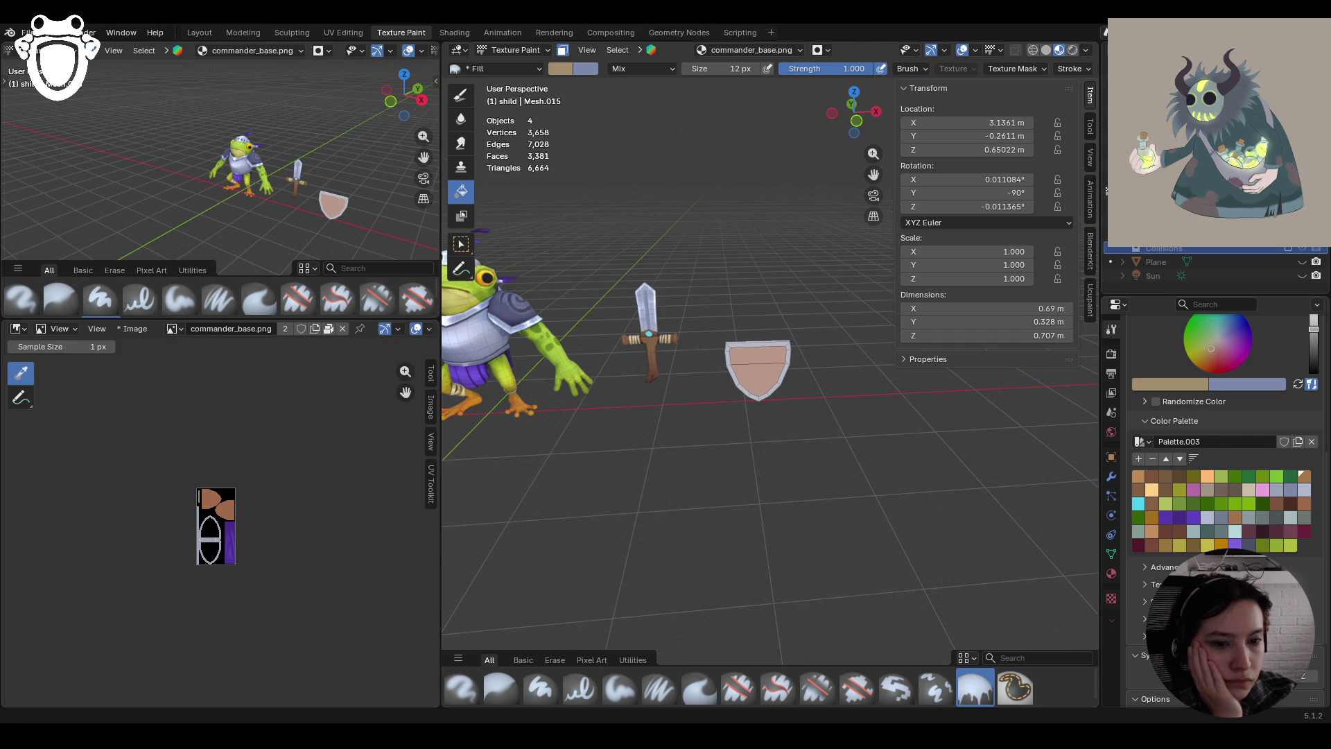
# Frame the shield and mask only its front face for painting
pyautogui.press('KP_Decimal')
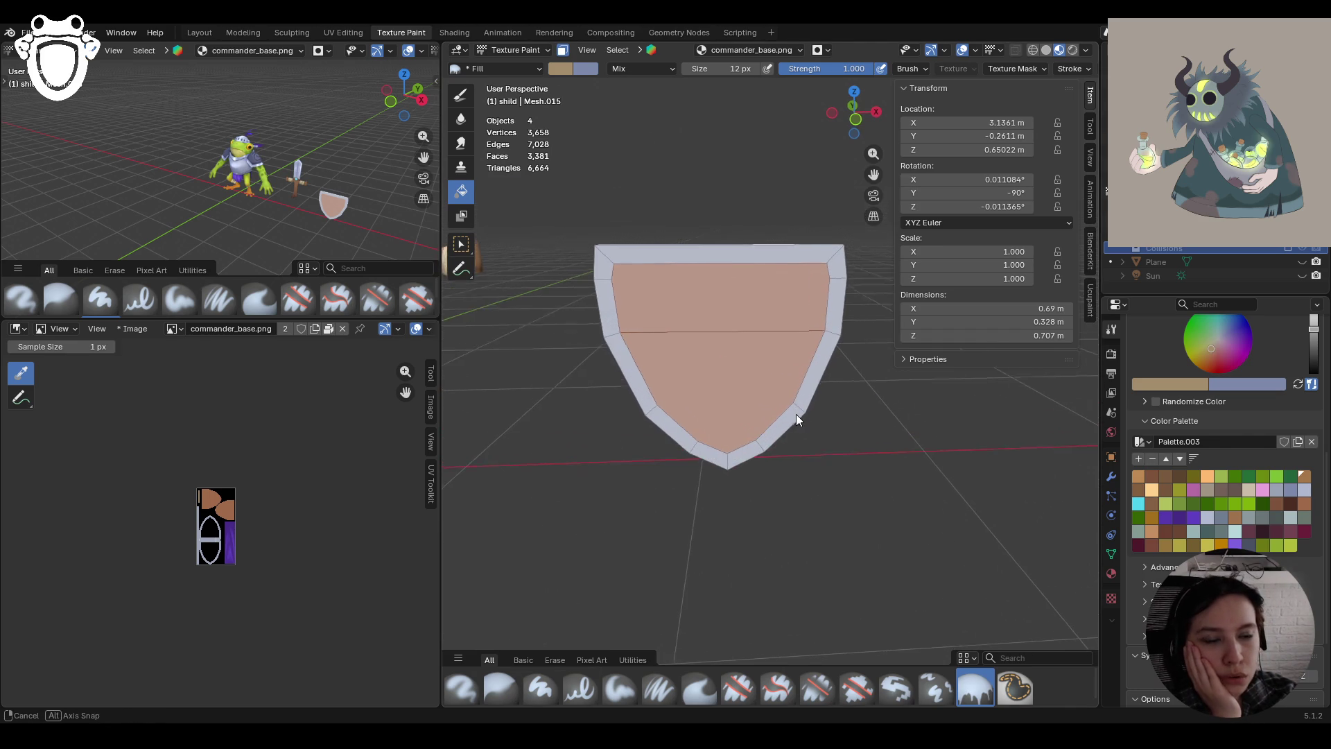
pyautogui.click(526, 52)
pyautogui.click(563, 52)
pyautogui.click(563, 52)
pyautogui.click(462, 244)
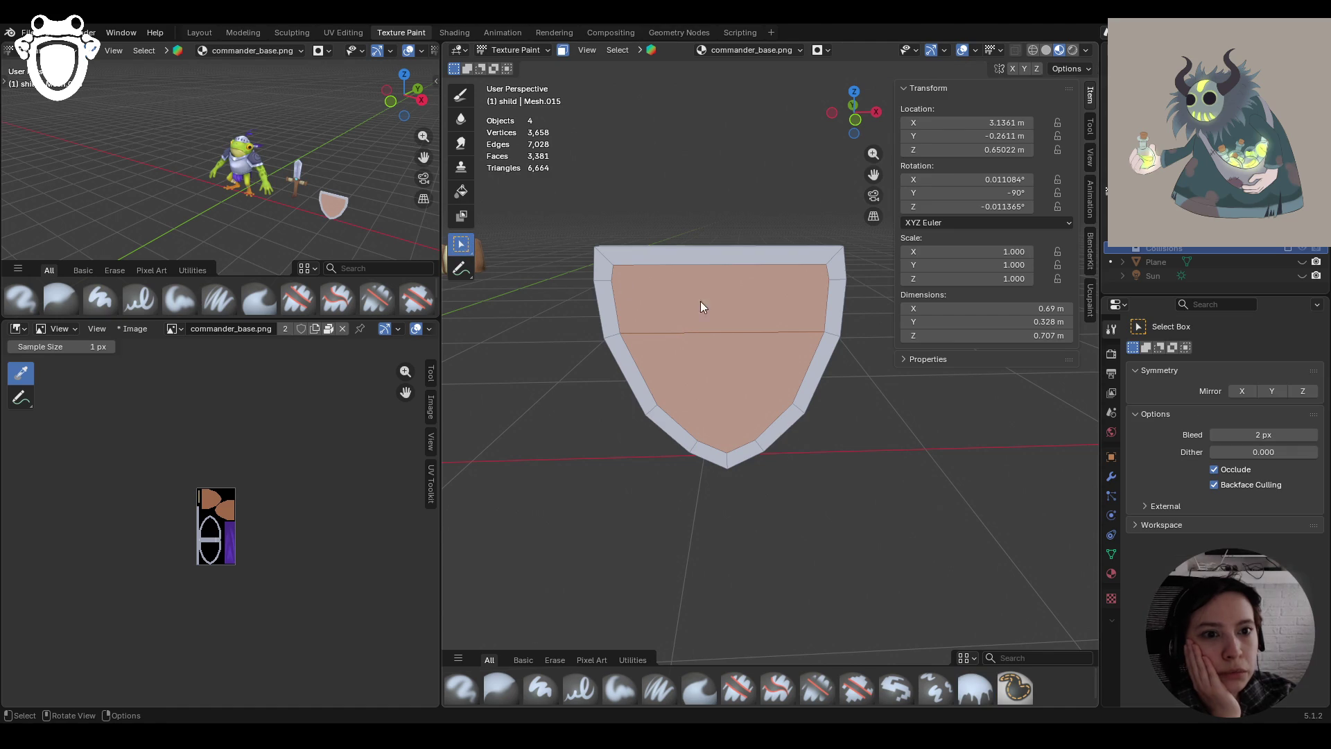
pyautogui.click(700, 301)
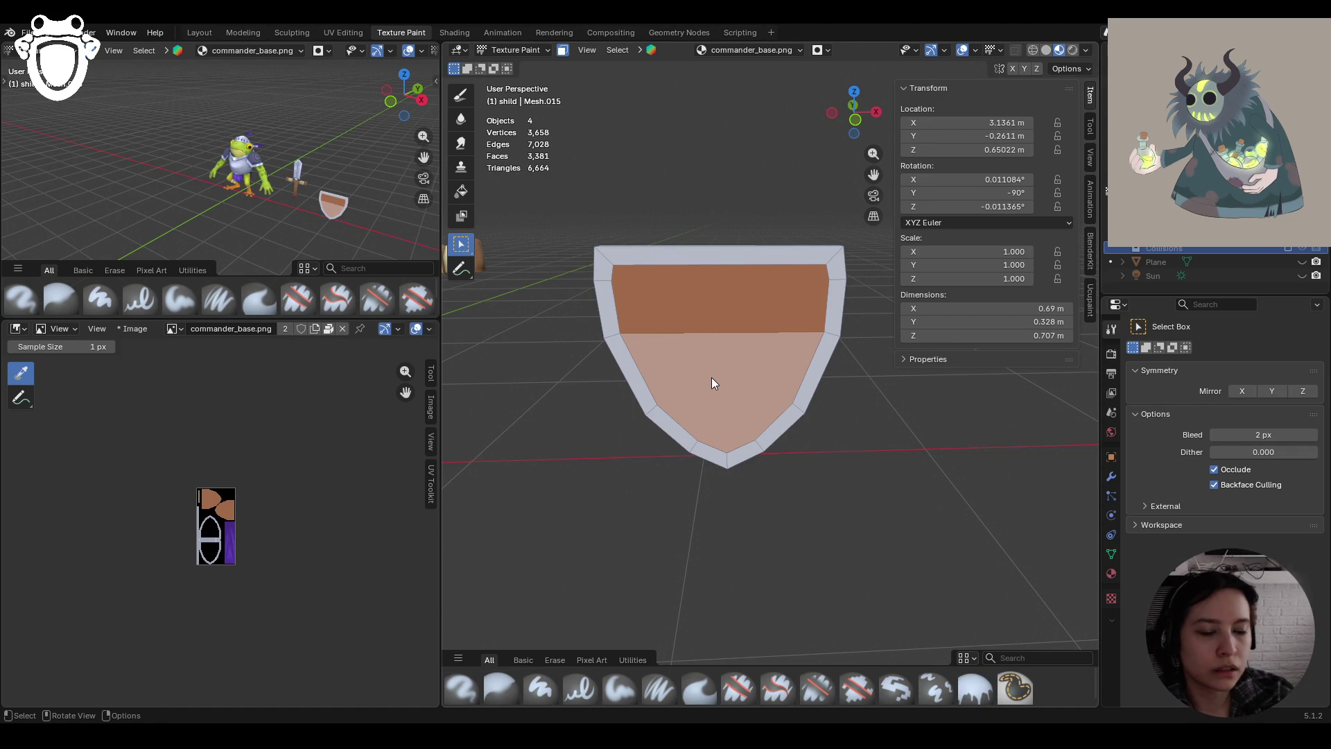
pyautogui.click(729, 306)
pyautogui.moveTo(730, 307)
pyautogui.mouseDown(button='middle')
pyautogui.moveTo(758, 413)
pyautogui.moveTo(677, 312)
pyautogui.mouseUp(button='middle')
pyautogui.click(680, 343)
pyautogui.moveTo(644, 401)
pyautogui.mouseDown(button='middle')
pyautogui.moveTo(905, 414)
pyautogui.moveTo(902, 377)
pyautogui.mouseUp(button='middle')
# Fill the shield face with a bottom-to-top brown gradient, darkening a stop to red-brown
pyautogui.click(461, 96)
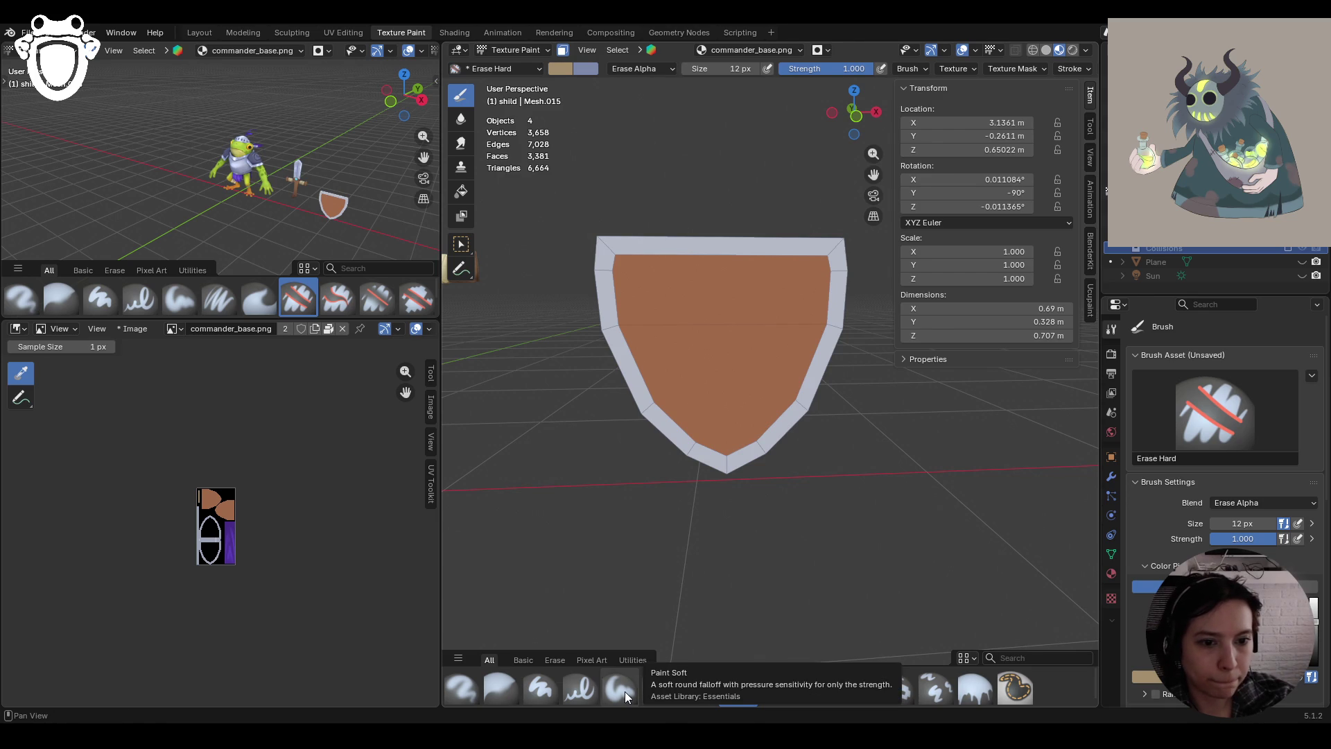
pyautogui.click(976, 690)
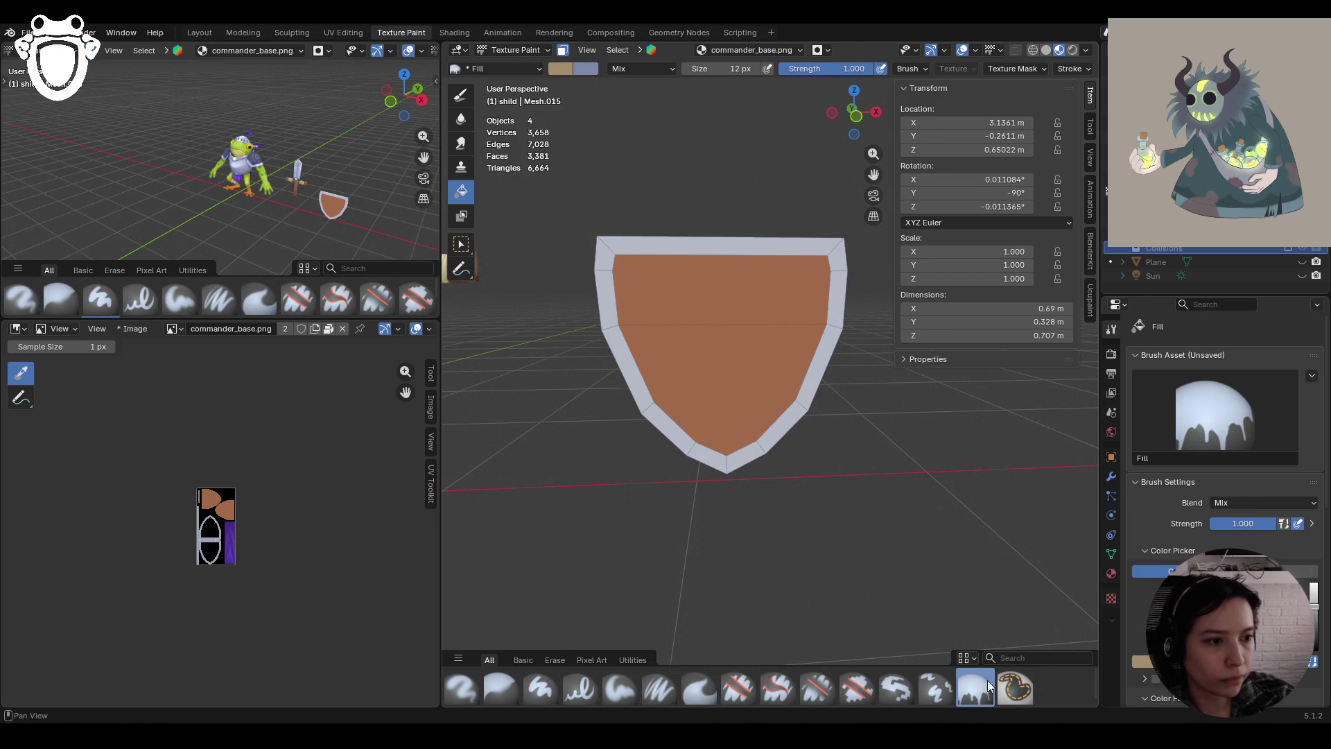
pyautogui.click(1271, 570)
pyautogui.scroll(-5, 1283, 555)
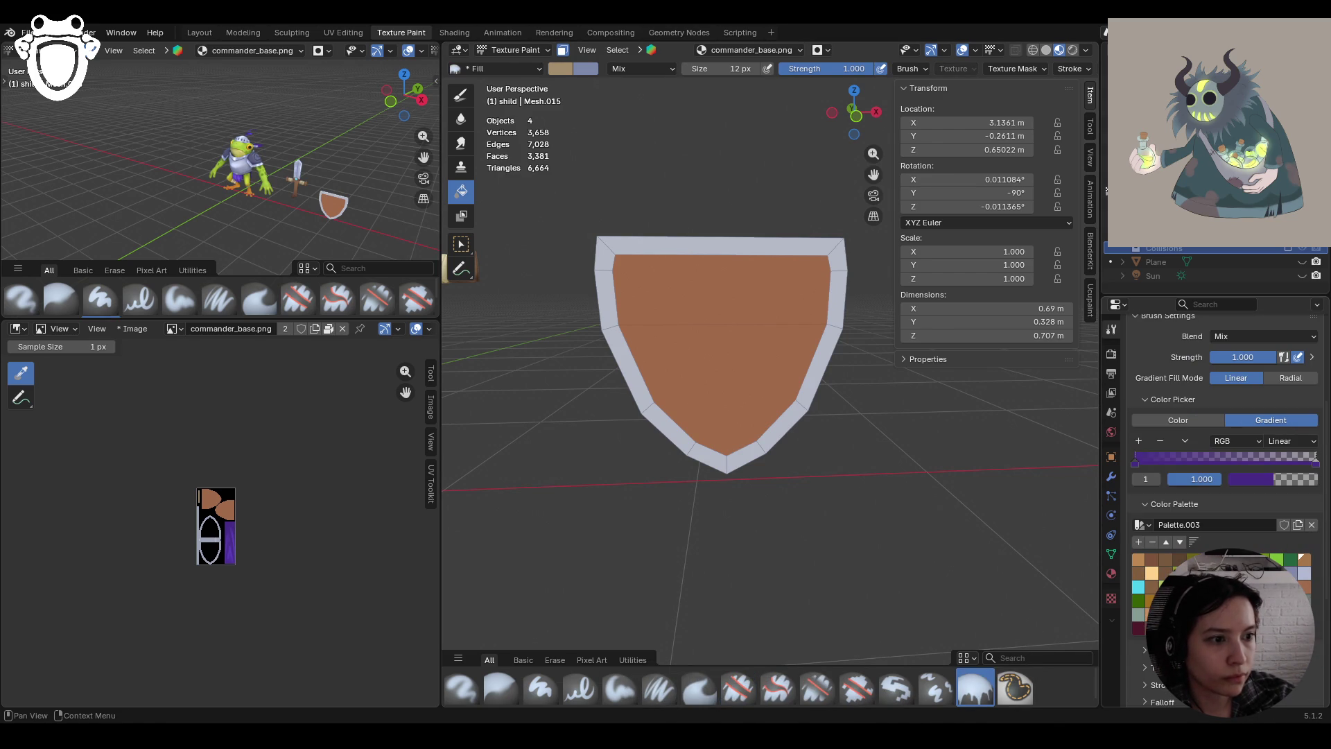
pyautogui.click(1244, 580)
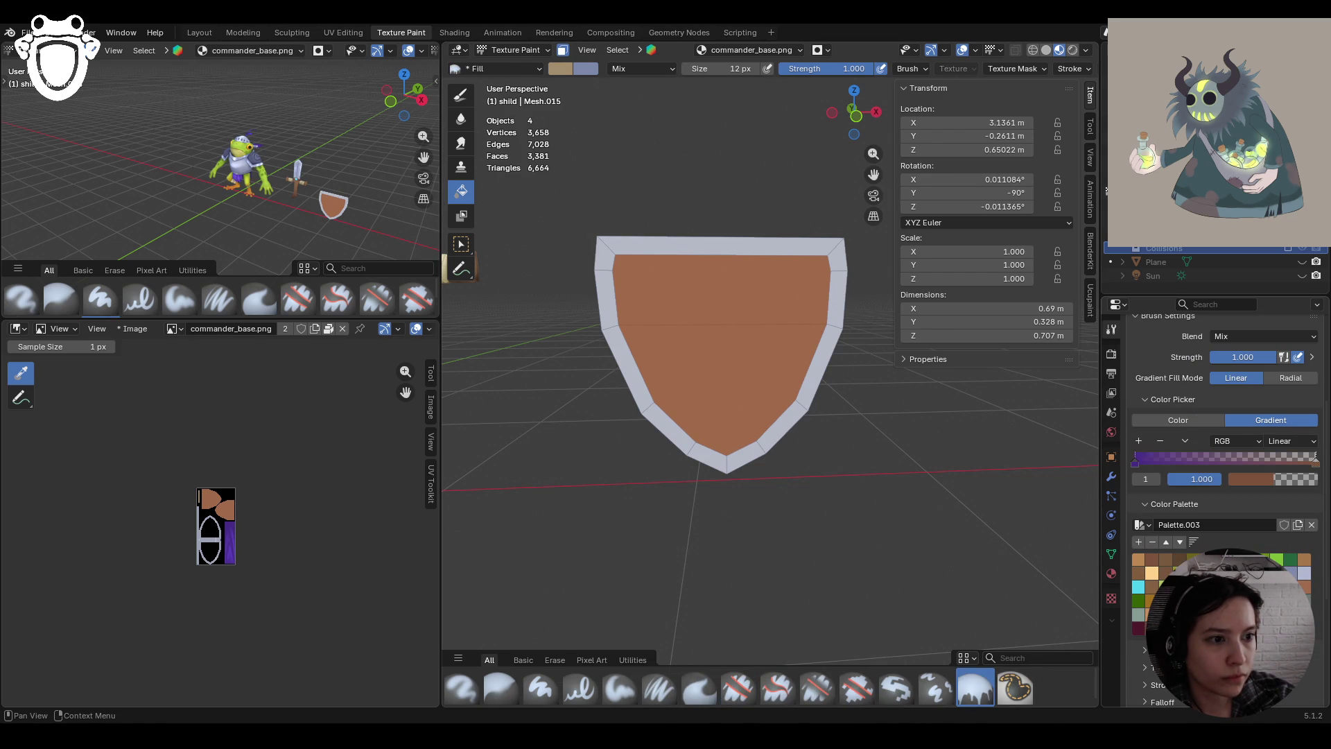
pyautogui.click(1134, 463)
pyautogui.click(1244, 580)
pyautogui.moveTo(731, 488); pyautogui.dragTo(733, 264)
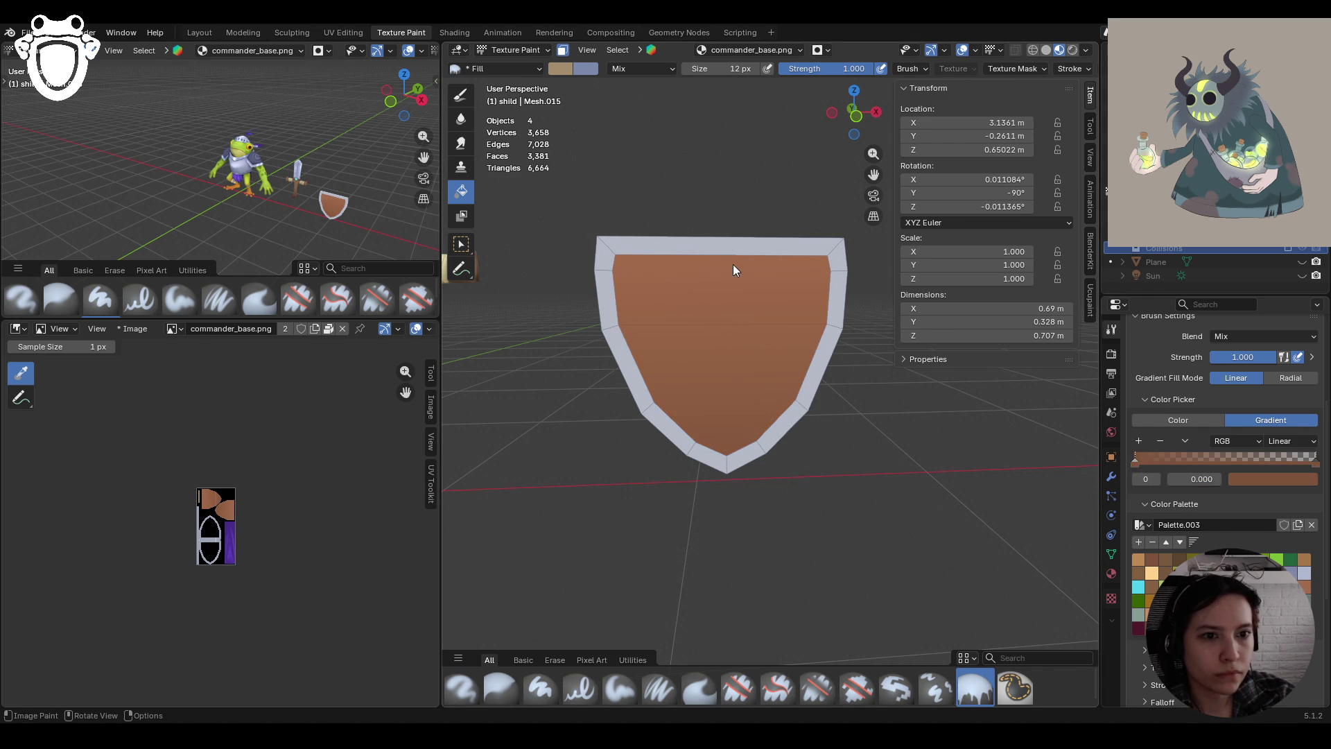
pyautogui.moveTo(719, 481); pyautogui.dragTo(713, 308)
pyautogui.moveTo(712, 307)
pyautogui.mouseDown(button='middle')
pyautogui.moveTo(704, 381)
pyautogui.moveTo(545, 389)
pyautogui.moveTo(817, 401)
pyautogui.moveTo(591, 190)
pyautogui.moveTo(696, 319)
pyautogui.moveTo(686, 326)
pyautogui.mouseUp(button='middle')
pyautogui.press('s')
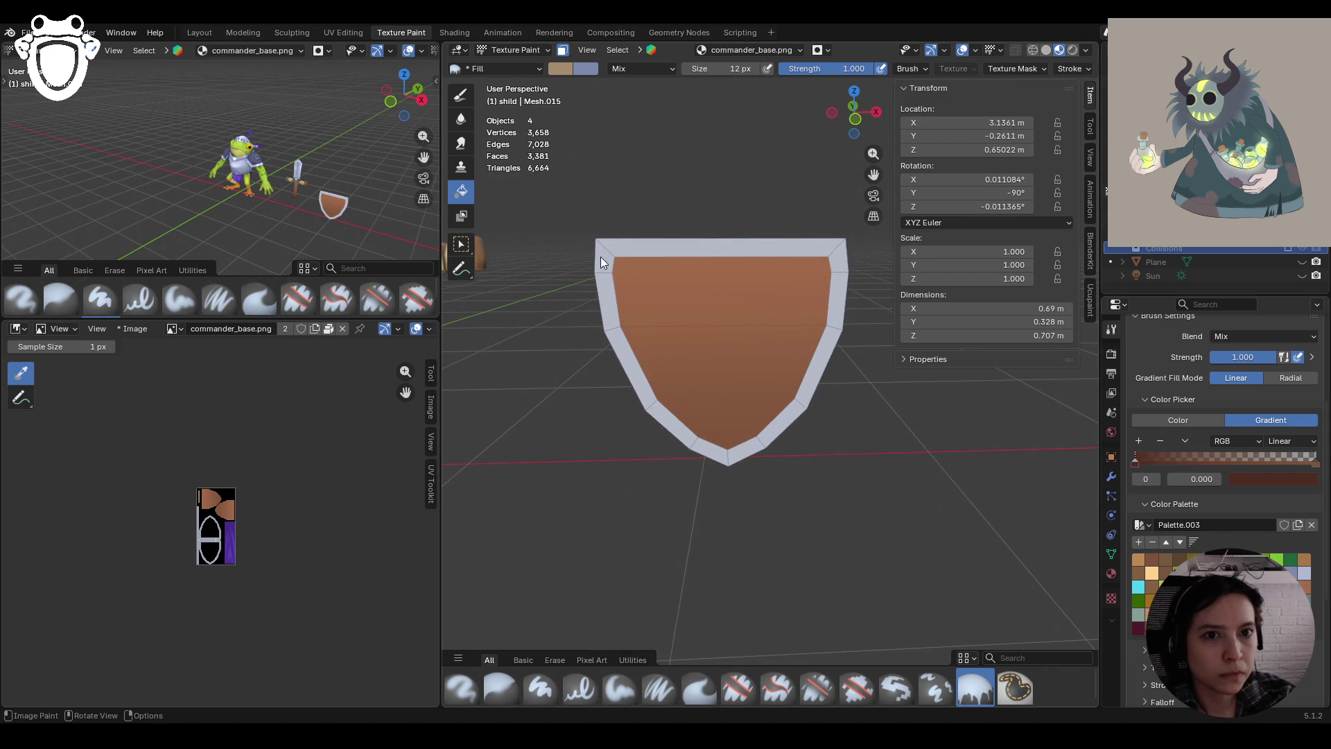
pyautogui.moveTo(649, 277); pyautogui.dragTo(651, 268, button='middle')
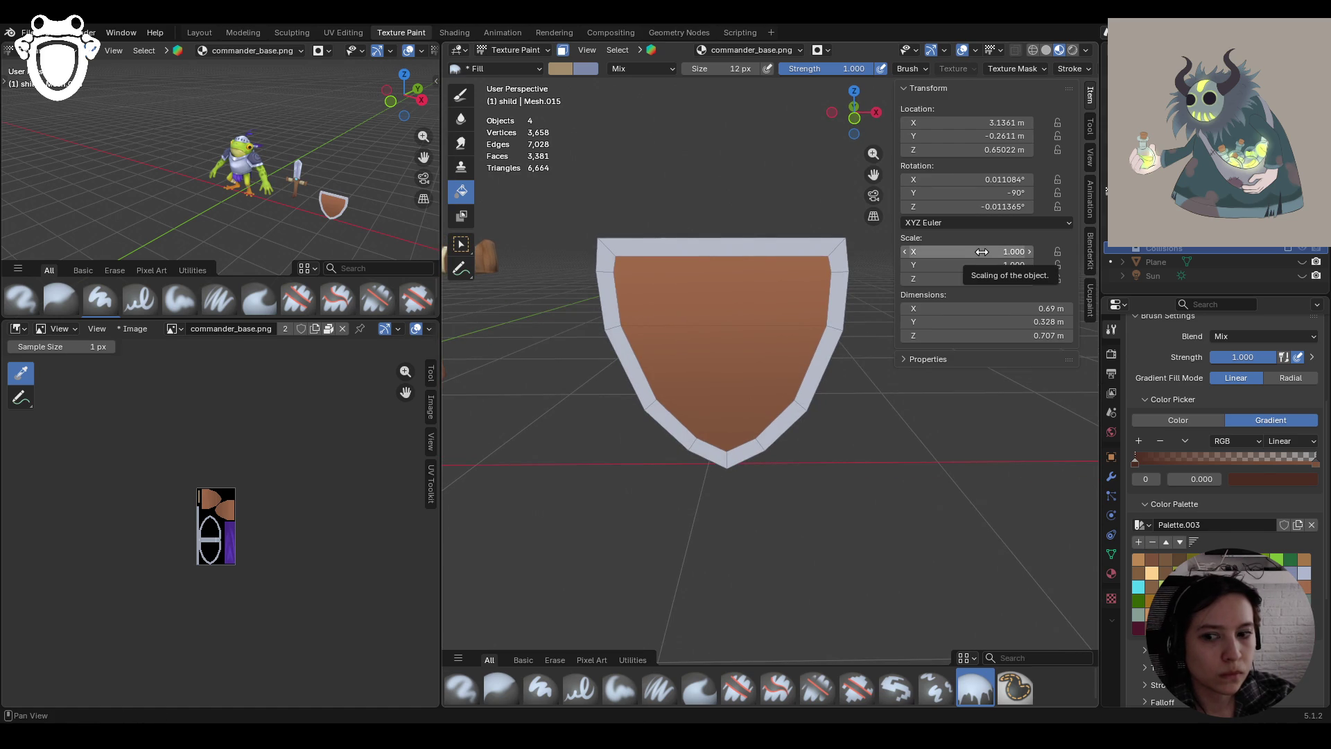
# Show FrogCommanderMat's Ucupaint stack with the commander_base layer selected
pyautogui.keyDown('shift'); pyautogui.moveTo(852, 298); pyautogui.dragTo(881, 309, button='middle'); pyautogui.keyUp('shift')
pyautogui.click(1088, 318)
pyautogui.click(947, 357)
pyautogui.click(947, 370)
pyautogui.moveTo(638, 378)
pyautogui.mouseDown(button='middle')
pyautogui.moveTo(663, 319)
pyautogui.moveTo(628, 337)
pyautogui.mouseUp(button='middle')
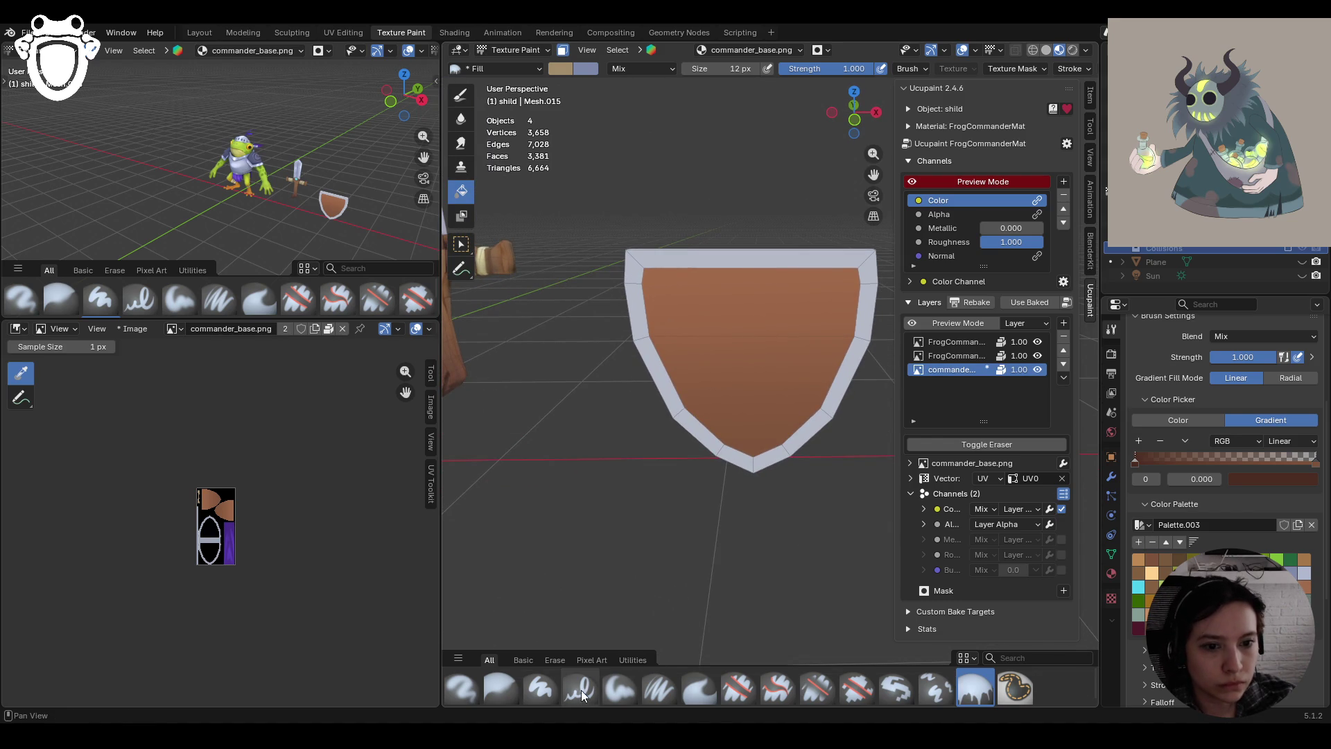
# Use the Paint Soft brush with a darker reddish brown at 32 px
pyautogui.click(619, 686)
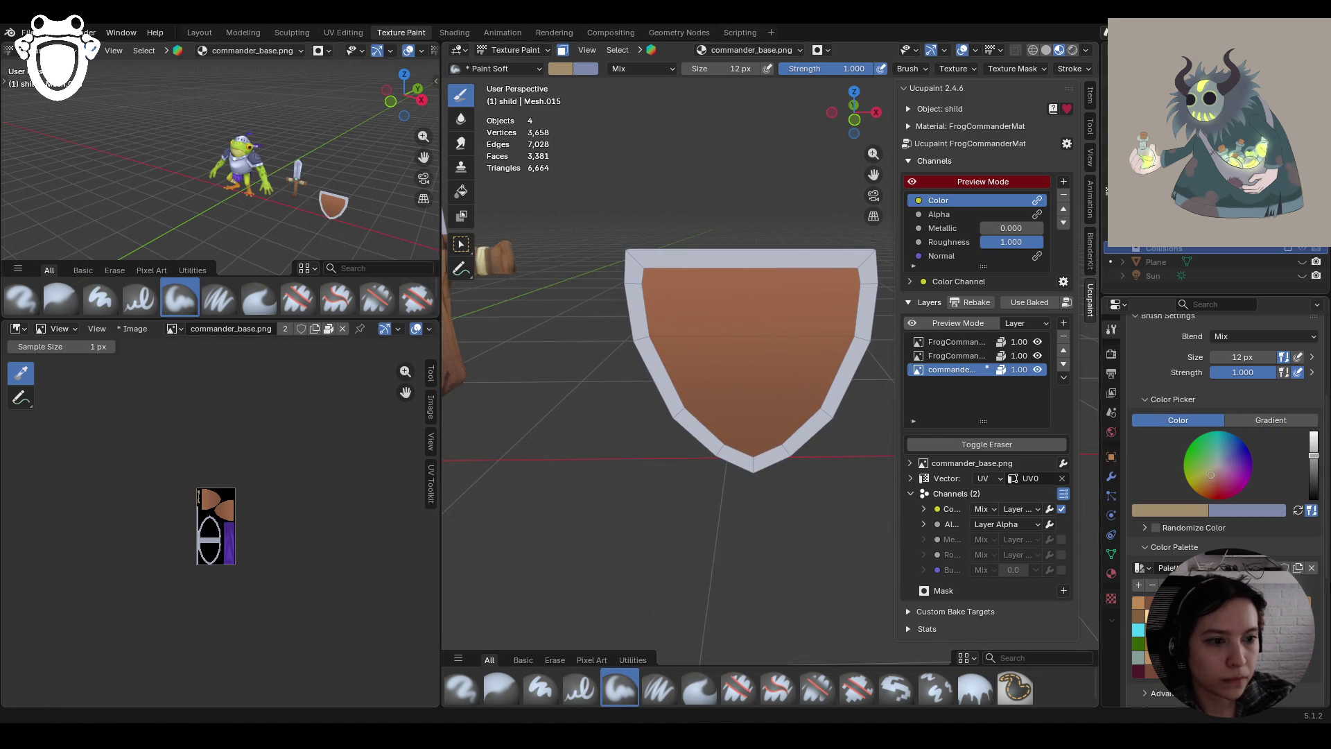
pyautogui.click(1139, 615)
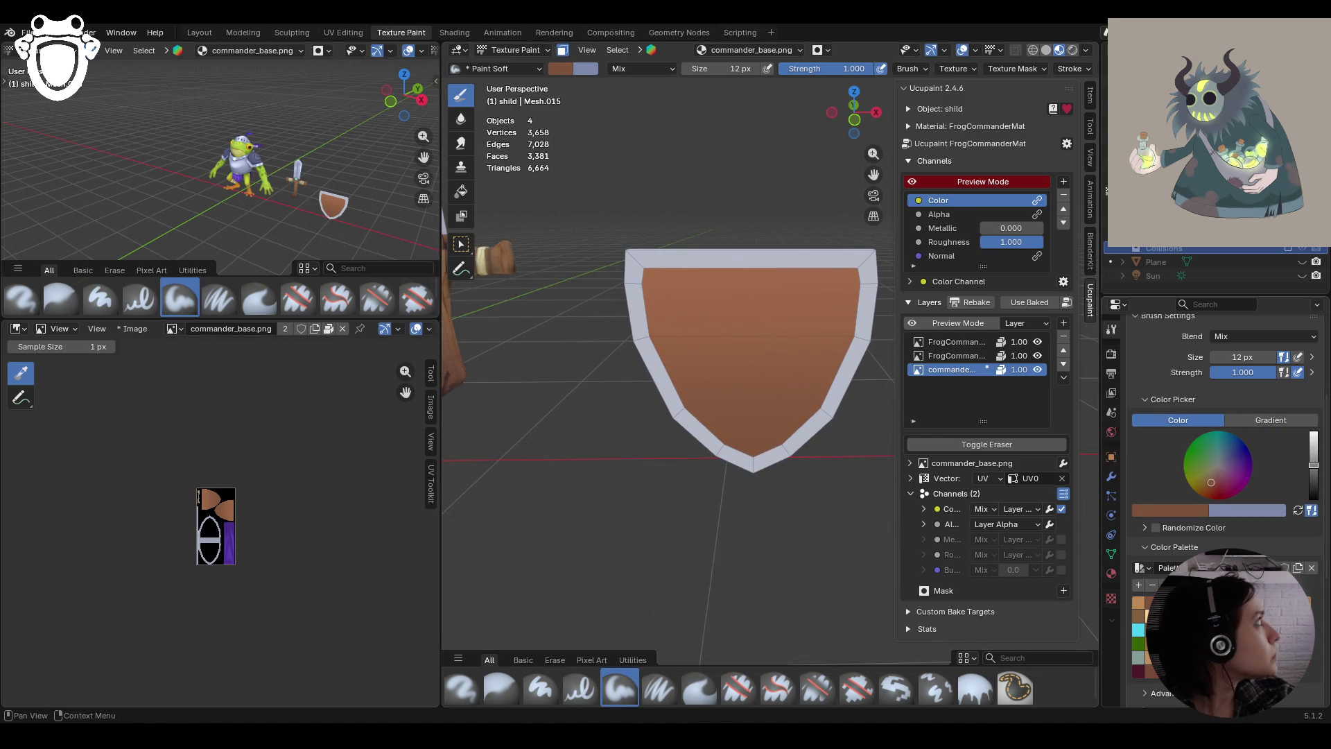
pyautogui.scroll(2, 1233, 445)
pyautogui.press(']')
pyautogui.press(']')
pyautogui.press(']')
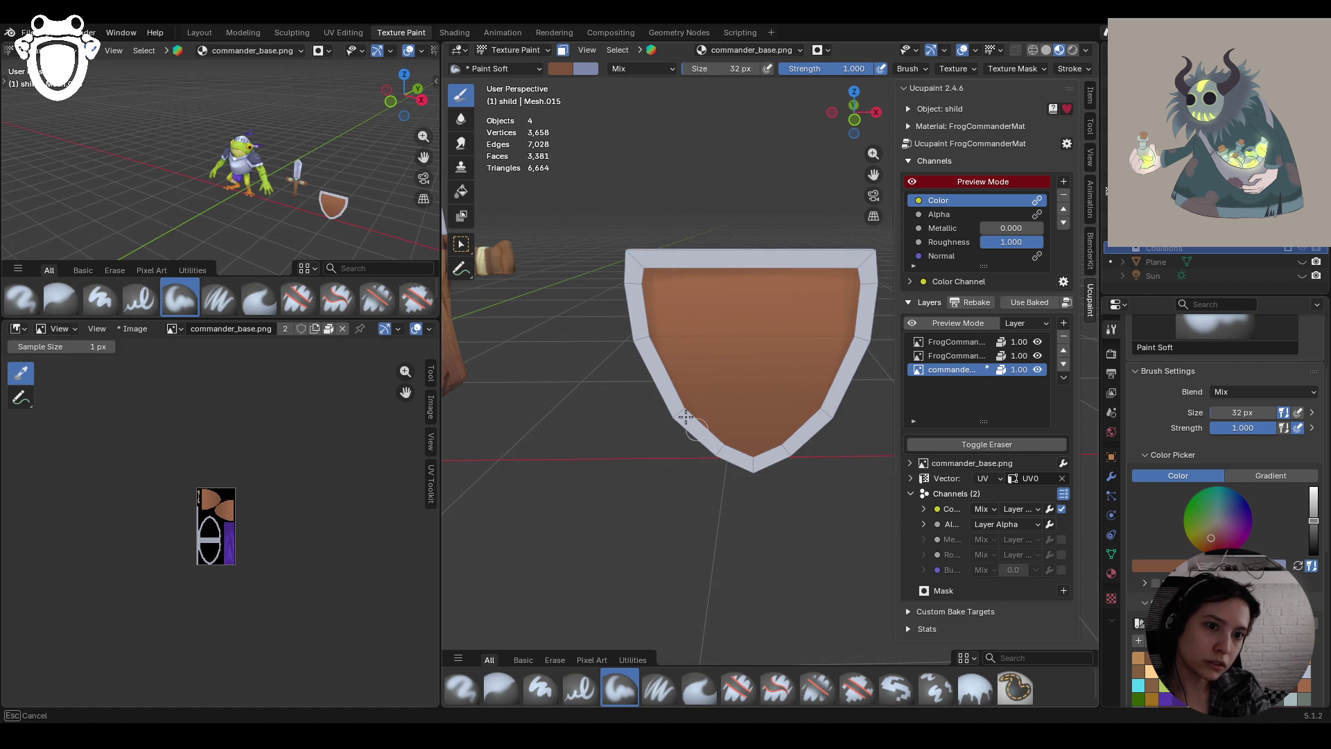
# Paint the darker brown along the shield's left and upper edges, then zoom out
pyautogui.moveTo(697, 416)
pyautogui.mouseDown()
pyautogui.moveTo(687, 405)
pyautogui.moveTo(670, 421)
pyautogui.mouseUp()
pyautogui.moveTo(748, 456)
pyautogui.mouseDown()
pyautogui.moveTo(784, 444)
pyautogui.moveTo(766, 468)
pyautogui.mouseUp()
pyautogui.moveTo(648, 281); pyautogui.dragTo(639, 323)
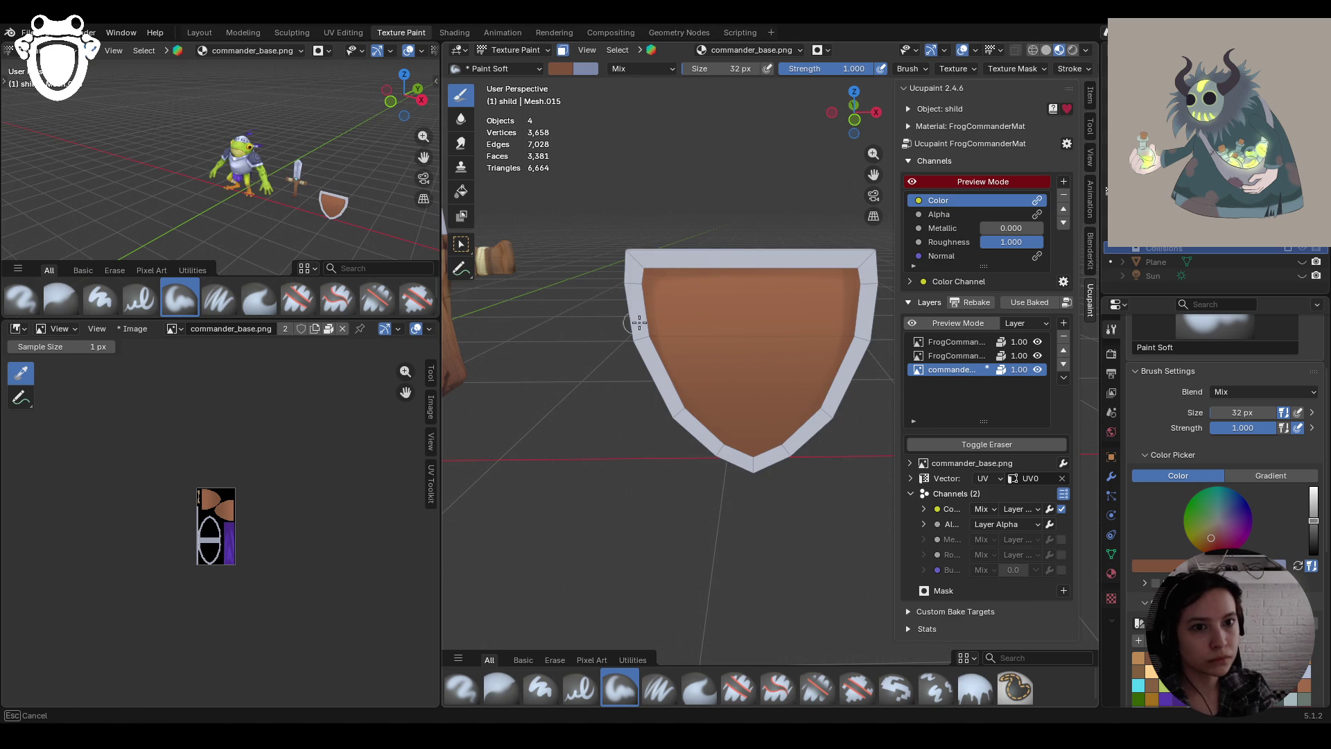
pyautogui.moveTo(660, 272); pyautogui.dragTo(842, 272)
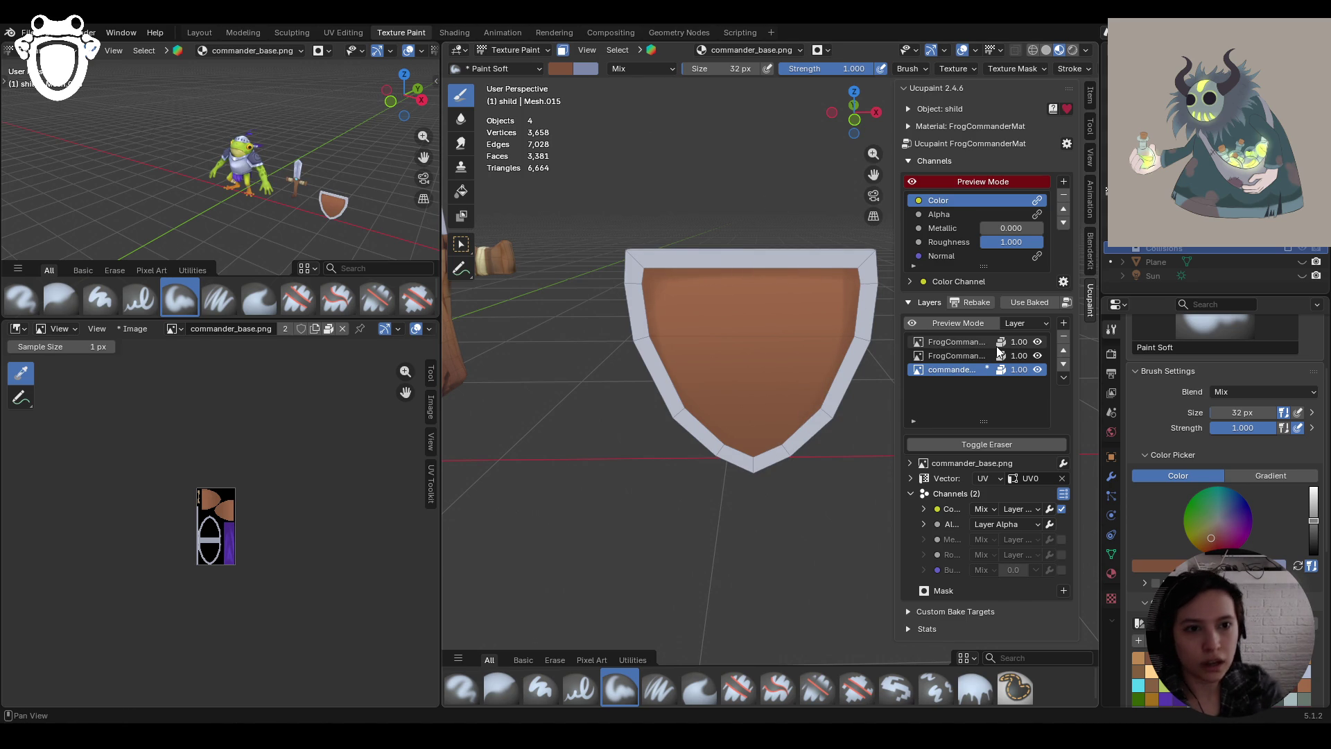
pyautogui.scroll(-8, 800, 375)
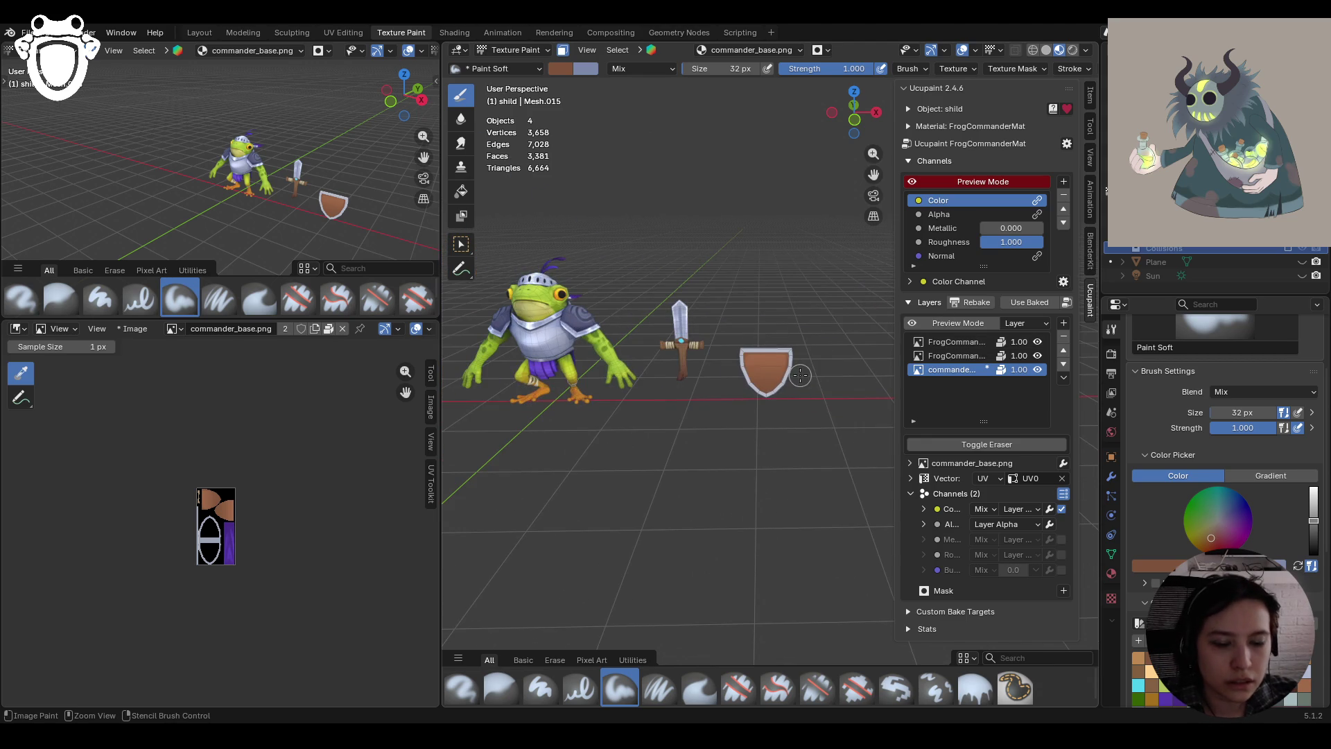
# Save knight_rig.blend and open shaman_rig.blend from Open Recent
pyautogui.hotkey('ctrl', 's')
pyautogui.click(30, 33)
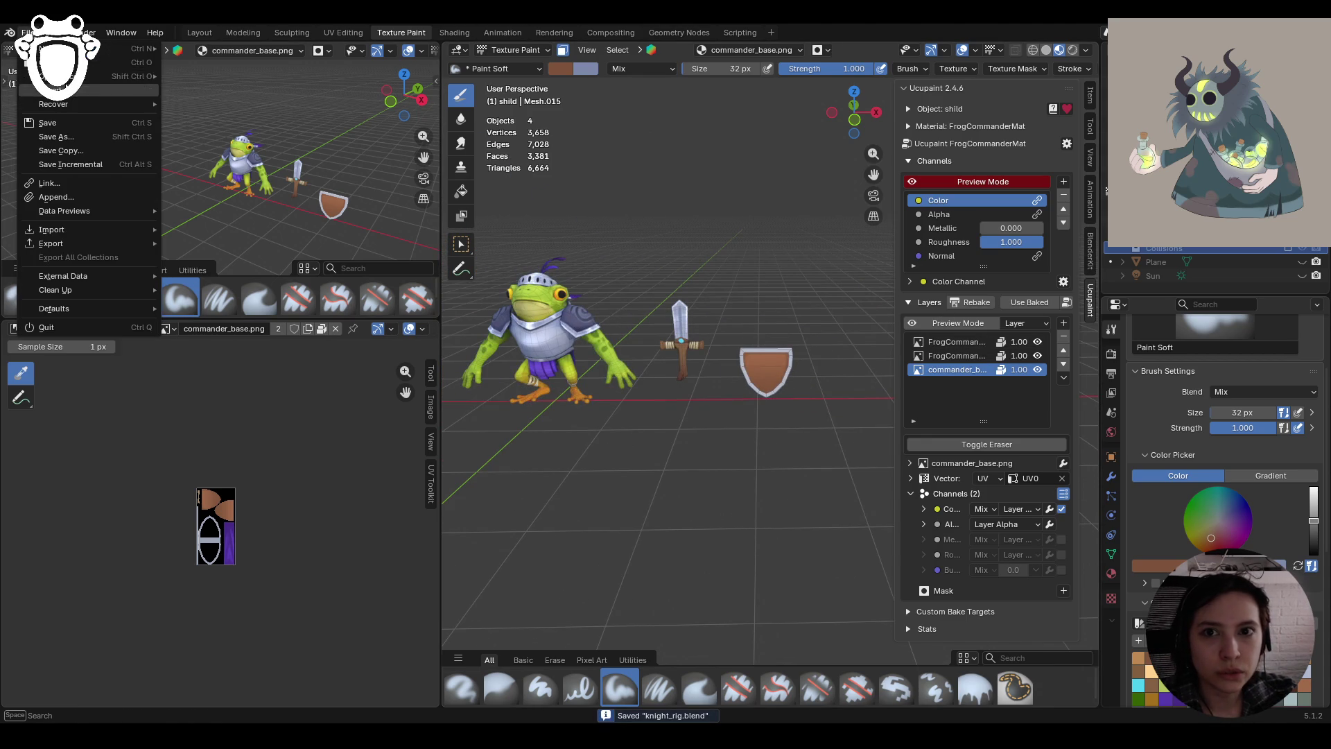
pyautogui.moveTo(90, 77)
pyautogui.click(216, 89)
# Orbit to face the shaman and enable face-selection masking
pyautogui.scroll(-6, 735, 471)
pyautogui.scroll(6, 744, 501)
pyautogui.moveTo(744, 500); pyautogui.dragTo(770, 494, button='middle')
pyautogui.scroll(2, 735, 485)
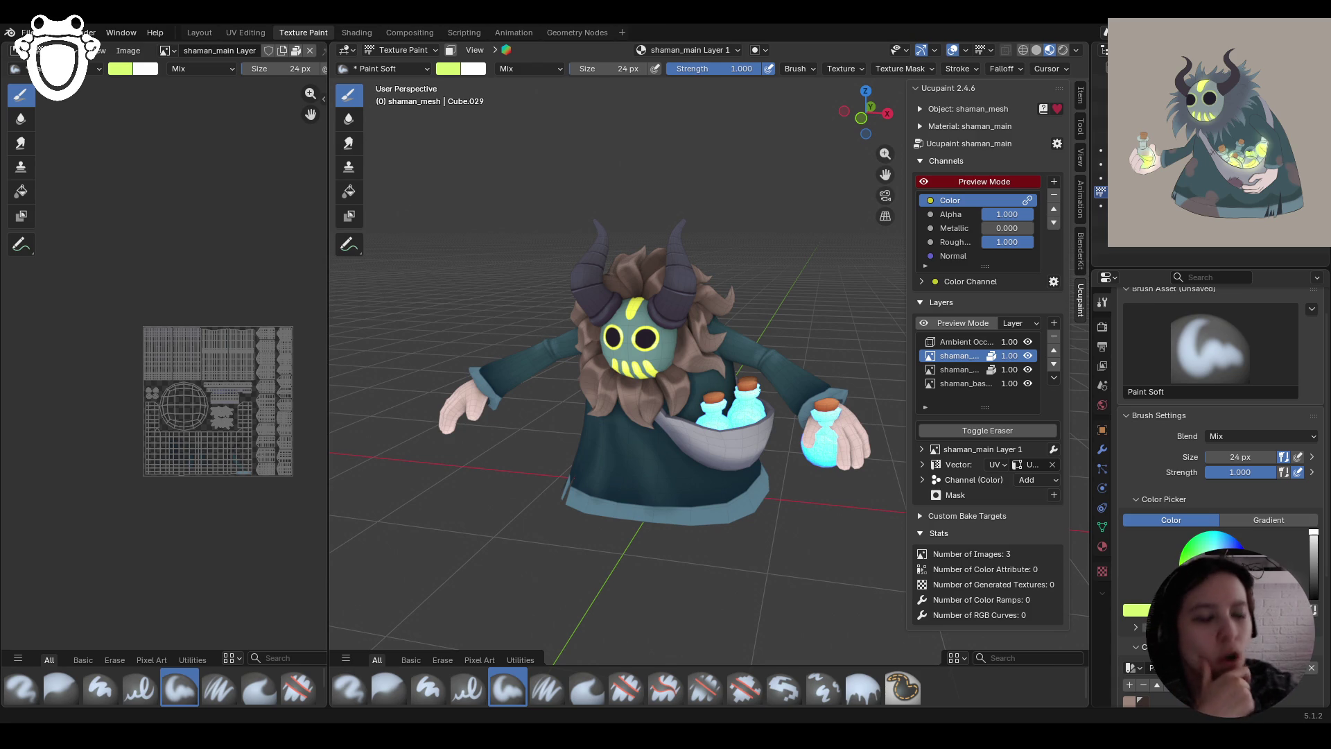
pyautogui.moveTo(694, 347); pyautogui.dragTo(610, 355, button='middle')
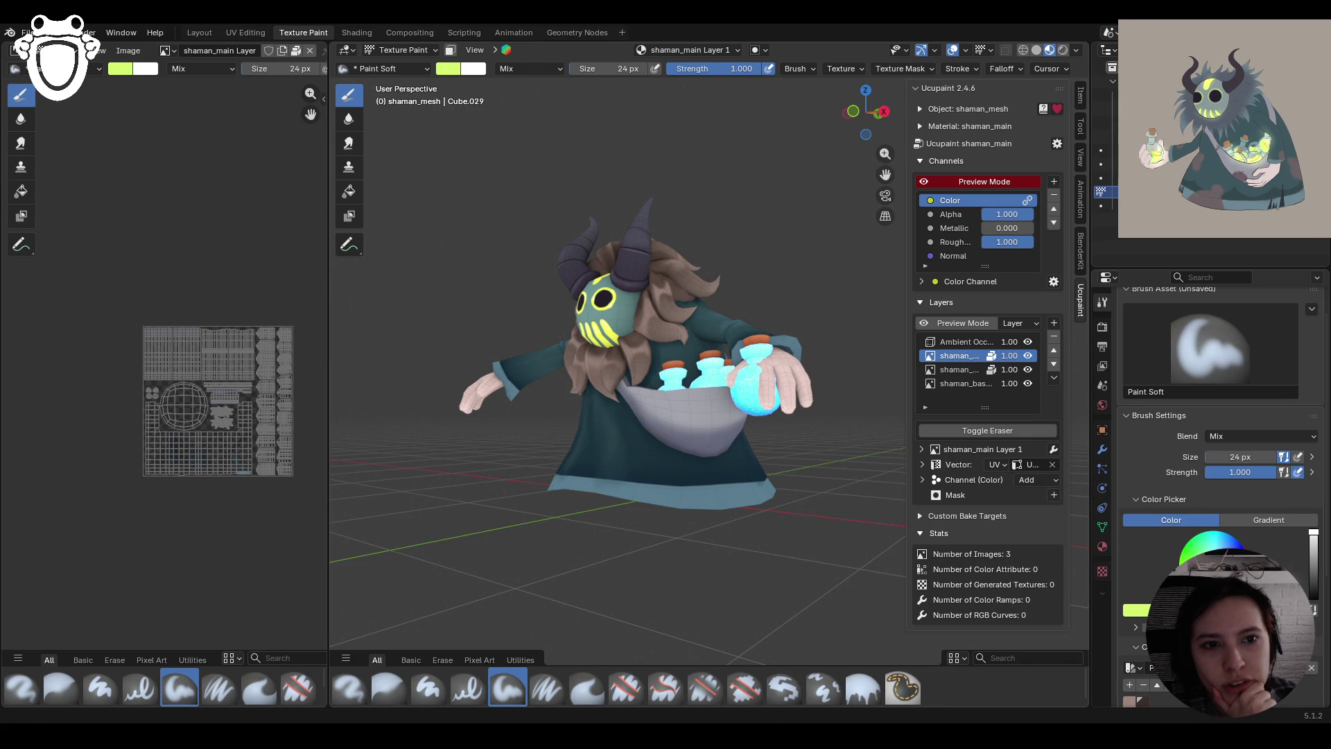
pyautogui.moveTo(624, 347); pyautogui.dragTo(687, 347, button='middle')
pyautogui.click(451, 51)
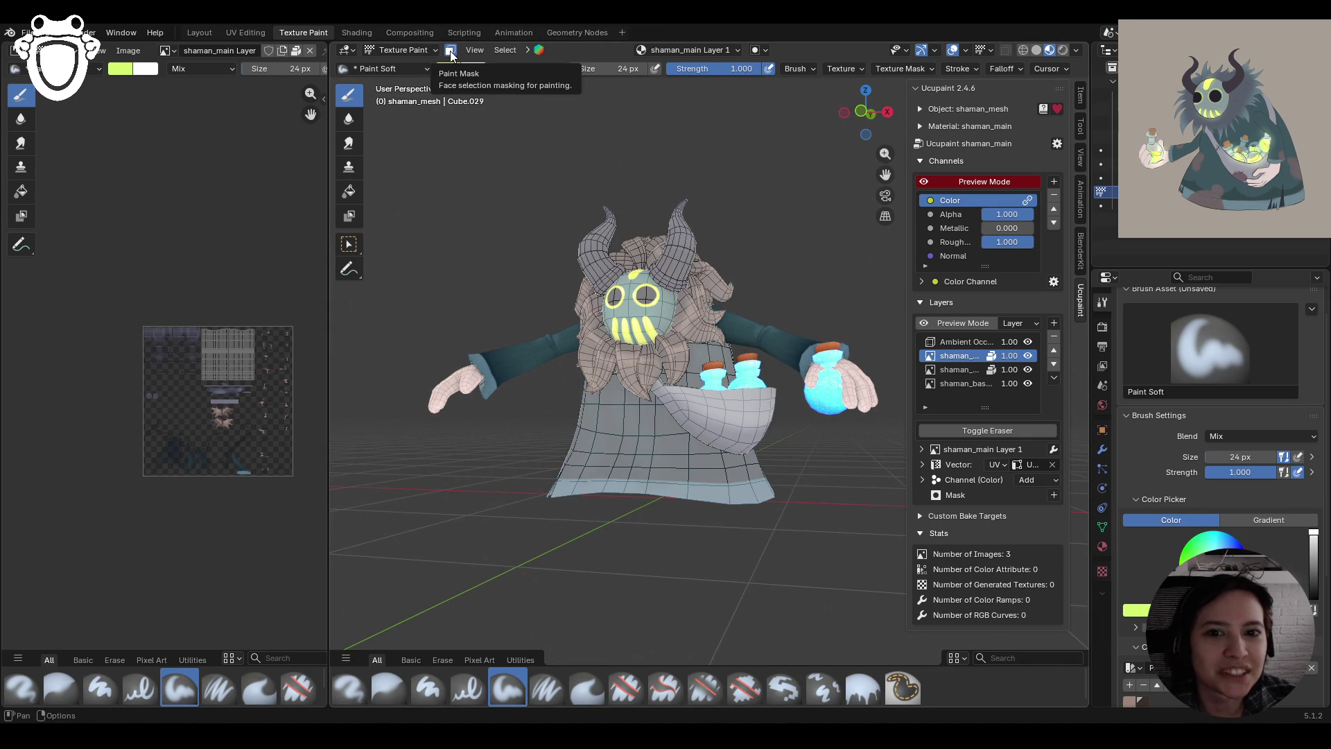
# Exclude the shaman's bowl faces from the paint mask with Select Box
pyautogui.click(349, 254)
pyautogui.click(722, 430)
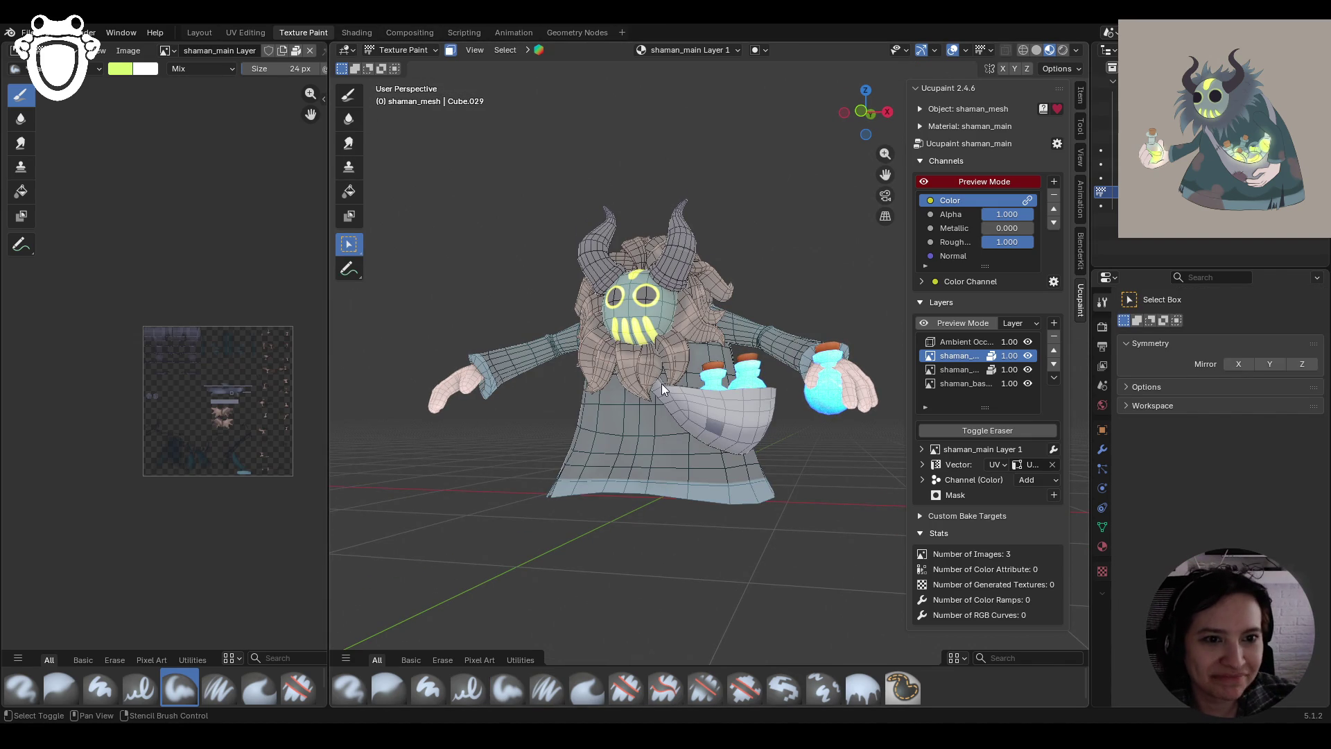
pyautogui.moveTo(826, 426)
pyautogui.mouseDown(button='middle')
pyautogui.moveTo(693, 438)
pyautogui.moveTo(638, 397)
pyautogui.moveTo(750, 463)
pyautogui.mouseUp(button='middle')
pyautogui.keyDown('shift'); pyautogui.click(668, 405); pyautogui.keyUp('shift')
pyautogui.scroll(5, 750, 464)
pyautogui.scroll(-3, 750, 497)
pyautogui.moveTo(747, 527); pyautogui.dragTo(735, 477, button='middle')
# Return to the Paint Soft brush and hide shaman_main Layer 1 in Ucupaint
pyautogui.click(349, 93)
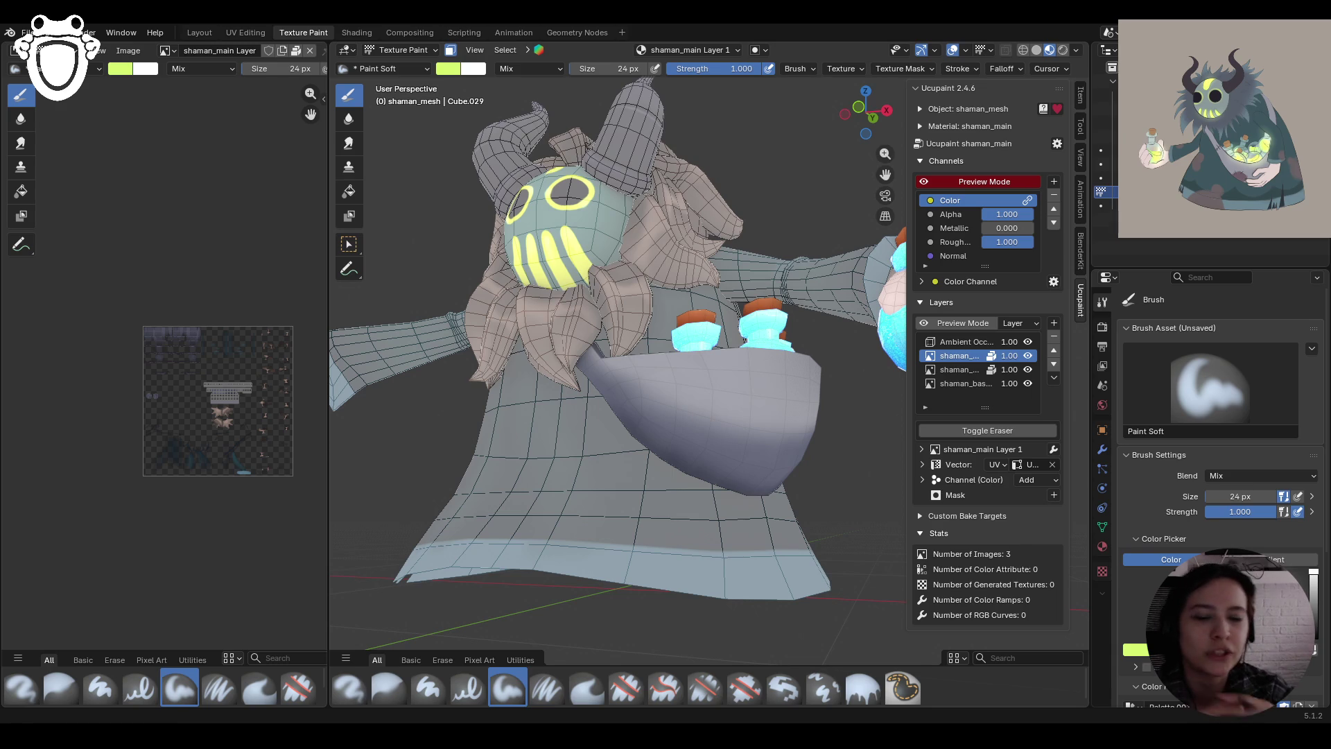
pyautogui.moveTo(624, 458)
pyautogui.mouseDown(button='middle')
pyautogui.moveTo(610, 459)
pyautogui.moveTo(658, 466)
pyautogui.mouseUp(button='middle')
pyautogui.scroll(5, 647, 469)
pyautogui.scroll(-4, 648, 469)
pyautogui.click(1029, 356)
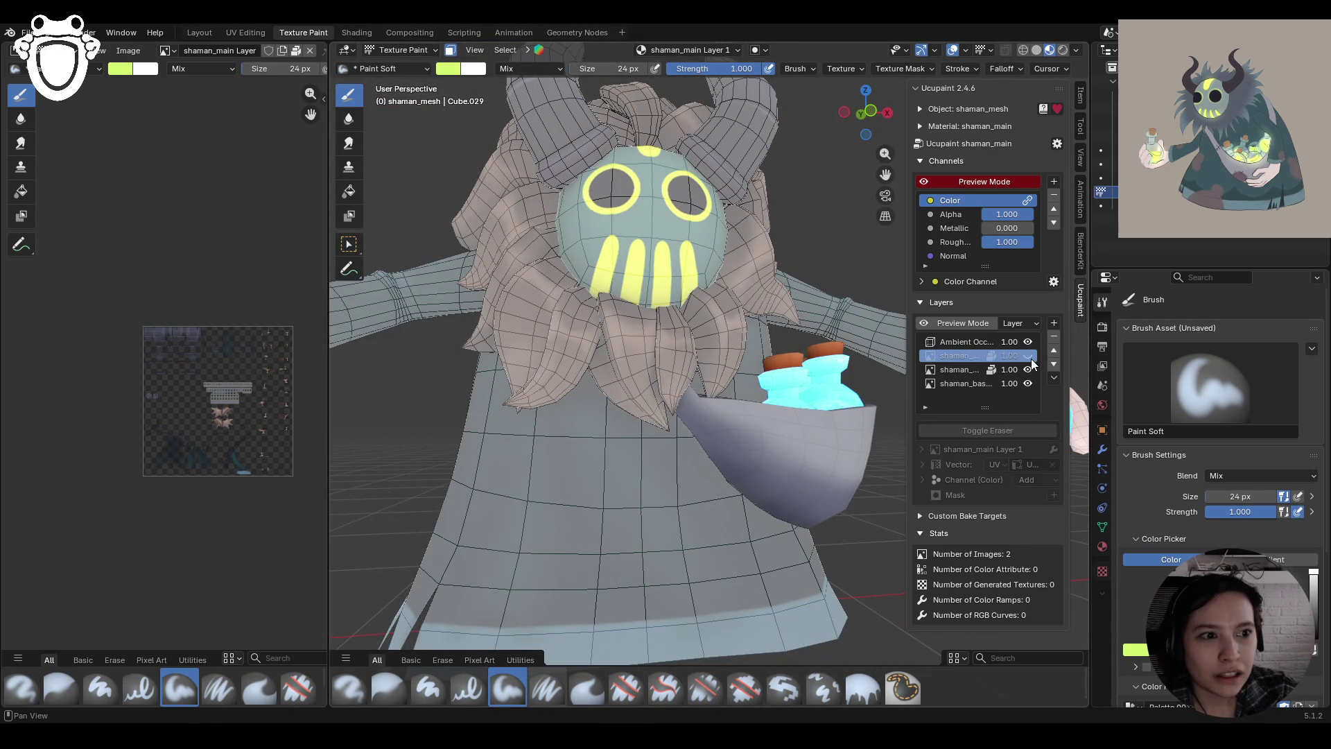
# Unhide the hidden layer, select shaman_main Layer, and switch to the Paint Soft Pressure brush
pyautogui.click(1029, 356)
pyautogui.click(970, 370)
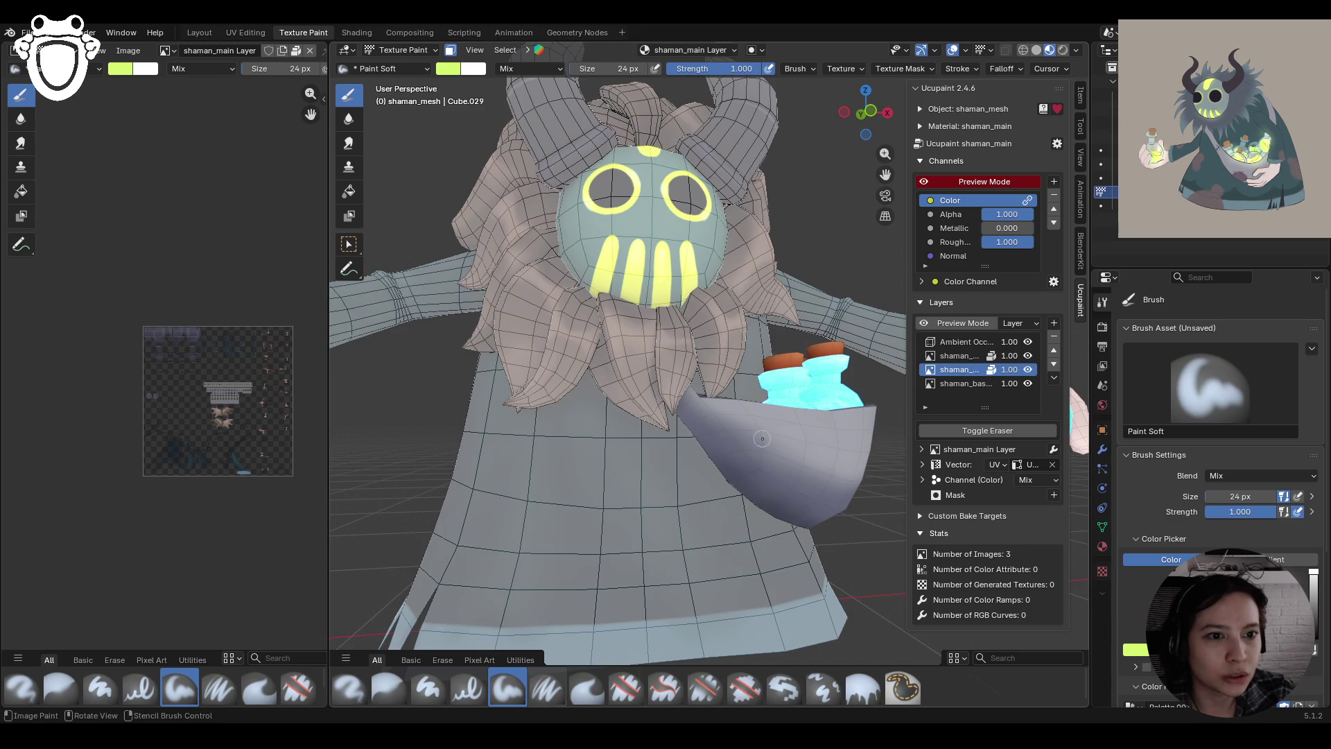
pyautogui.scroll(6, 739, 463)
pyautogui.scroll(-5, 739, 463)
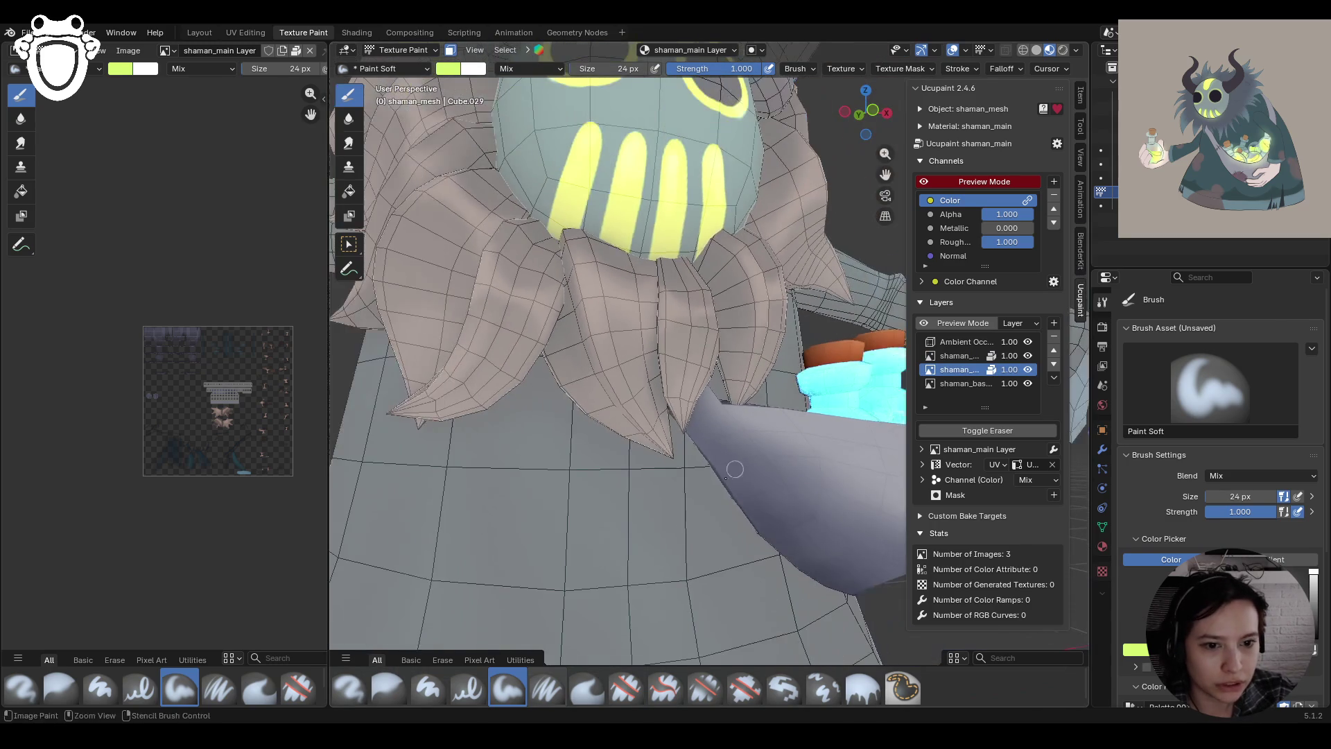
pyautogui.click(545, 689)
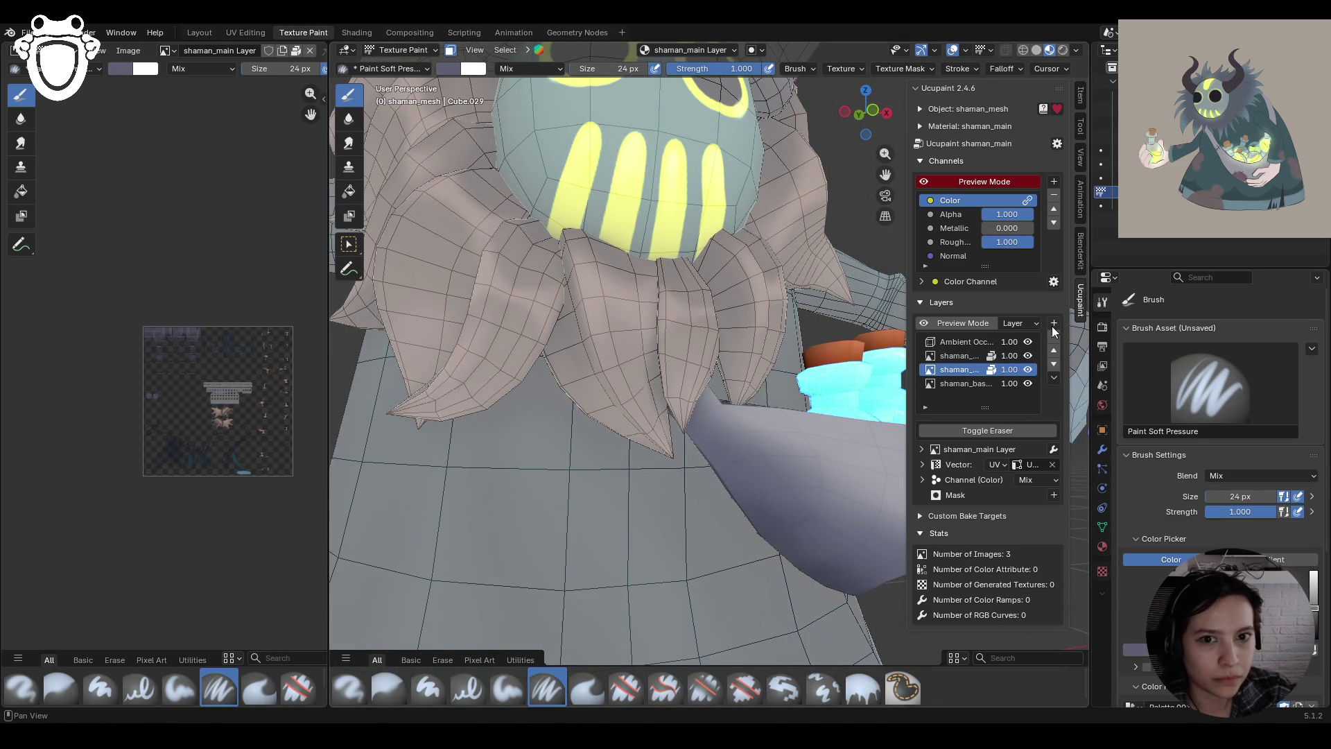
# Add a new 2048-resolution image layer, shaman_main Layer 2, then darken the brush colour slightly
pyautogui.click(1053, 324)
pyautogui.click(746, 343)
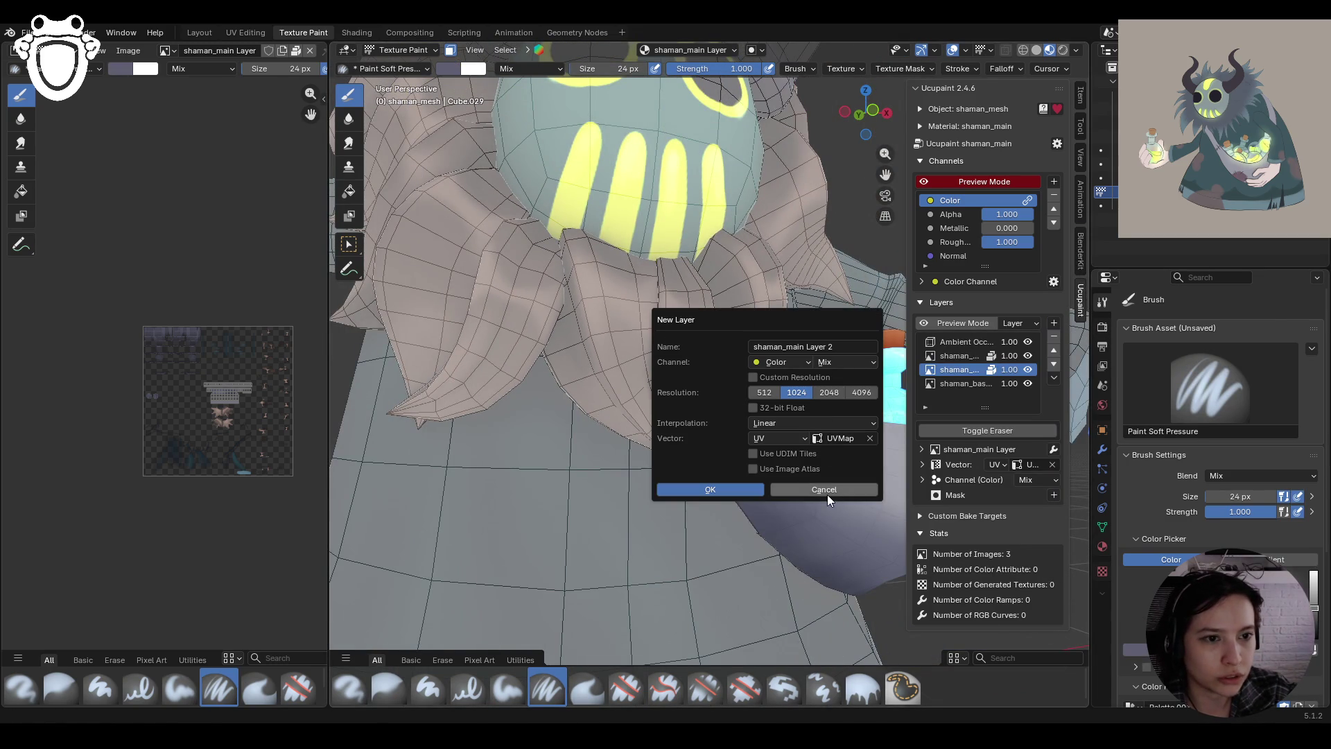
pyautogui.click(830, 393)
pyautogui.click(776, 423)
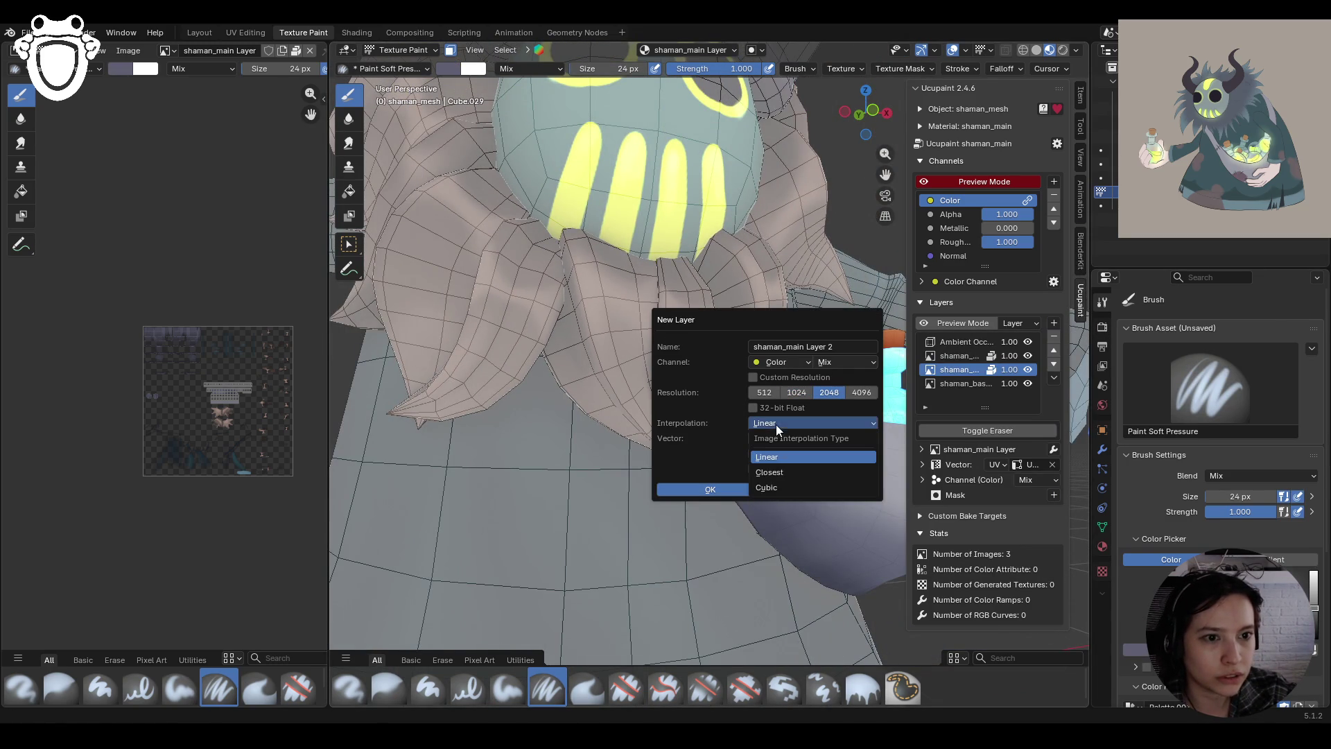
pyautogui.click(775, 485)
pyautogui.press('Return')
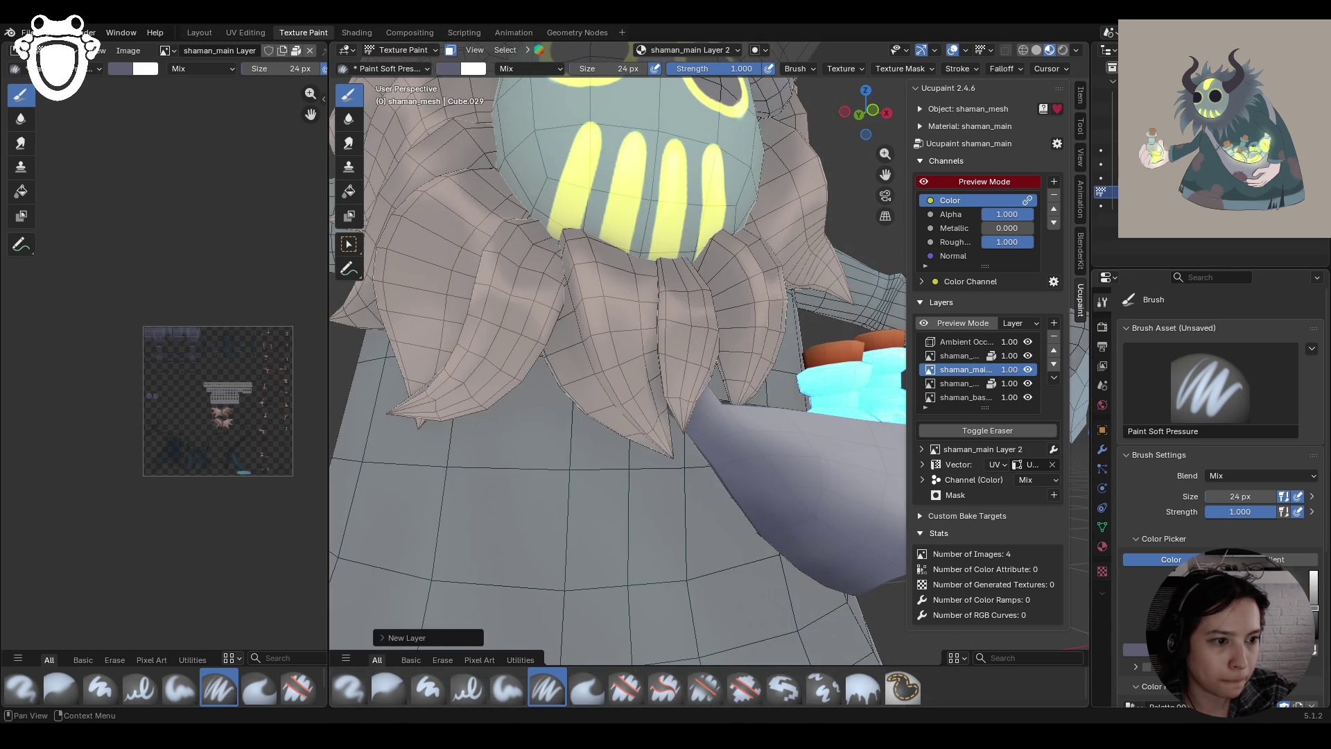
pyautogui.scroll(-8, 1221, 416)
pyautogui.scroll(5, 1220, 416)
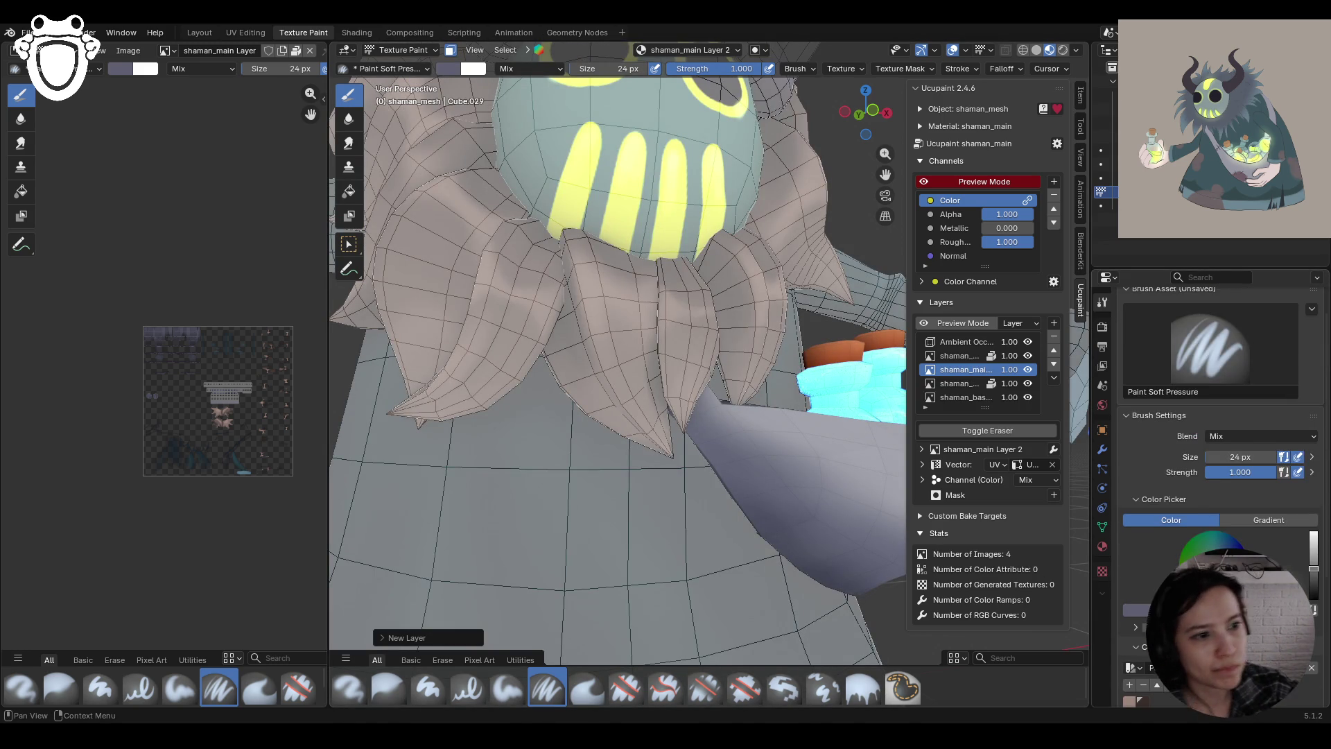
pyautogui.click(1314, 576)
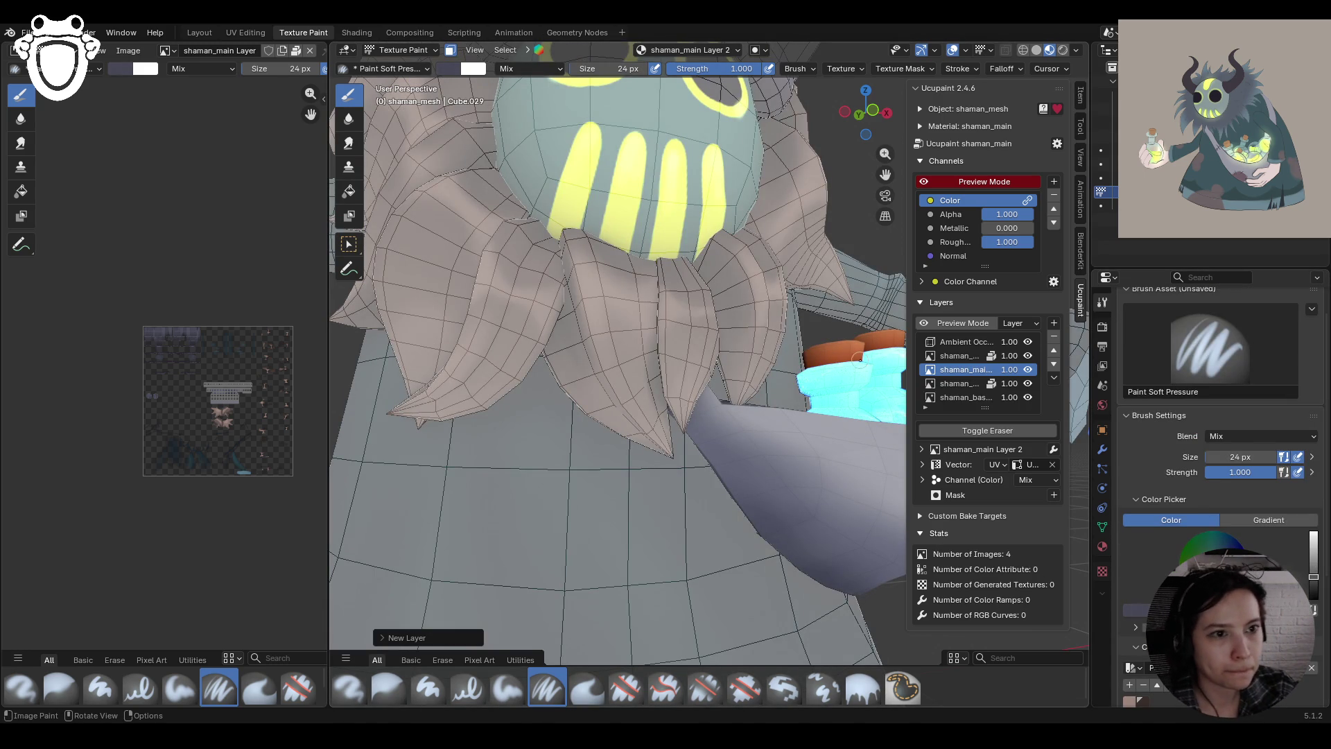
# Paint a test stroke near the shaman's hair and sample a light grey from the model
pyautogui.moveTo(701, 499)
pyautogui.mouseDown(button='middle')
pyautogui.moveTo(755, 490)
pyautogui.moveTo(752, 465)
pyautogui.moveTo(759, 503)
pyautogui.mouseUp(button='middle')
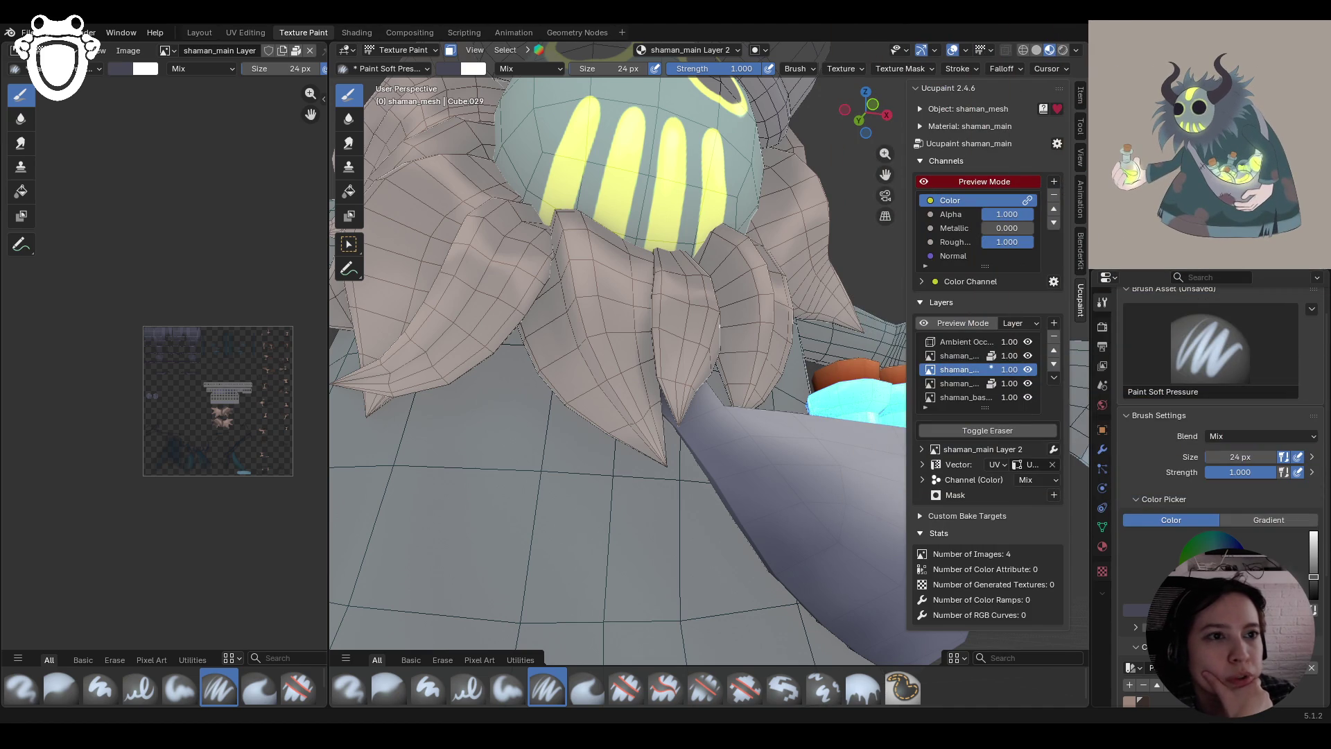
pyautogui.moveTo(719, 325); pyautogui.dragTo(650, 396, button='middle')
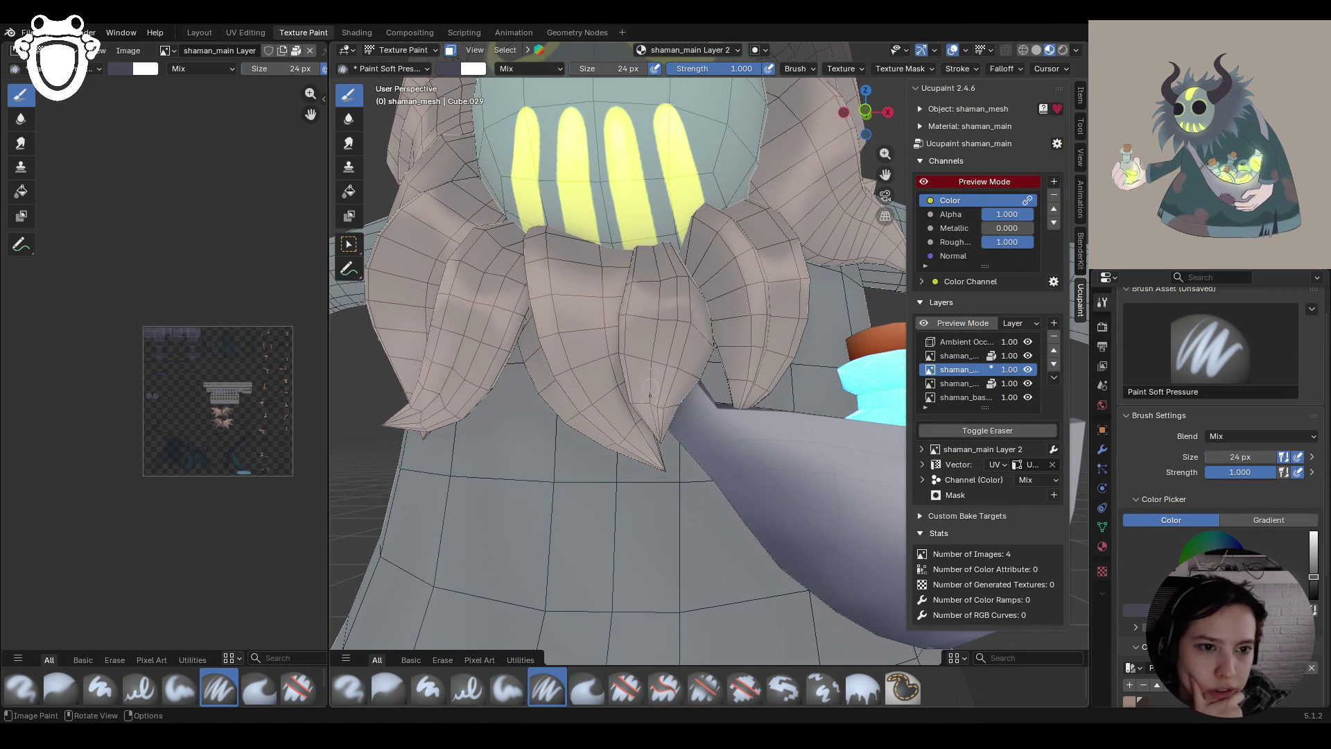
pyautogui.scroll(-5, 1221, 416)
pyautogui.scroll(6, 1220, 416)
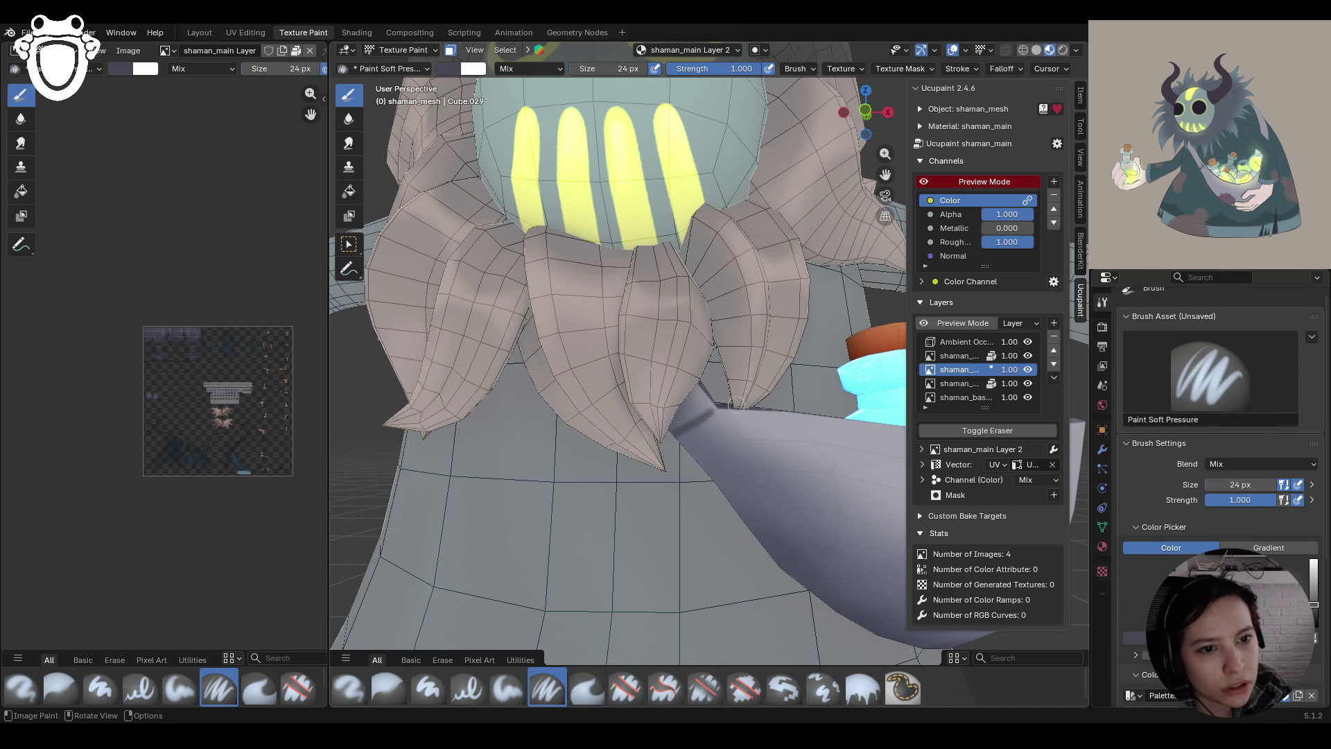
pyautogui.moveTo(718, 409); pyautogui.dragTo(715, 411)
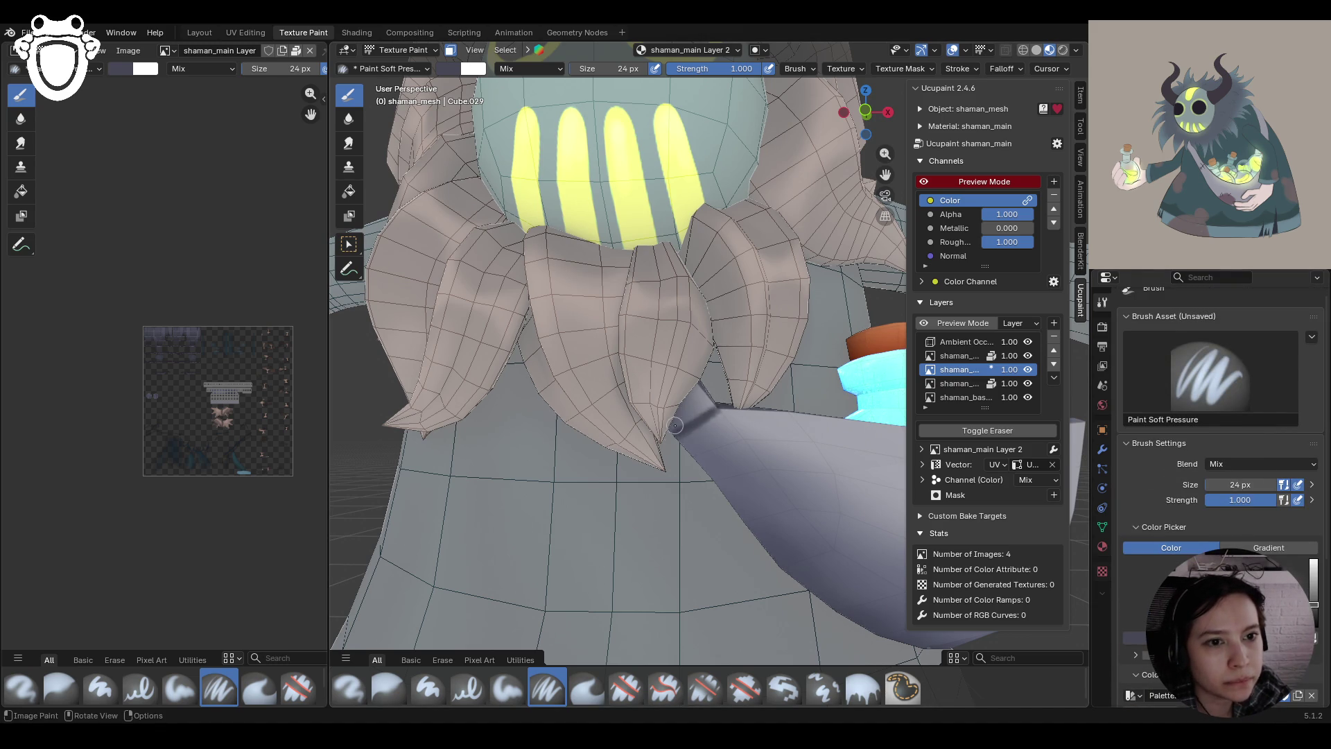
pyautogui.scroll(-3, 700, 420)
pyautogui.moveTo(1090, 561)
pyautogui.mouseDown()
pyautogui.moveTo(1147, 550)
pyautogui.moveTo(1220, 590)
pyautogui.moveTo(1300, 573)
pyautogui.mouseUp()
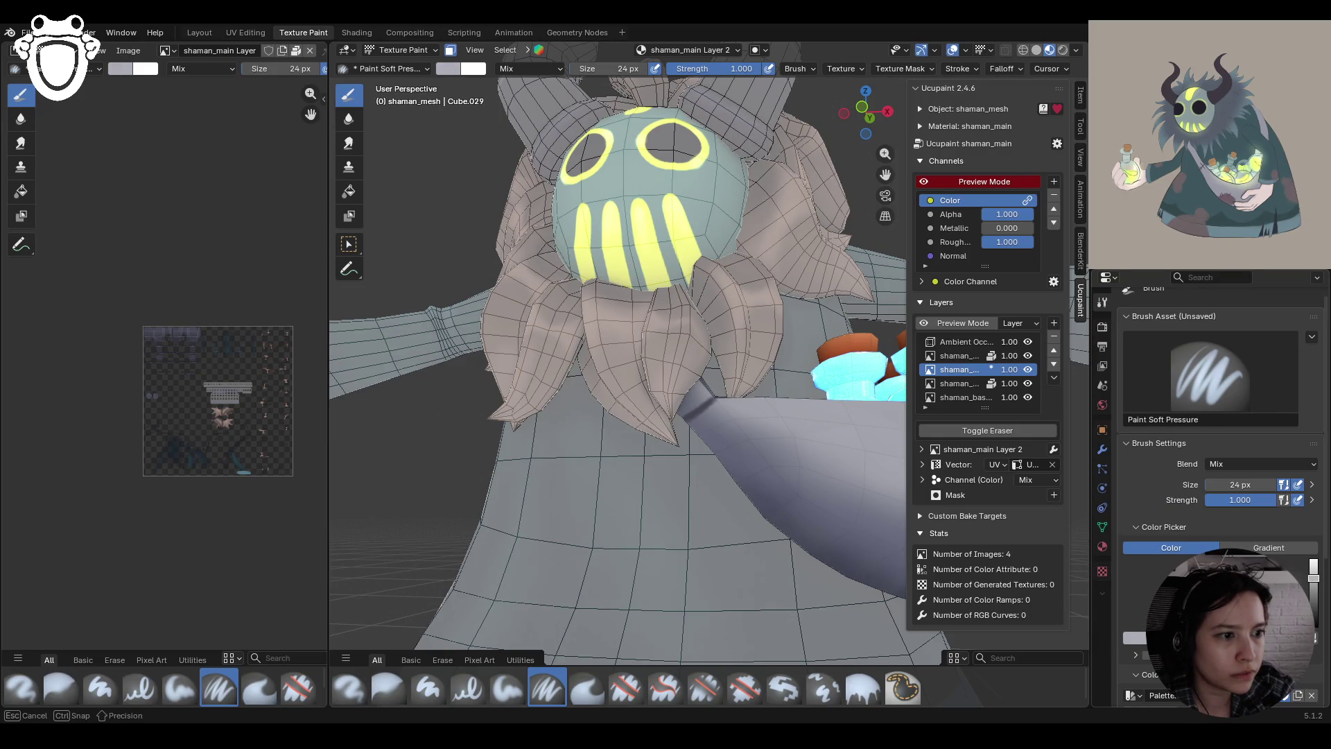
# Dab grey paint along the shaman's sleeve joint
pyautogui.moveTo(689, 420); pyautogui.dragTo(707, 408)
pyautogui.click(700, 416)
pyautogui.click(700, 416)
pyautogui.click(700, 417)
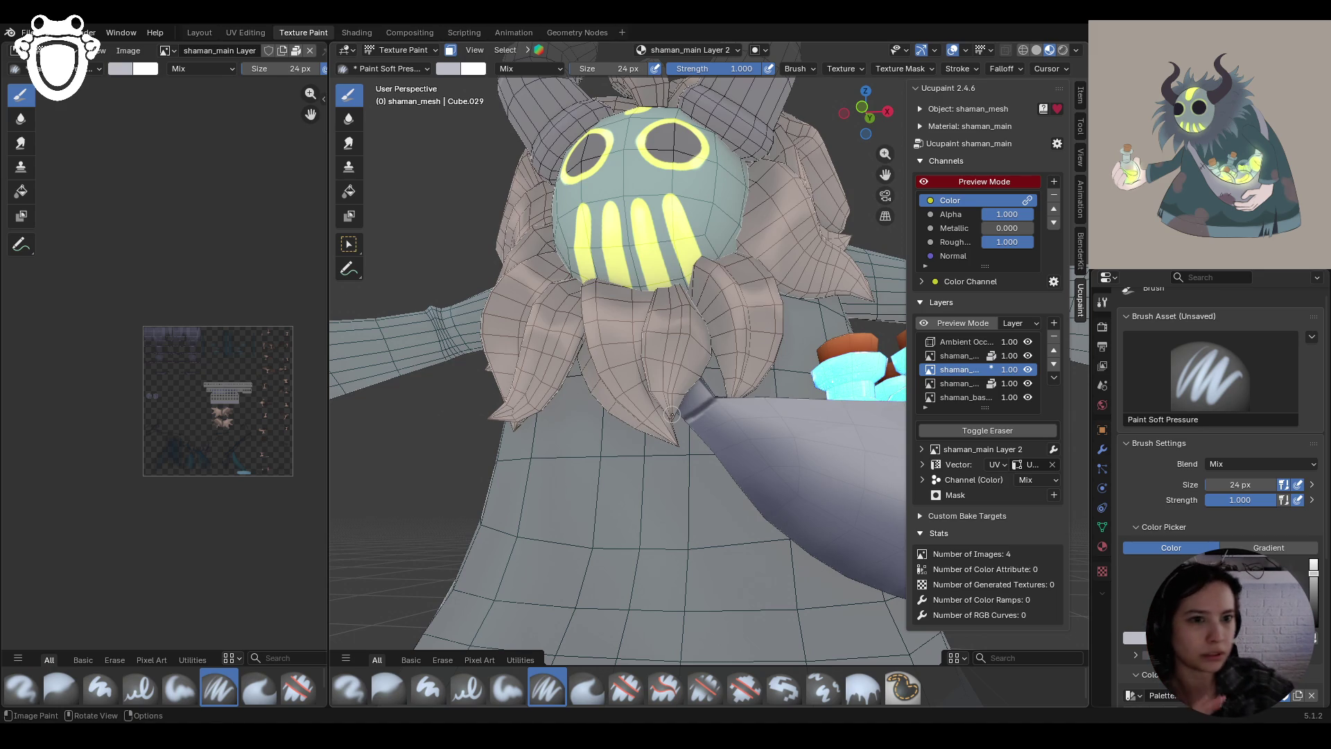
# Switch the brush to beige, try a stroke on the bowl rim, and undo it
pyautogui.moveTo(866, 111); pyautogui.dragTo(878, 149)
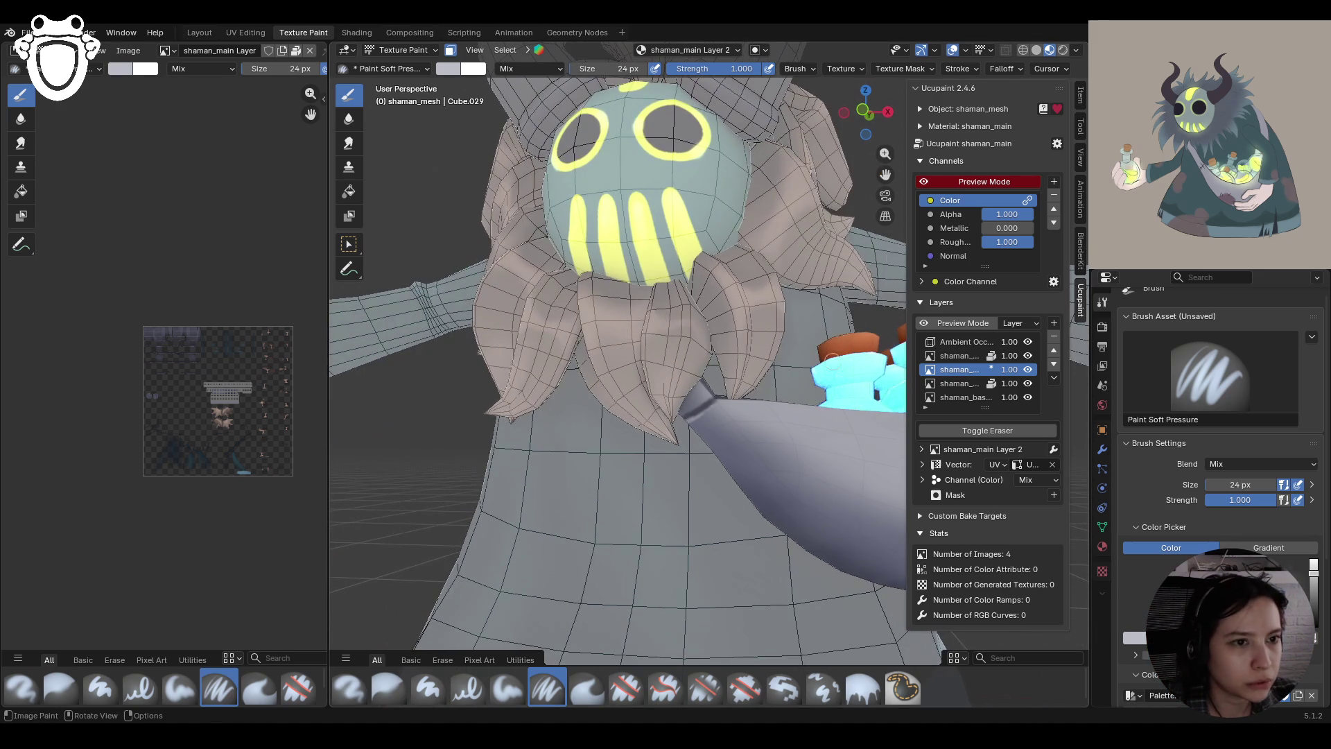
pyautogui.moveTo(883, 154); pyautogui.dragTo(1208, 488, button='middle')
pyautogui.moveTo(1217, 604); pyautogui.dragTo(1228, 604)
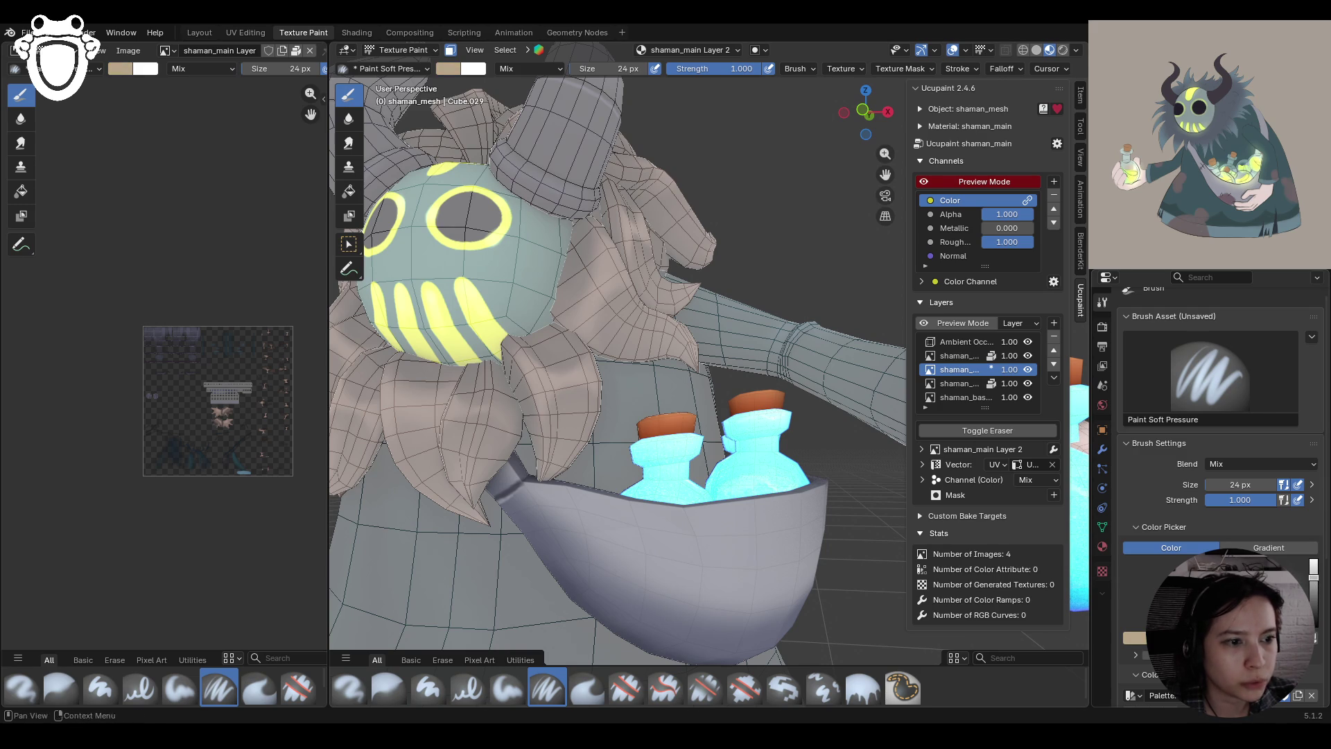
pyautogui.moveTo(624, 346)
pyautogui.mouseDown(button='middle')
pyautogui.moveTo(680, 305)
pyautogui.moveTo(491, 497)
pyautogui.mouseUp(button='middle')
pyautogui.scroll(5, 492, 497)
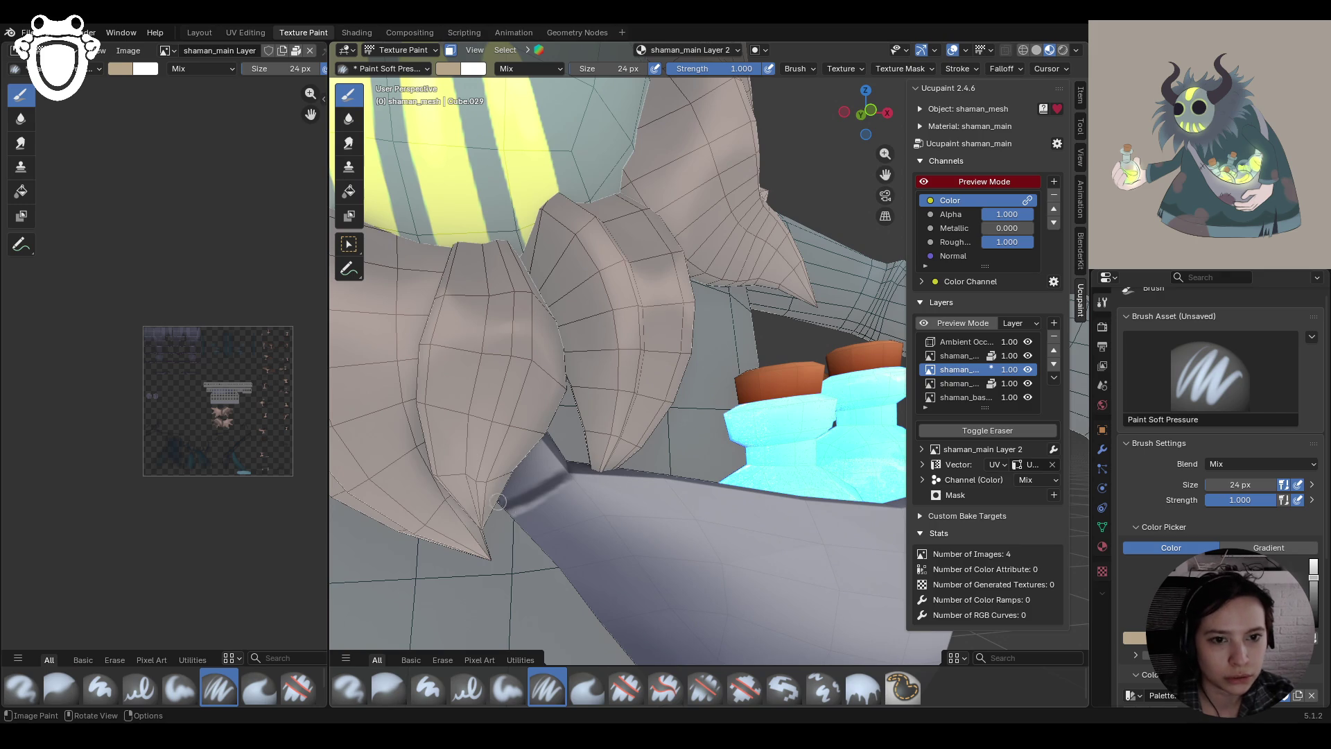
pyautogui.moveTo(518, 491)
pyautogui.mouseDown()
pyautogui.moveTo(544, 526)
pyautogui.moveTo(540, 486)
pyautogui.moveTo(548, 527)
pyautogui.mouseUp()
pyautogui.hotkey('ctrl', 'z')
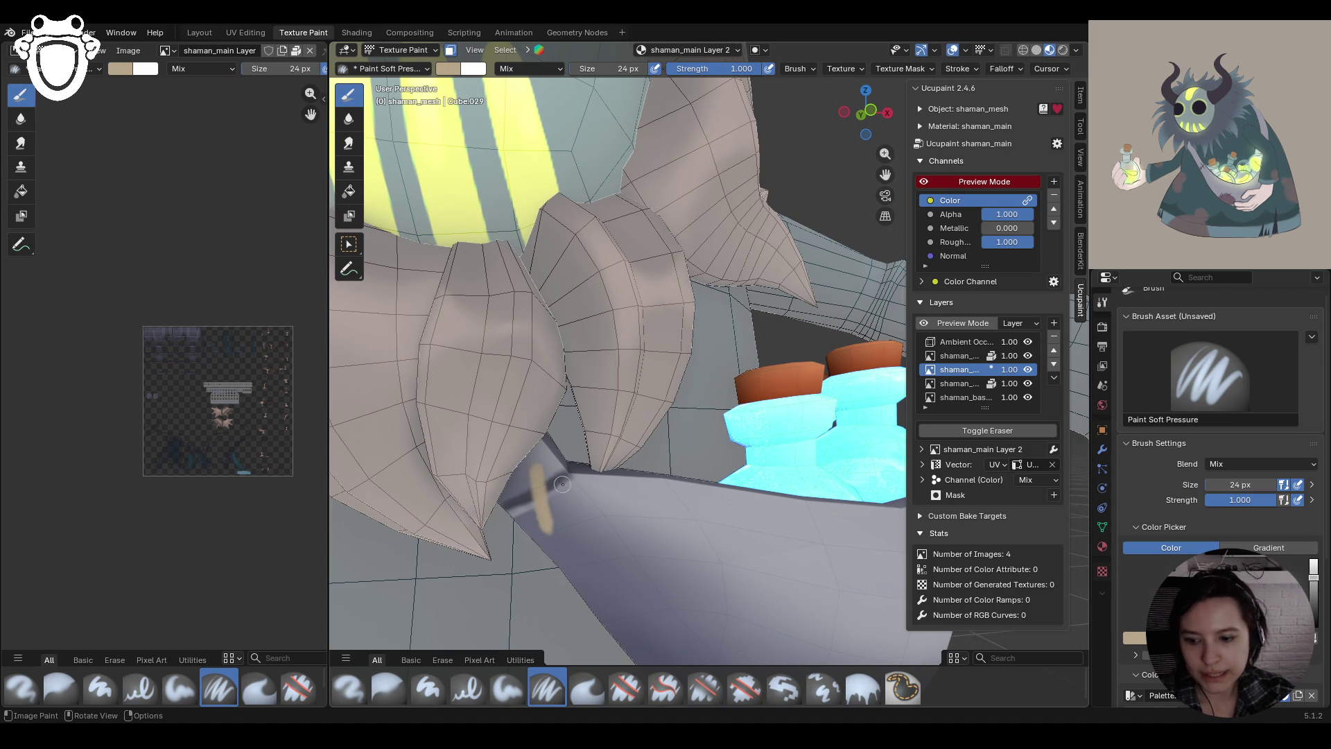
# Paint a darker beige where the bag strap meets the bag
pyautogui.click(1312, 592)
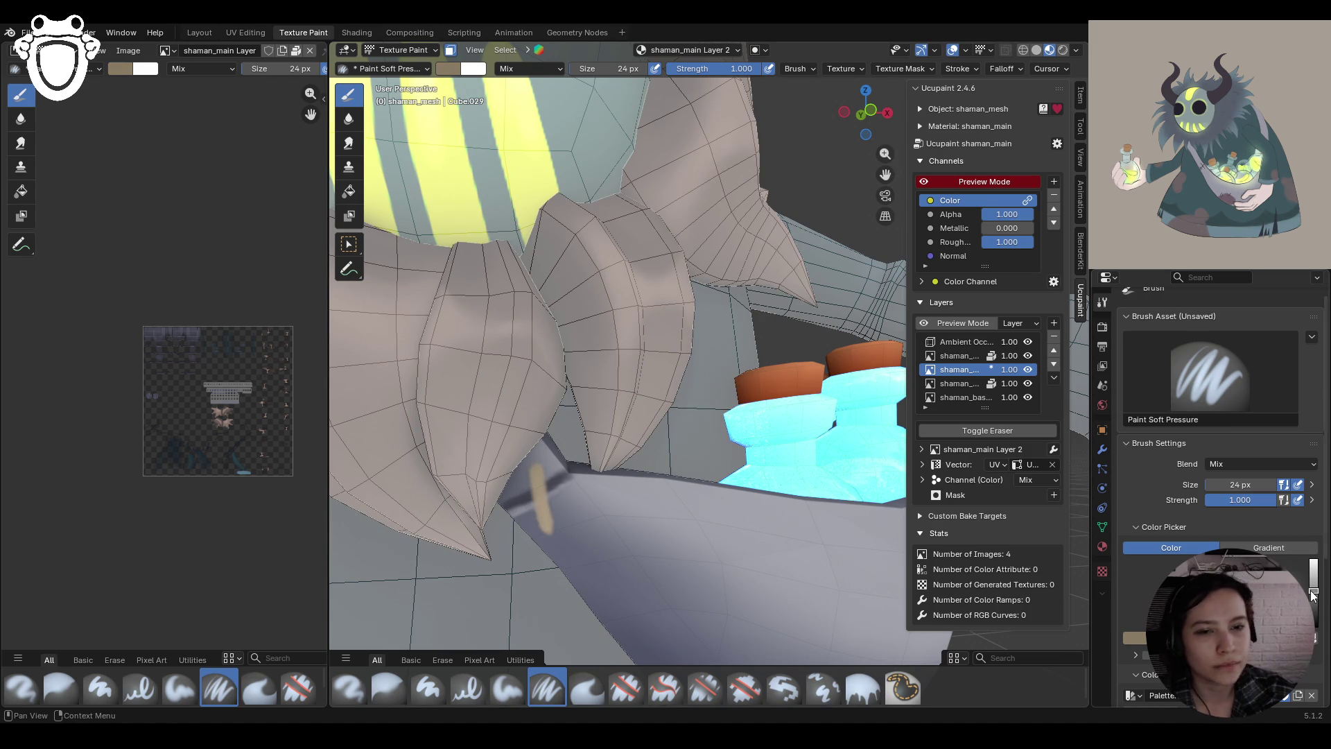
pyautogui.moveTo(540, 486)
pyautogui.mouseDown()
pyautogui.moveTo(538, 467)
pyautogui.moveTo(551, 529)
pyautogui.moveTo(550, 511)
pyautogui.mouseUp()
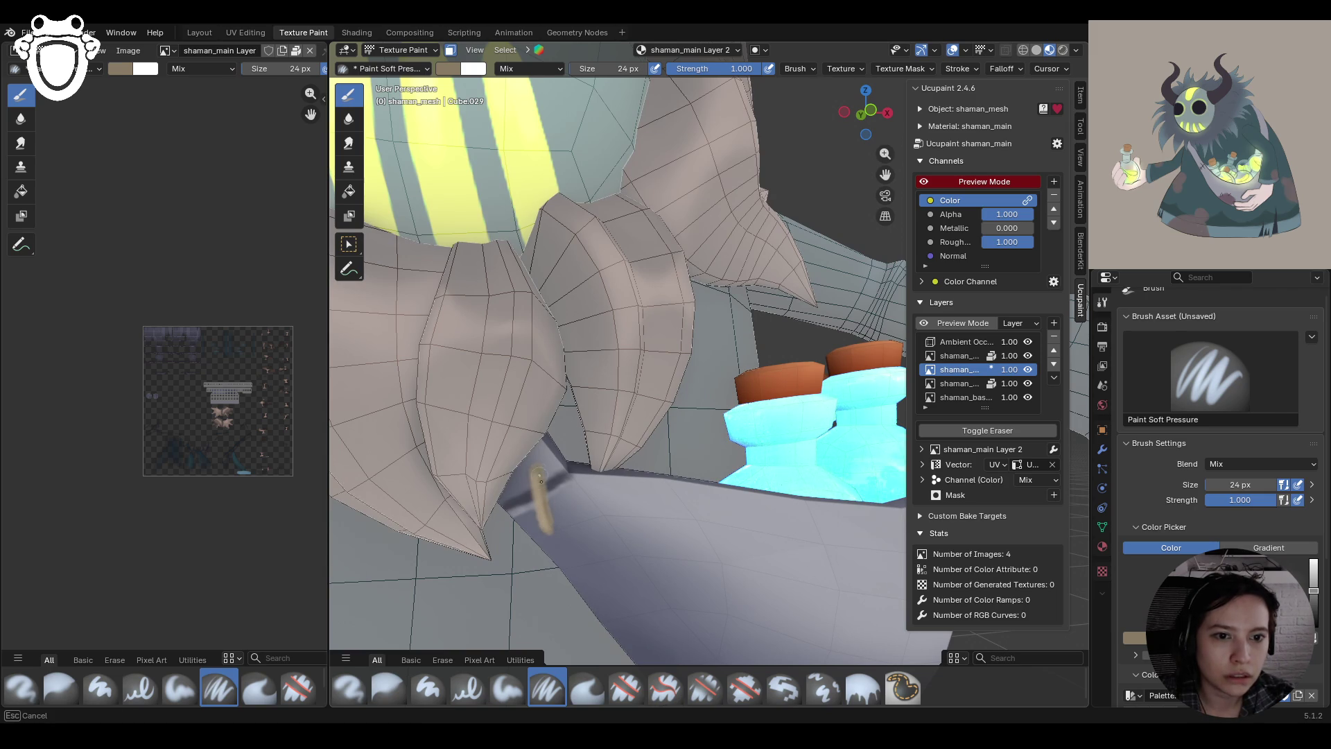
pyautogui.scroll(-10, 553, 438)
pyautogui.moveTo(553, 438); pyautogui.dragTo(700, 416, button='middle')
pyautogui.scroll(8, 700, 416)
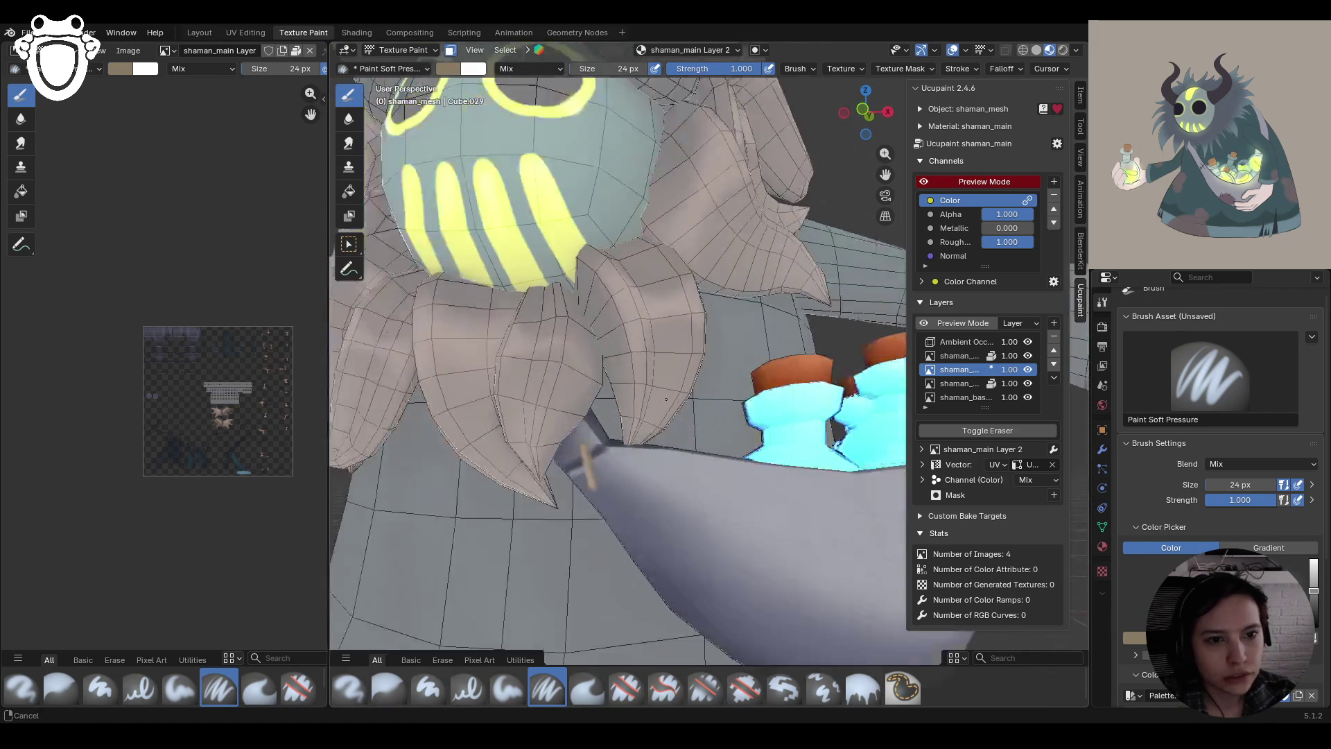
pyautogui.scroll(-5, 1126, 601)
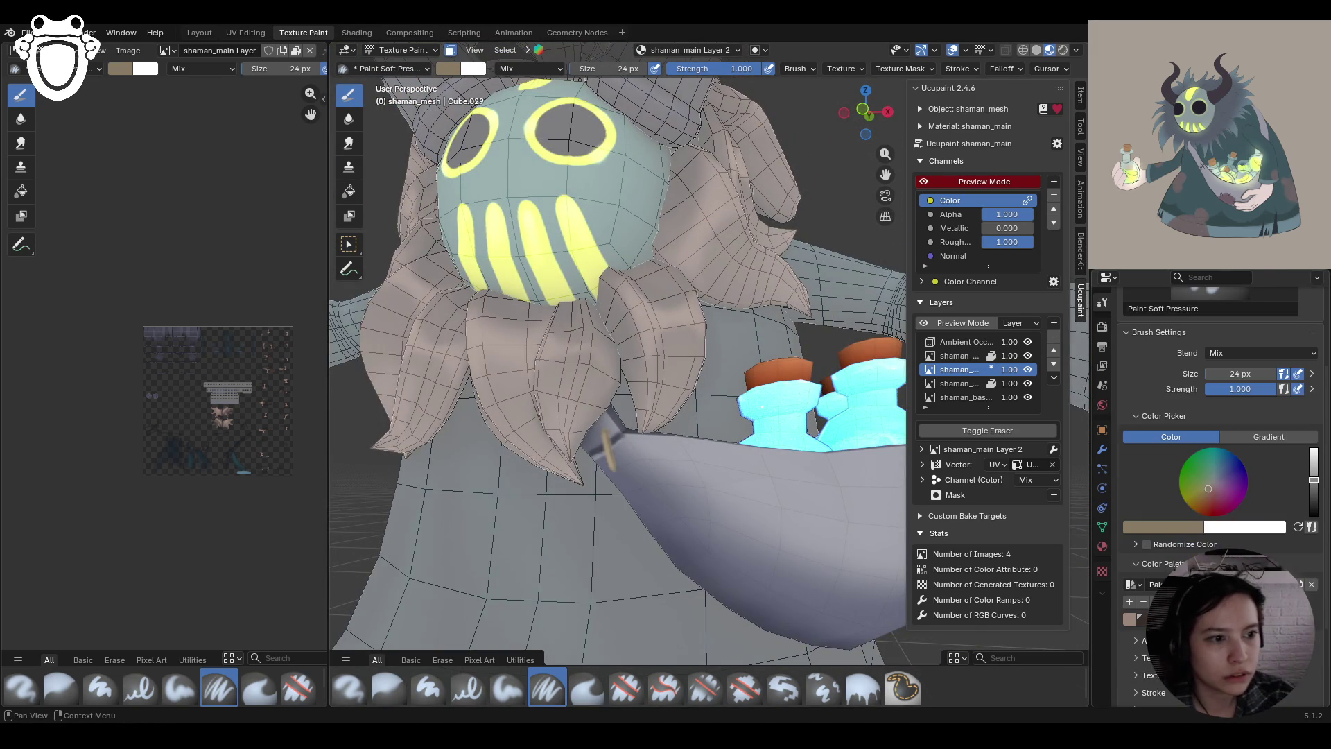
# Sample a dark colour from the model and paint a dark seam across the strap at the bag
pyautogui.click(1160, 527)
pyautogui.click(1194, 510)
pyautogui.click(632, 469)
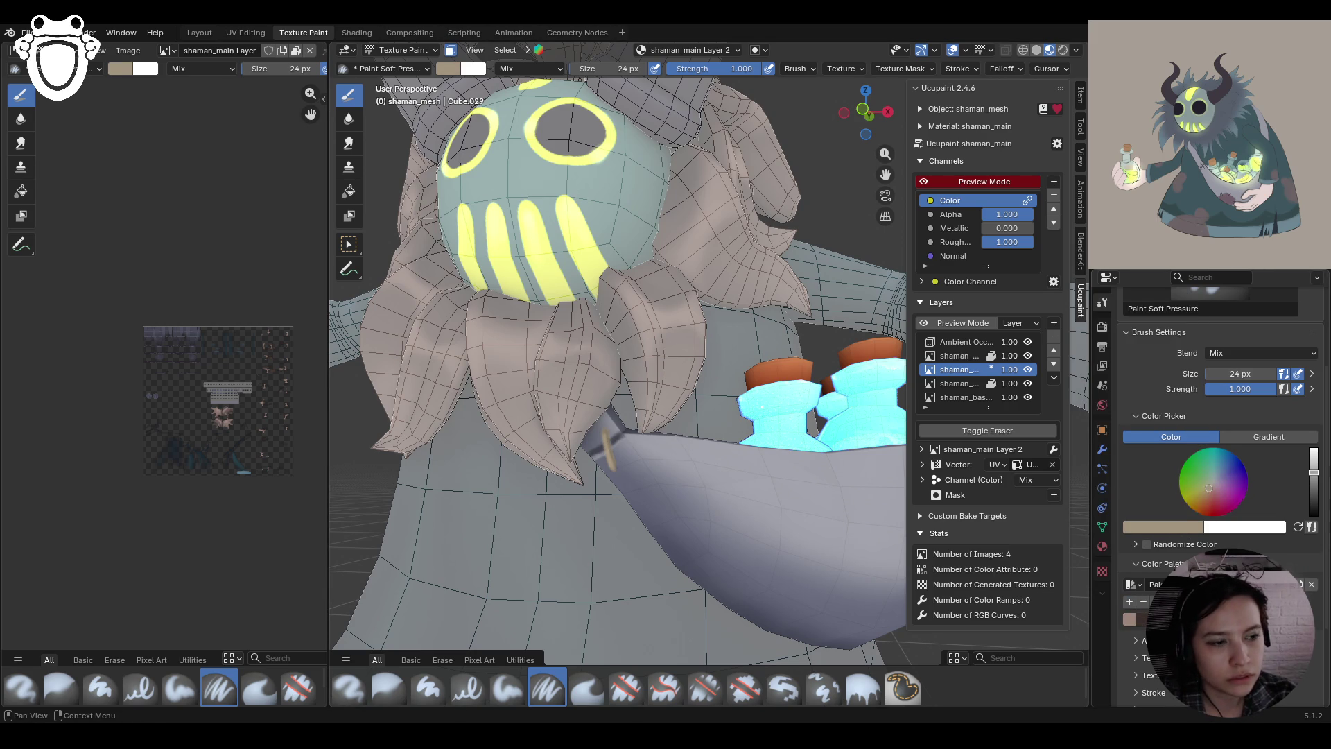
pyautogui.click(1149, 527)
pyautogui.click(1194, 509)
pyautogui.click(608, 441)
pyautogui.moveTo(608, 441)
pyautogui.mouseDown(button='middle')
pyautogui.moveTo(734, 487)
pyautogui.moveTo(756, 457)
pyautogui.mouseUp(button='middle')
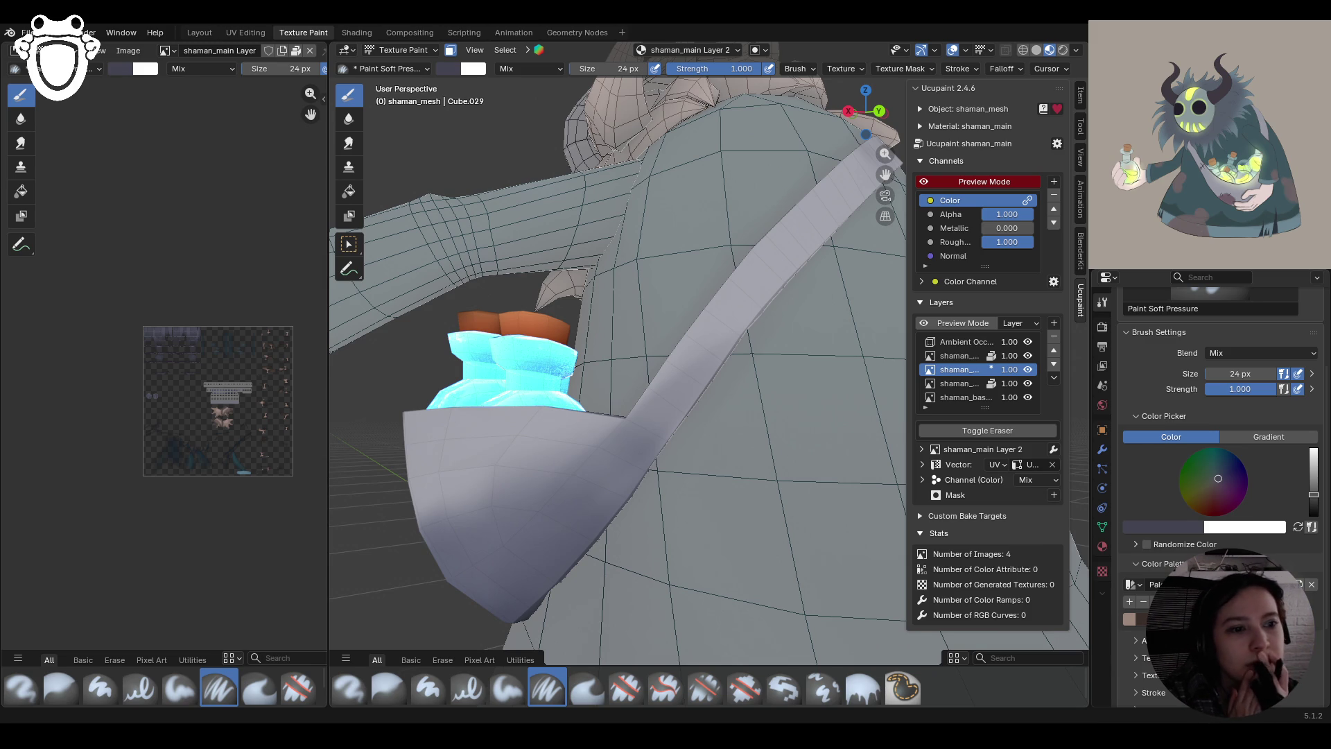
pyautogui.moveTo(694, 499); pyautogui.dragTo(712, 495, button='middle')
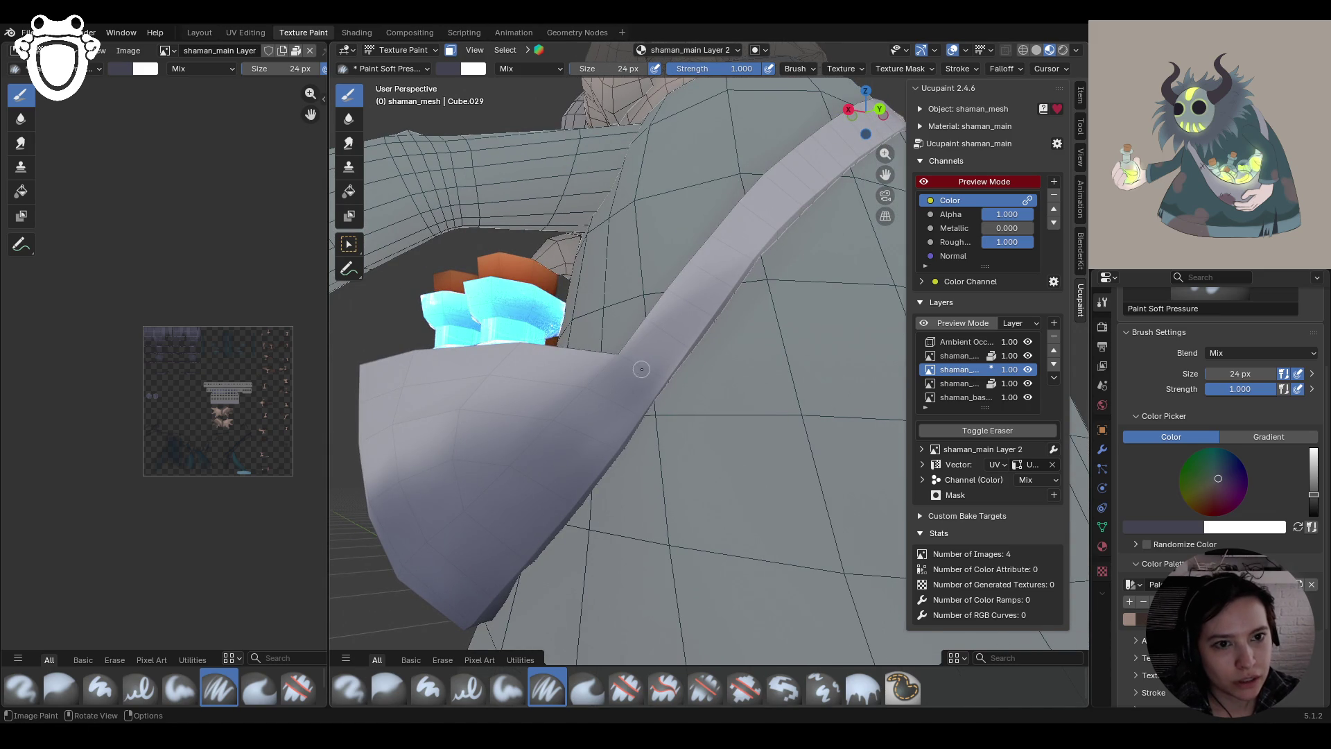
pyautogui.moveTo(619, 352); pyautogui.dragTo(667, 380)
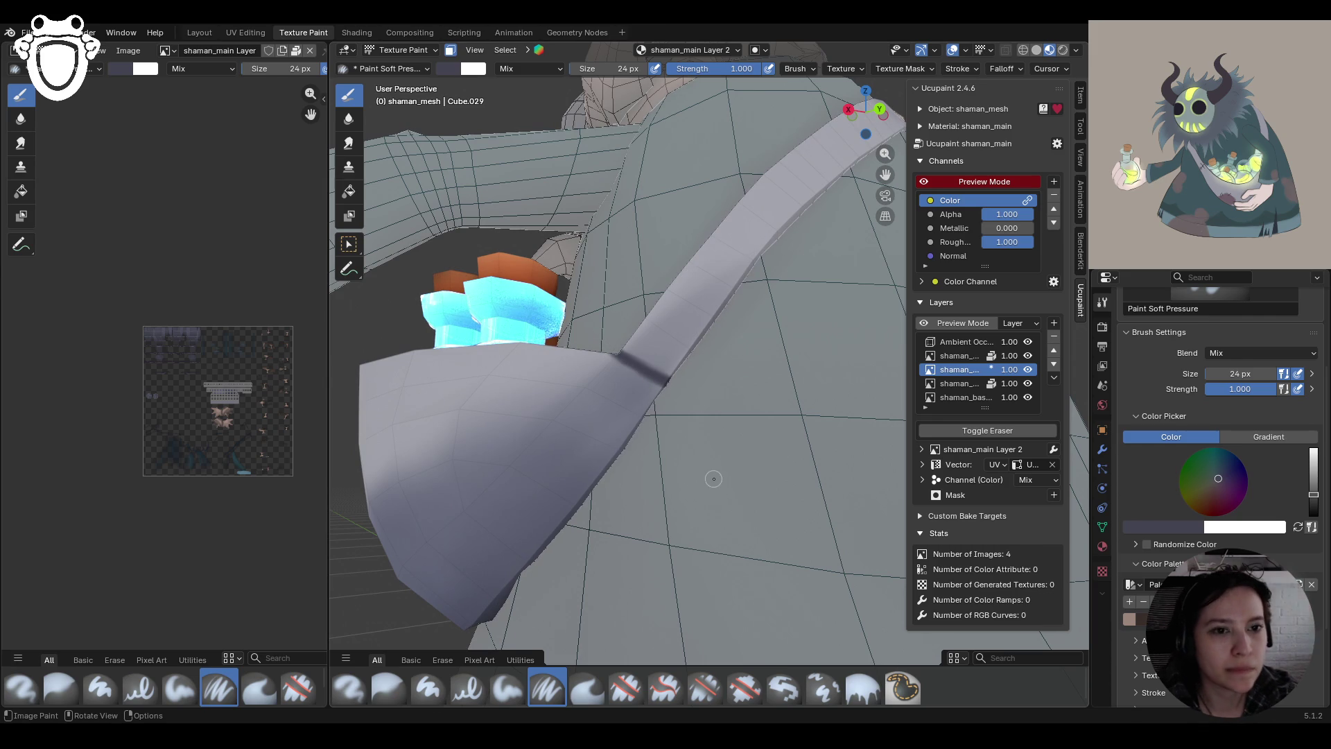
# Sample tan shades and paint a tan buckle extending up the strap
pyautogui.moveTo(697, 456); pyautogui.dragTo(714, 470, button='middle')
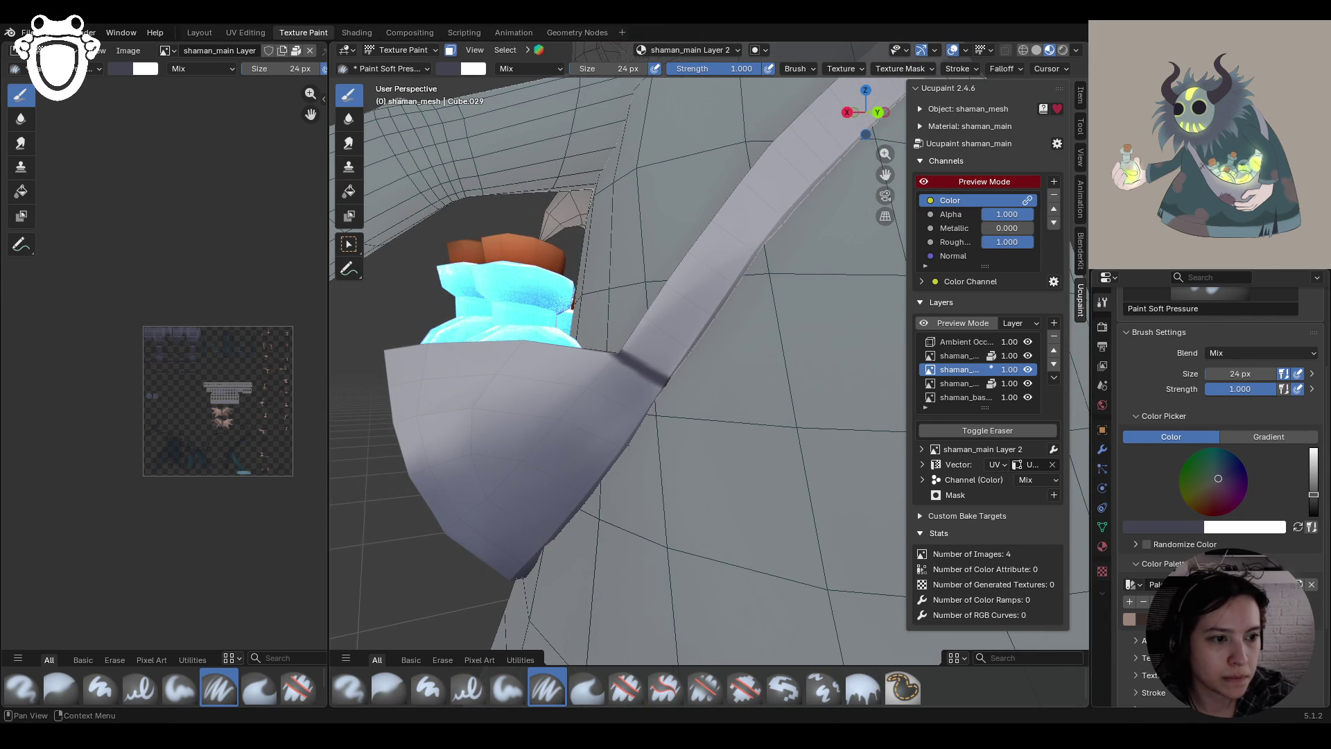
pyautogui.press('s')
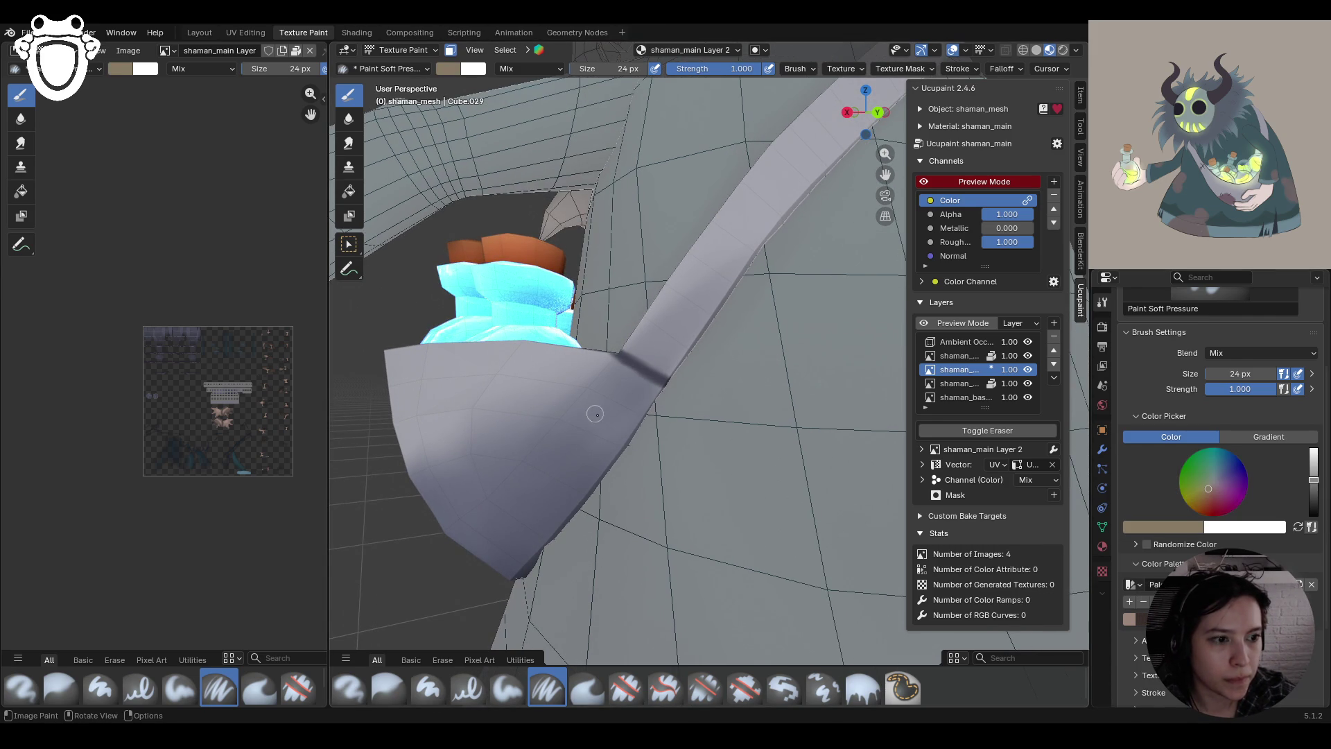
pyautogui.moveTo(581, 408); pyautogui.dragTo(562, 409, button='middle')
pyautogui.press('s')
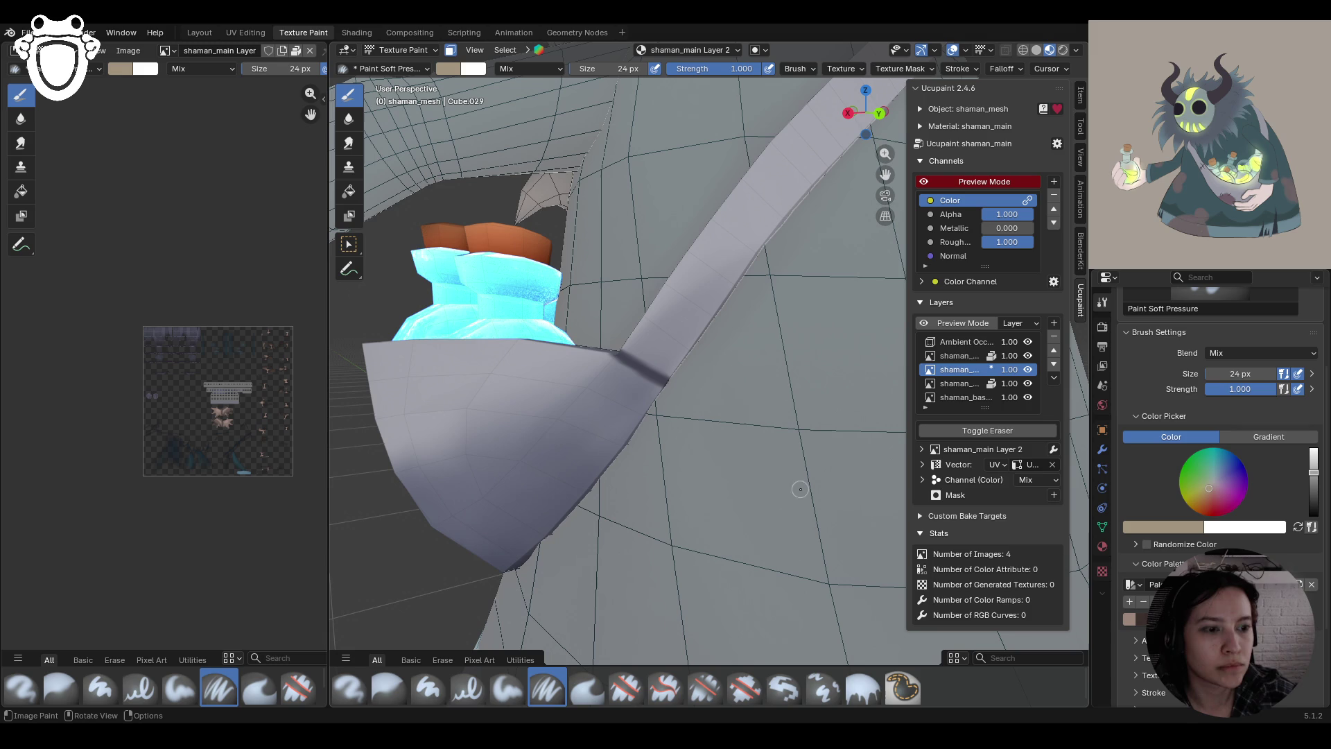
pyautogui.moveTo(634, 386)
pyautogui.mouseDown()
pyautogui.moveTo(638, 351)
pyautogui.moveTo(638, 374)
pyautogui.mouseUp()
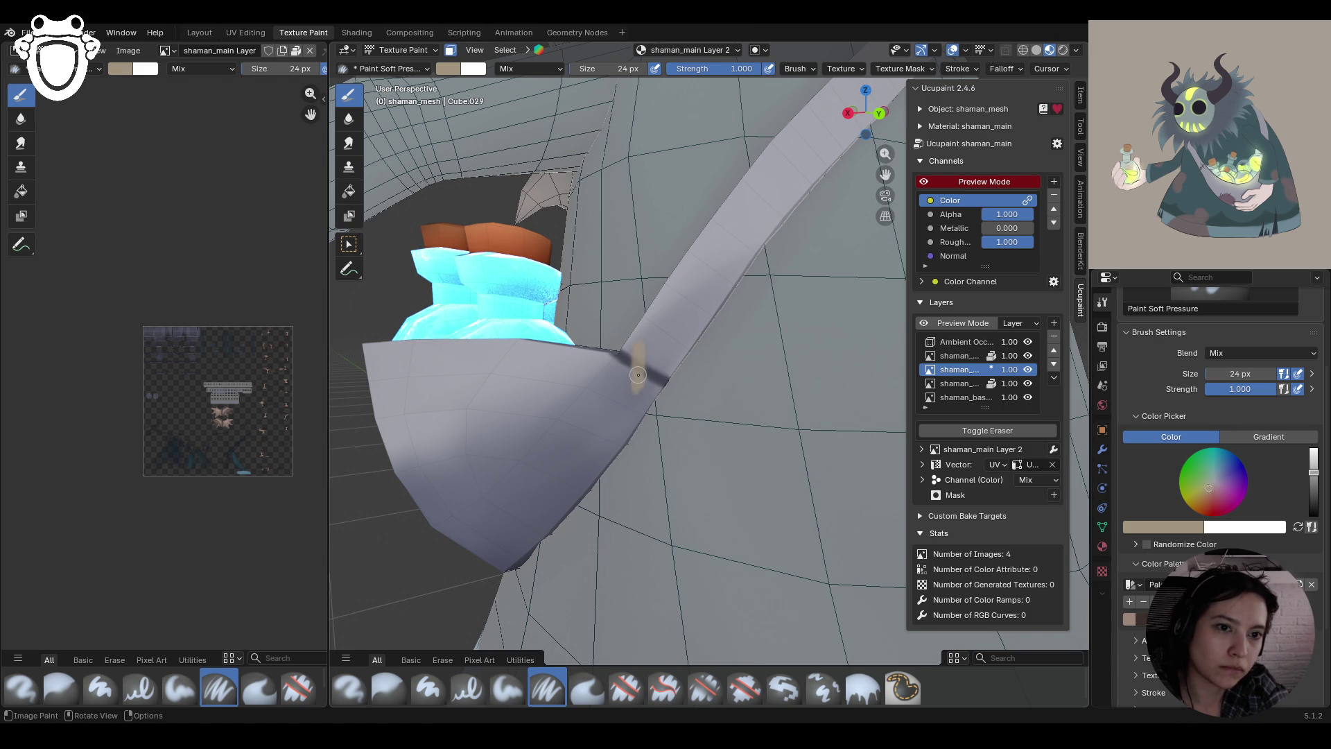
pyautogui.press('s')
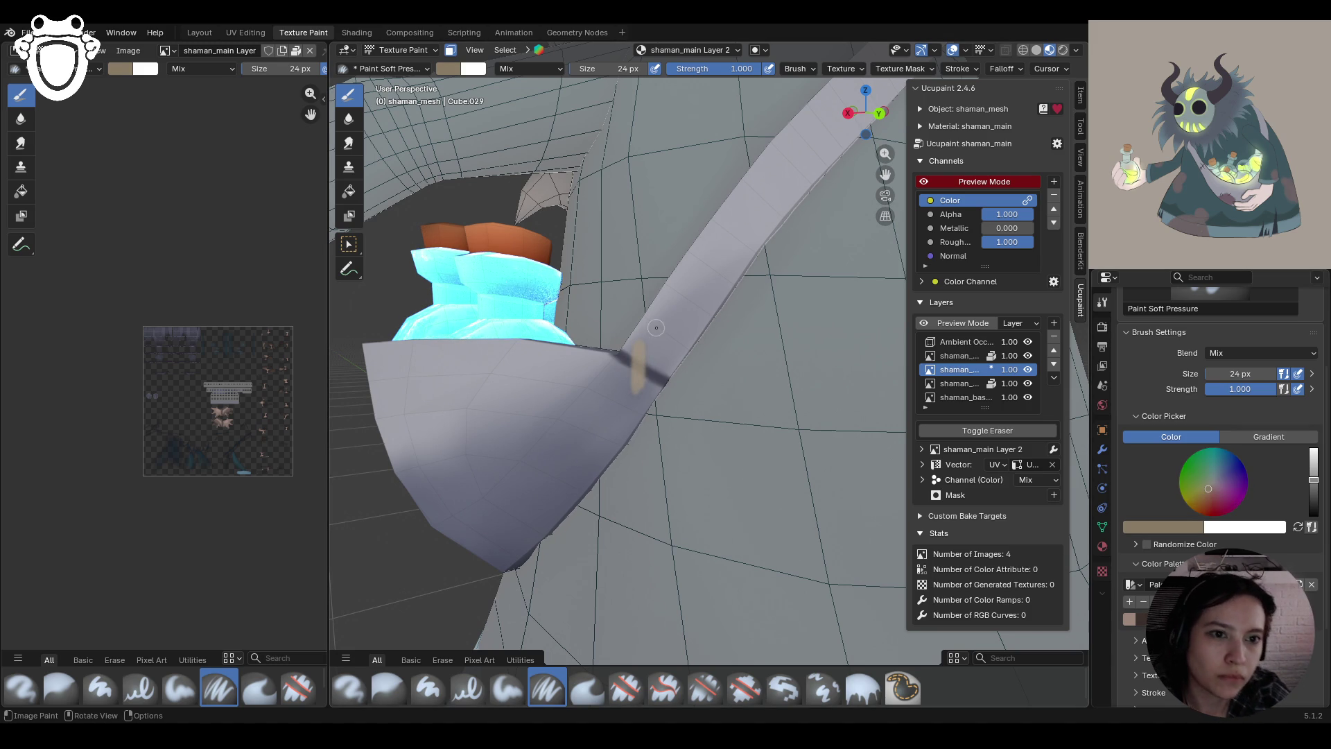
pyautogui.moveTo(645, 345)
pyautogui.mouseDown()
pyautogui.moveTo(633, 347)
pyautogui.moveTo(644, 389)
pyautogui.moveTo(641, 350)
pyautogui.mouseUp()
# Sample the bag's light grey and brighten the strap's edges with it
pyautogui.scroll(-10, 694, 329)
pyautogui.moveTo(694, 330)
pyautogui.mouseDown(button='middle')
pyautogui.moveTo(667, 340)
pyautogui.moveTo(693, 333)
pyautogui.mouseUp(button='middle')
pyautogui.scroll(10, 666, 341)
pyautogui.scroll(-5, 667, 341)
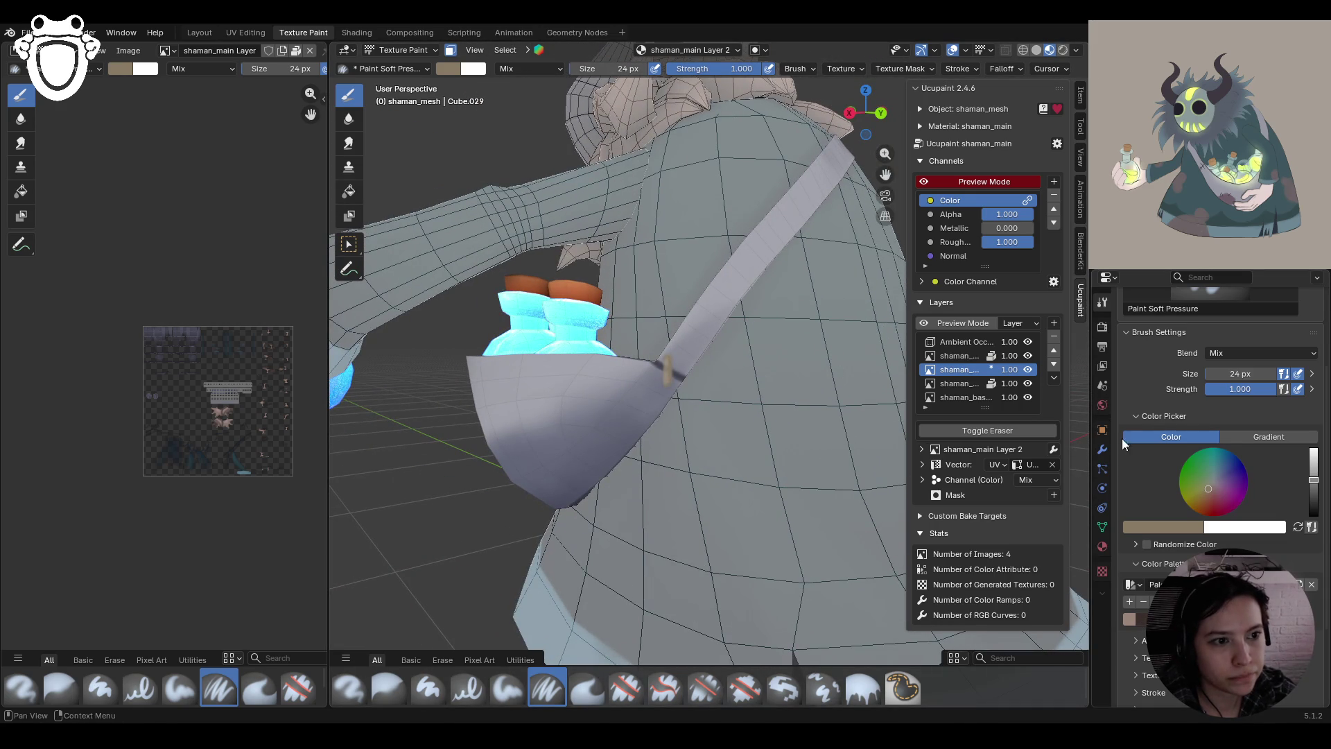
pyautogui.click(1162, 526)
pyautogui.press('e')
pyautogui.click(556, 358)
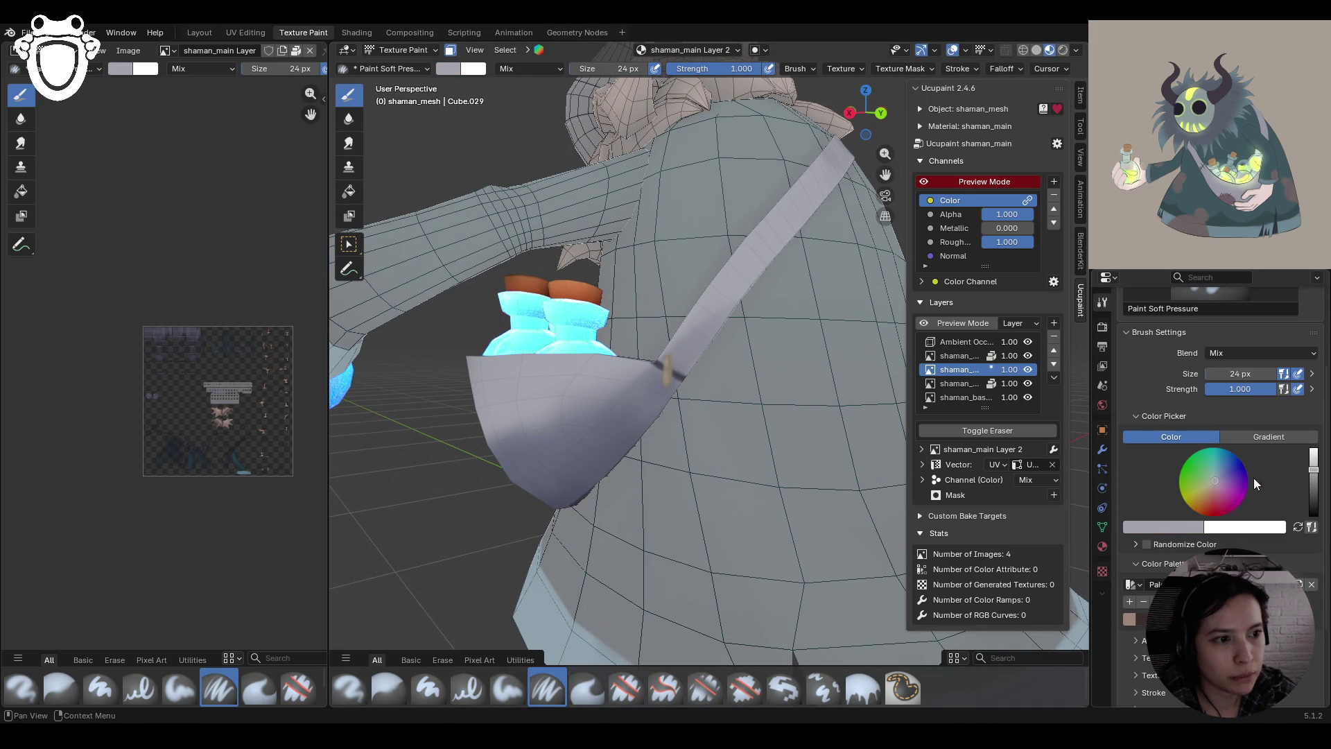
pyautogui.moveTo(557, 357)
pyautogui.mouseDown(button='middle')
pyautogui.moveTo(431, 343)
pyautogui.moveTo(417, 322)
pyautogui.mouseUp(button='middle')
pyautogui.scroll(6, 417, 322)
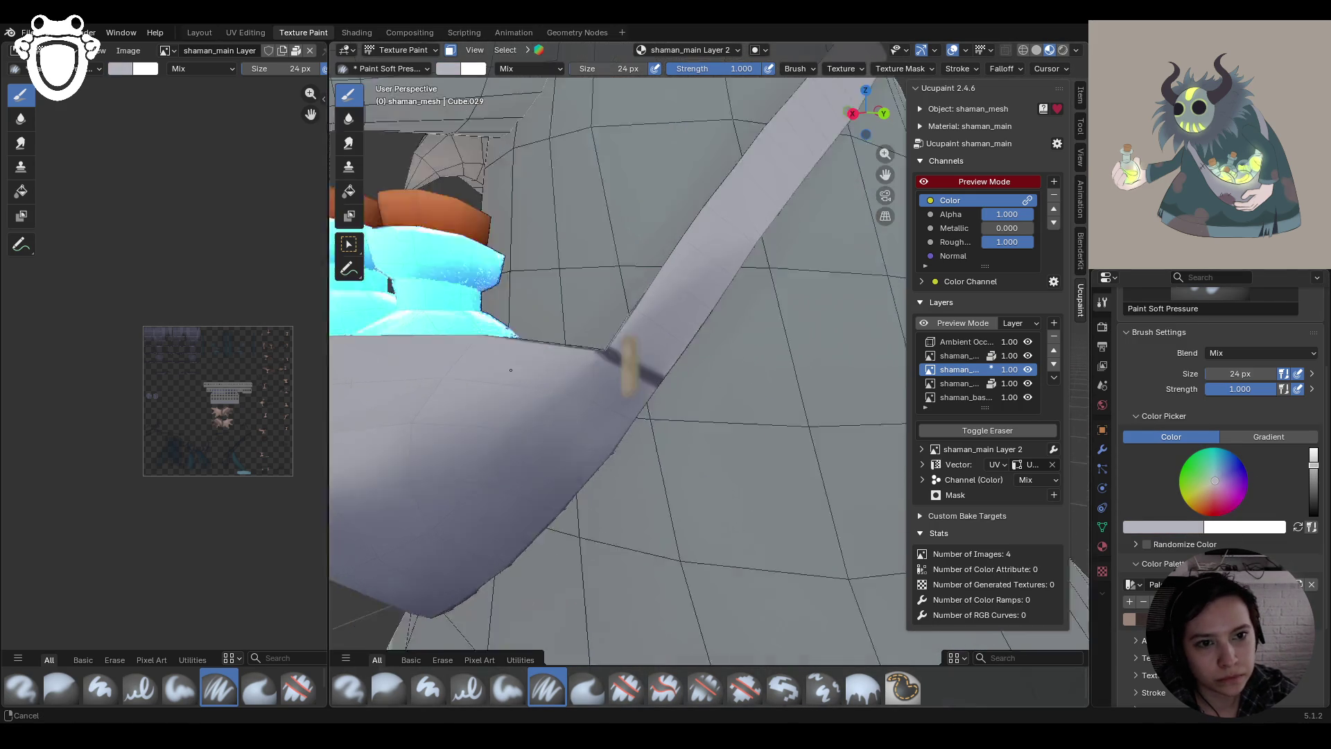
pyautogui.moveTo(417, 321); pyautogui.dragTo(492, 361)
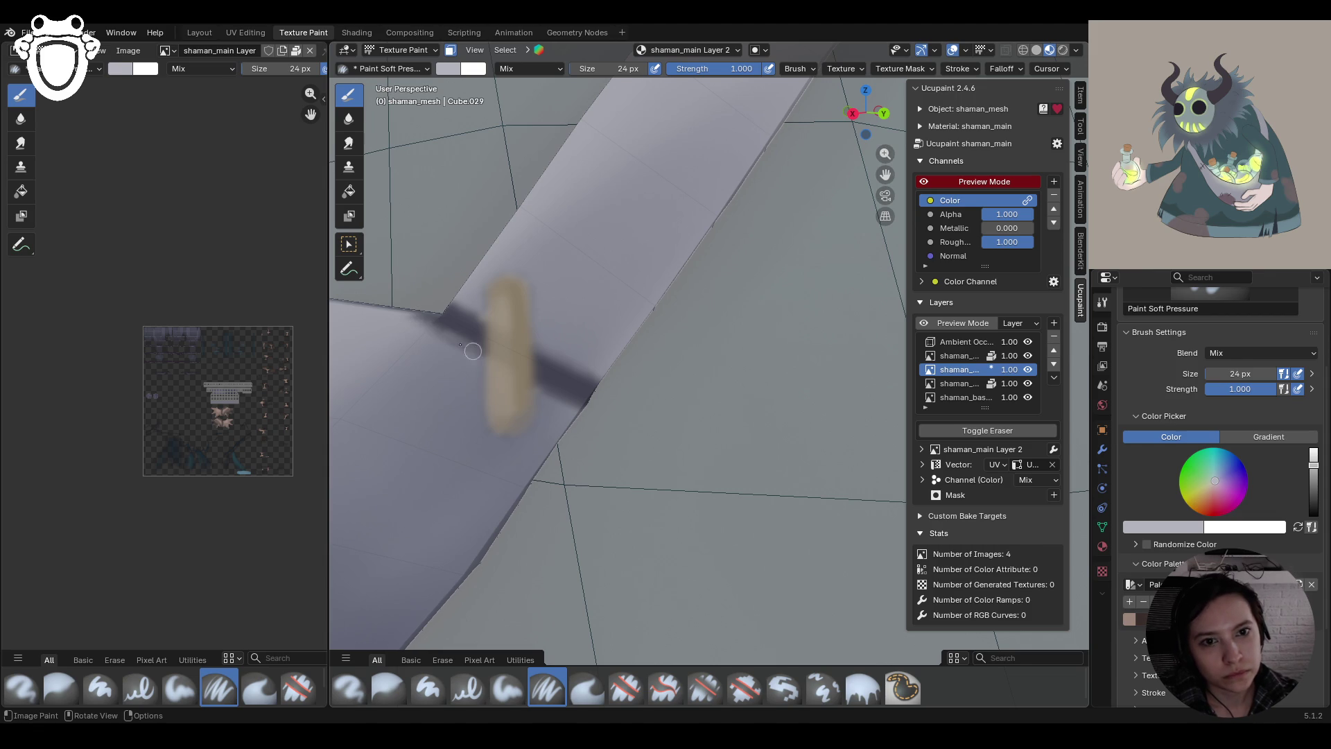
pyautogui.moveTo(432, 331)
pyautogui.mouseDown()
pyautogui.moveTo(423, 319)
pyautogui.moveTo(565, 405)
pyautogui.mouseUp()
pyautogui.moveTo(466, 352); pyautogui.dragTo(447, 346)
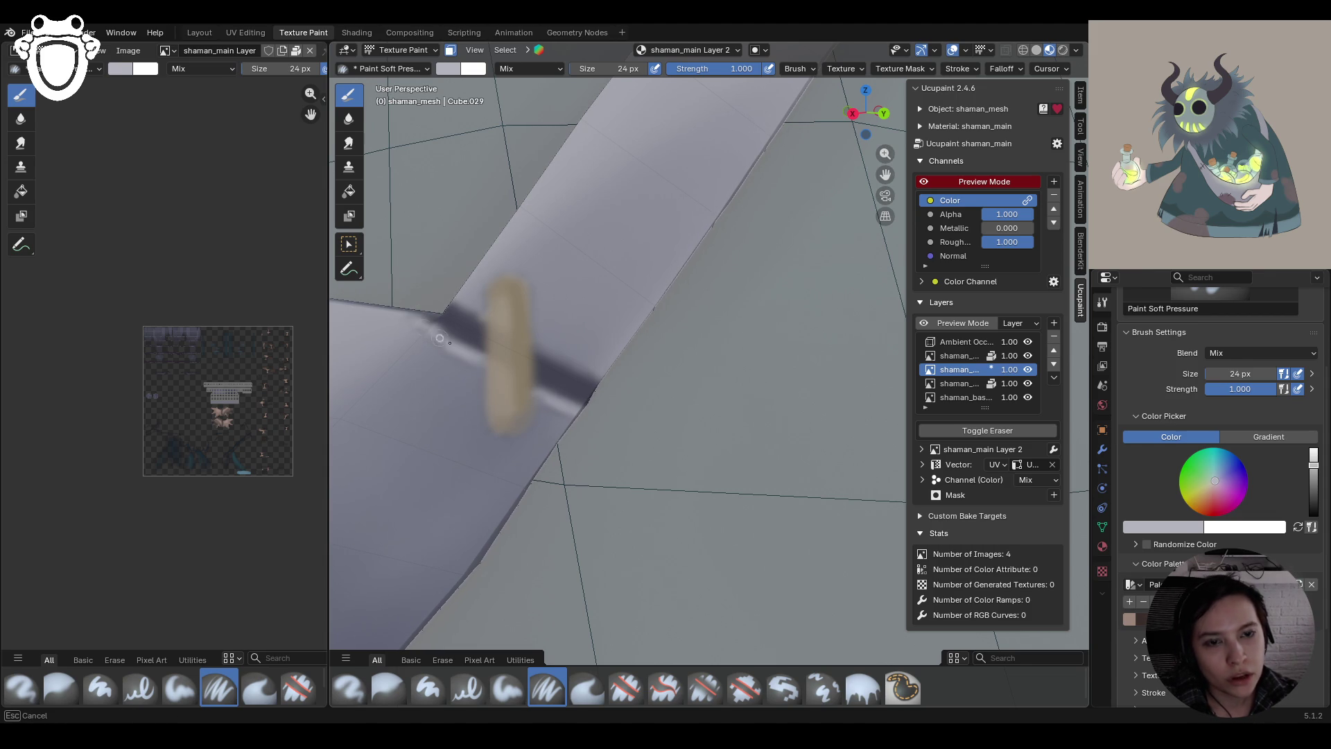
pyautogui.scroll(-10, 485, 388)
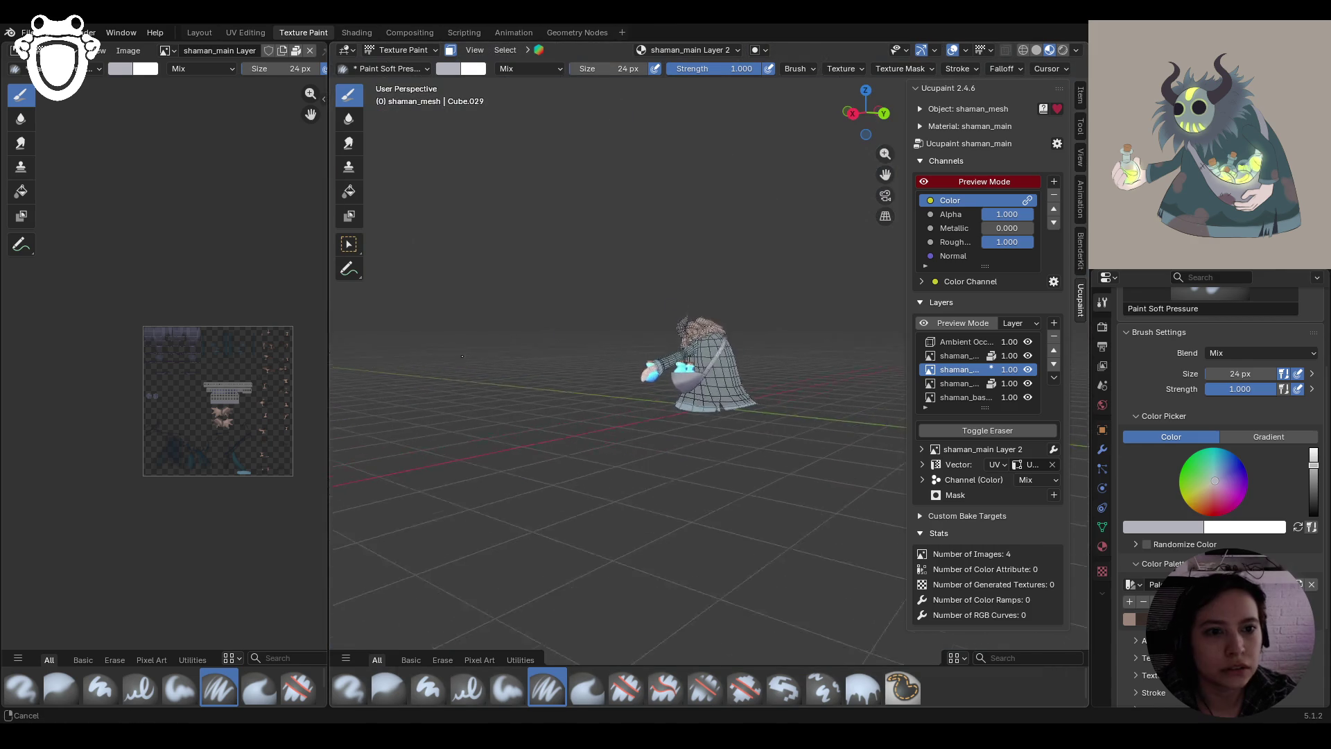
# Set the brush to a darker blue-grey and outline the buckle's left edge
pyautogui.scroll(8, 503, 403)
pyautogui.moveTo(492, 399); pyautogui.dragTo(568, 398, button='middle')
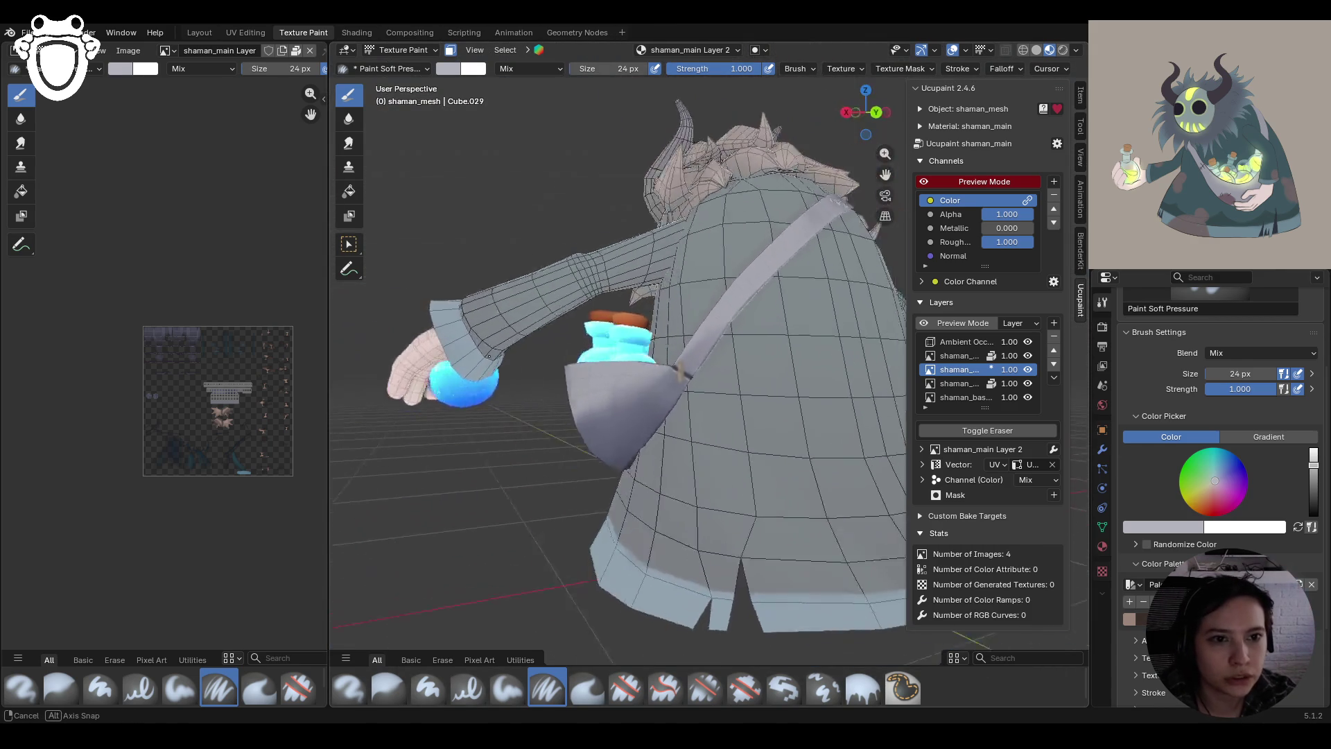
pyautogui.scroll(6, 617, 396)
pyautogui.scroll(-8, 617, 397)
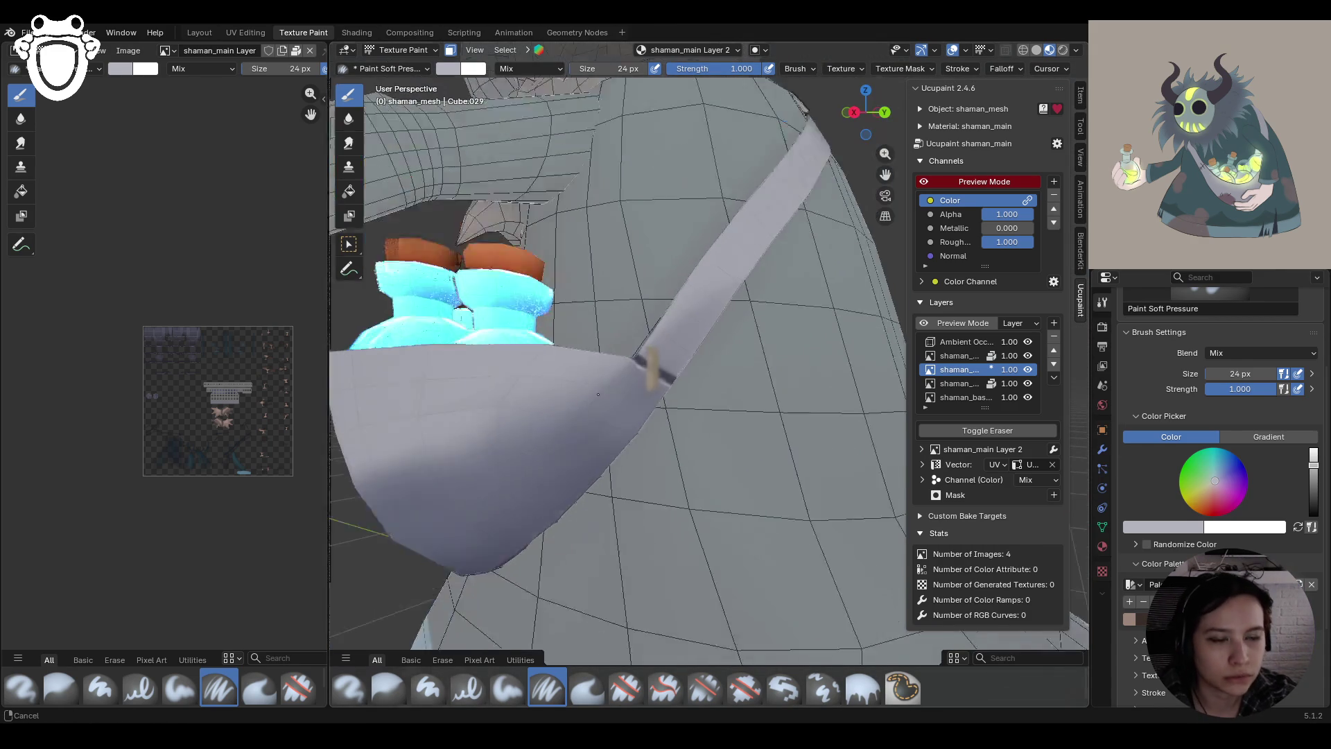
pyautogui.moveTo(562, 406); pyautogui.dragTo(510, 402, button='middle')
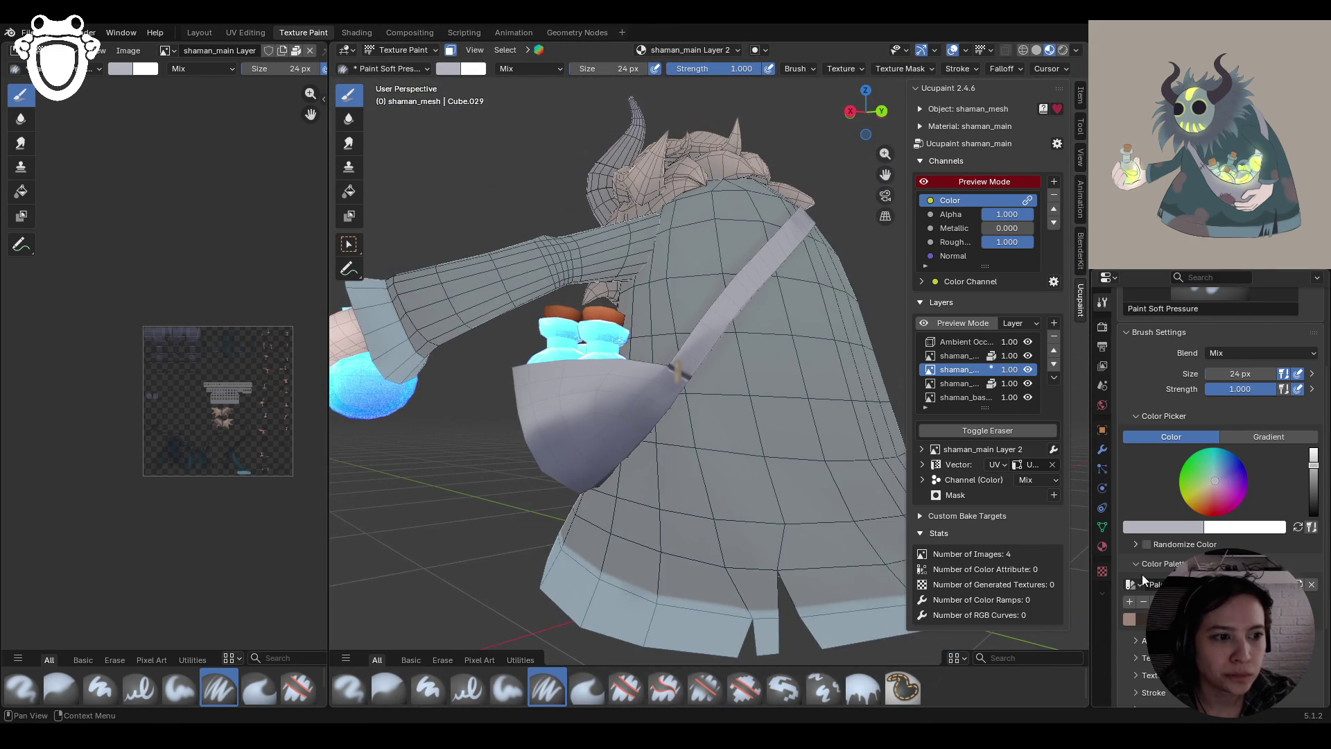
pyautogui.click(1160, 530)
pyautogui.scroll(5, 635, 430)
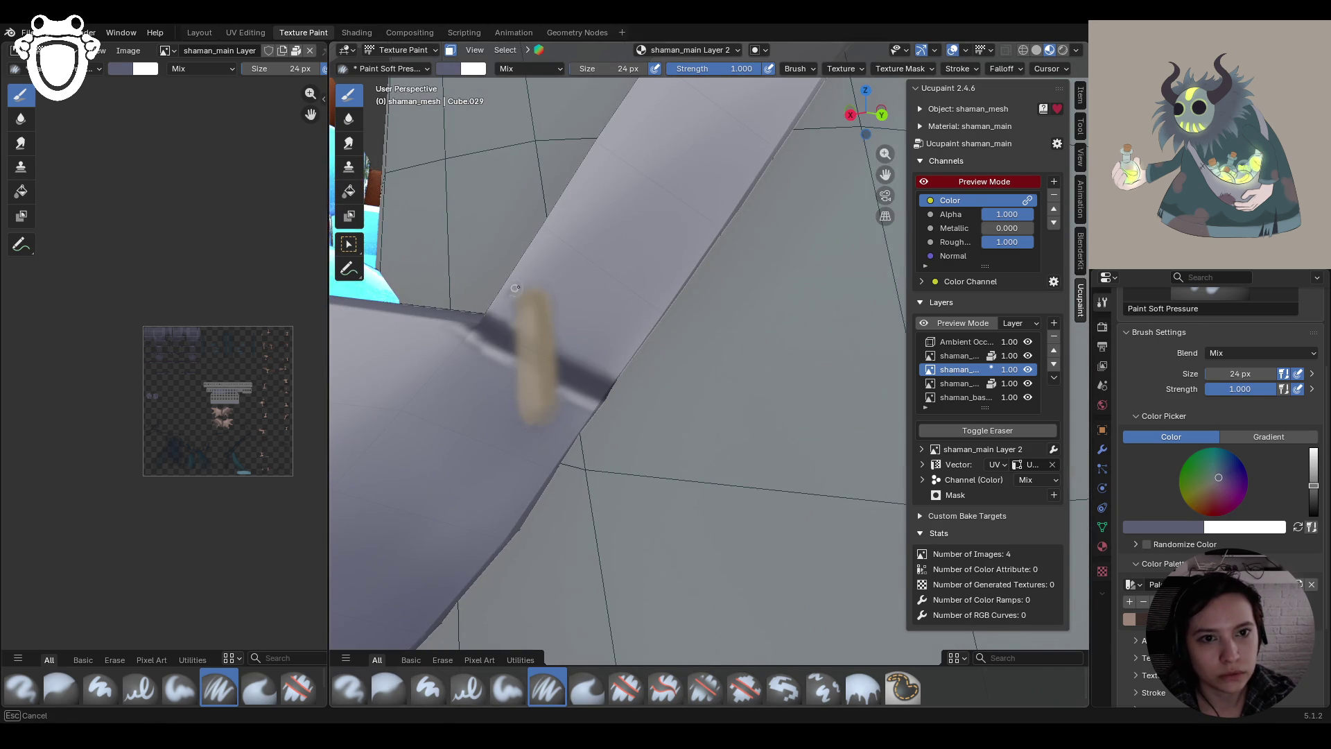
pyautogui.moveTo(511, 297)
pyautogui.mouseDown()
pyautogui.moveTo(516, 423)
pyautogui.moveTo(535, 434)
pyautogui.moveTo(560, 367)
pyautogui.mouseUp()
# Outline the buckle's top edge in dark, then frame the whole shaman in view
pyautogui.scroll(-10, 560, 367)
pyautogui.moveTo(509, 389)
pyautogui.mouseDown(button='middle')
pyautogui.moveTo(639, 398)
pyautogui.moveTo(508, 417)
pyautogui.mouseUp(button='middle')
pyautogui.scroll(5, 639, 398)
pyautogui.scroll(3, 639, 398)
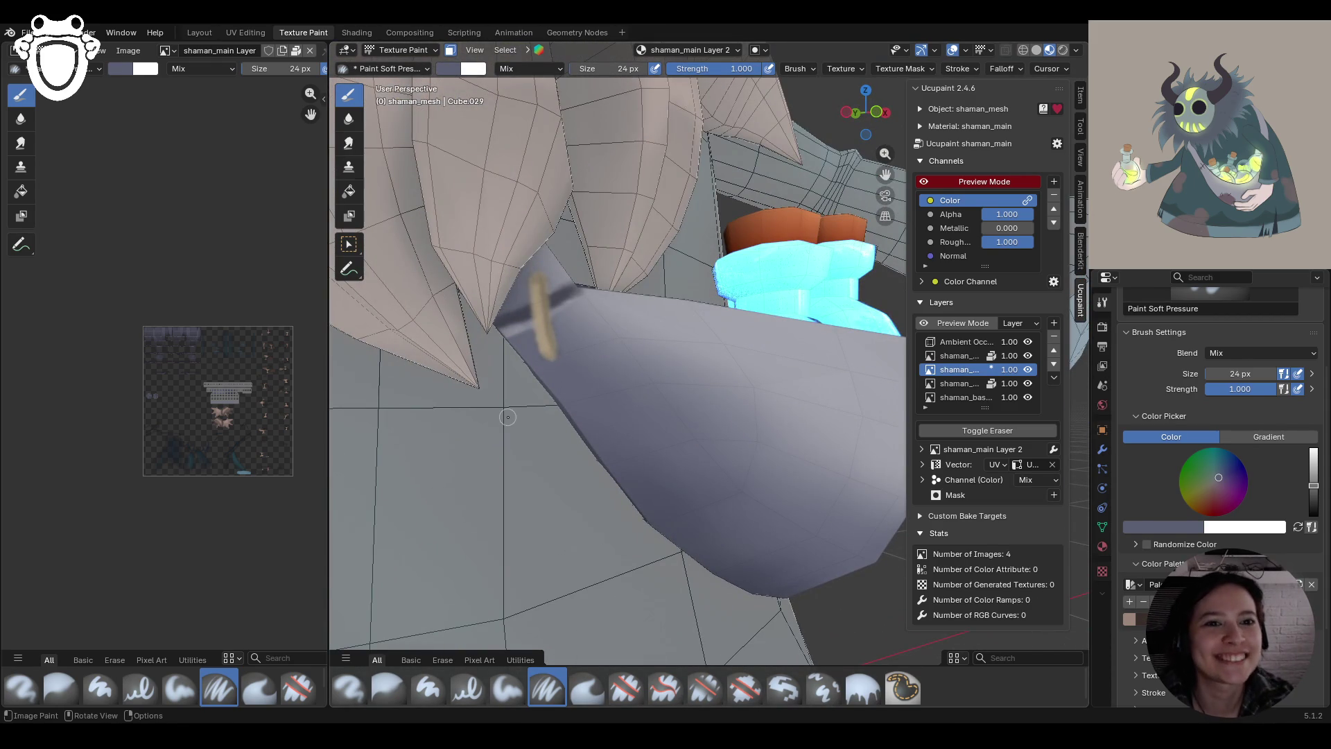
pyautogui.moveTo(538, 272)
pyautogui.mouseDown()
pyautogui.moveTo(549, 283)
pyautogui.moveTo(534, 267)
pyautogui.mouseUp()
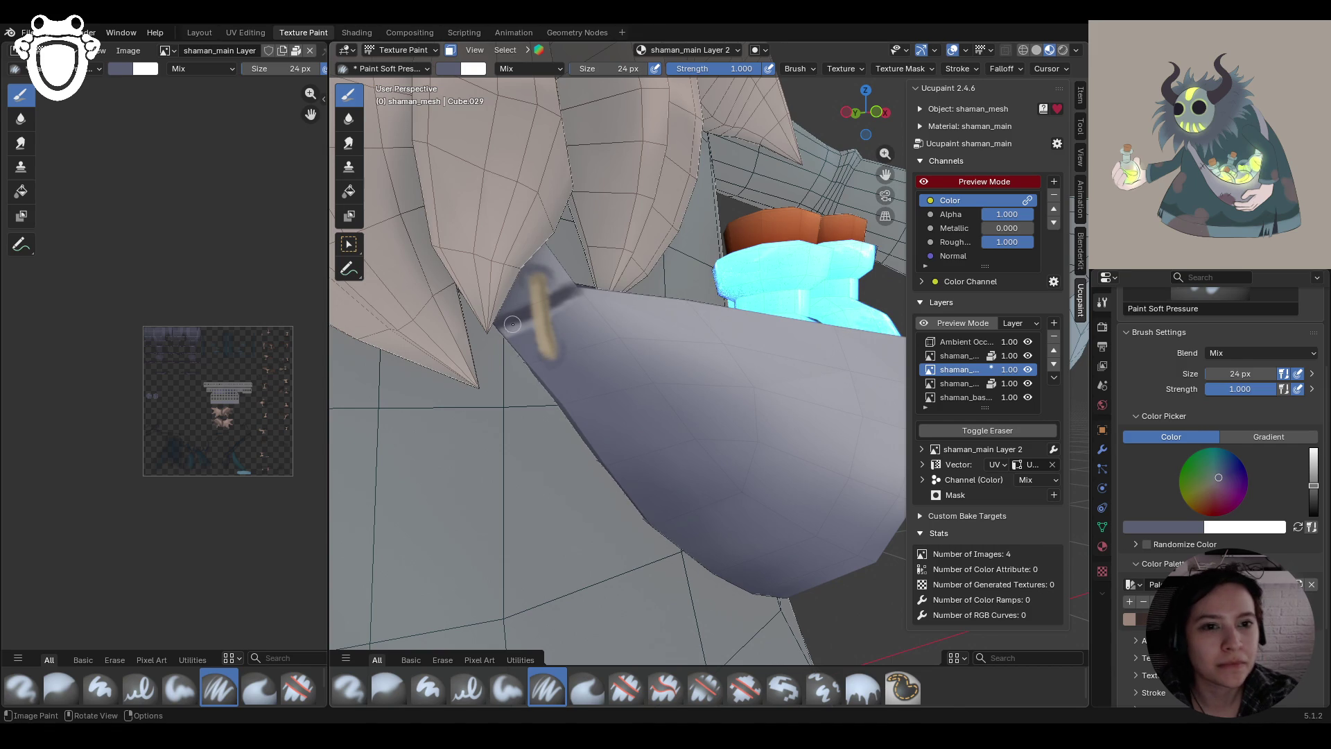
pyautogui.moveTo(544, 357); pyautogui.dragTo(606, 342, button='middle')
pyautogui.press('Home')
pyautogui.scroll(3, 694, 326)
pyautogui.moveTo(693, 326); pyautogui.dragTo(765, 317, button='middle')
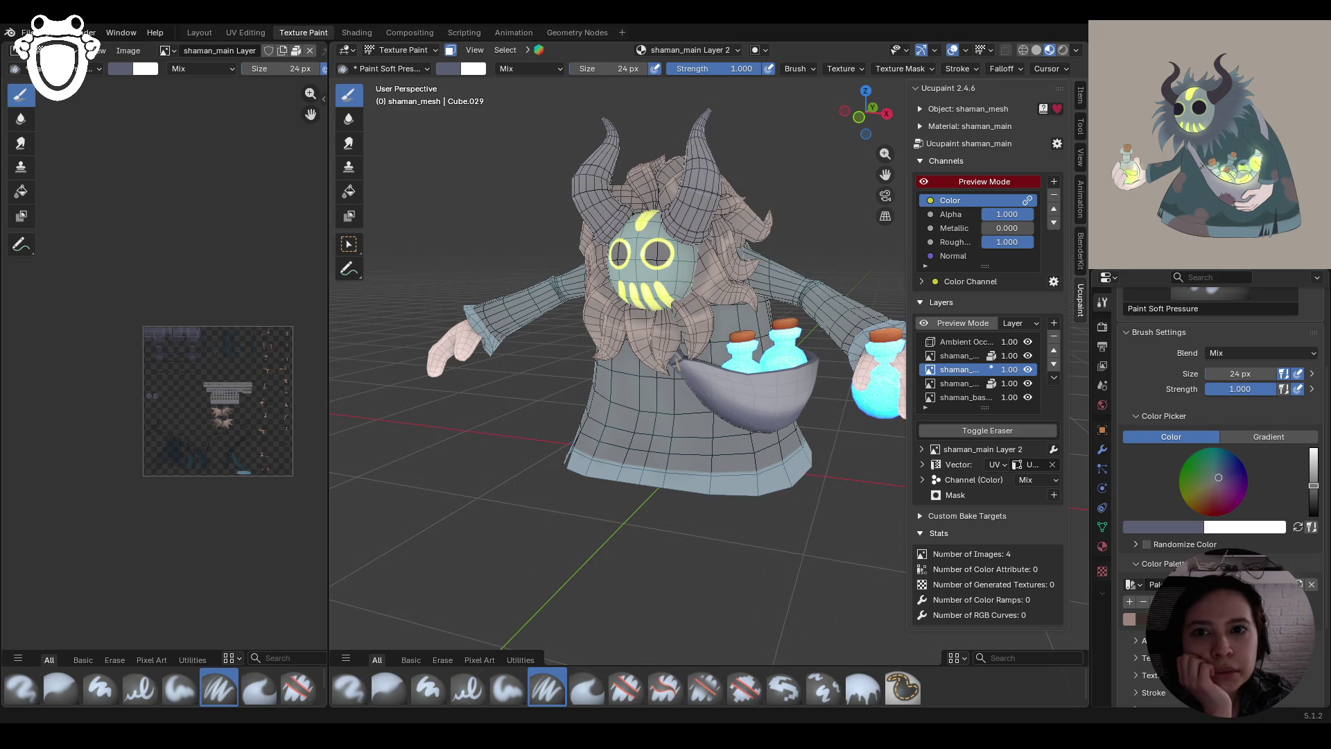
# Orbit to a frontal view of the shaman and turn off face masking
pyautogui.moveTo(756, 457)
pyautogui.mouseDown(button='middle')
pyautogui.moveTo(801, 459)
pyautogui.moveTo(832, 430)
pyautogui.mouseUp(button='middle')
pyautogui.scroll(4, 800, 460)
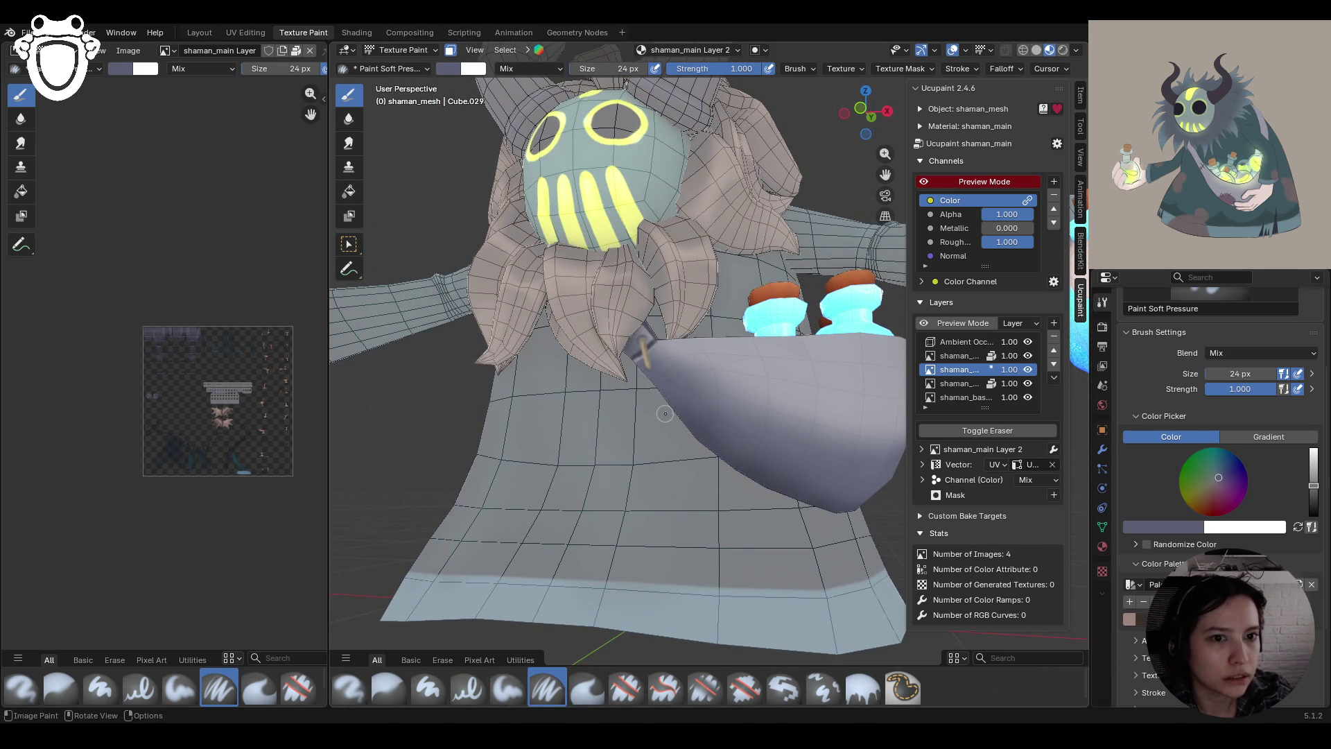
pyautogui.moveTo(832, 347); pyautogui.dragTo(839, 388, button='middle')
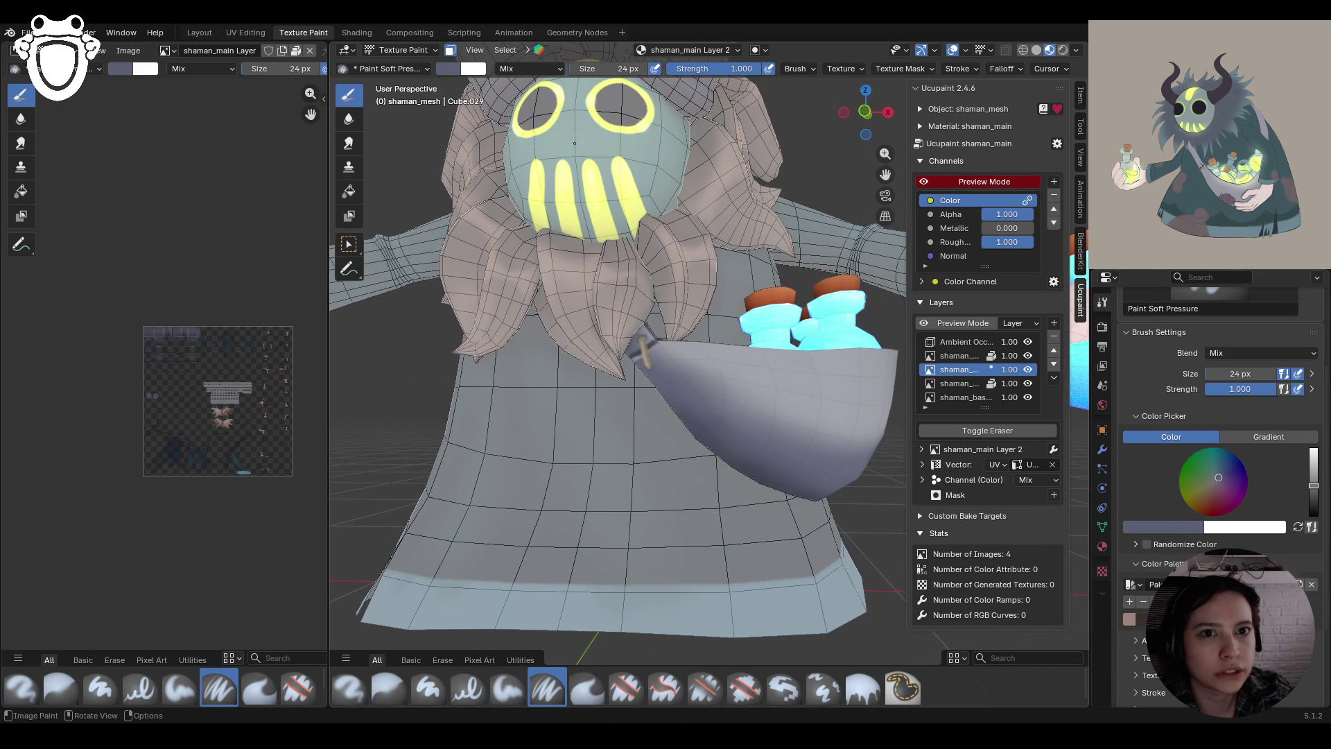
pyautogui.press('m')
pyautogui.scroll(-8, 593, 491)
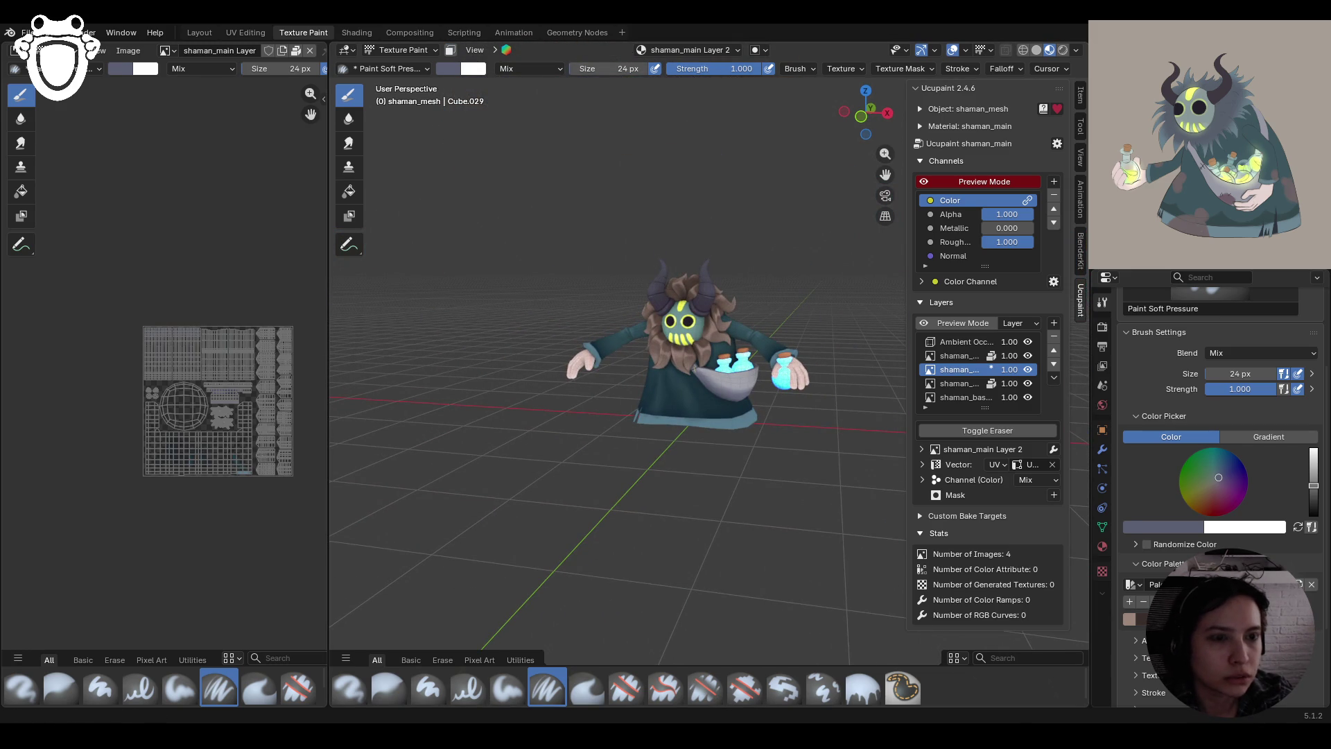
pyautogui.scroll(6, 713, 367)
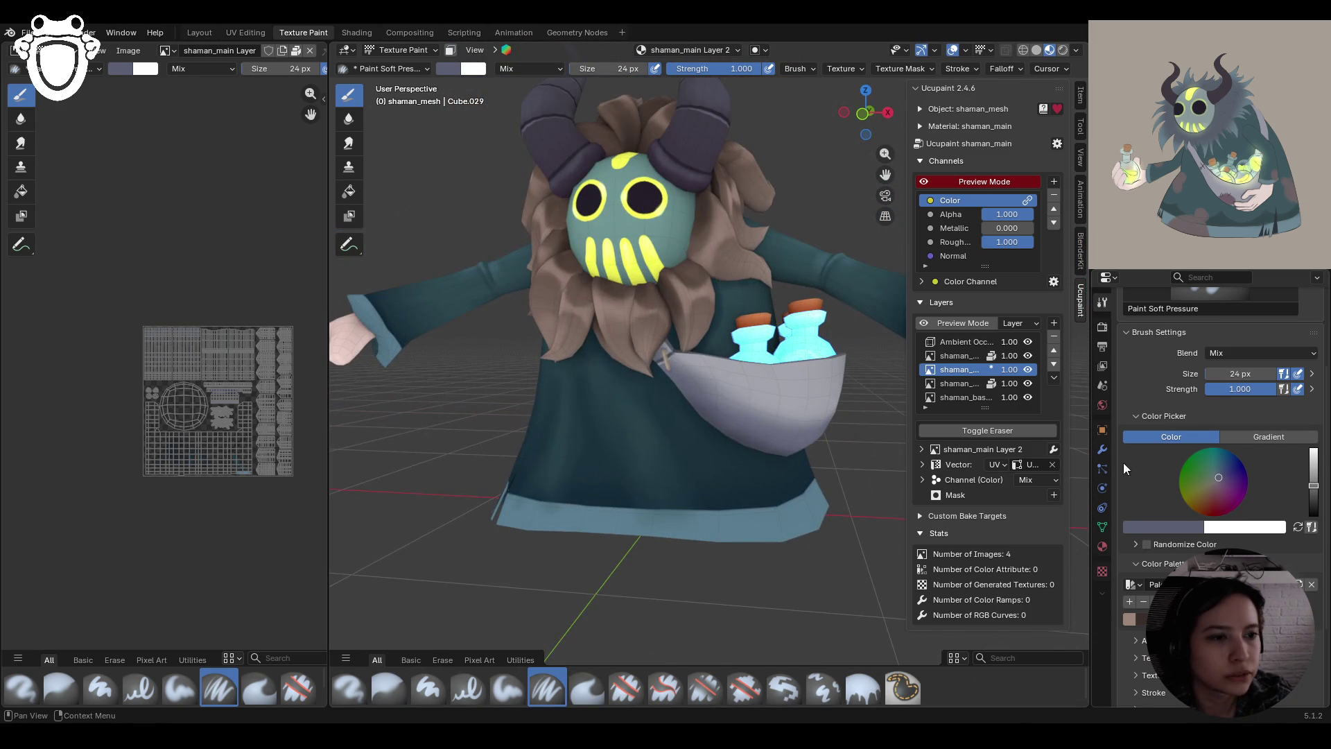
# Sample a brown from the model and paint a brown patch on the pouch
pyautogui.click(1129, 619)
pyautogui.click(1156, 525)
pyautogui.click(1196, 506)
pyautogui.click(548, 297)
pyautogui.moveTo(548, 297)
pyautogui.mouseDown(button='middle')
pyautogui.moveTo(659, 388)
pyautogui.moveTo(759, 444)
pyautogui.mouseUp(button='middle')
pyautogui.moveTo(763, 402); pyautogui.dragTo(797, 454)
# Undo the brown strokes, switch to purple, and paint a square outline on the pouch
pyautogui.hotkey('ctrl', 'z')
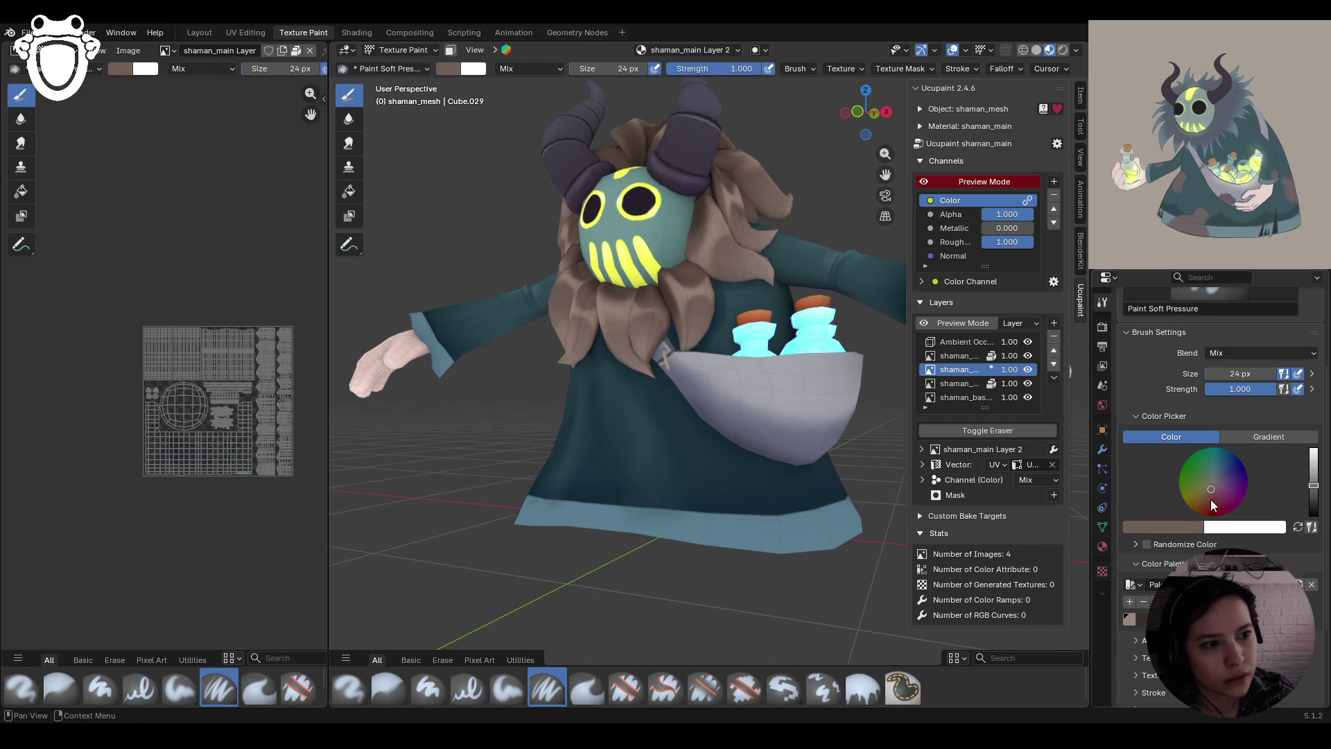
pyautogui.press('s')
pyautogui.moveTo(741, 409); pyautogui.dragTo(787, 420)
pyautogui.hotkey('ctrl', 'z')
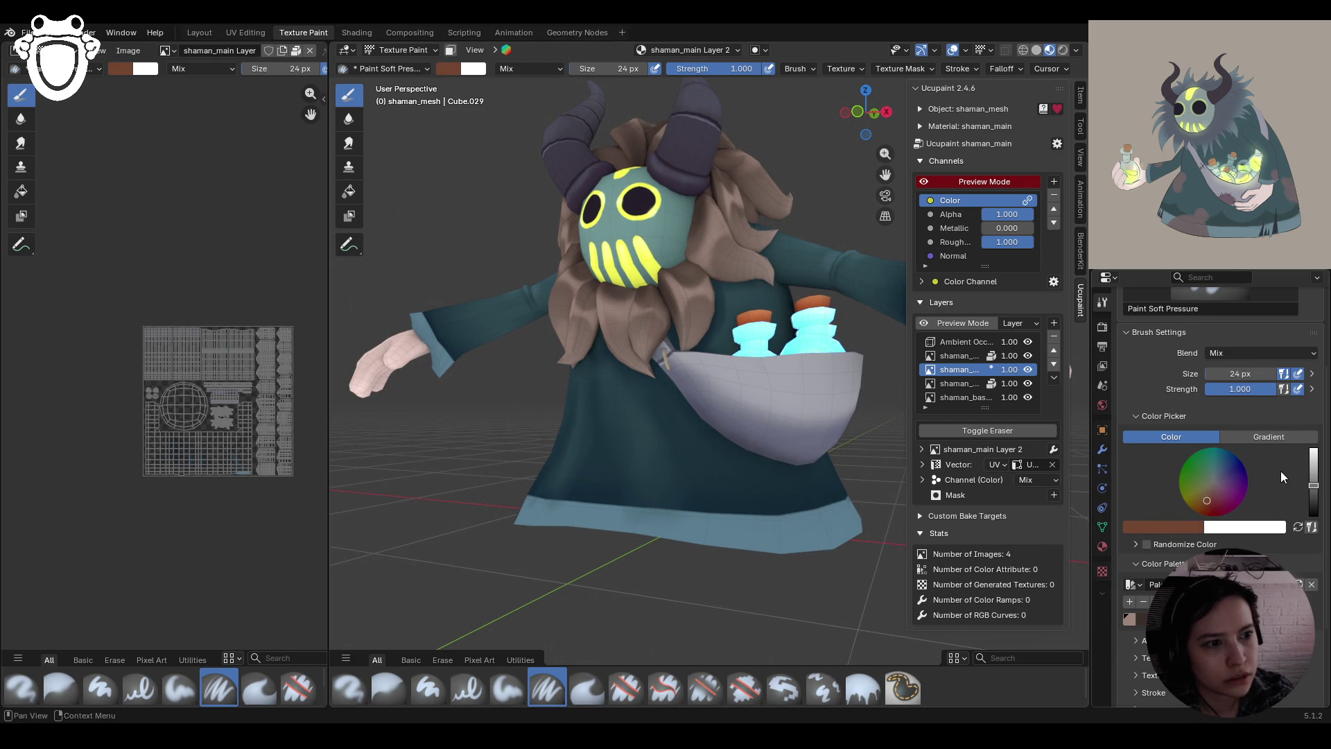
pyautogui.click(1223, 494)
pyautogui.moveTo(741, 406)
pyautogui.mouseDown()
pyautogui.moveTo(786, 407)
pyautogui.moveTo(733, 441)
pyautogui.moveTo(741, 410)
pyautogui.mouseUp()
pyautogui.moveTo(740, 410)
pyautogui.mouseDown(button='middle')
pyautogui.moveTo(761, 458)
pyautogui.moveTo(647, 423)
pyautogui.moveTo(656, 470)
pyautogui.moveTo(656, 451)
pyautogui.moveTo(627, 447)
pyautogui.moveTo(658, 450)
pyautogui.moveTo(736, 414)
pyautogui.moveTo(625, 278)
pyautogui.moveTo(639, 375)
pyautogui.mouseUp(button='middle')
# Paint a trial pink stroke down the pouch and undo it
pyautogui.scroll(2, 626, 278)
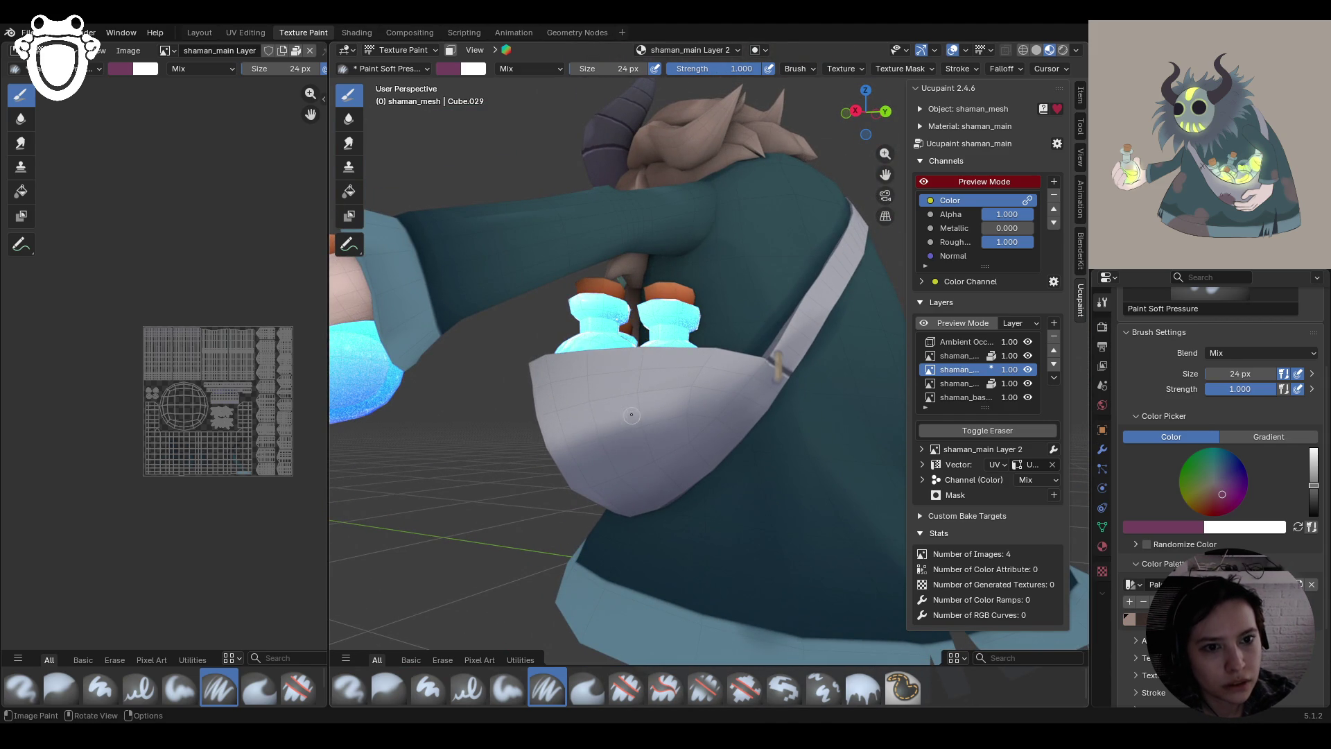
pyautogui.moveTo(624, 406); pyautogui.dragTo(634, 468)
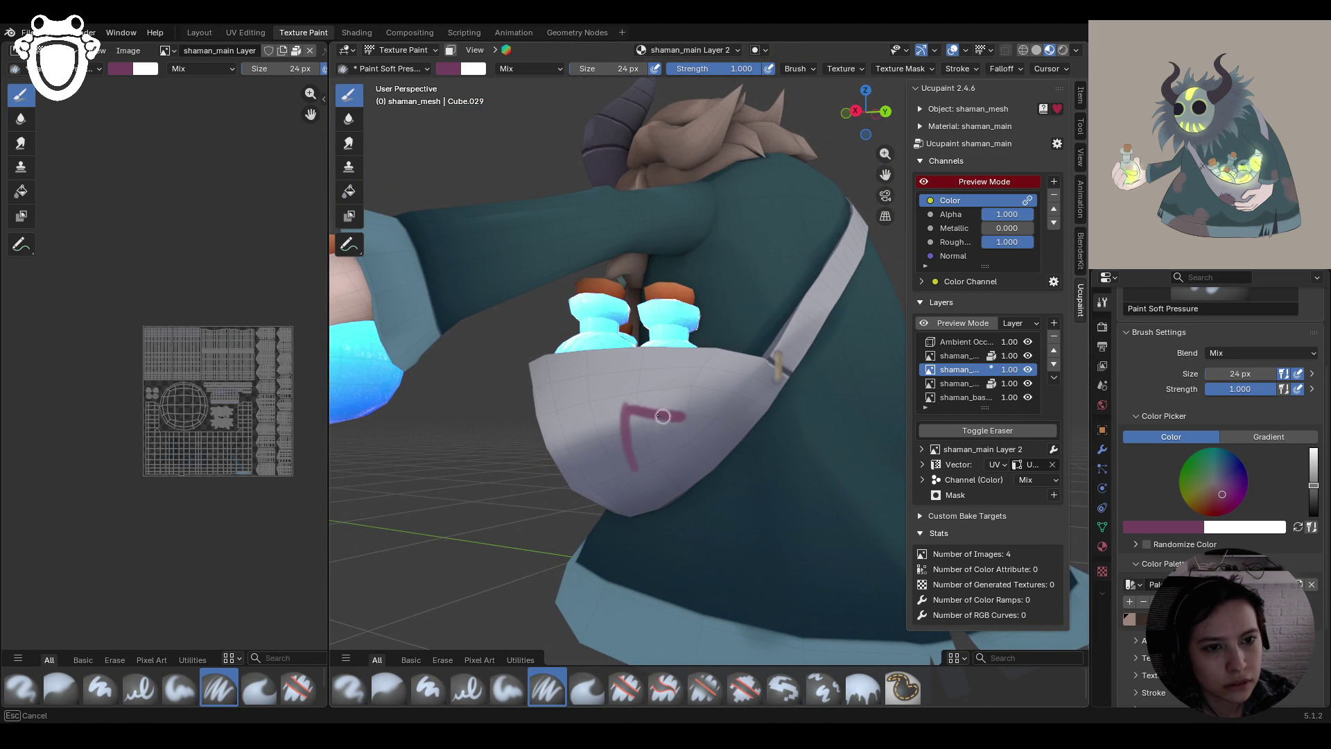
pyautogui.moveTo(663, 416); pyautogui.dragTo(664, 416)
pyautogui.hotkey('ctrl', 'z')
# Turn on face-selection masking, test a short pink stroke on the pouch, and undo it
pyautogui.click(450, 50)
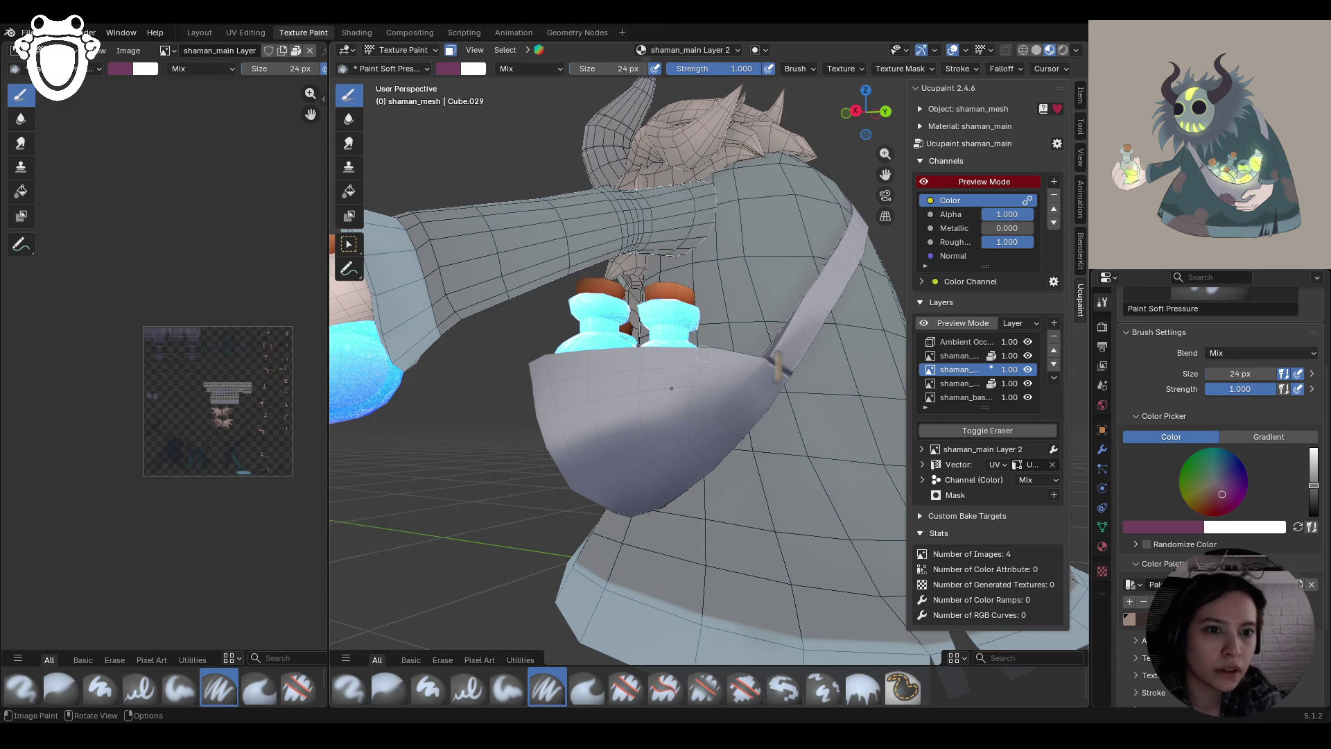
pyautogui.moveTo(607, 434); pyautogui.dragTo(629, 422)
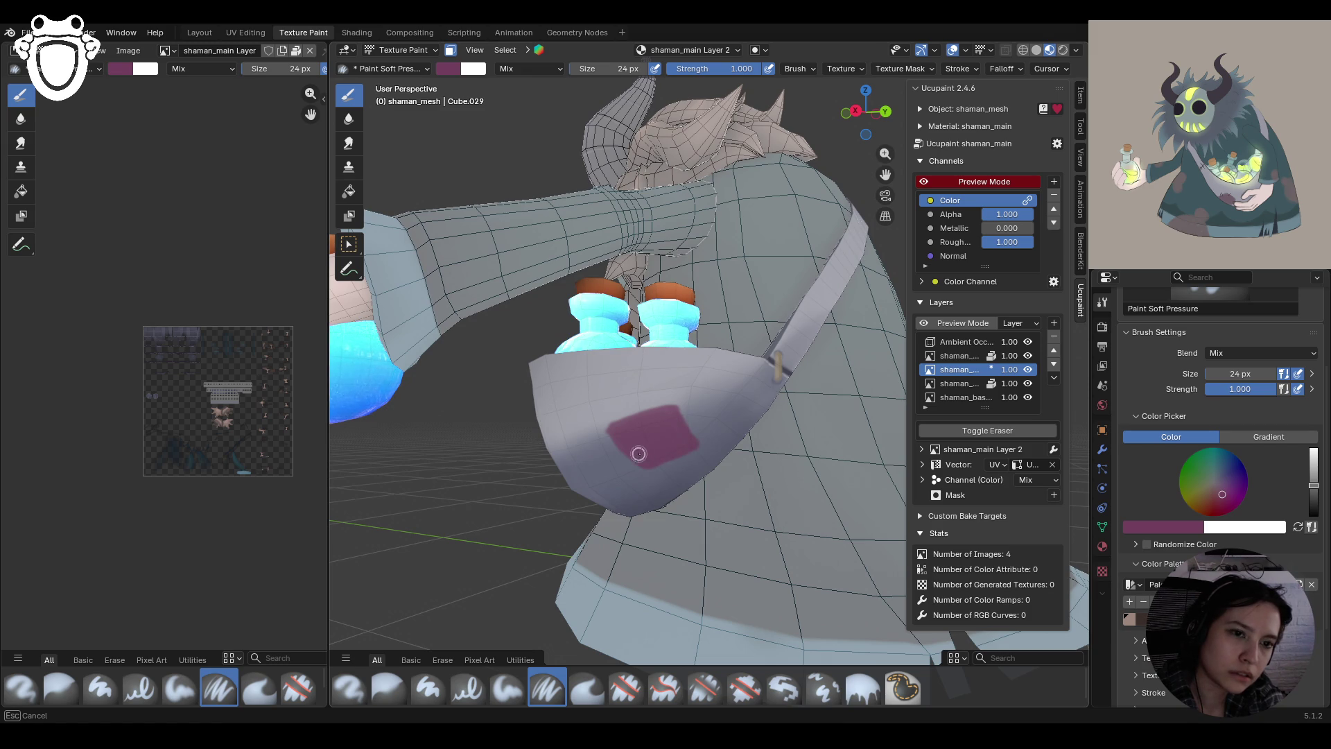
pyautogui.scroll(4, 664, 449)
pyautogui.moveTo(665, 449); pyautogui.dragTo(667, 416, button='middle')
pyautogui.hotkey('ctrl', 'z')
pyautogui.scroll(2, 656, 481)
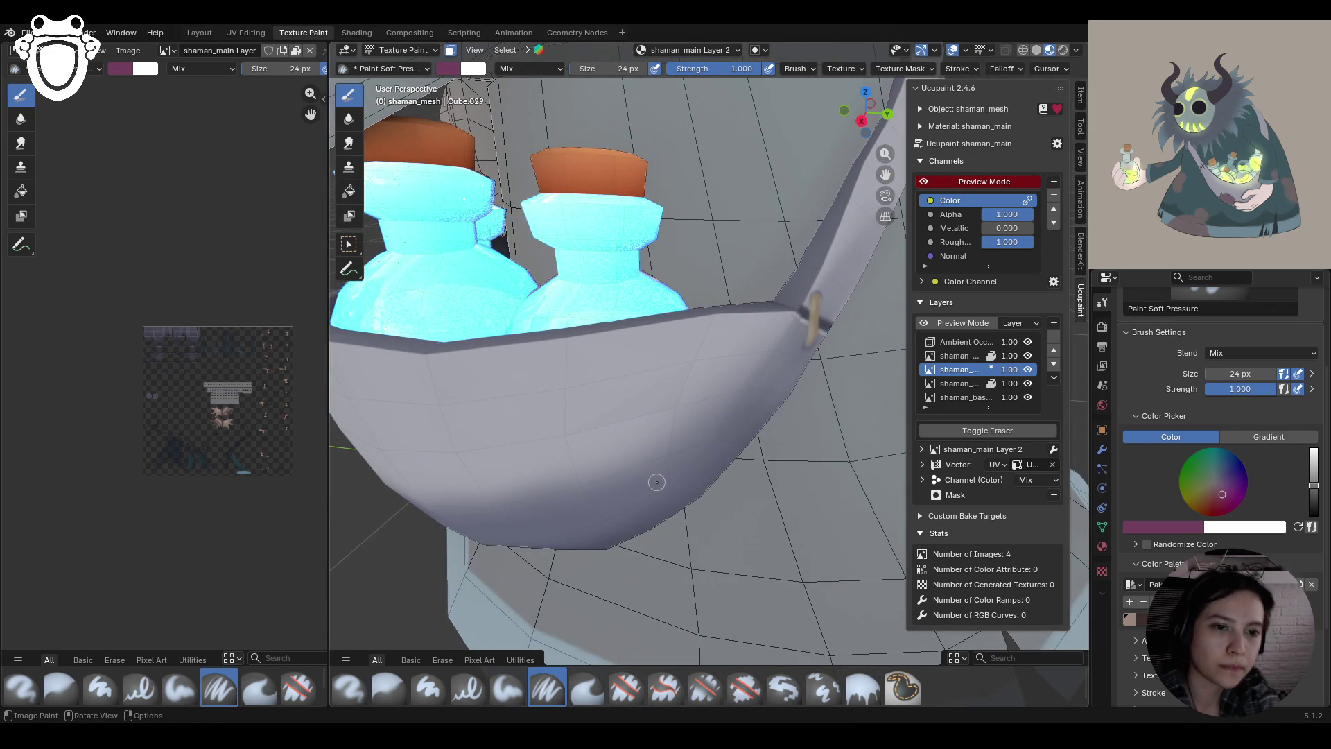
# Paint the pink square's top and left edges on the pouch and begin filling it
pyautogui.moveTo(504, 437)
pyautogui.mouseDown()
pyautogui.moveTo(614, 415)
pyautogui.moveTo(635, 468)
pyautogui.mouseUp()
pyautogui.moveTo(636, 468); pyautogui.dragTo(621, 338, button='middle')
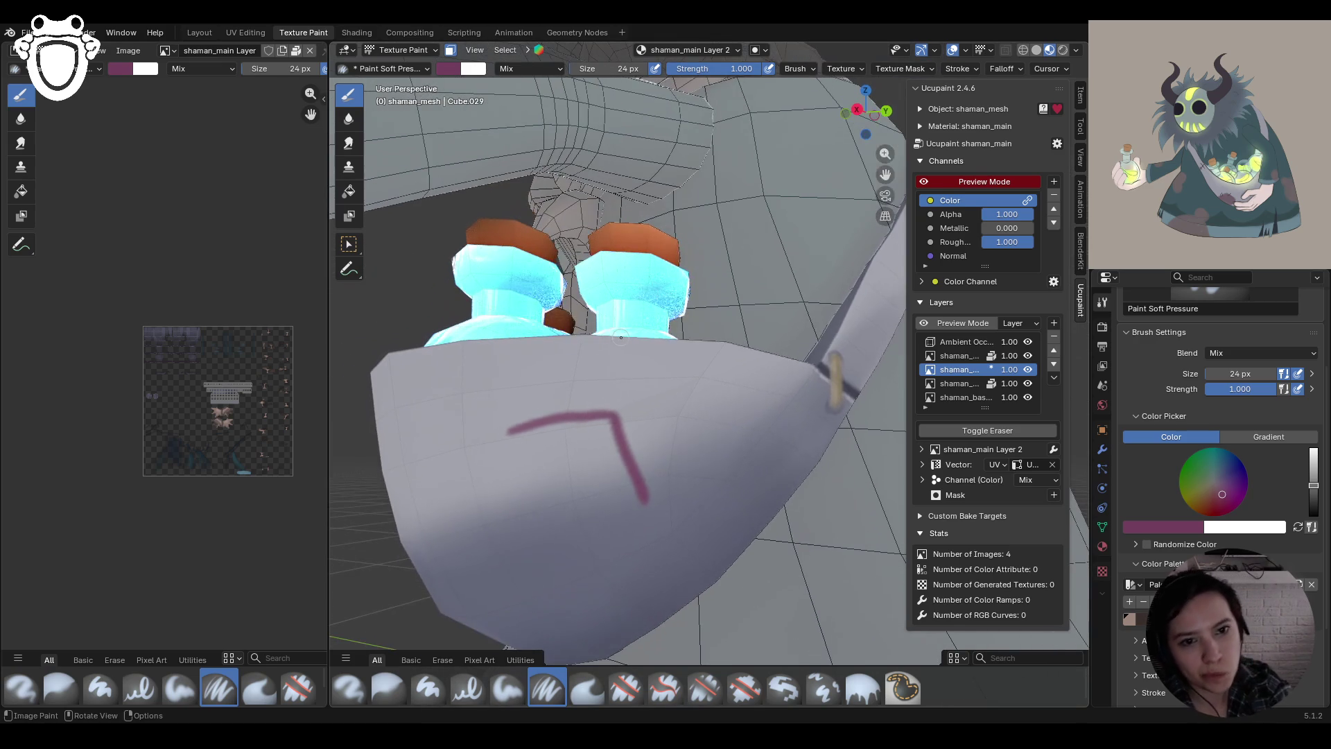
pyautogui.moveTo(508, 437)
pyautogui.mouseDown()
pyautogui.moveTo(534, 498)
pyautogui.moveTo(647, 498)
pyautogui.mouseUp()
pyautogui.moveTo(531, 455); pyautogui.dragTo(540, 475)
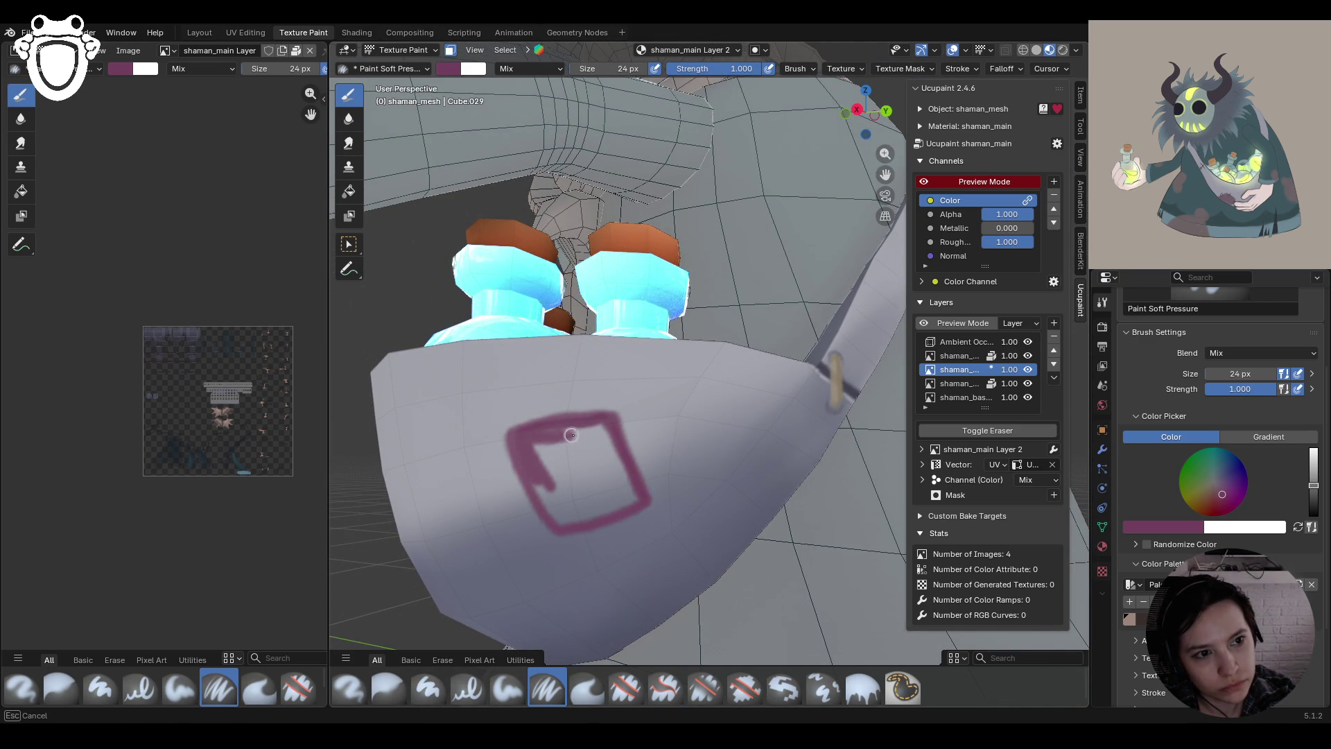
pyautogui.moveTo(544, 433)
pyautogui.mouseDown()
pyautogui.moveTo(525, 444)
pyautogui.moveTo(537, 481)
pyautogui.moveTo(525, 446)
pyautogui.mouseUp()
pyautogui.moveTo(548, 506)
pyautogui.mouseDown()
pyautogui.moveTo(555, 448)
pyautogui.moveTo(579, 507)
pyautogui.moveTo(586, 444)
pyautogui.moveTo(576, 479)
pyautogui.mouseUp()
# Switch to Paint Soft Pressure at 43 px, brighten the pink, and fill the square
pyautogui.click(508, 688)
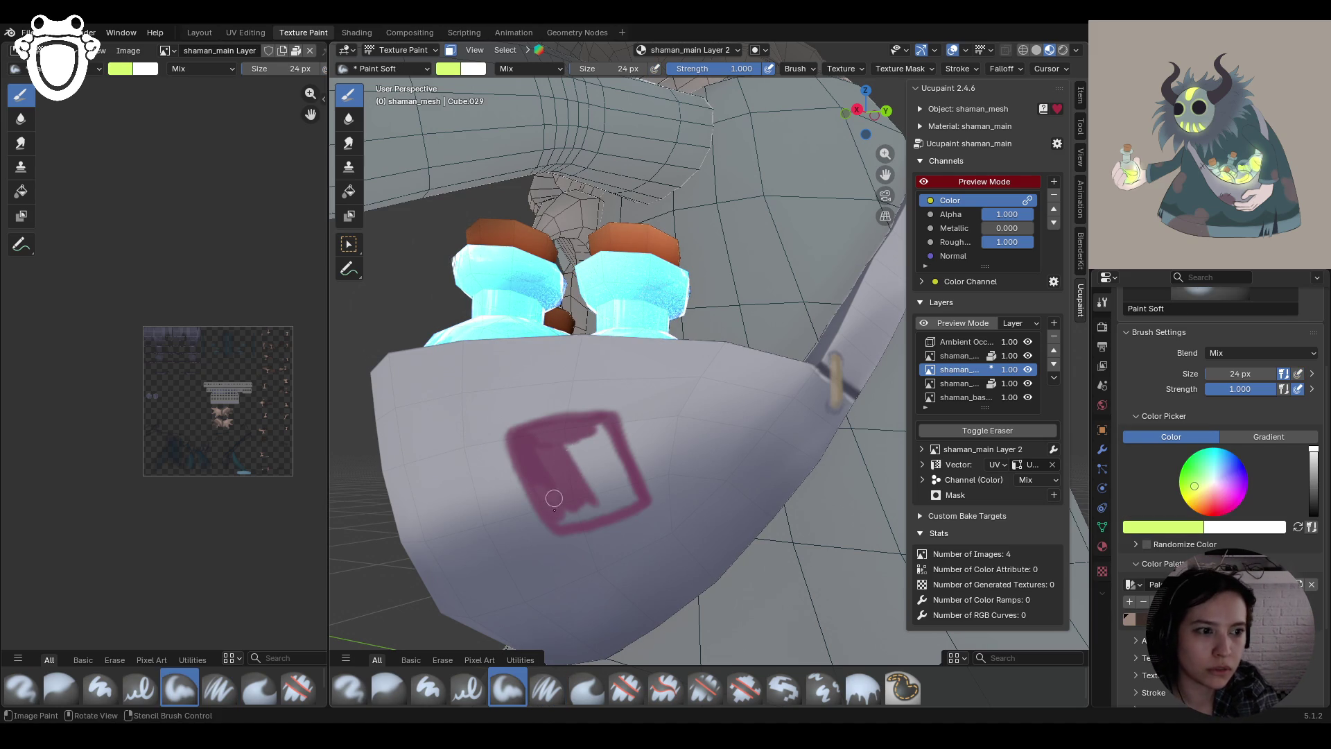
pyautogui.click(547, 688)
pyautogui.moveTo(594, 421)
pyautogui.mouseDown()
pyautogui.moveTo(544, 456)
pyautogui.moveTo(575, 451)
pyautogui.moveTo(617, 479)
pyautogui.moveTo(596, 483)
pyautogui.mouseUp()
pyautogui.press('f')
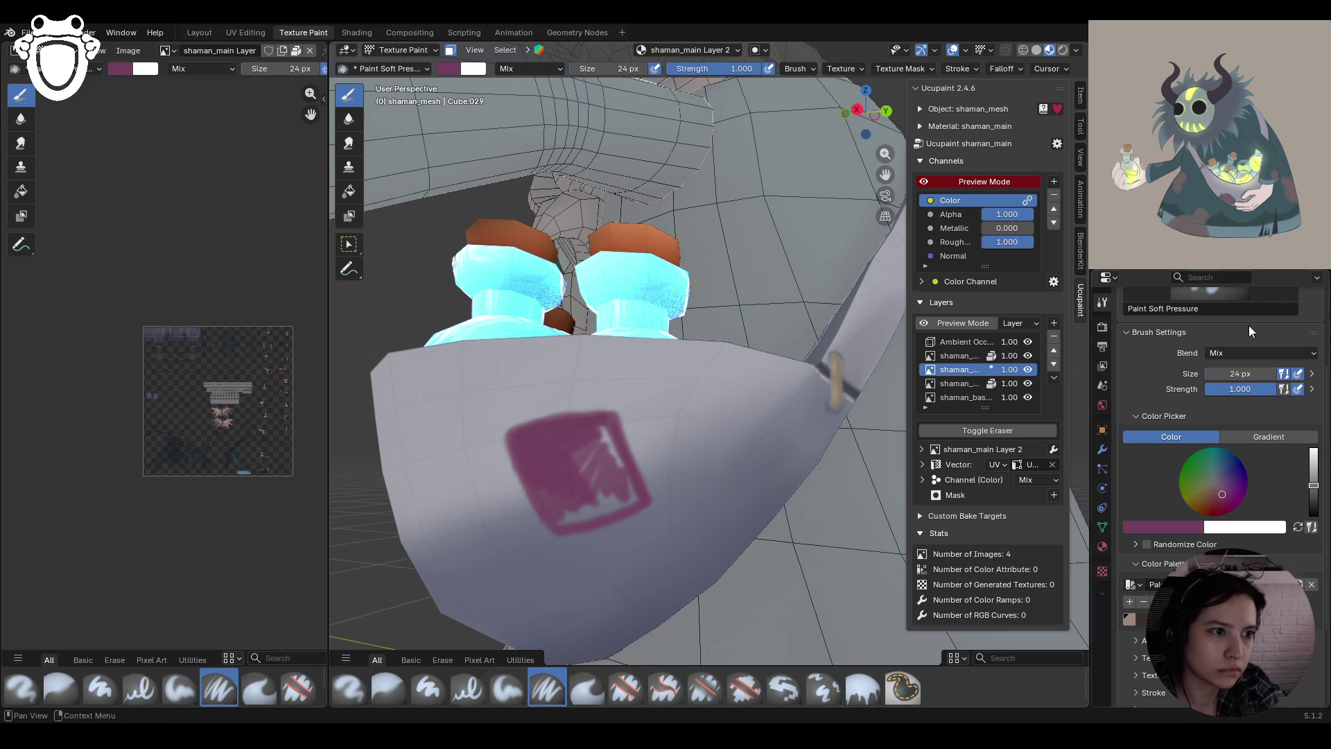
pyautogui.click(627, 484)
pyautogui.moveTo(527, 447)
pyautogui.mouseDown()
pyautogui.moveTo(571, 464)
pyautogui.moveTo(594, 458)
pyautogui.moveTo(596, 434)
pyautogui.moveTo(615, 493)
pyautogui.moveTo(559, 506)
pyautogui.moveTo(621, 493)
pyautogui.moveTo(594, 444)
pyautogui.moveTo(534, 451)
pyautogui.moveTo(573, 508)
pyautogui.moveTo(624, 493)
pyautogui.moveTo(590, 453)
pyautogui.mouseUp()
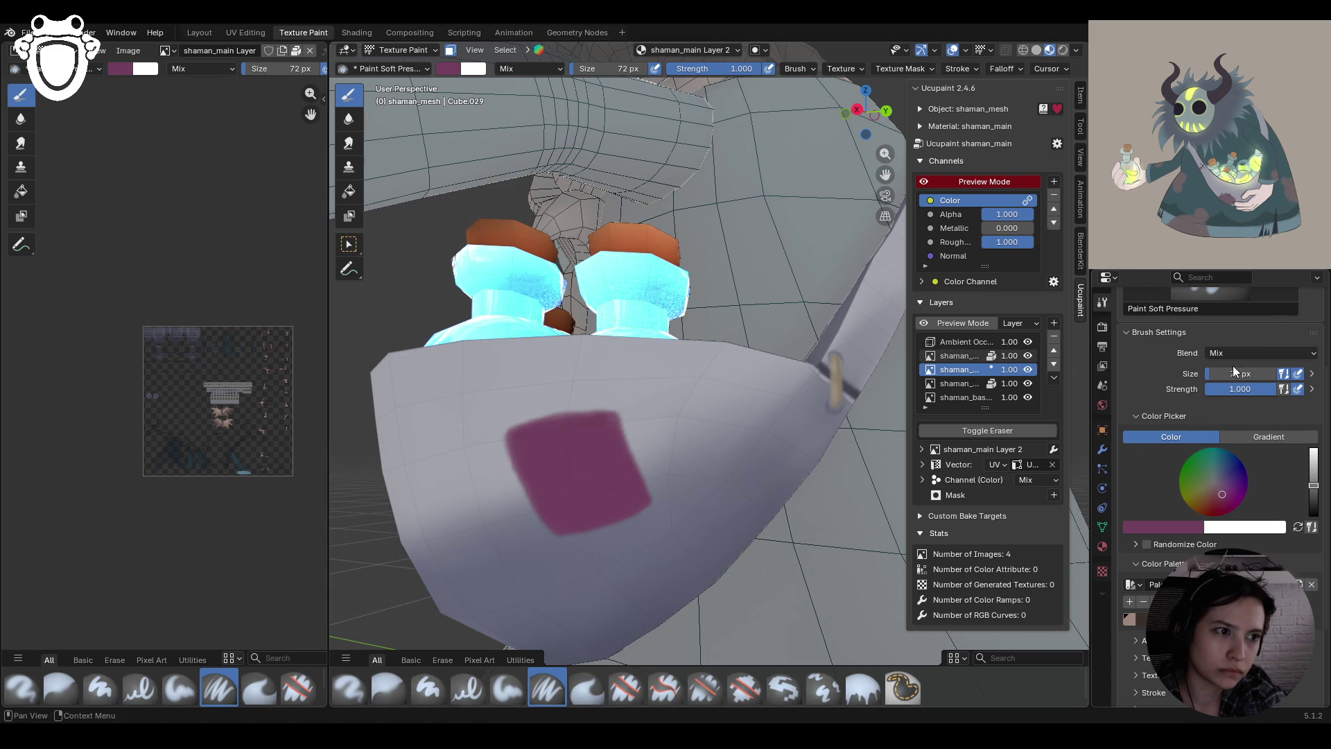
pyautogui.write('43')
pyautogui.moveTo(1241, 374); pyautogui.dragTo(1240, 373)
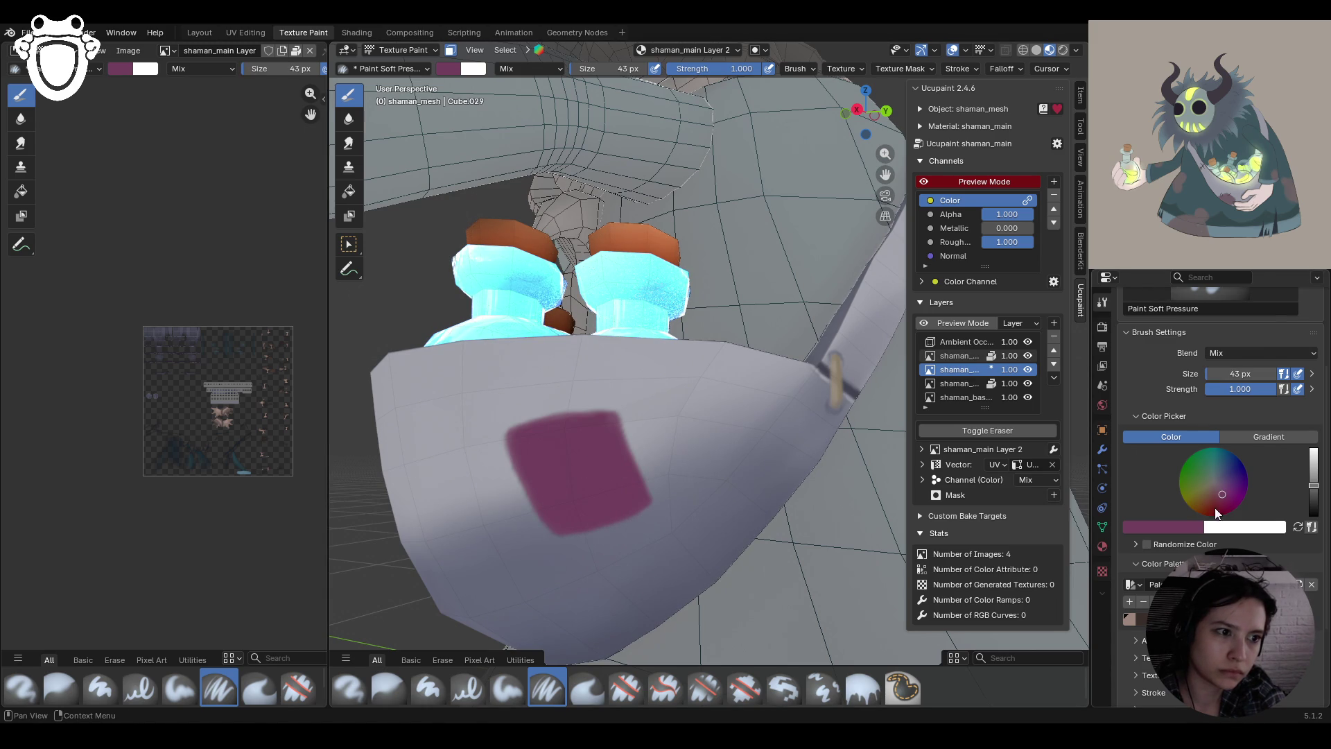
pyautogui.click(1312, 476)
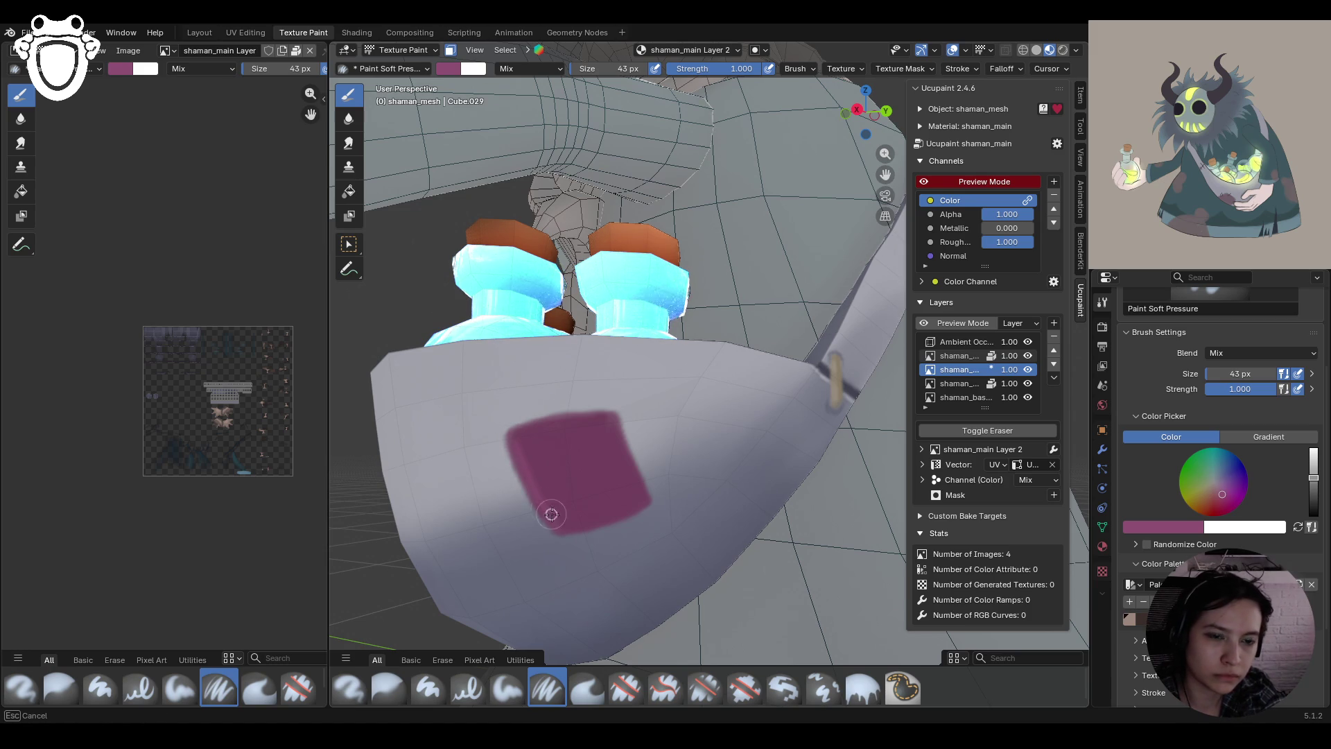
pyautogui.moveTo(521, 430)
pyautogui.mouseDown()
pyautogui.moveTo(538, 425)
pyautogui.moveTo(530, 435)
pyautogui.mouseUp()
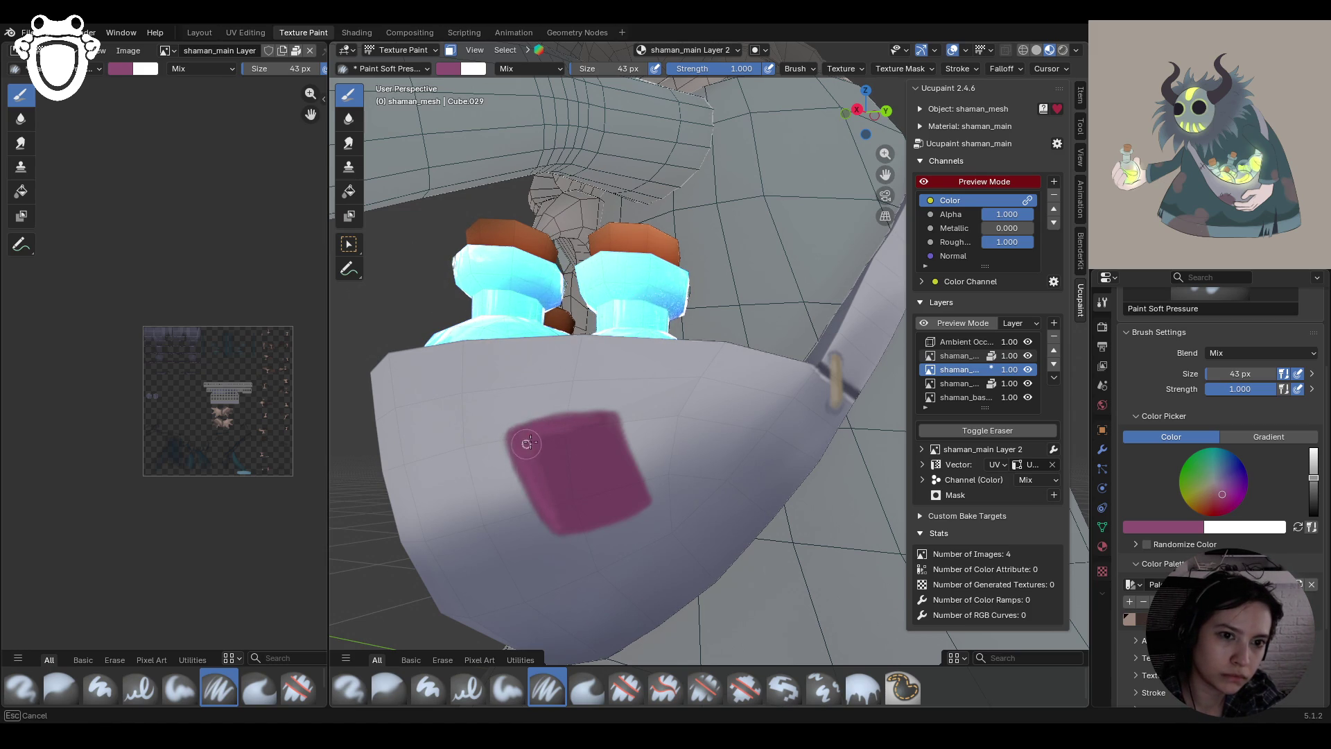
pyautogui.scroll(-2, 527, 442)
# Inspect the painted patch from several angles and turn face-selection masking back on
pyautogui.moveTo(693, 577)
pyautogui.mouseDown(button='middle')
pyautogui.moveTo(686, 548)
pyautogui.moveTo(713, 491)
pyautogui.moveTo(767, 535)
pyautogui.moveTo(677, 517)
pyautogui.mouseUp(button='middle')
pyautogui.scroll(-5, 714, 491)
pyautogui.scroll(5, 714, 491)
pyautogui.scroll(-5, 714, 491)
pyautogui.moveTo(694, 263); pyautogui.dragTo(824, 363, button='middle')
pyautogui.moveTo(666, 432); pyautogui.dragTo(624, 416, button='middle')
pyautogui.press('m')
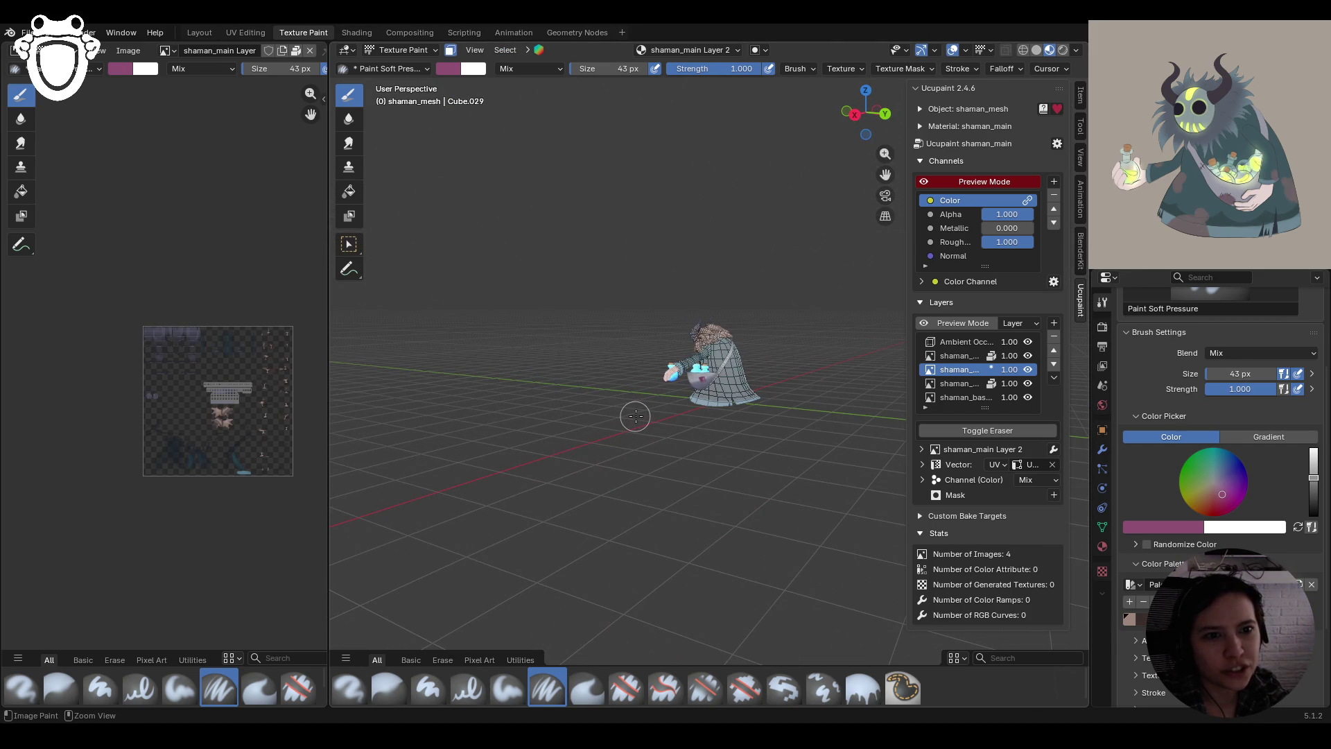
# Check the satchel and bottles from below, then turn face-selection masking off
pyautogui.keyDown('ctrl'); pyautogui.moveTo(635, 416); pyautogui.dragTo(680, 428, button='middle'); pyautogui.keyUp('ctrl')
pyautogui.moveTo(624, 555)
pyautogui.mouseDown(button='middle')
pyautogui.moveTo(624, 430)
pyautogui.moveTo(635, 531)
pyautogui.moveTo(628, 486)
pyautogui.moveTo(652, 458)
pyautogui.moveTo(638, 499)
pyautogui.moveTo(646, 481)
pyautogui.moveTo(581, 305)
pyautogui.moveTo(657, 287)
pyautogui.mouseUp(button='middle')
pyautogui.scroll(-5, 647, 480)
pyautogui.click(450, 50)
# Save the shaman file as shaman_rig.blend and frame the whole character
pyautogui.scroll(2, 657, 287)
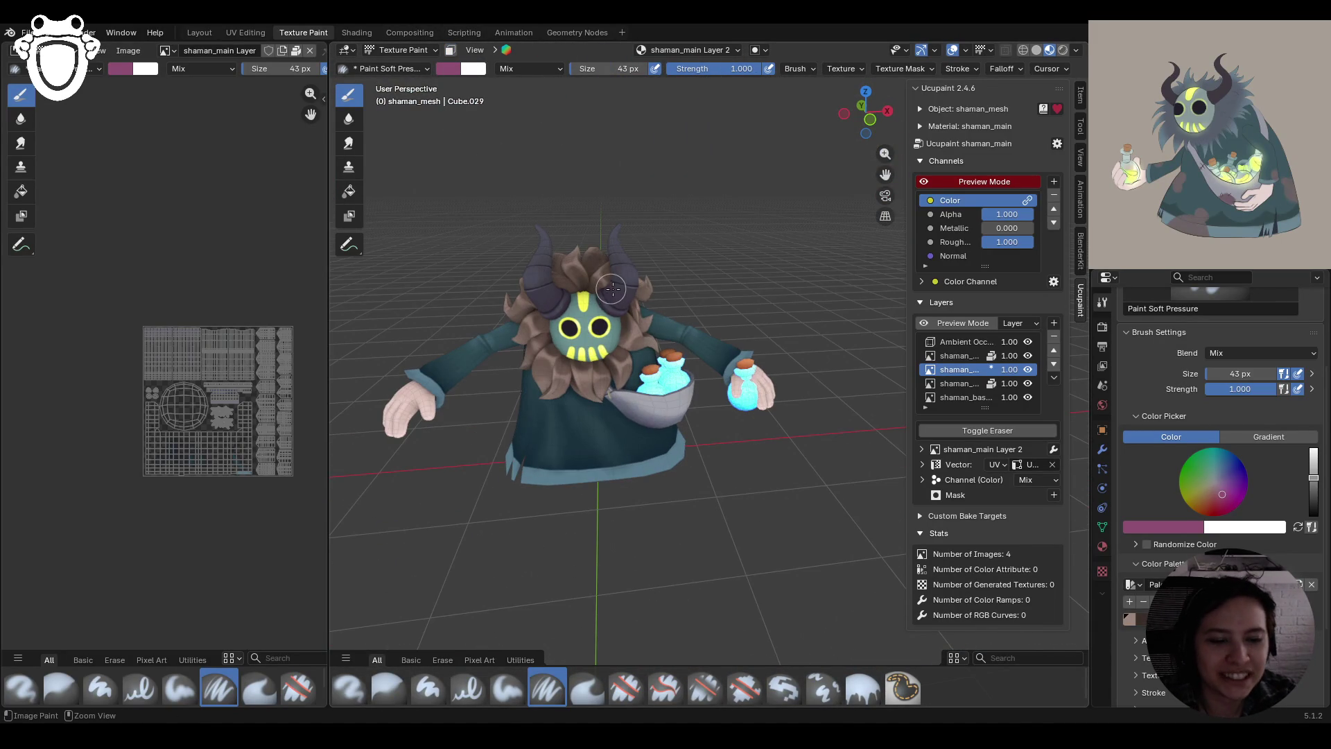
pyautogui.hotkey('ctrl', 's')
pyautogui.moveTo(823, 347)
pyautogui.mouseDown(button='middle')
pyautogui.moveTo(632, 384)
pyautogui.moveTo(815, 364)
pyautogui.moveTo(749, 374)
pyautogui.moveTo(724, 363)
pyautogui.mouseUp(button='middle')
pyautogui.press('Home')
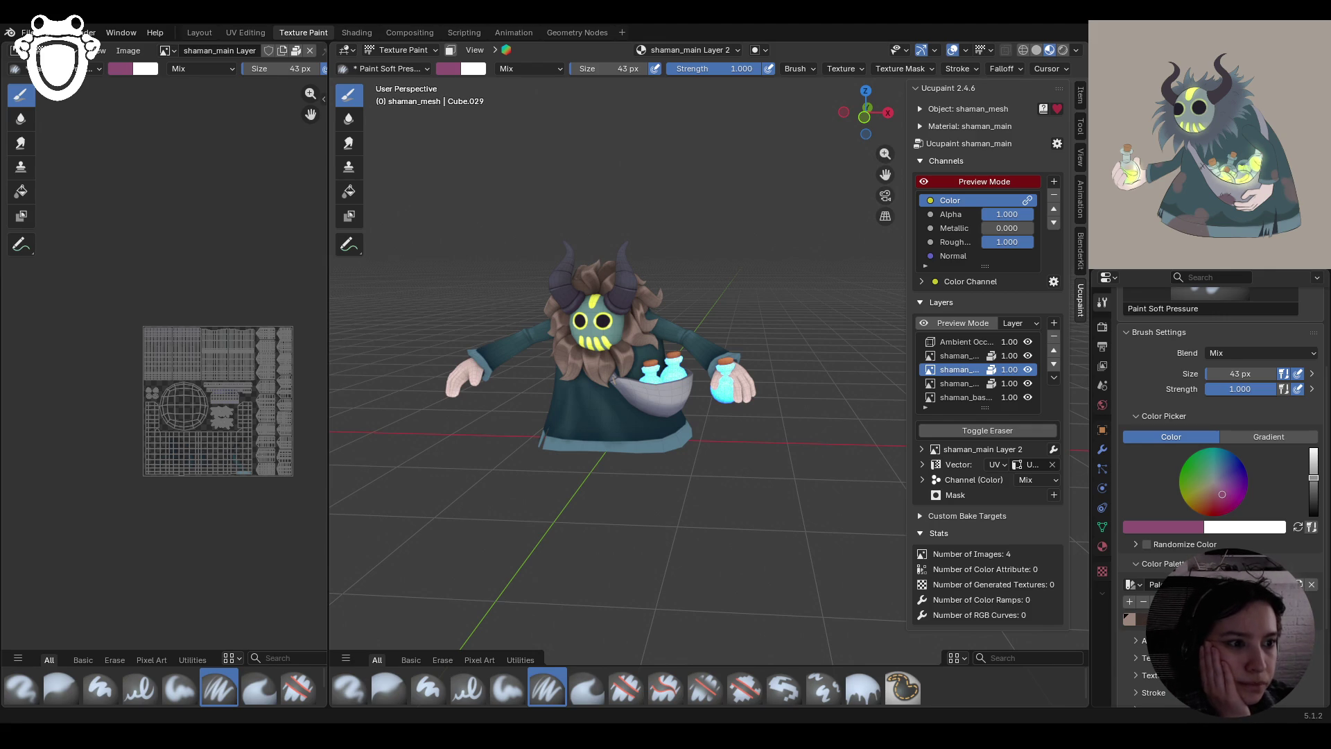
# Orbit the view slightly around the framed shaman character
pyautogui.moveTo(793, 387)
pyautogui.mouseDown(button='middle')
pyautogui.moveTo(728, 388)
pyautogui.moveTo(763, 384)
pyautogui.mouseUp(button='middle')
# Save shaman_rig.blend and open the frog commander file from File > Open Recent
pyautogui.hotkey('ctrl', 's')
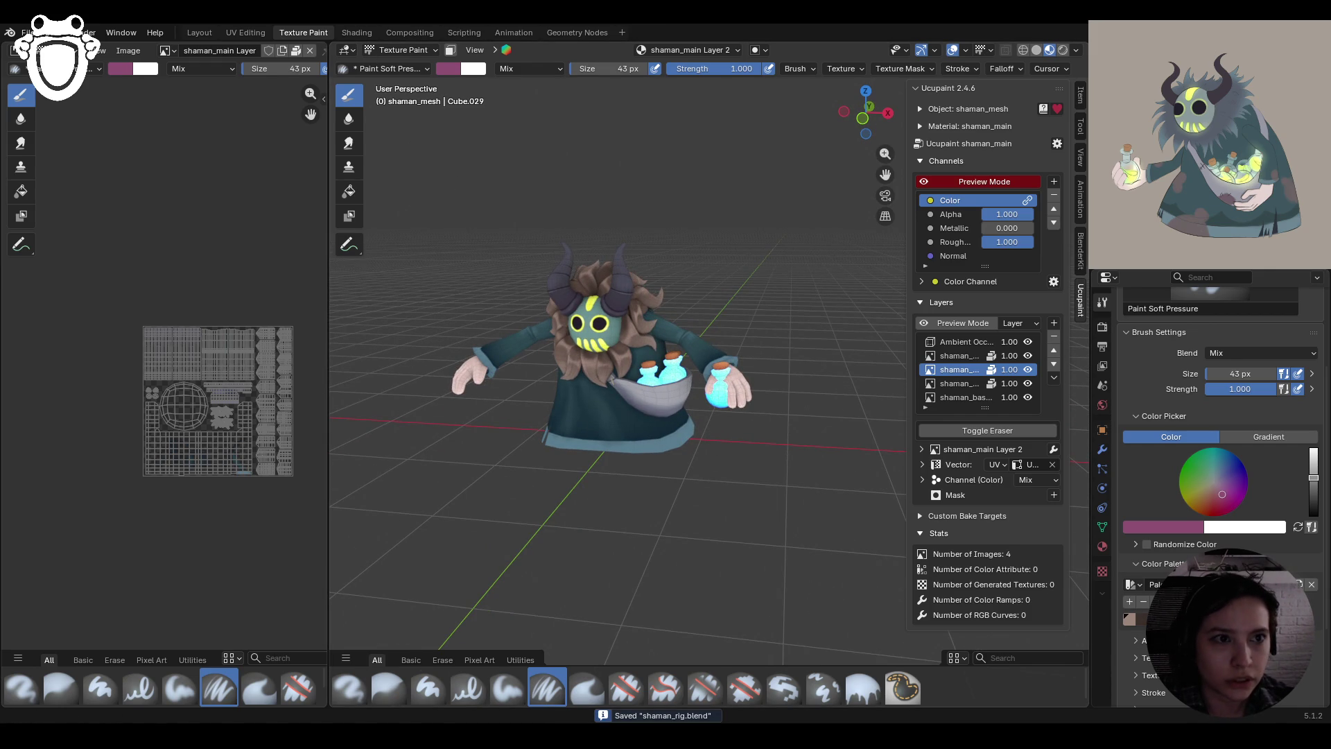
pyautogui.click(27, 33)
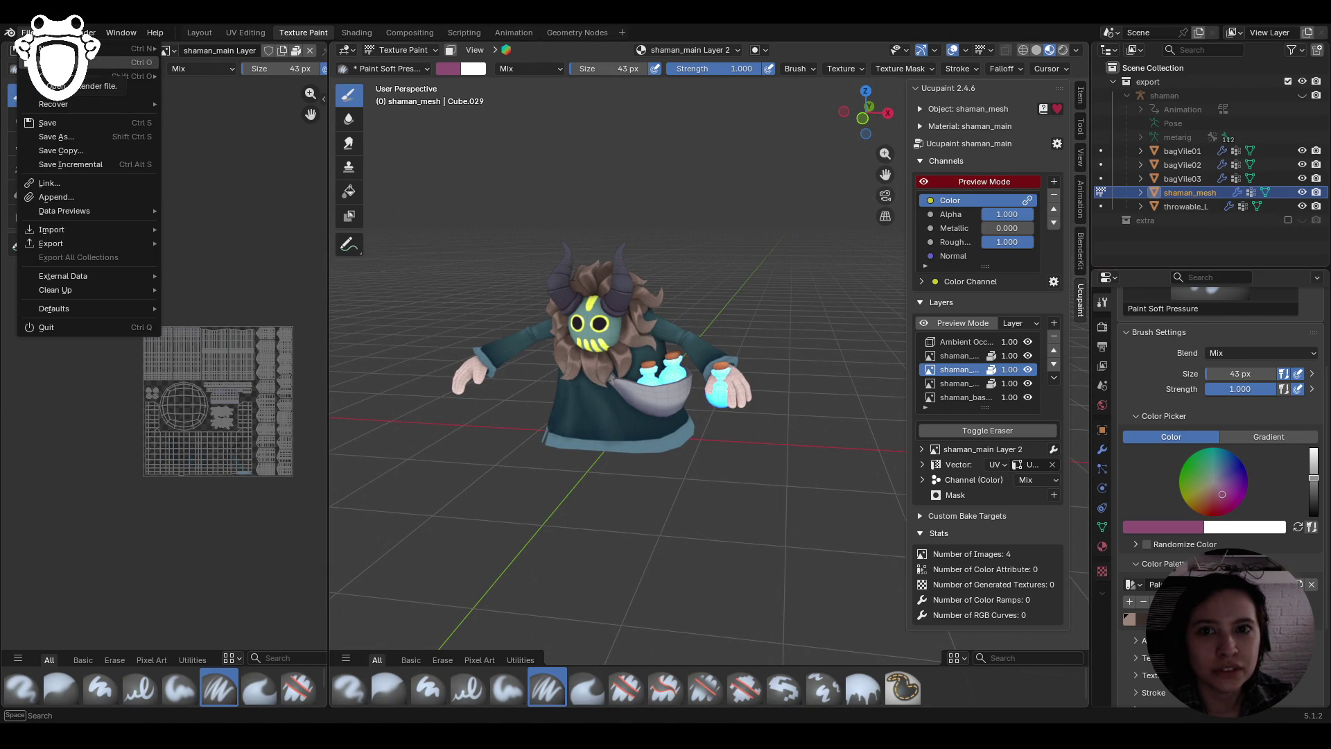
pyautogui.moveTo(104, 76)
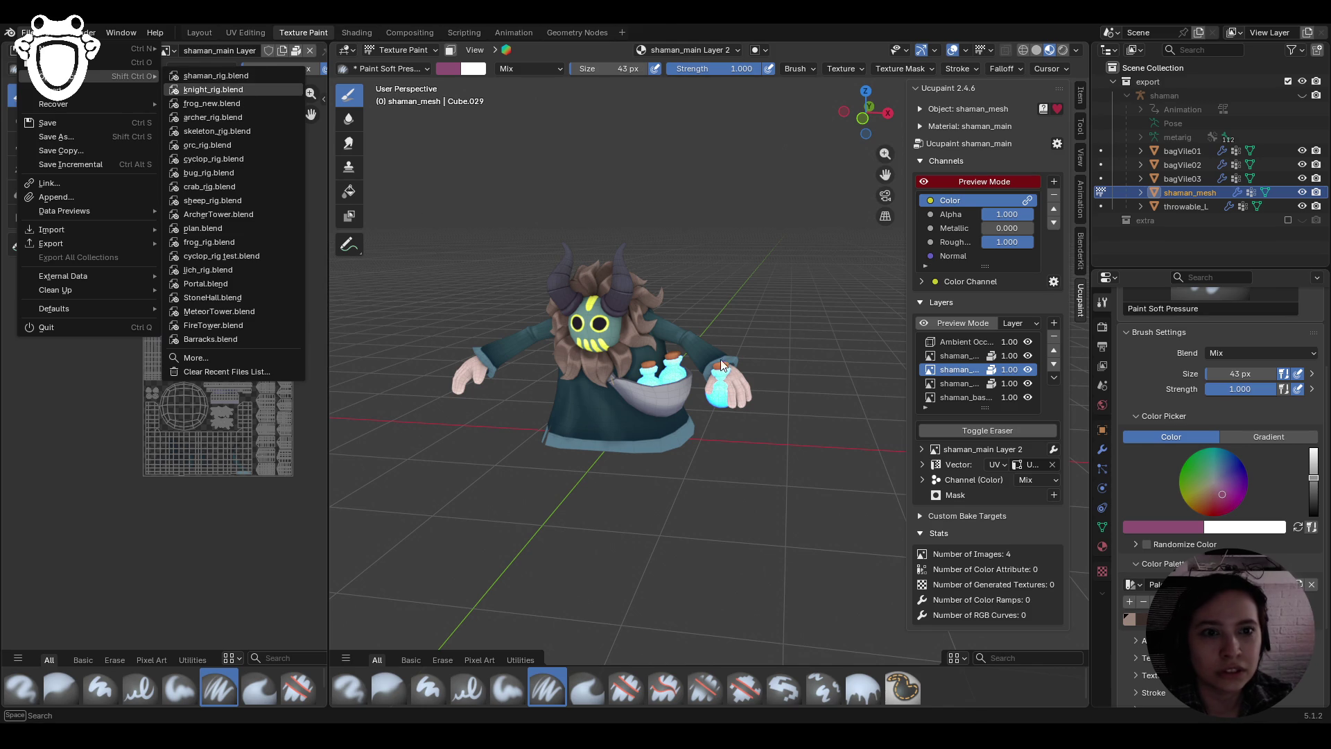
pyautogui.click(213, 89)
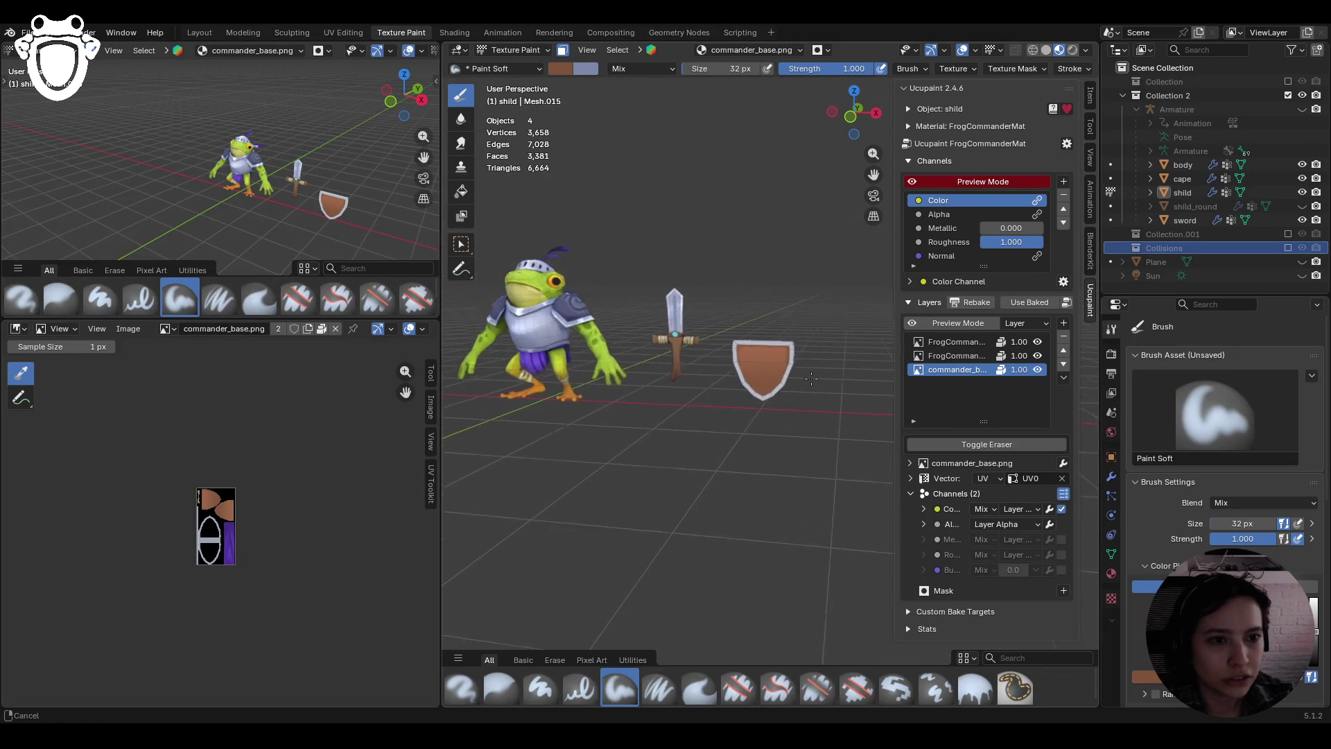
# Frame the shield and paint shading along its top and right edges
pyautogui.press('KP_Decimal')
pyautogui.moveTo(637, 305); pyautogui.dragTo(652, 306, button='middle')
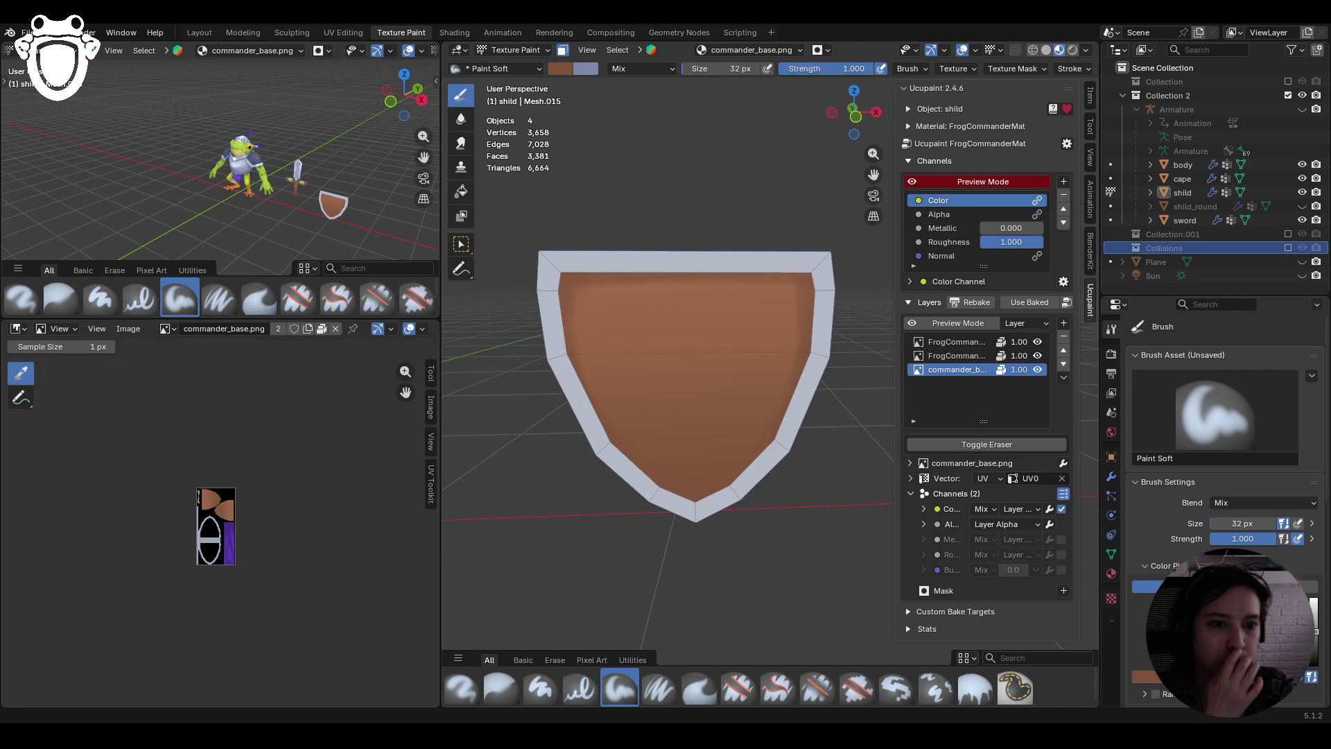
pyautogui.moveTo(690, 505); pyautogui.dragTo(703, 509, button='middle')
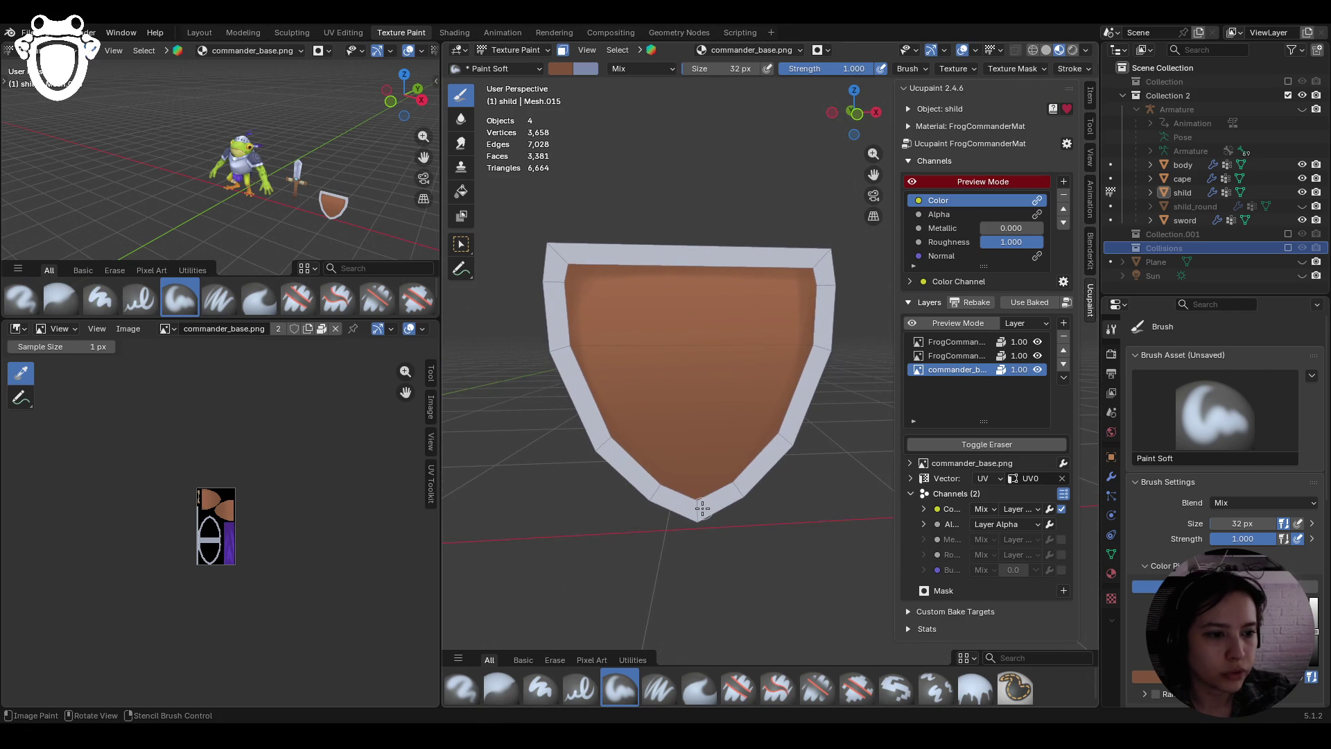
pyautogui.moveTo(582, 279)
pyautogui.mouseDown()
pyautogui.moveTo(780, 264)
pyautogui.moveTo(808, 303)
pyautogui.mouseUp()
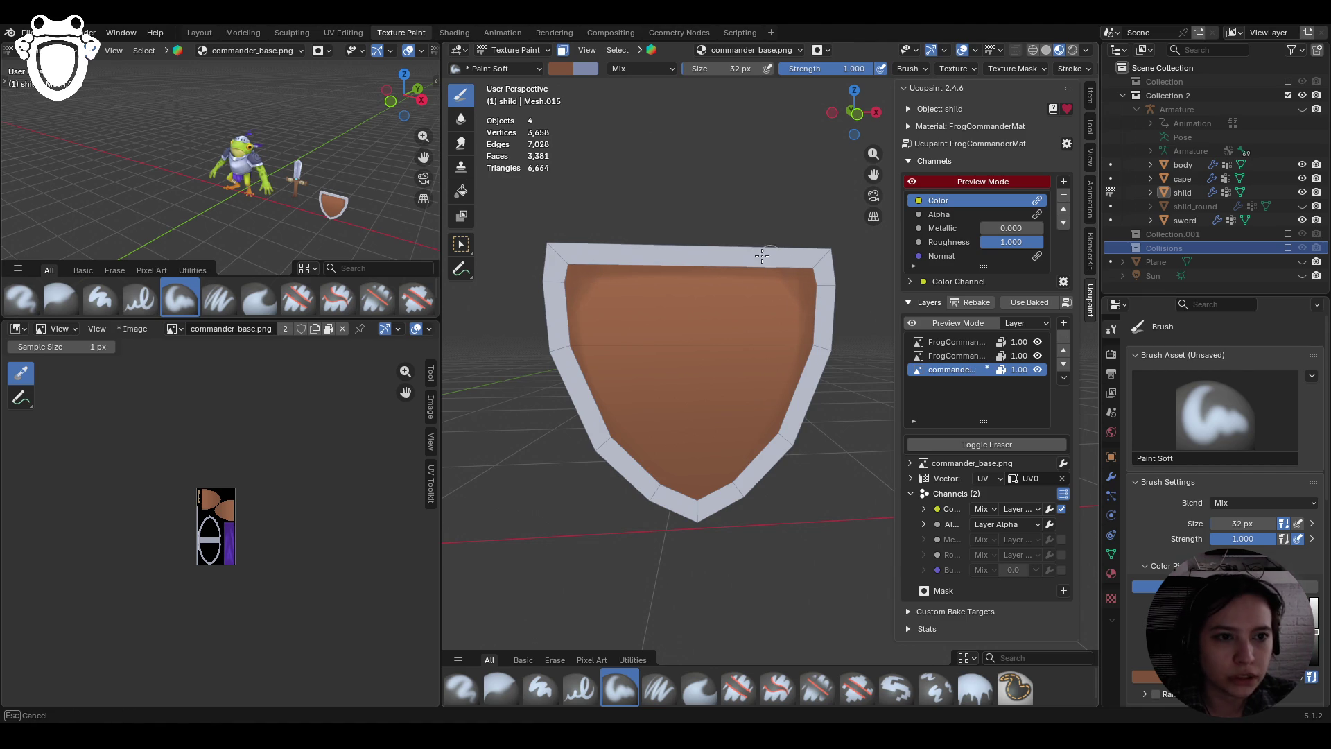
pyautogui.moveTo(789, 275); pyautogui.dragTo(813, 355)
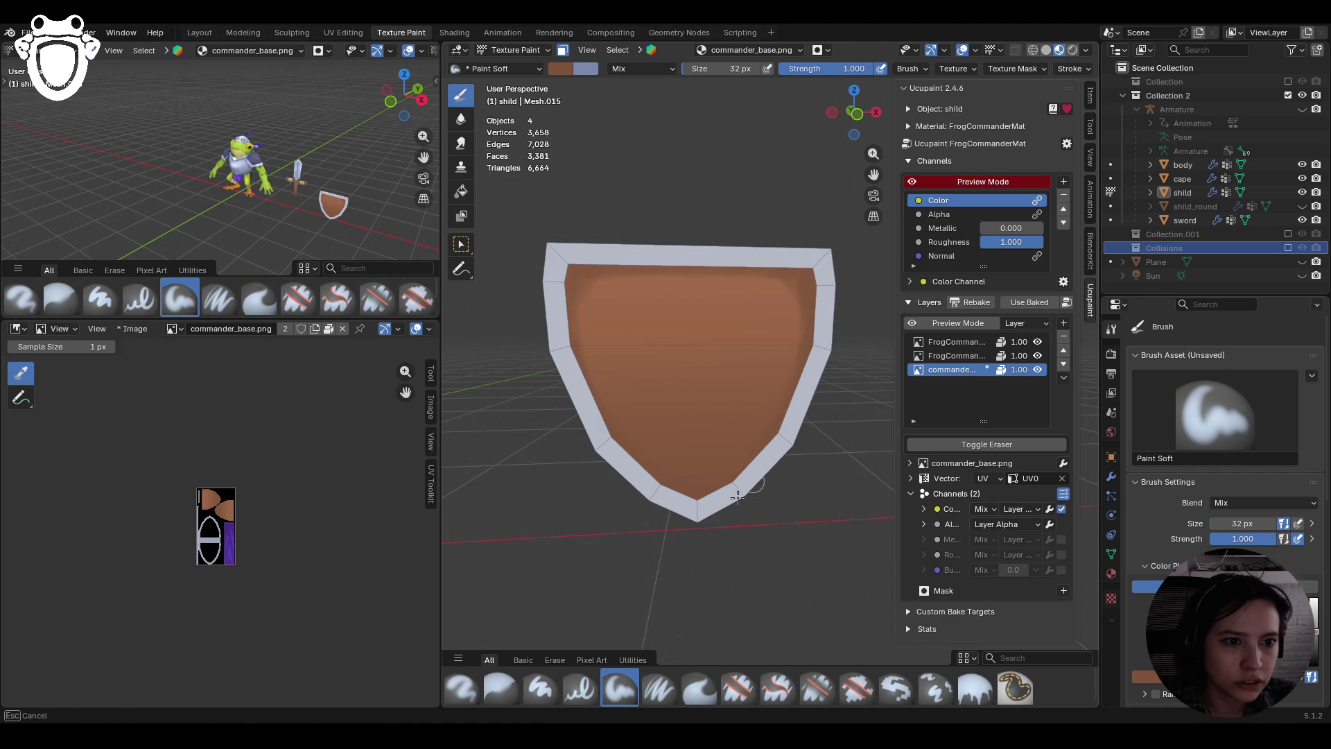
pyautogui.moveTo(605, 435); pyautogui.dragTo(755, 466)
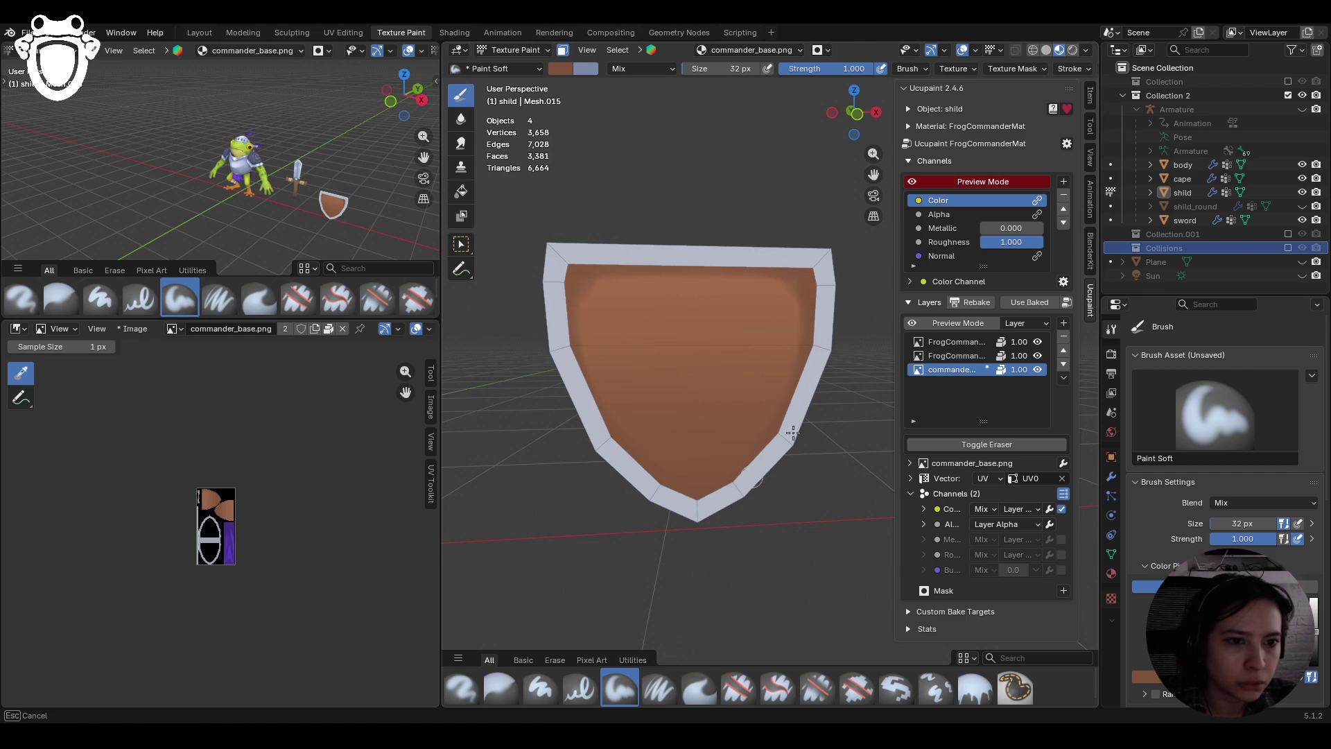
pyautogui.scroll(-8, 1214, 416)
# Darken the brush colour and shade the shield's left and lower-right edges
pyautogui.moveTo(1313, 410); pyautogui.dragTo(1314, 423)
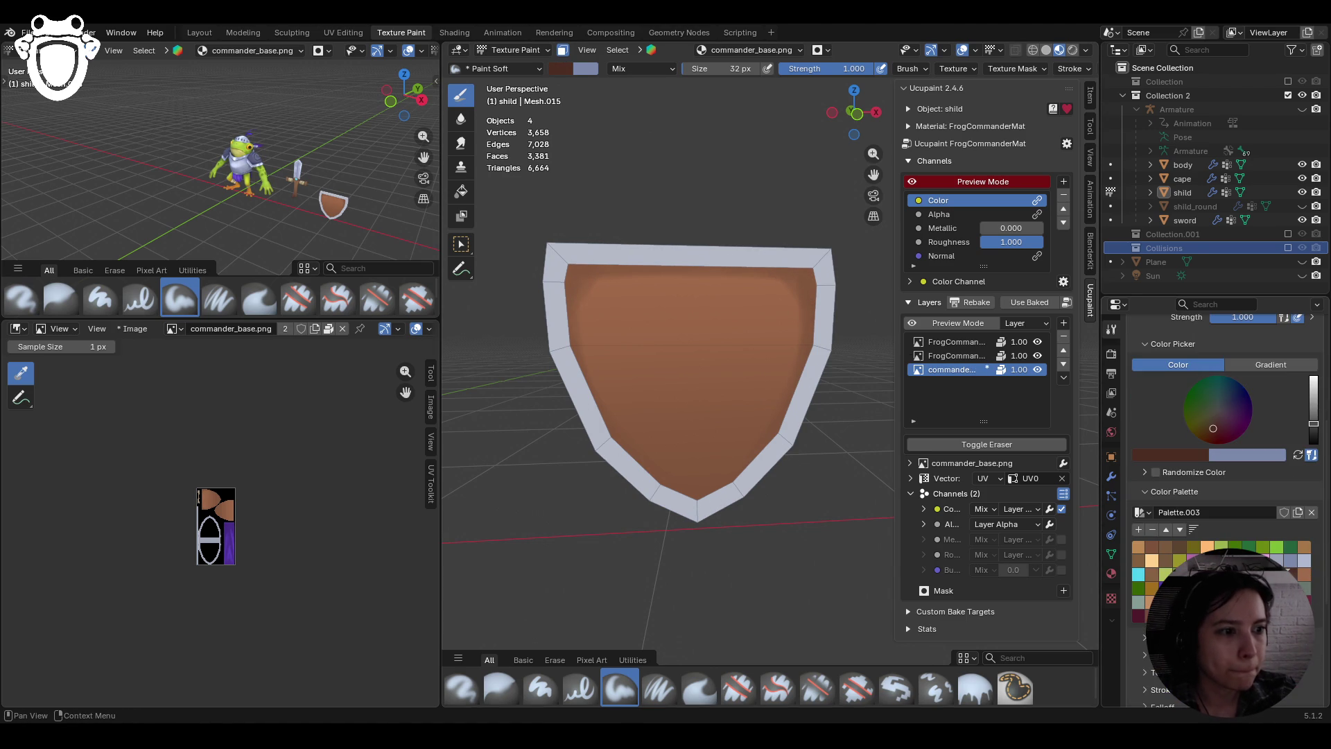
pyautogui.moveTo(575, 332)
pyautogui.mouseDown()
pyautogui.moveTo(621, 438)
pyautogui.moveTo(576, 345)
pyautogui.mouseUp()
pyautogui.moveTo(535, 347)
pyautogui.mouseDown(button='middle')
pyautogui.moveTo(677, 370)
pyautogui.moveTo(658, 398)
pyautogui.mouseUp(button='middle')
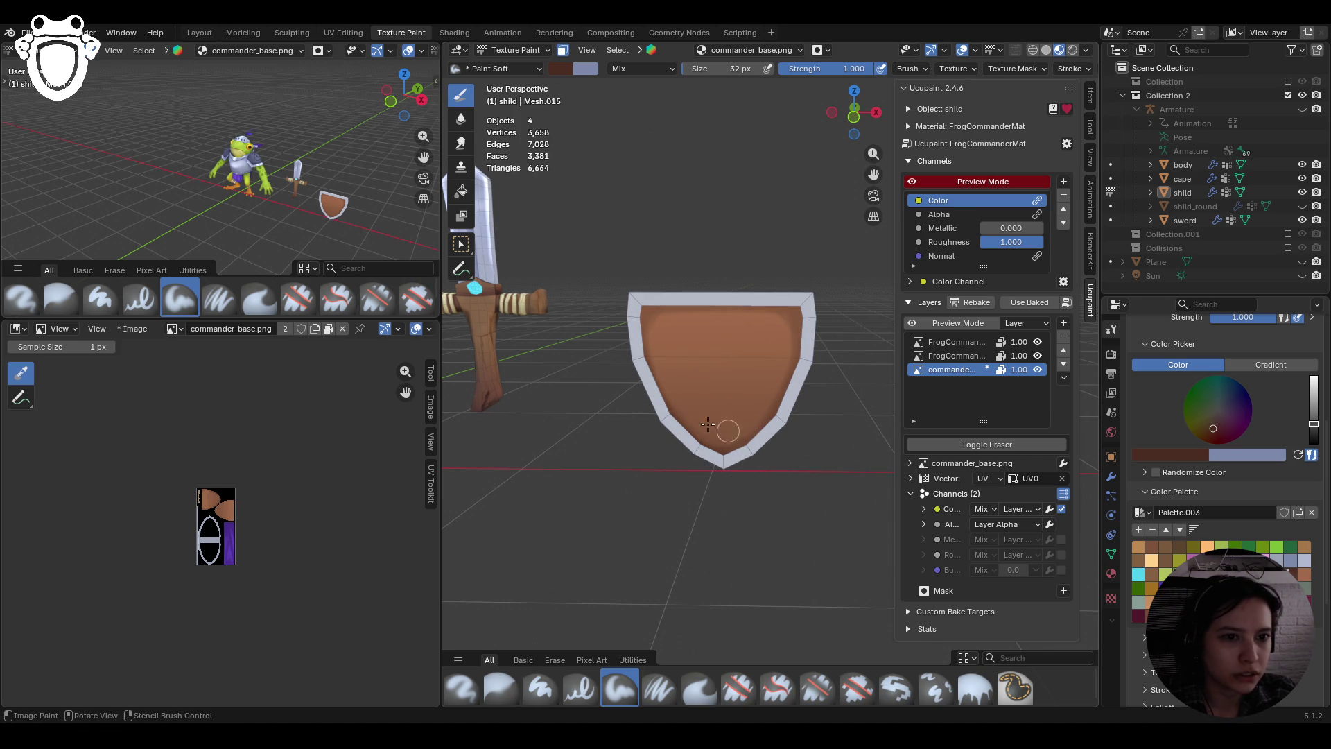
pyautogui.keyDown('ctrl'); pyautogui.moveTo(748, 302); pyautogui.dragTo(747, 415, button='middle'); pyautogui.keyUp('ctrl')
pyautogui.moveTo(747, 414); pyautogui.dragTo(795, 394)
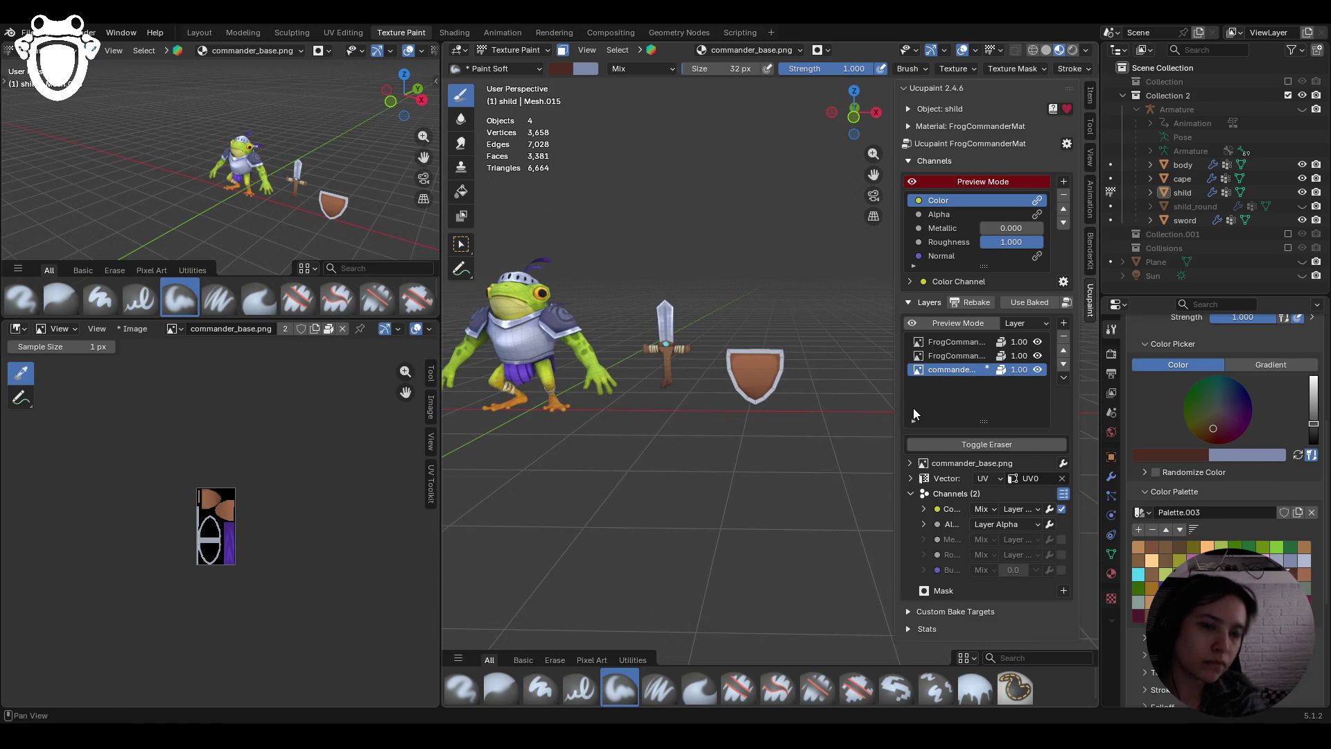
pyautogui.keyDown('ctrl'); pyautogui.moveTo(844, 423); pyautogui.dragTo(795, 295, button='middle'); pyautogui.keyUp('ctrl')
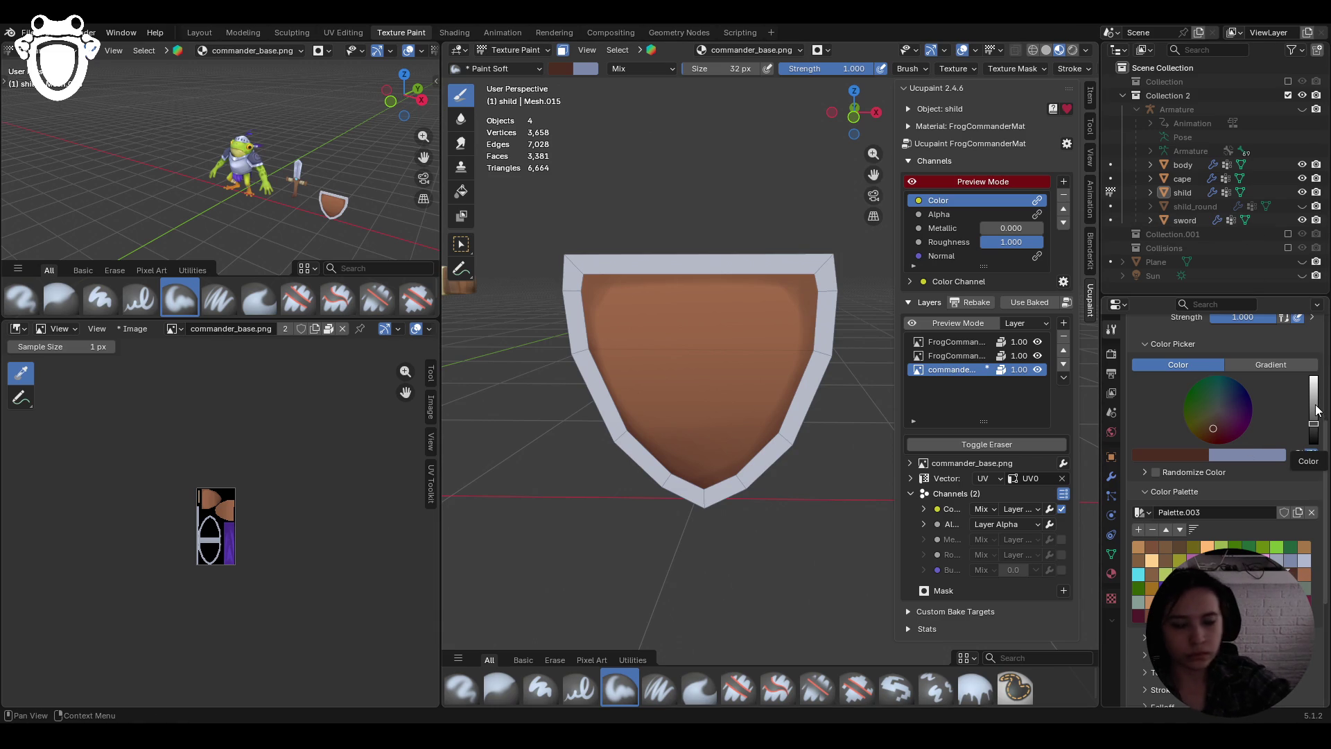
# Select the Paint Soft Pressure brush and paint a dark stroke on the second layer
pyautogui.click(658, 690)
pyautogui.moveTo(622, 442); pyautogui.dragTo(708, 436, button='middle')
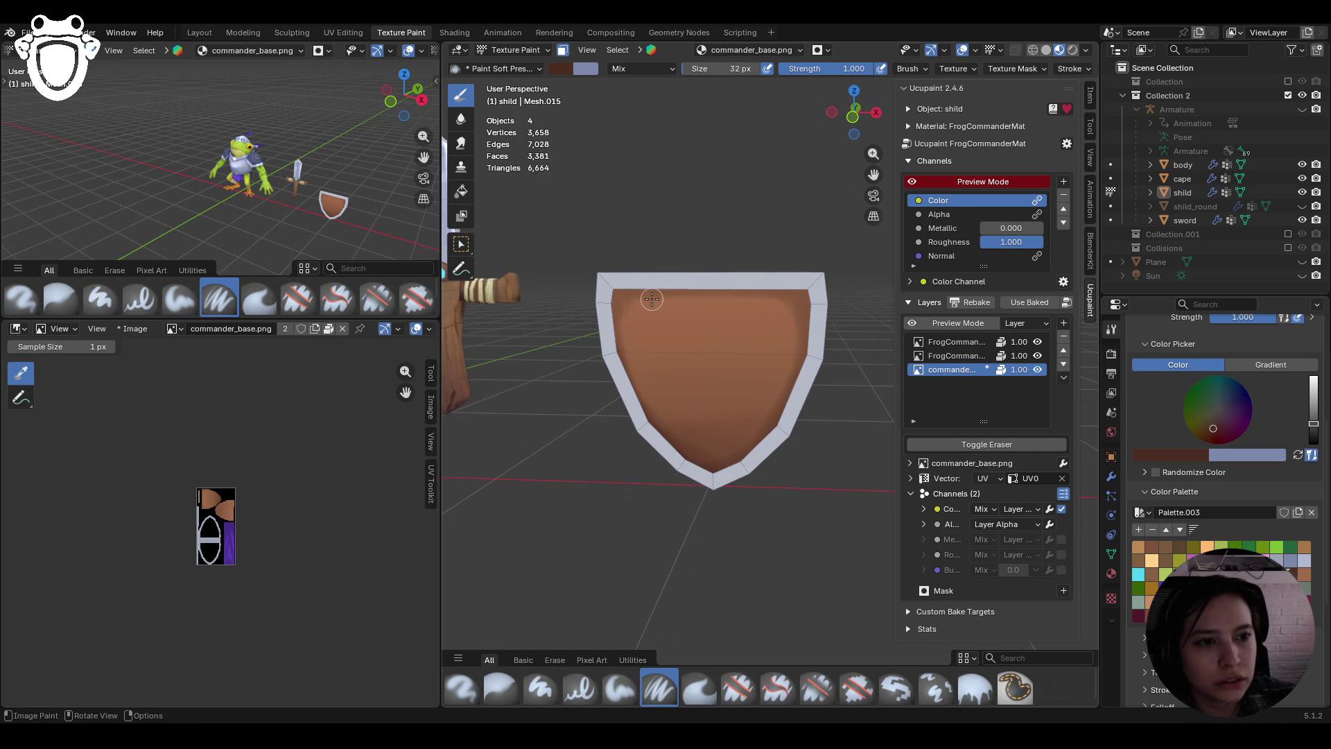
pyautogui.click(977, 355)
pyautogui.moveTo(669, 253); pyautogui.dragTo(678, 237, button='middle')
pyautogui.moveTo(657, 290); pyautogui.dragTo(669, 431)
# Undo the stray stroke, set brush size to 25 px, and switch to Front Orthographic view
pyautogui.hotkey('ctrl', 'z')
pyautogui.scroll(5, 1222, 484)
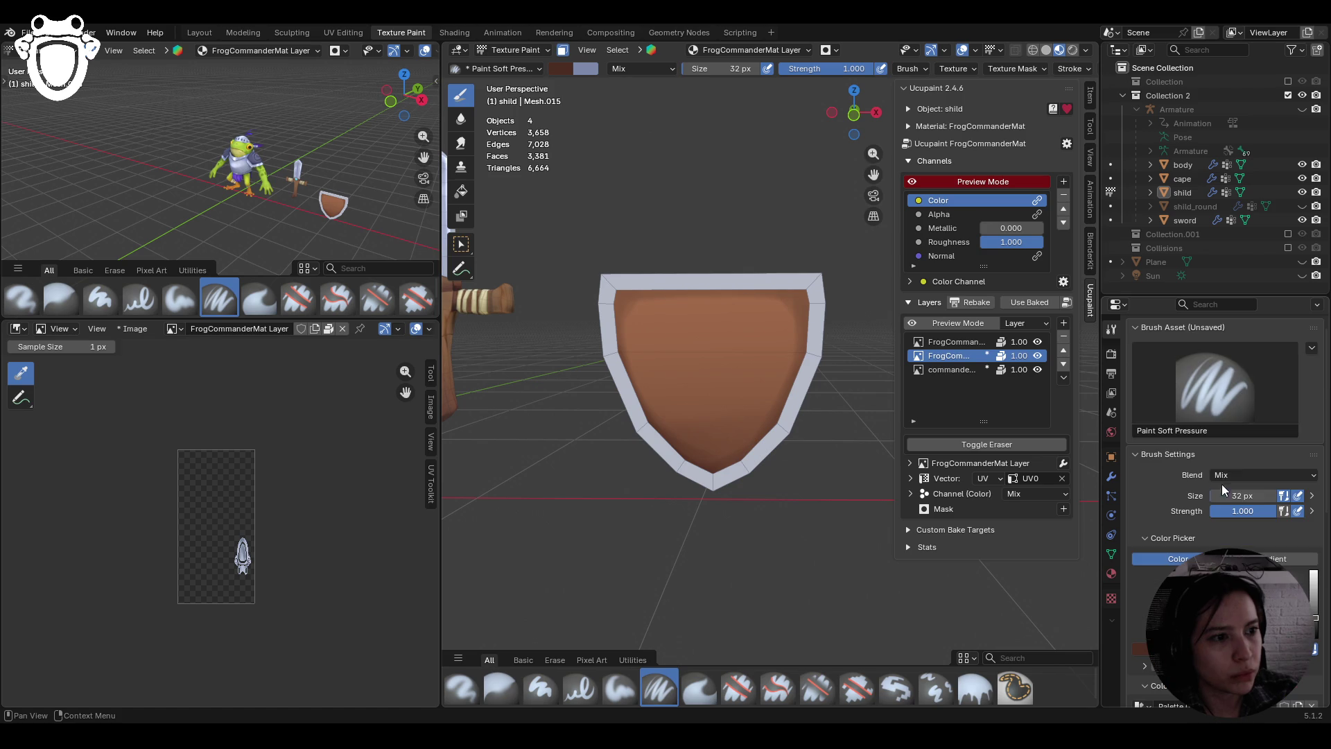
pyautogui.moveTo(1258, 495); pyautogui.dragTo(1244, 495)
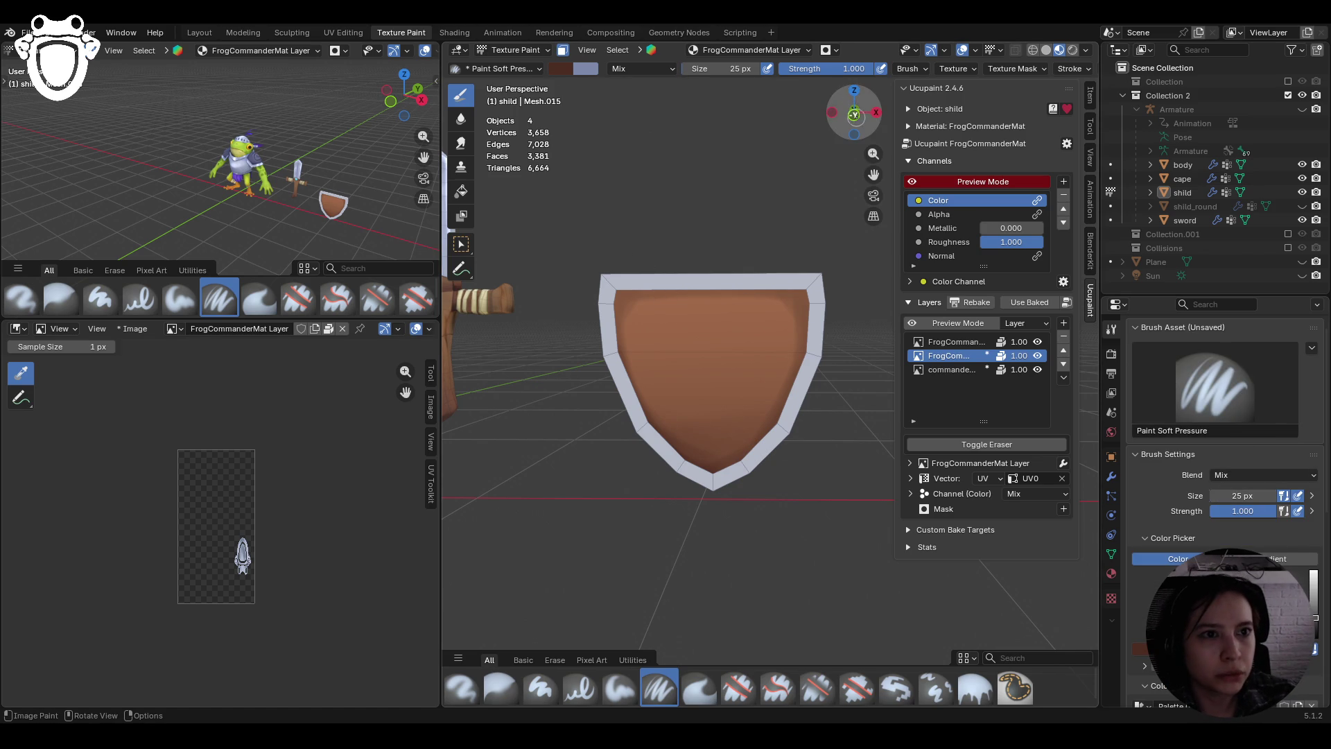
pyautogui.click(854, 112)
pyautogui.scroll(4, 725, 300)
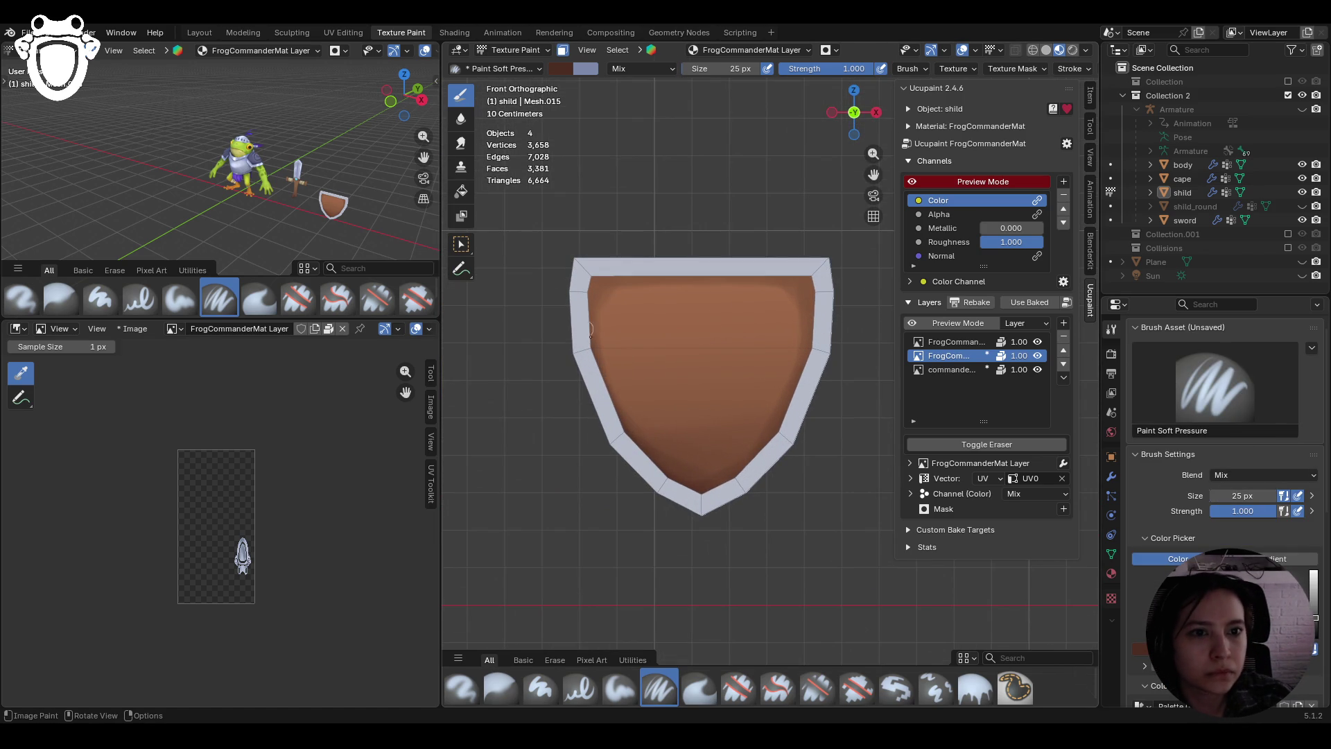
# Paint three dark vertical plank lines down the shield, redoing misplaced strokes
pyautogui.moveTo(654, 276); pyautogui.dragTo(658, 513)
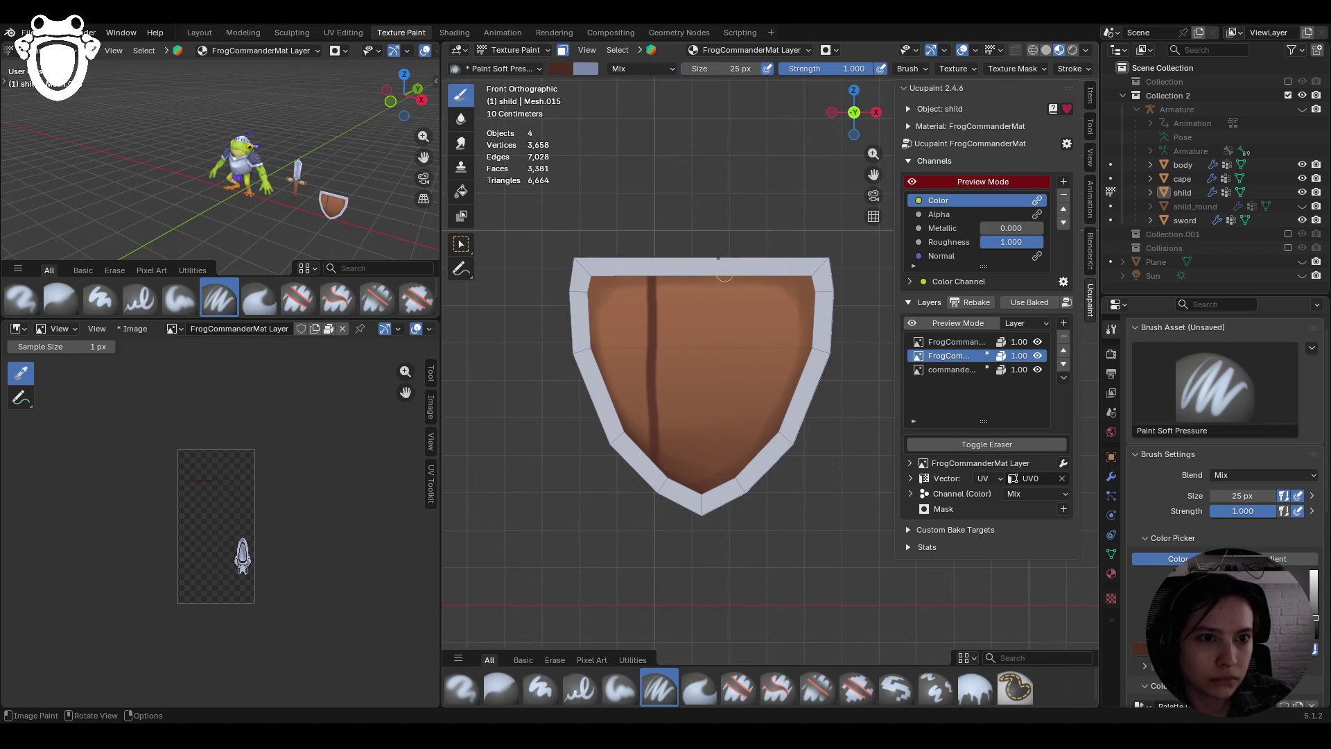
pyautogui.moveTo(732, 277); pyautogui.dragTo(735, 478)
pyautogui.hotkey('ctrl', 'z')
pyautogui.moveTo(732, 278); pyautogui.dragTo(741, 491)
pyautogui.moveTo(794, 271); pyautogui.dragTo(793, 386)
pyautogui.hotkey('ctrl', 'z')
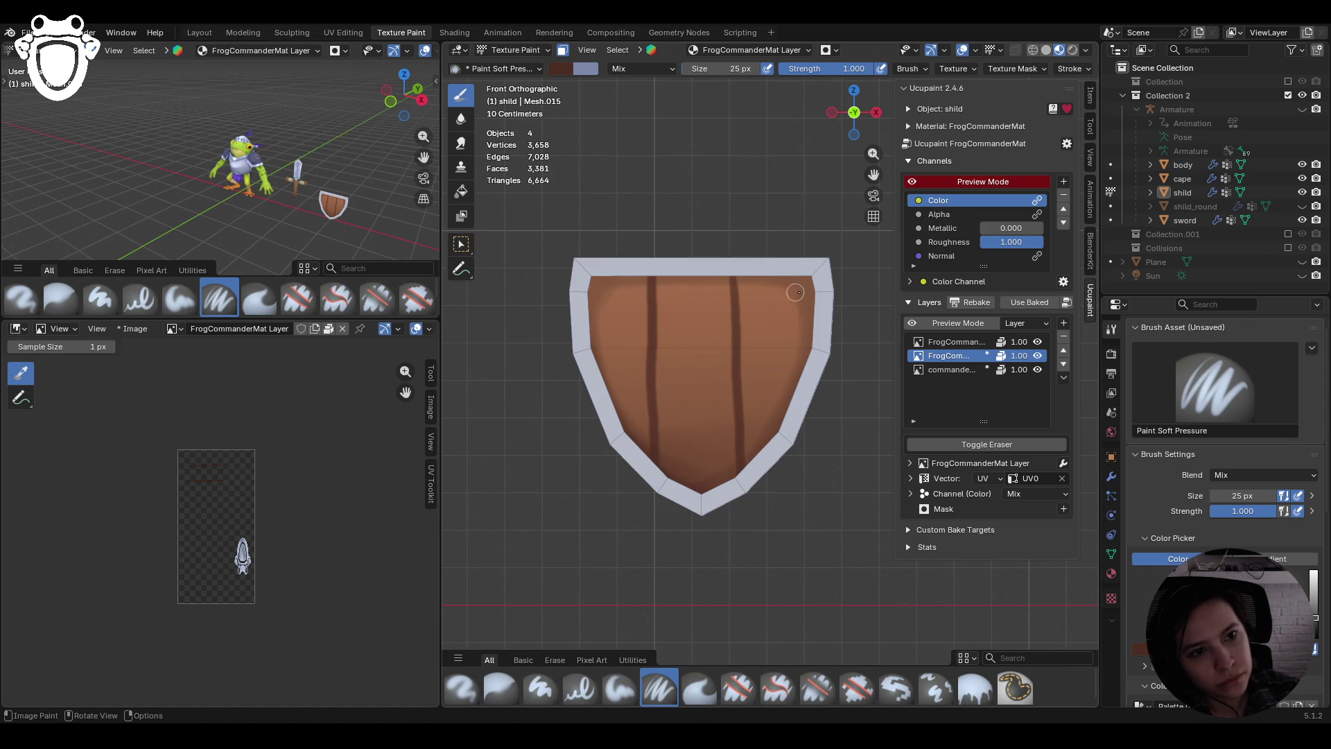
pyautogui.moveTo(815, 265)
pyautogui.mouseDown()
pyautogui.moveTo(817, 391)
pyautogui.moveTo(809, 283)
pyautogui.moveTo(818, 380)
pyautogui.mouseUp()
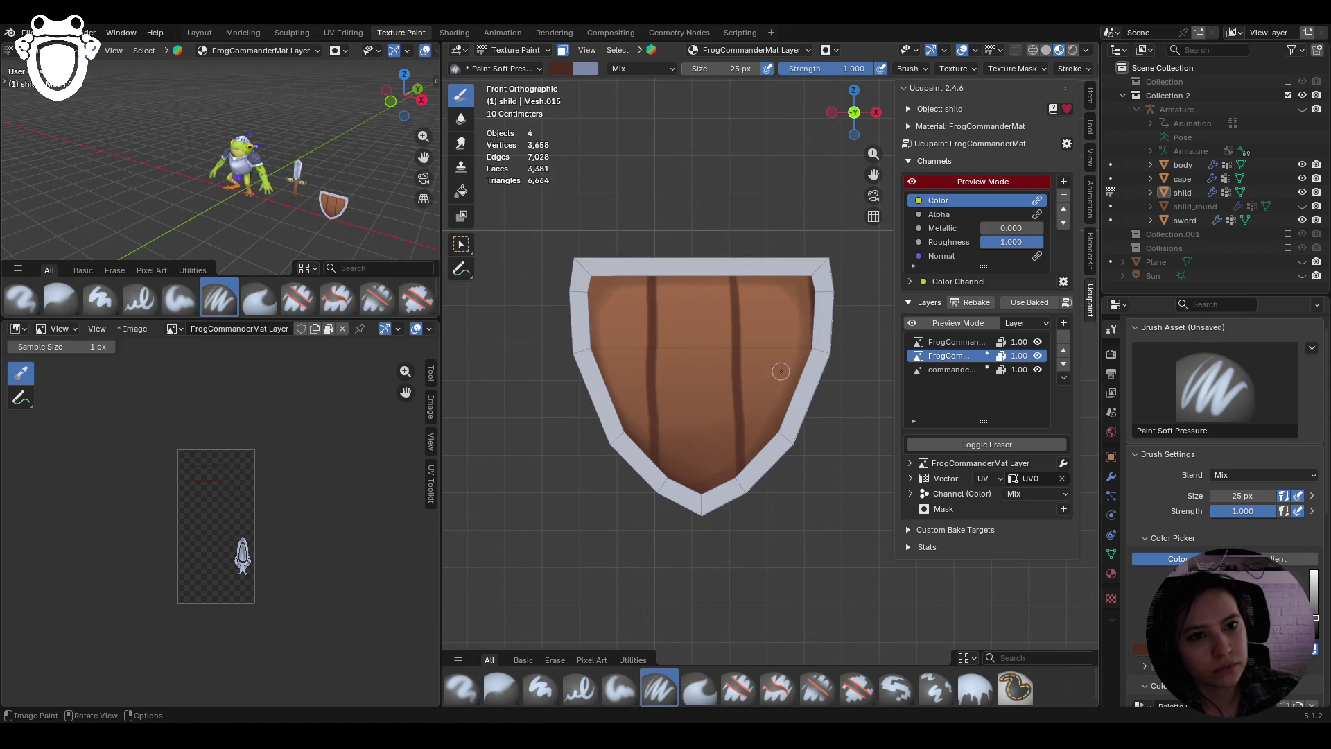
pyautogui.moveTo(591, 278)
pyautogui.mouseDown()
pyautogui.moveTo(595, 374)
pyautogui.moveTo(596, 361)
pyautogui.mouseUp()
pyautogui.hotkey('ctrl', 'z')
pyautogui.scroll(-8, 585, 330)
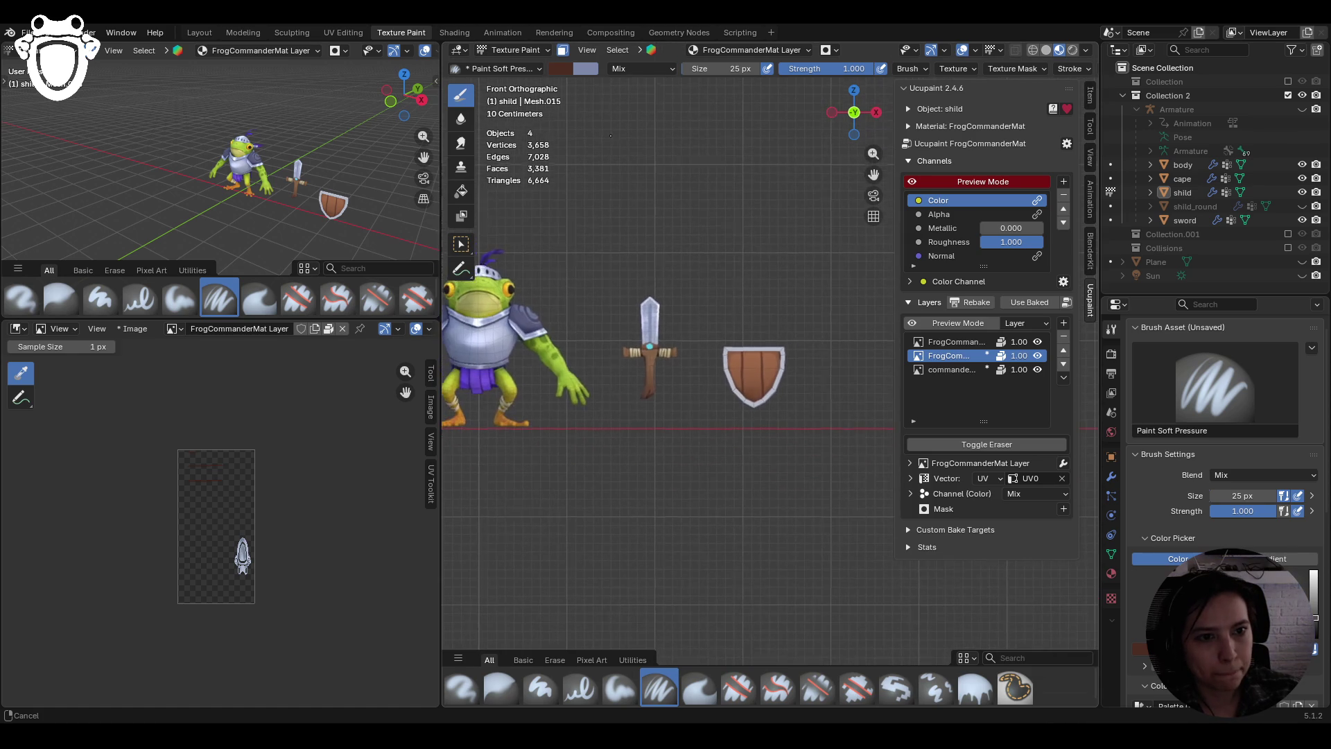
# Frame the shield with numpad period and orbit round to its back and handle strap
pyautogui.scroll(3, 586, 331)
pyautogui.scroll(-4, 586, 331)
pyautogui.press('KP_Decimal')
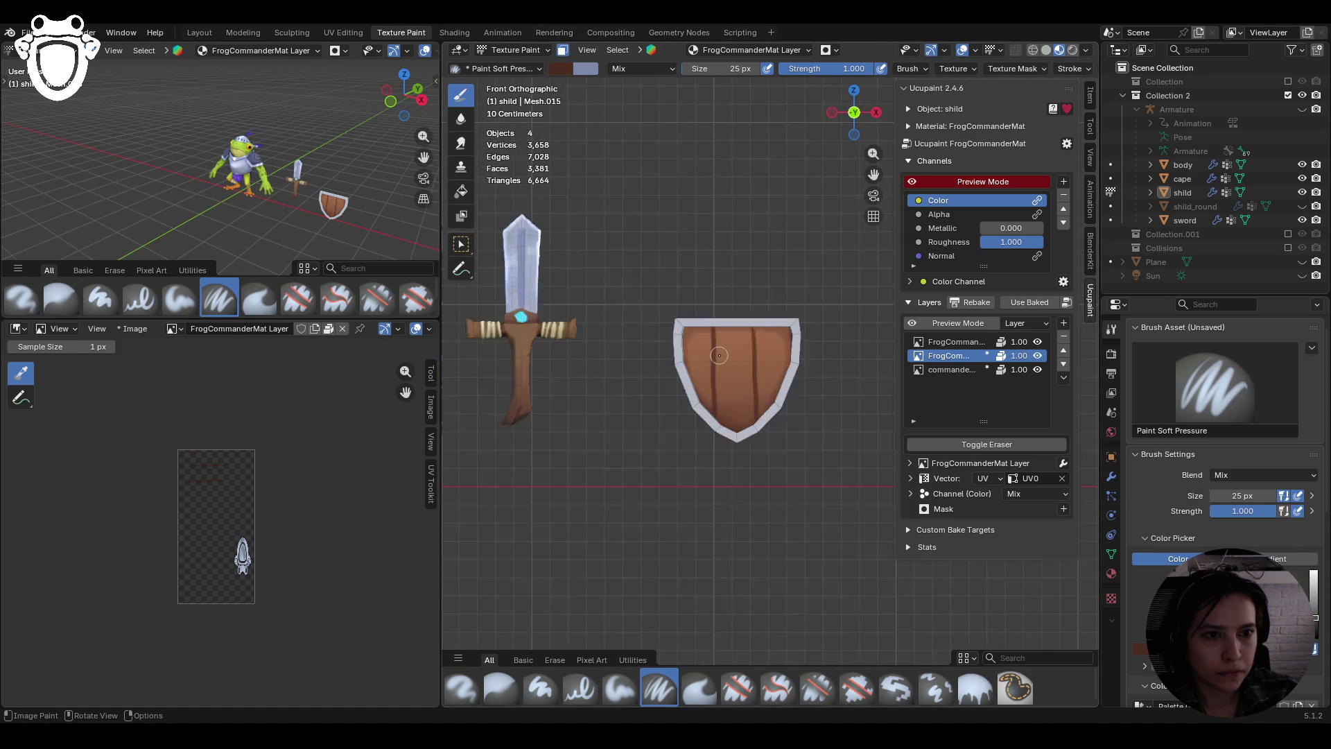
pyautogui.scroll(3, 661, 337)
pyautogui.scroll(-6, 661, 333)
pyautogui.moveTo(662, 328)
pyautogui.mouseDown(button='middle')
pyautogui.moveTo(592, 374)
pyautogui.moveTo(823, 373)
pyautogui.mouseUp(button='middle')
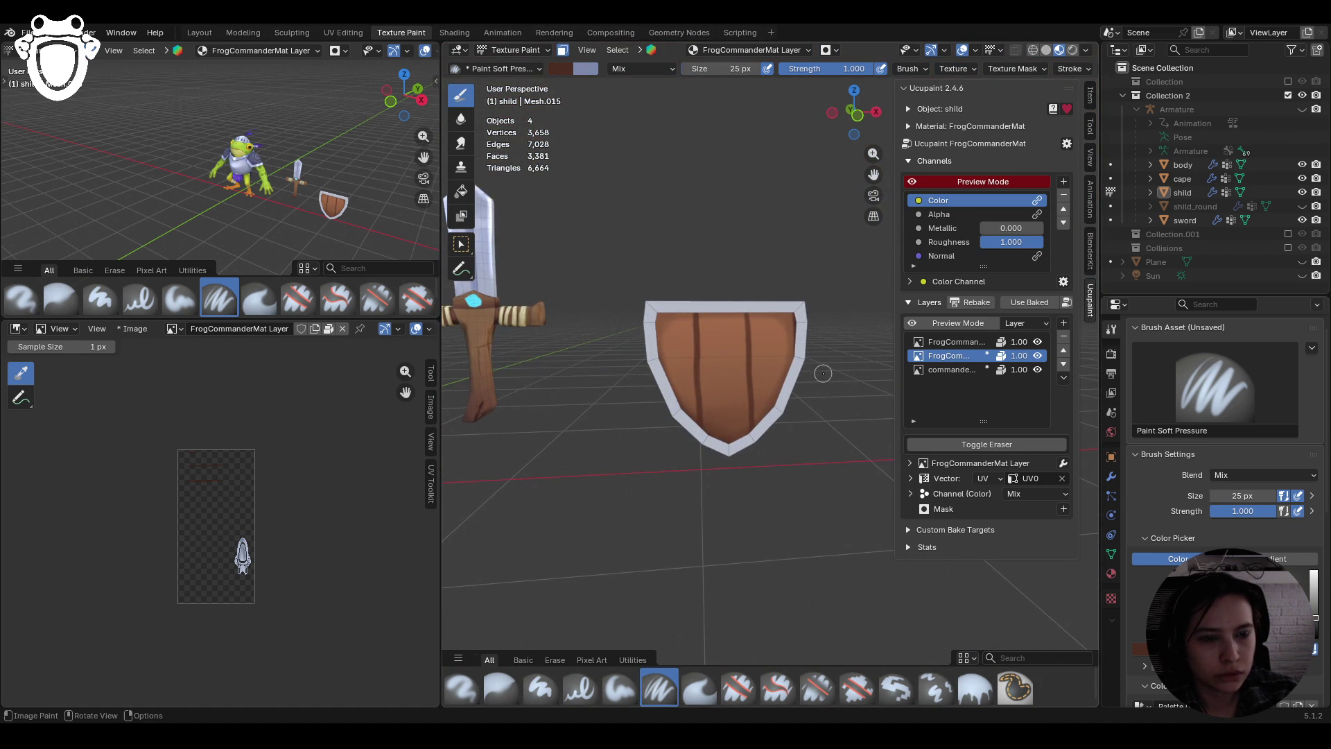
pyautogui.moveTo(723, 375)
pyautogui.mouseDown(button='middle')
pyautogui.moveTo(666, 402)
pyautogui.moveTo(694, 369)
pyautogui.moveTo(905, 373)
pyautogui.moveTo(866, 368)
pyautogui.moveTo(774, 307)
pyautogui.mouseUp(button='middle')
# Paint dark plank lines on either side of the handle on the shield's back
pyautogui.moveTo(716, 304); pyautogui.dragTo(713, 444)
pyautogui.moveTo(784, 294); pyautogui.dragTo(790, 472)
pyautogui.moveTo(780, 291); pyautogui.dragTo(787, 448)
pyautogui.hotkey('ctrl', 'z')
pyautogui.hotkey('ctrl', 'z')
pyautogui.hotkey('ctrl', 'z')
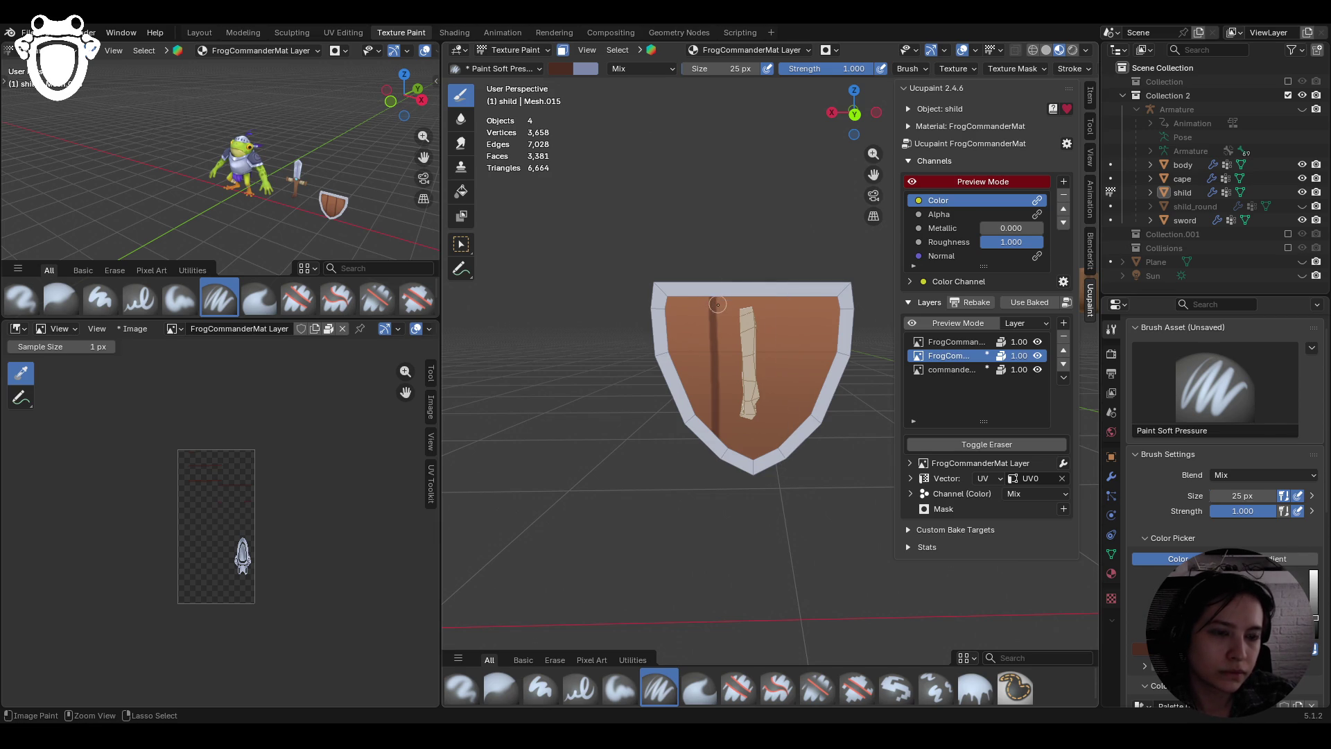
pyautogui.scroll(3, 809, 310)
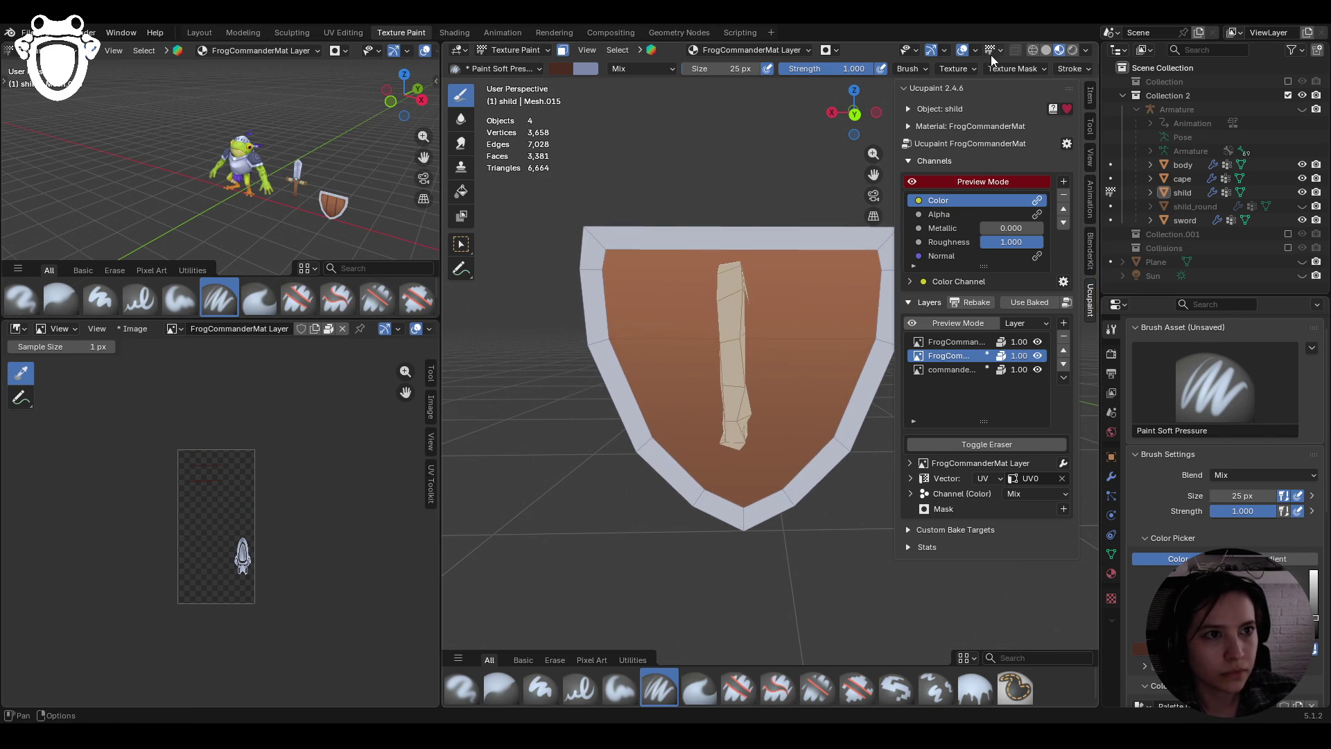
pyautogui.moveTo(660, 211); pyautogui.dragTo(650, 531)
pyautogui.hotkey('ctrl', 'z')
pyautogui.moveTo(674, 254); pyautogui.dragTo(679, 506)
pyautogui.moveTo(789, 254); pyautogui.dragTo(782, 493)
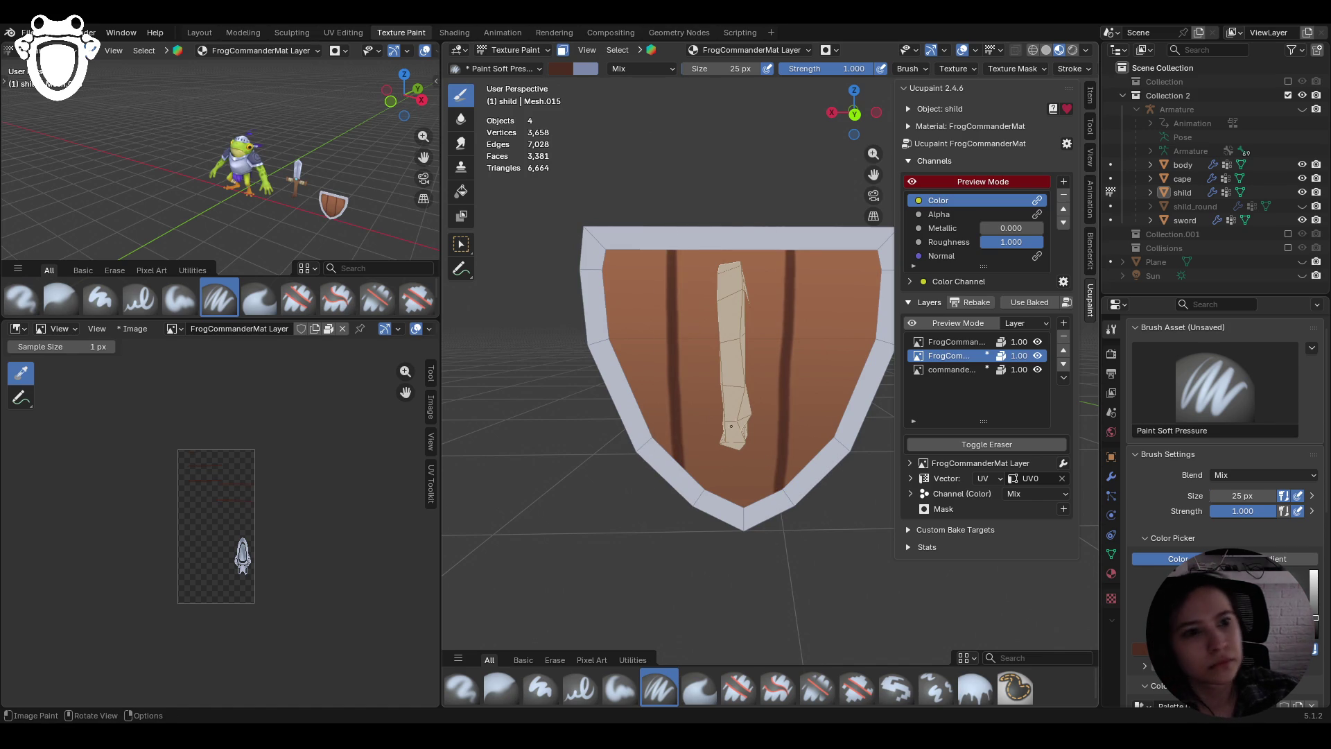
# Orbit to the shield's front and make commander_base.png the active paint layer
pyautogui.scroll(-7, 763, 458)
pyautogui.moveTo(660, 622); pyautogui.dragTo(839, 374, button='middle')
pyautogui.scroll(3, 839, 375)
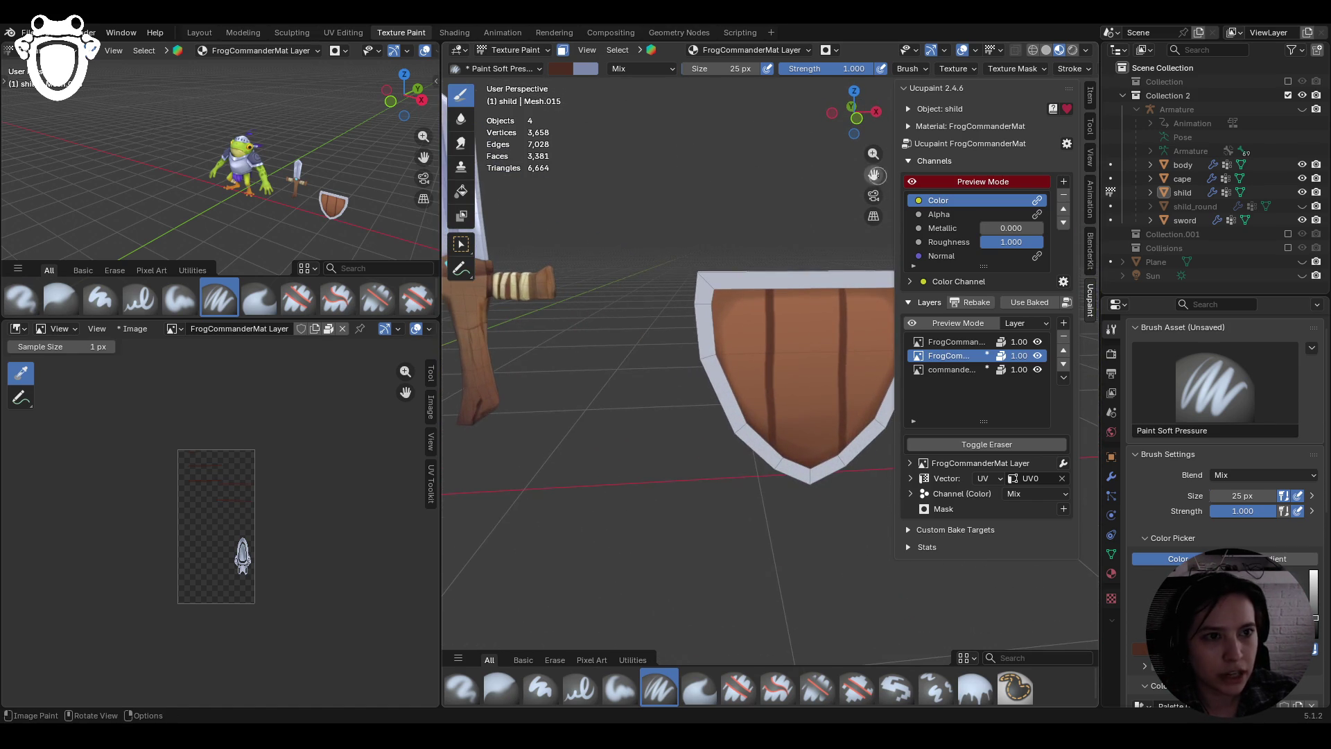
pyautogui.scroll(2, 843, 218)
pyautogui.moveTo(844, 219); pyautogui.dragTo(825, 277, button='middle')
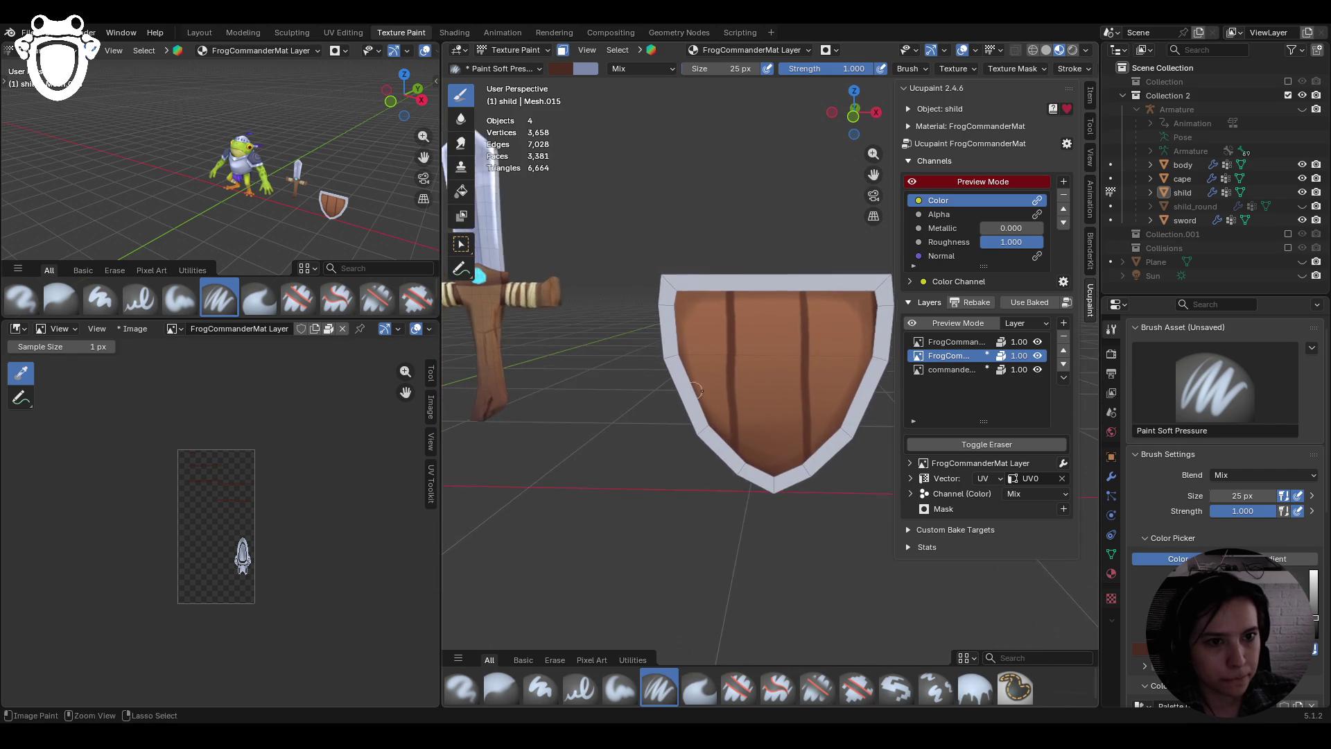
pyautogui.scroll(3, 826, 277)
pyautogui.click(942, 369)
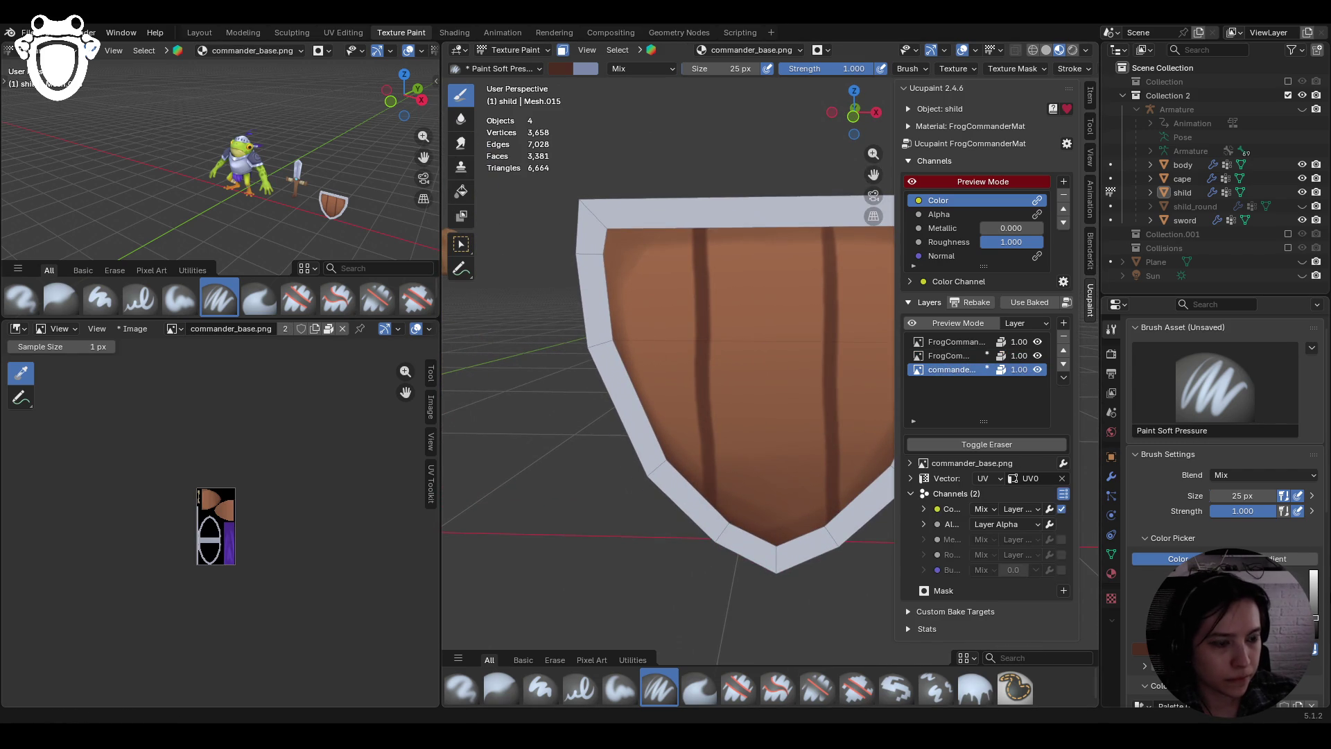
# Pick the light brown palette colour, sample from the shield, and paint a plank highlight
pyautogui.scroll(-5, 1224, 451)
pyautogui.click(1306, 575)
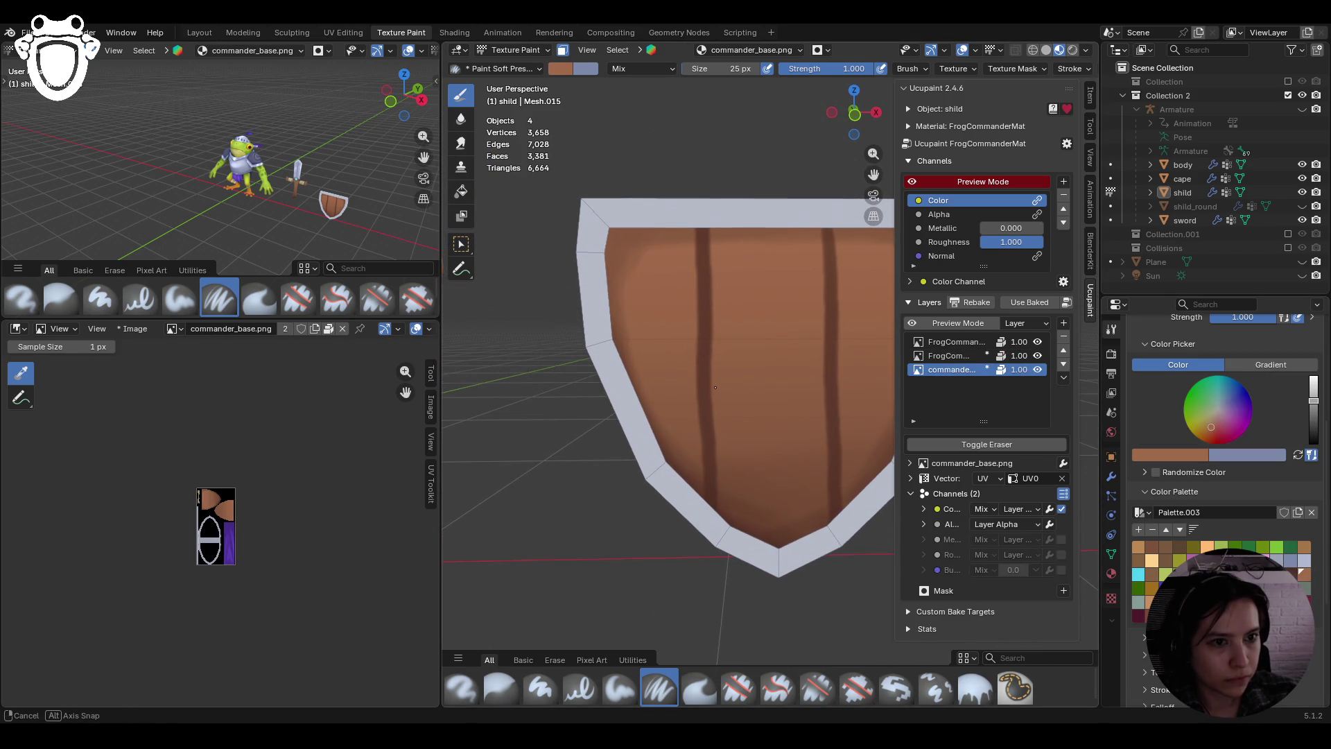
pyautogui.click(1314, 396)
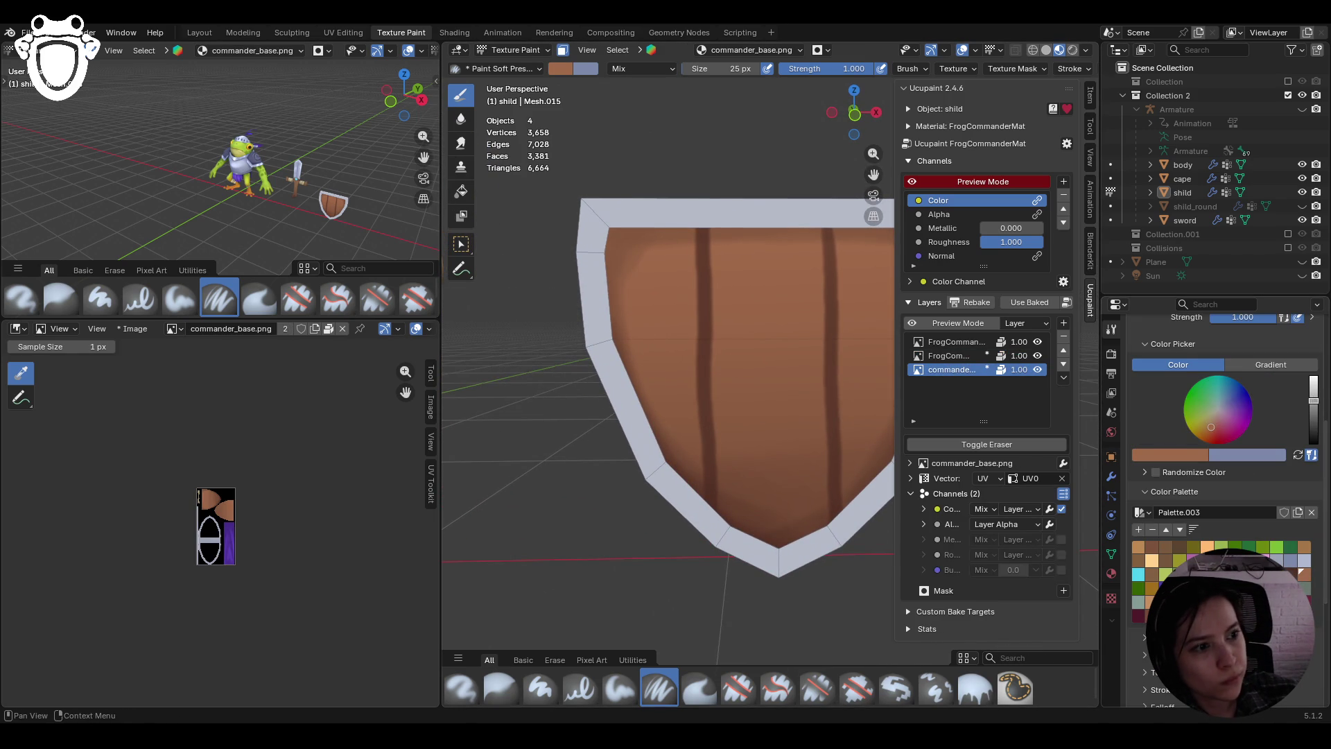
pyautogui.press('s')
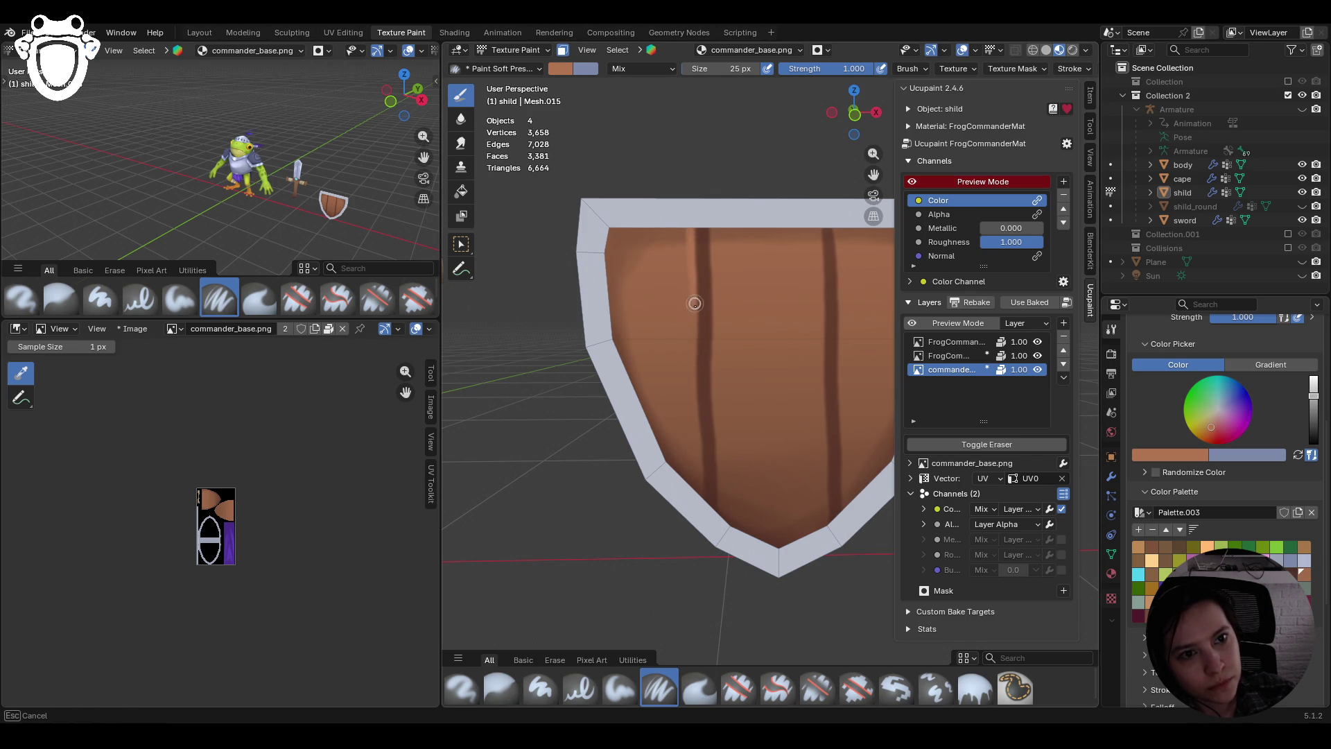
pyautogui.click(700, 478)
pyautogui.moveTo(692, 336); pyautogui.dragTo(697, 435)
# Sample another colour, streak highlights beside the right plank, and shade the right inner edge
pyautogui.keyDown('shift'); pyautogui.moveTo(885, 161); pyautogui.dragTo(750, 161, button='middle'); pyautogui.keyUp('shift')
pyautogui.press('s')
pyautogui.press('s')
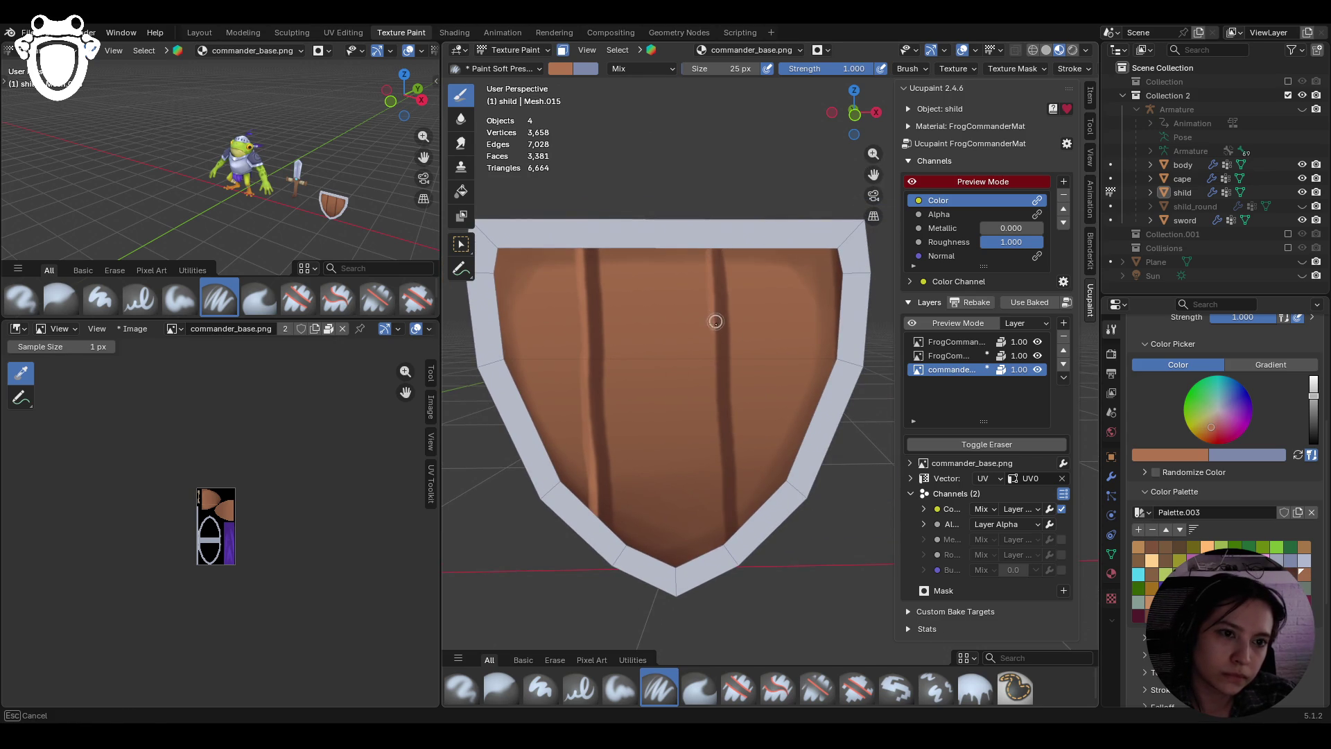
pyautogui.moveTo(723, 513); pyautogui.dragTo(722, 528)
pyautogui.moveTo(715, 388); pyautogui.dragTo(721, 530)
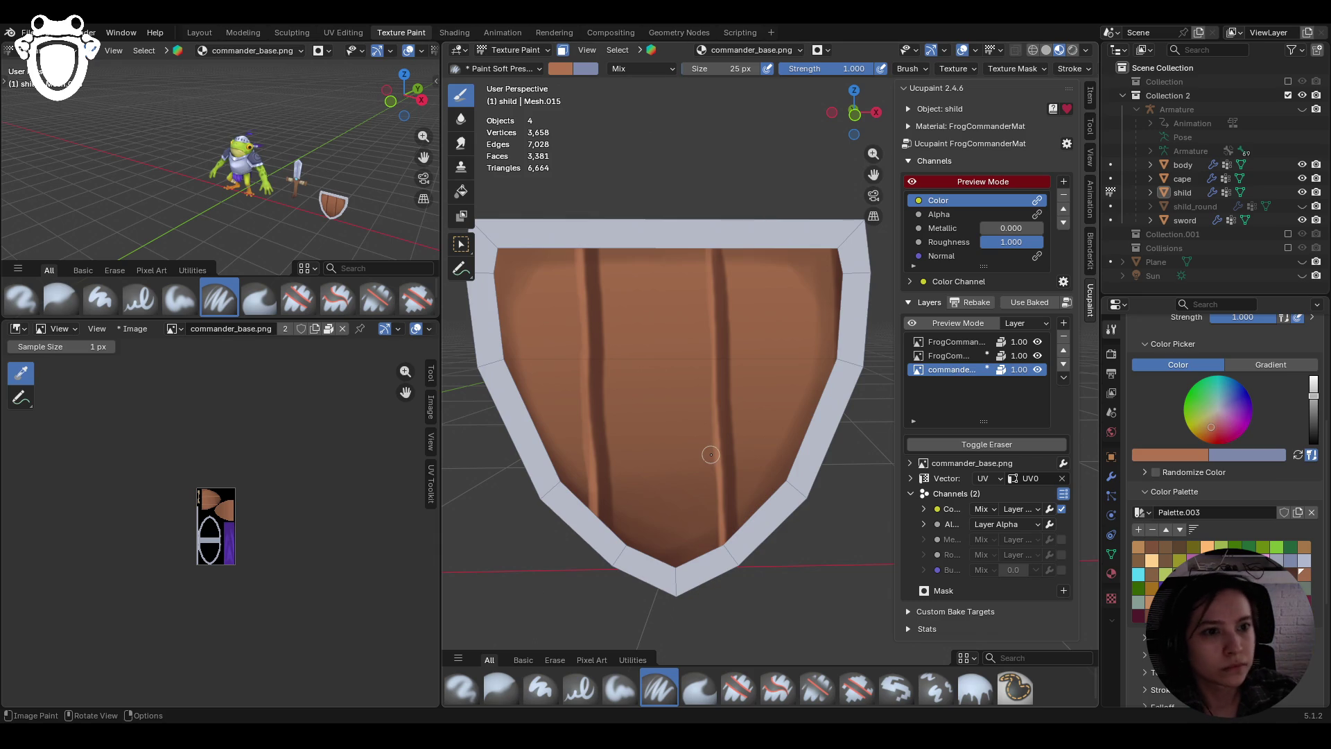
pyautogui.moveTo(833, 253); pyautogui.dragTo(832, 305)
pyautogui.moveTo(832, 291); pyautogui.dragTo(826, 348)
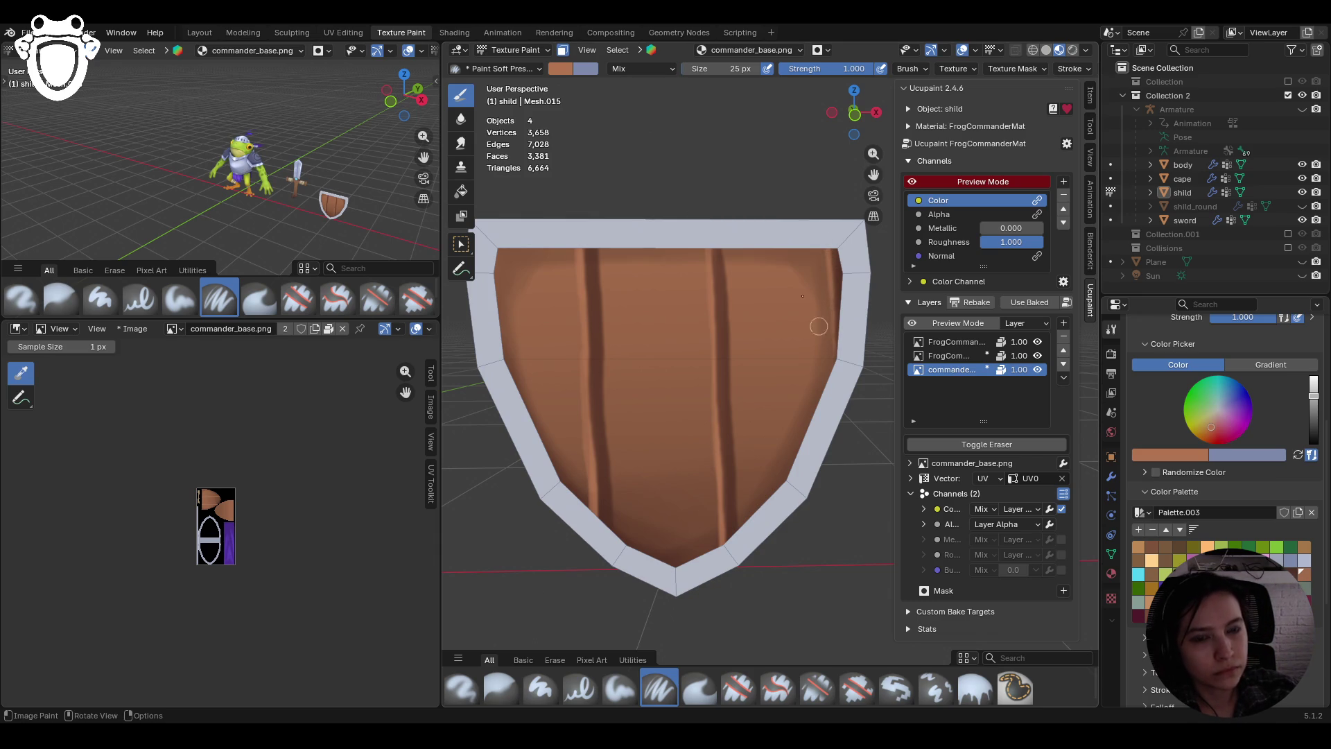
pyautogui.scroll(-7, 713, 440)
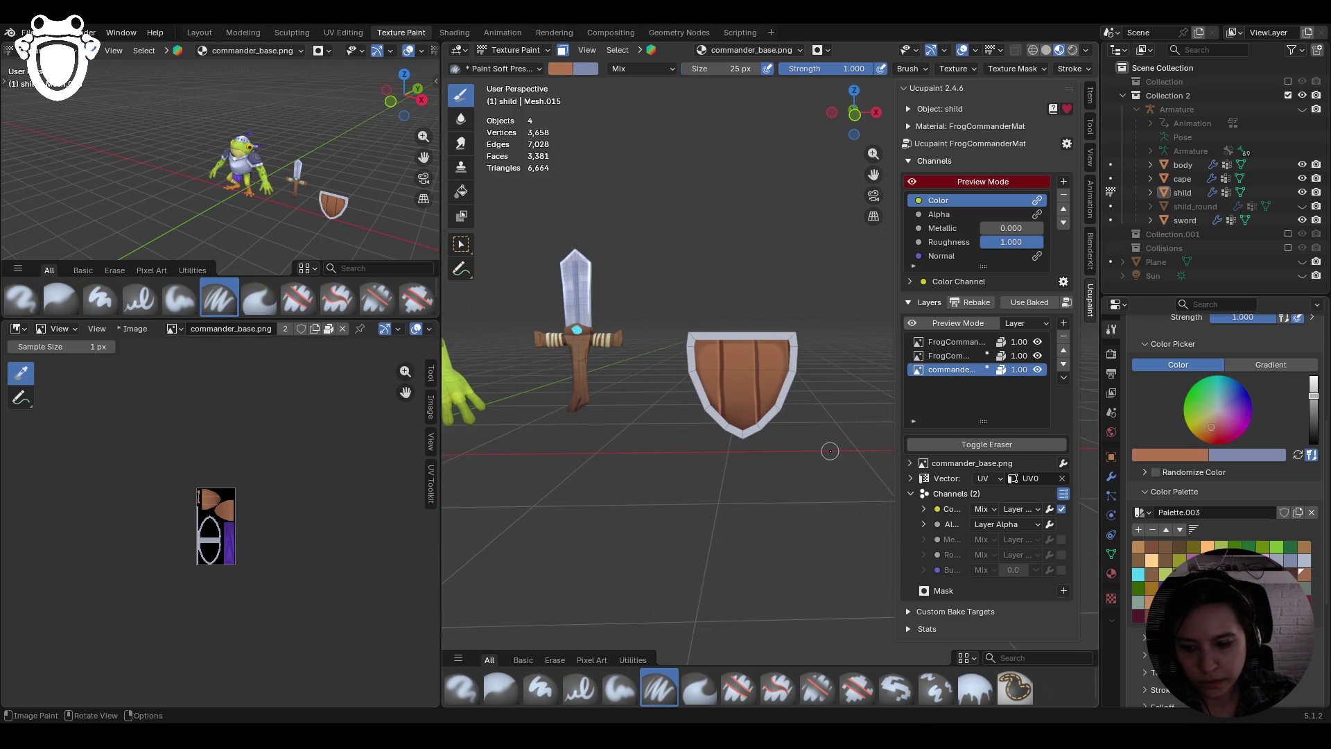
# On the shield's back, repaint the left and right dark stripes
pyautogui.moveTo(841, 452)
pyautogui.mouseDown(button='middle')
pyautogui.moveTo(689, 442)
pyautogui.moveTo(697, 376)
pyautogui.moveTo(792, 308)
pyautogui.moveTo(739, 227)
pyautogui.moveTo(741, 248)
pyautogui.mouseUp(button='middle')
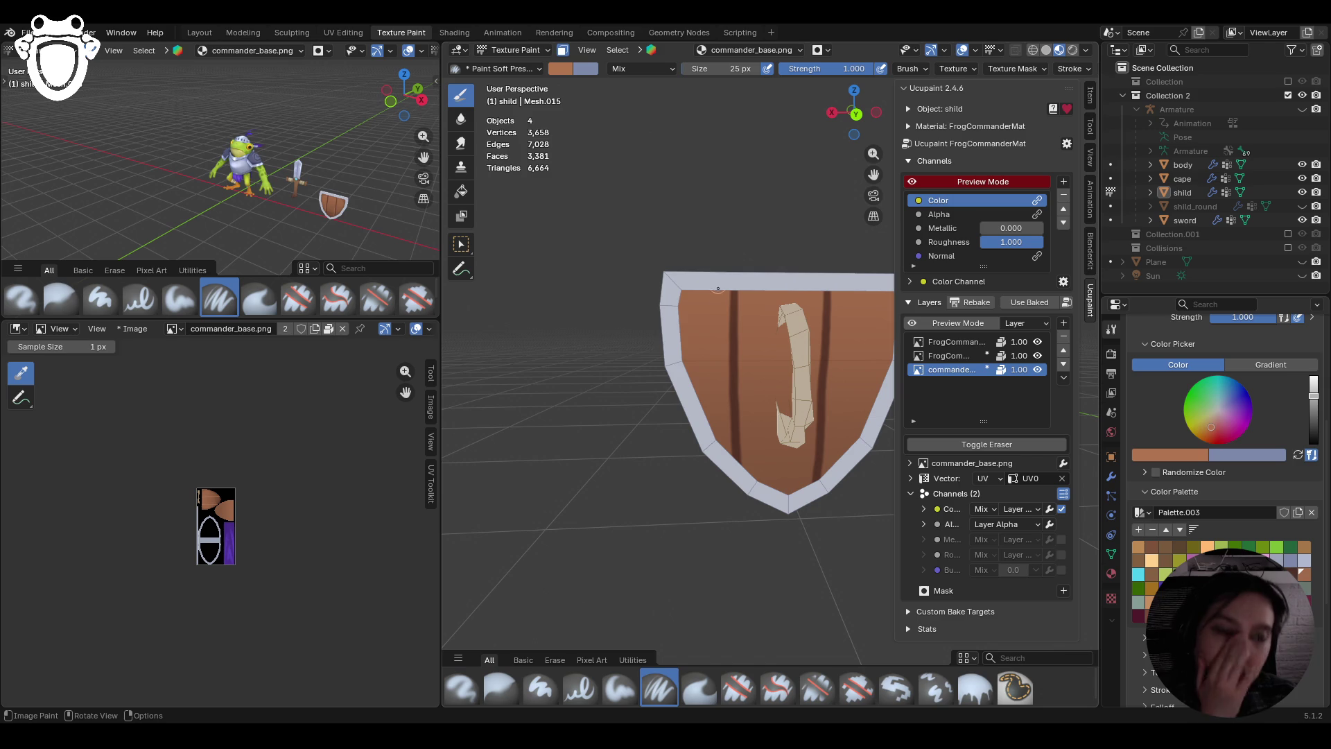
pyautogui.moveTo(728, 295); pyautogui.dragTo(724, 444)
pyautogui.hotkey('ctrl', 'z')
pyautogui.moveTo(731, 284); pyautogui.dragTo(723, 437)
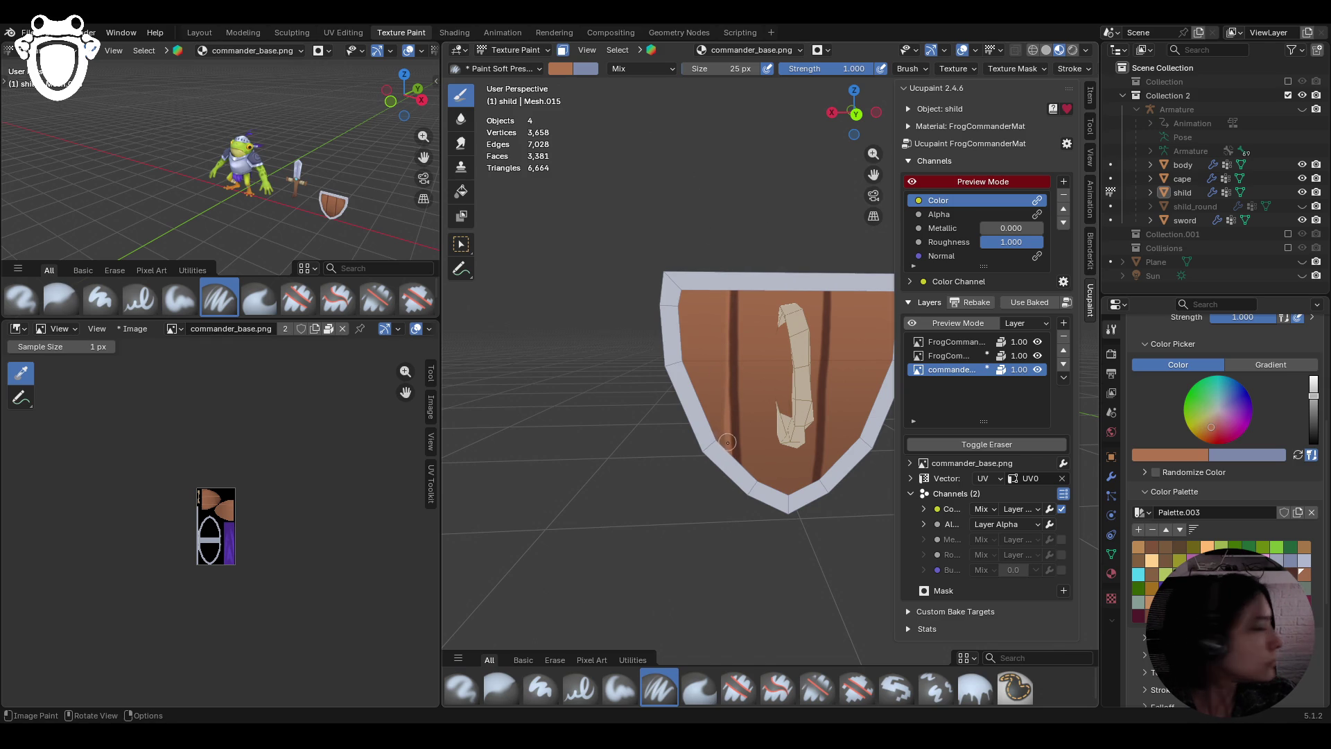
pyautogui.moveTo(732, 295); pyautogui.dragTo(726, 459)
pyautogui.moveTo(821, 309); pyautogui.dragTo(814, 480)
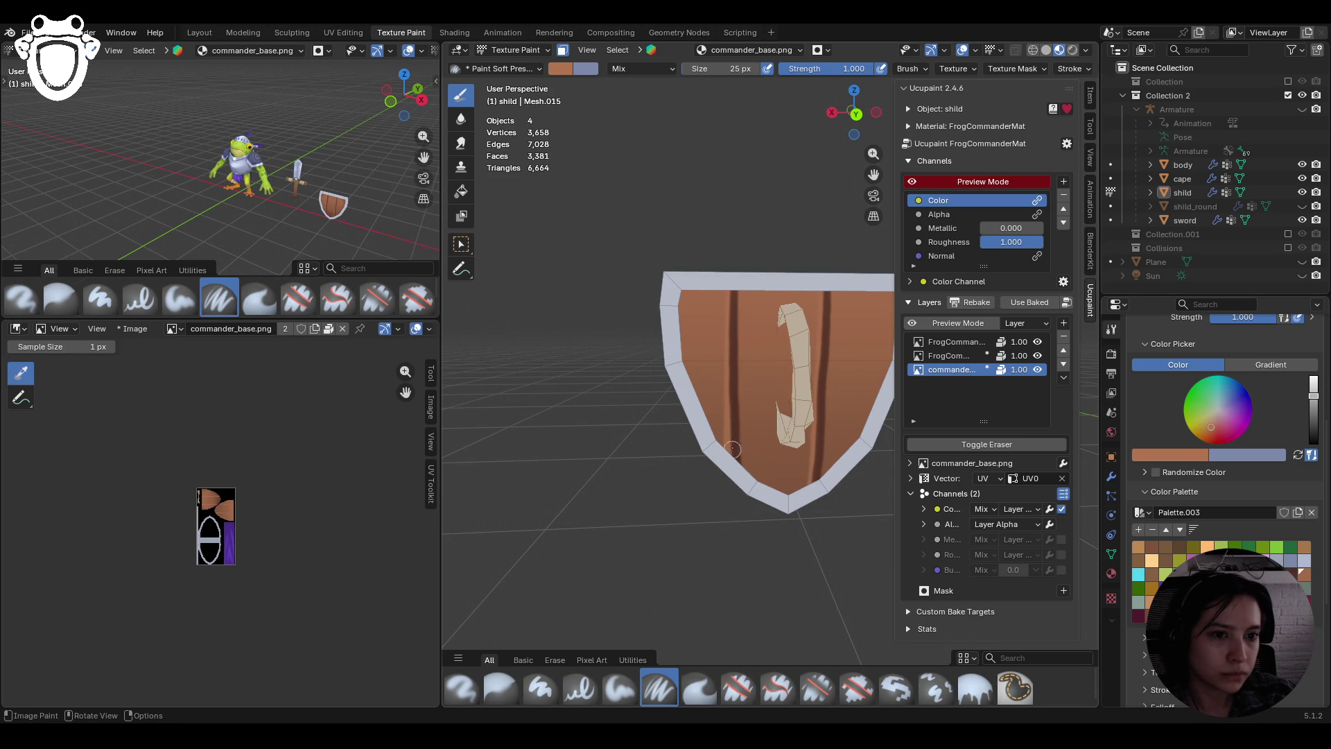
pyautogui.moveTo(728, 302); pyautogui.dragTo(731, 447)
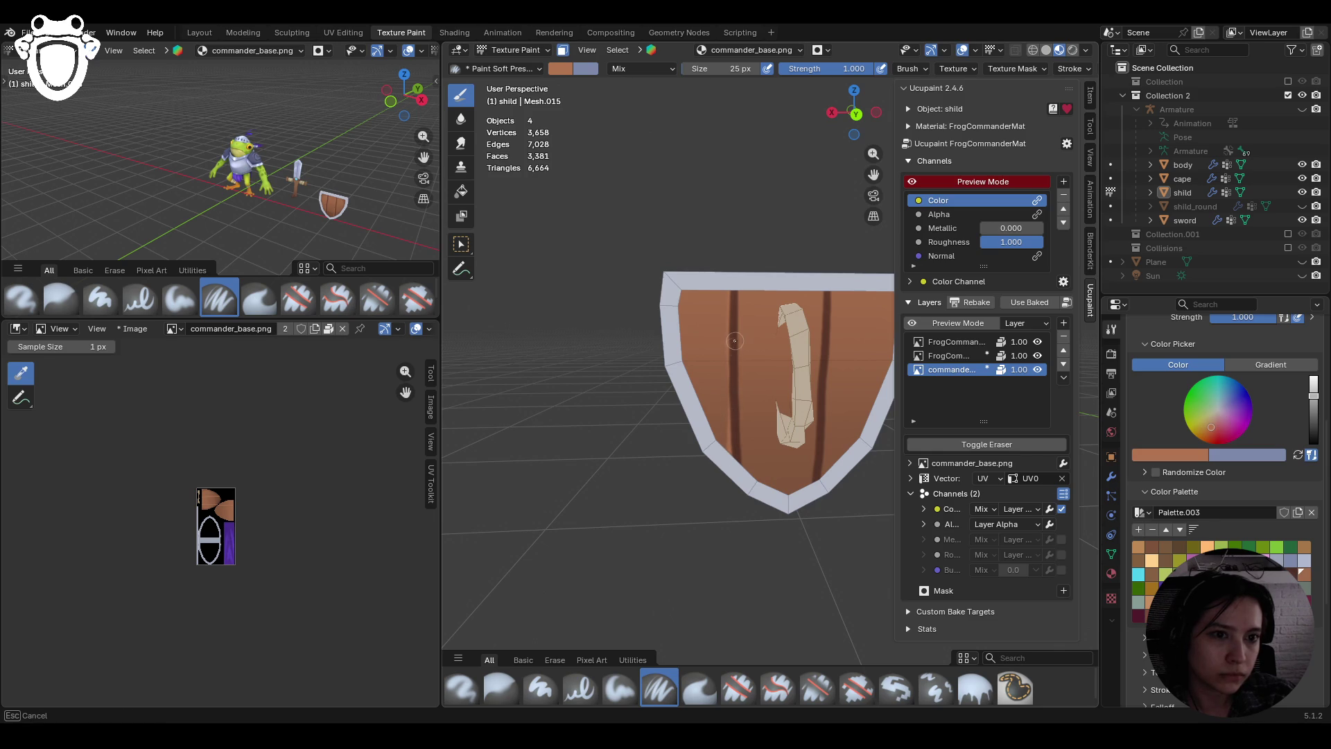
pyautogui.moveTo(735, 340); pyautogui.dragTo(732, 427)
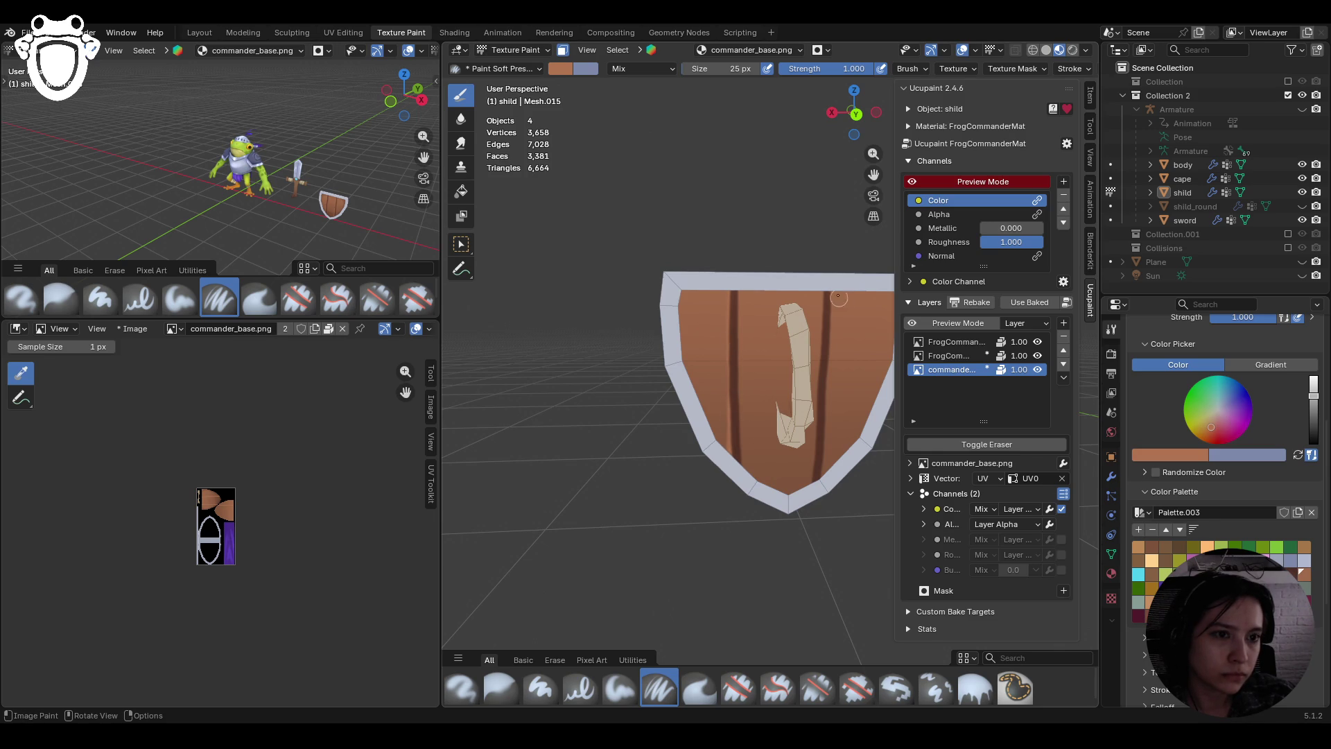
pyautogui.moveTo(826, 294); pyautogui.dragTo(815, 475)
pyautogui.moveTo(785, 485)
pyautogui.mouseDown(button='middle')
pyautogui.moveTo(639, 381)
pyautogui.moveTo(693, 392)
pyautogui.moveTo(832, 263)
pyautogui.moveTo(763, 312)
pyautogui.mouseUp(button='middle')
# Switch to the Paint Soft brush and lighten the area near the shield's top centre
pyautogui.click(619, 689)
pyautogui.scroll(-1, 710, 468)
pyautogui.moveTo(711, 468); pyautogui.dragTo(737, 455, button='middle')
pyautogui.click(708, 381)
pyautogui.moveTo(708, 380)
pyautogui.mouseDown()
pyautogui.moveTo(721, 392)
pyautogui.moveTo(710, 390)
pyautogui.moveTo(716, 365)
pyautogui.moveTo(712, 392)
pyautogui.moveTo(747, 361)
pyautogui.moveTo(683, 374)
pyautogui.moveTo(683, 357)
pyautogui.mouseUp()
pyautogui.moveTo(683, 357)
pyautogui.mouseDown(button='middle')
pyautogui.moveTo(489, 384)
pyautogui.moveTo(501, 382)
pyautogui.mouseUp(button='middle')
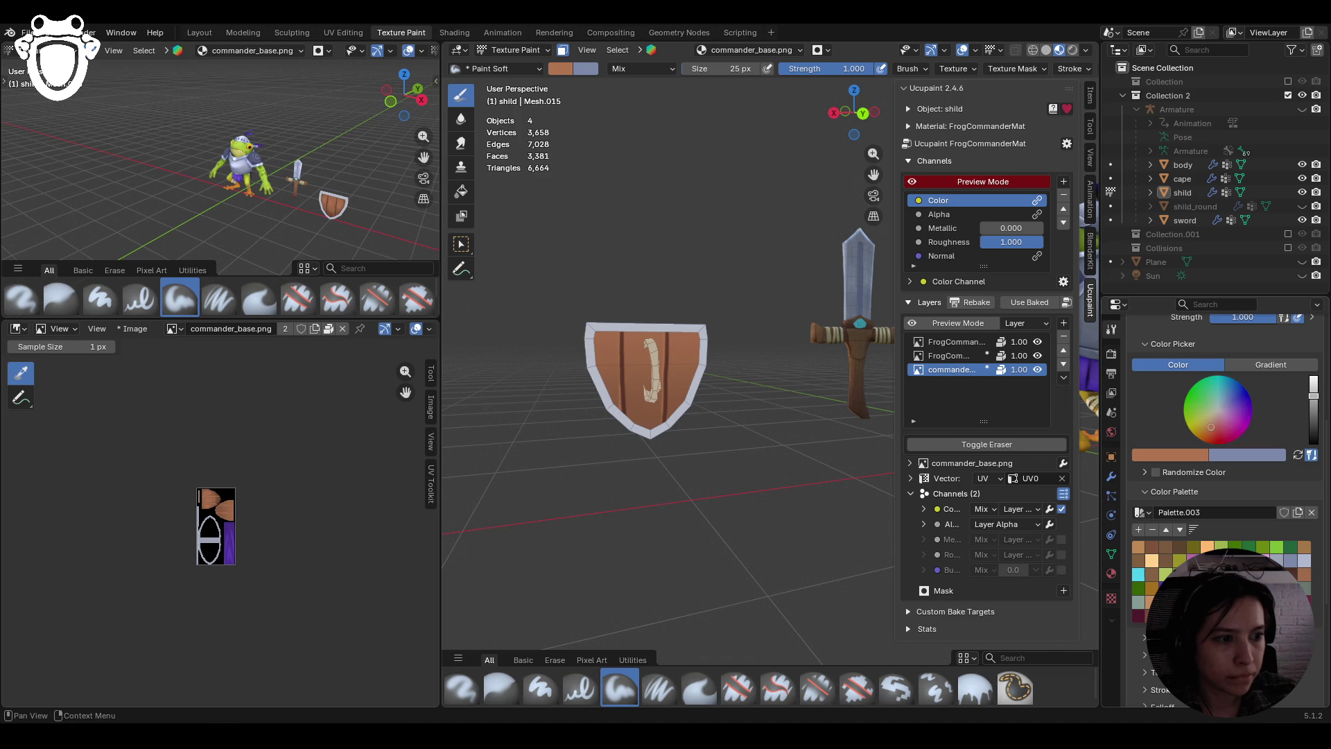
# Touch up the shield's left edge and orbit in close on the shield
pyautogui.scroll(-5, 770, 375)
pyautogui.moveTo(699, 367)
pyautogui.mouseDown()
pyautogui.moveTo(705, 380)
pyautogui.moveTo(743, 355)
pyautogui.moveTo(749, 364)
pyautogui.mouseUp()
pyautogui.moveTo(623, 425)
pyautogui.mouseDown(button='middle')
pyautogui.moveTo(679, 421)
pyautogui.moveTo(592, 416)
pyautogui.mouseUp(button='middle')
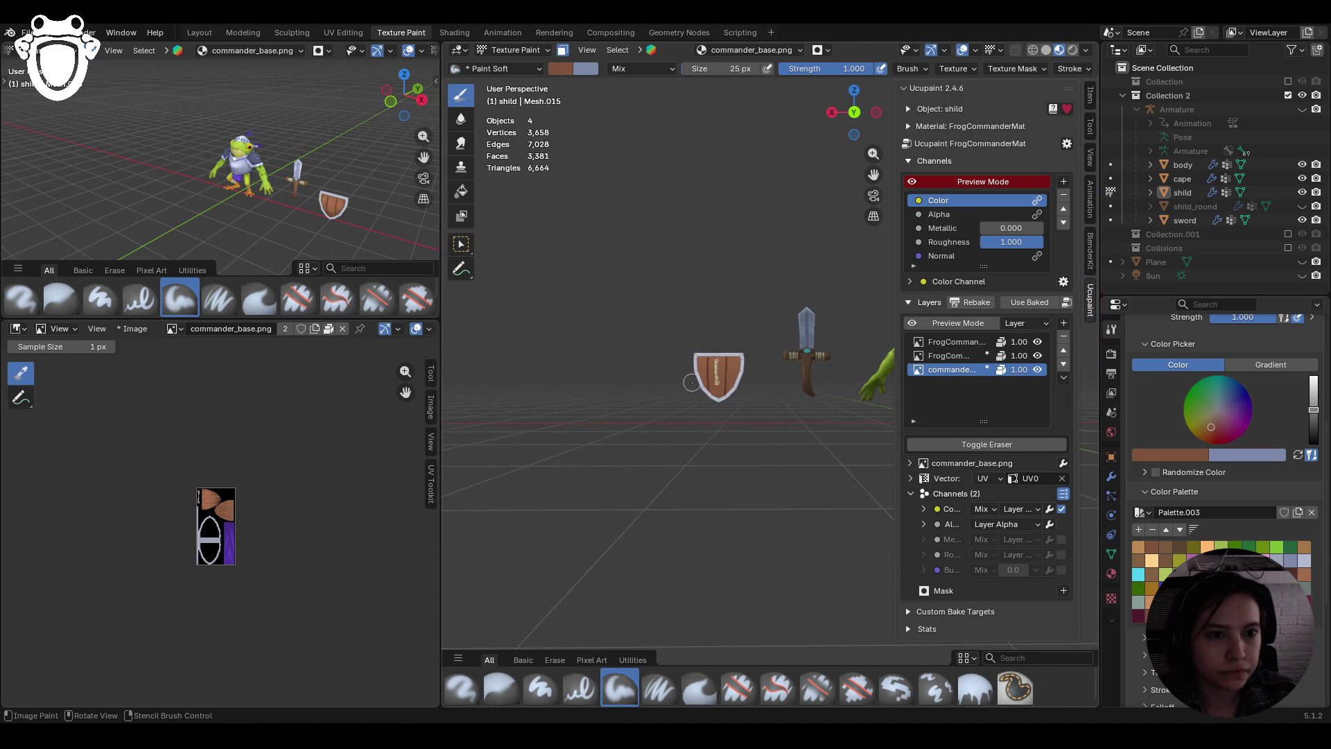
pyautogui.moveTo(714, 407)
pyautogui.mouseDown(button='middle')
pyautogui.moveTo(631, 310)
pyautogui.moveTo(769, 357)
pyautogui.mouseUp(button='middle')
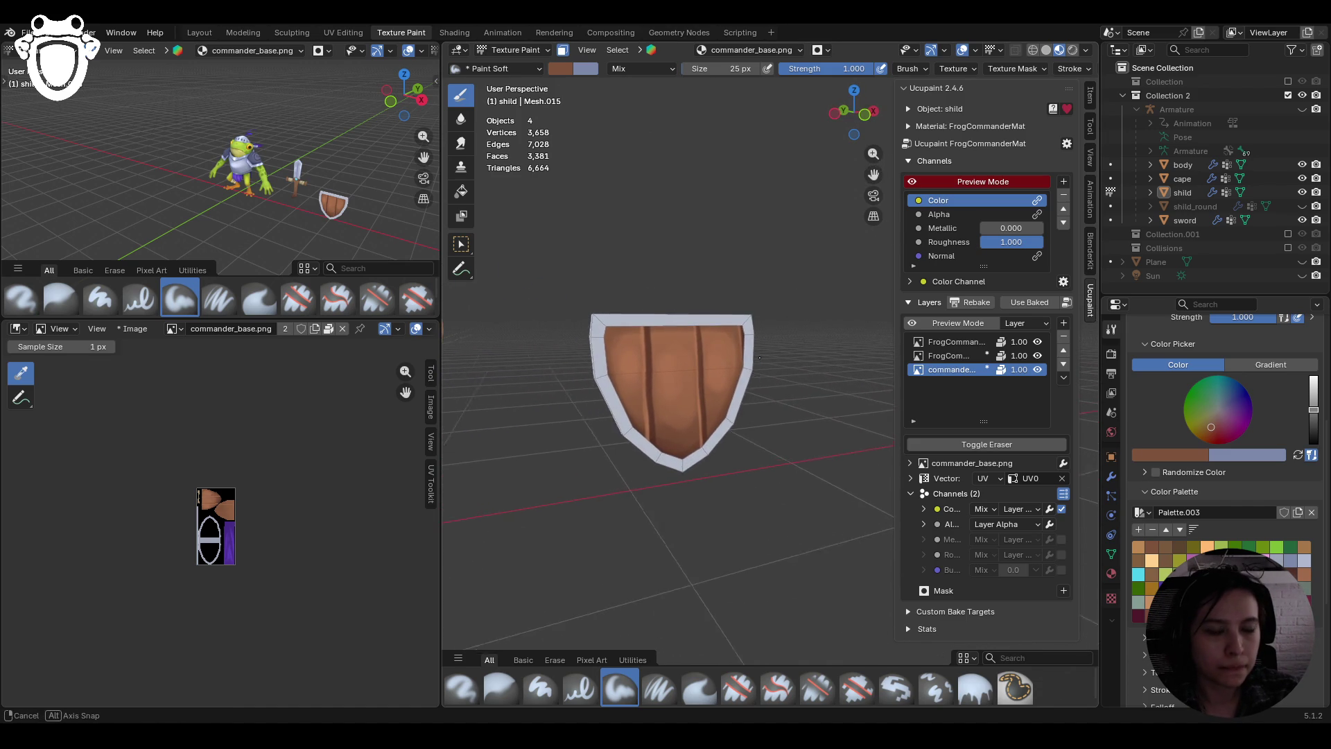
# Turn face-selection masking off, reframe the sword and shield, then turn masking back on
pyautogui.click(563, 51)
pyautogui.moveTo(658, 305)
pyautogui.mouseDown(button='middle')
pyautogui.moveTo(654, 279)
pyautogui.moveTo(627, 270)
pyautogui.mouseUp(button='middle')
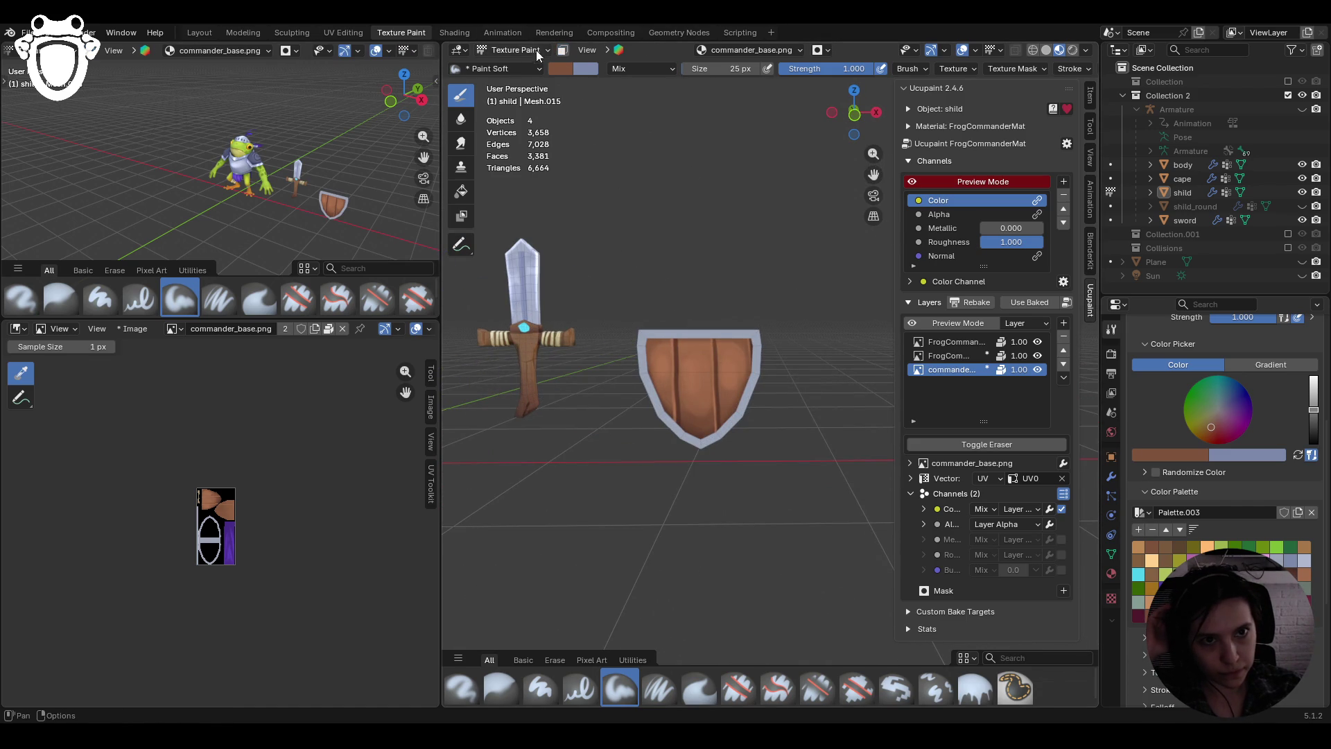
pyautogui.click(563, 51)
pyautogui.moveTo(658, 330)
pyautogui.mouseDown(button='middle')
pyautogui.moveTo(802, 351)
pyautogui.moveTo(708, 356)
pyautogui.mouseUp(button='middle')
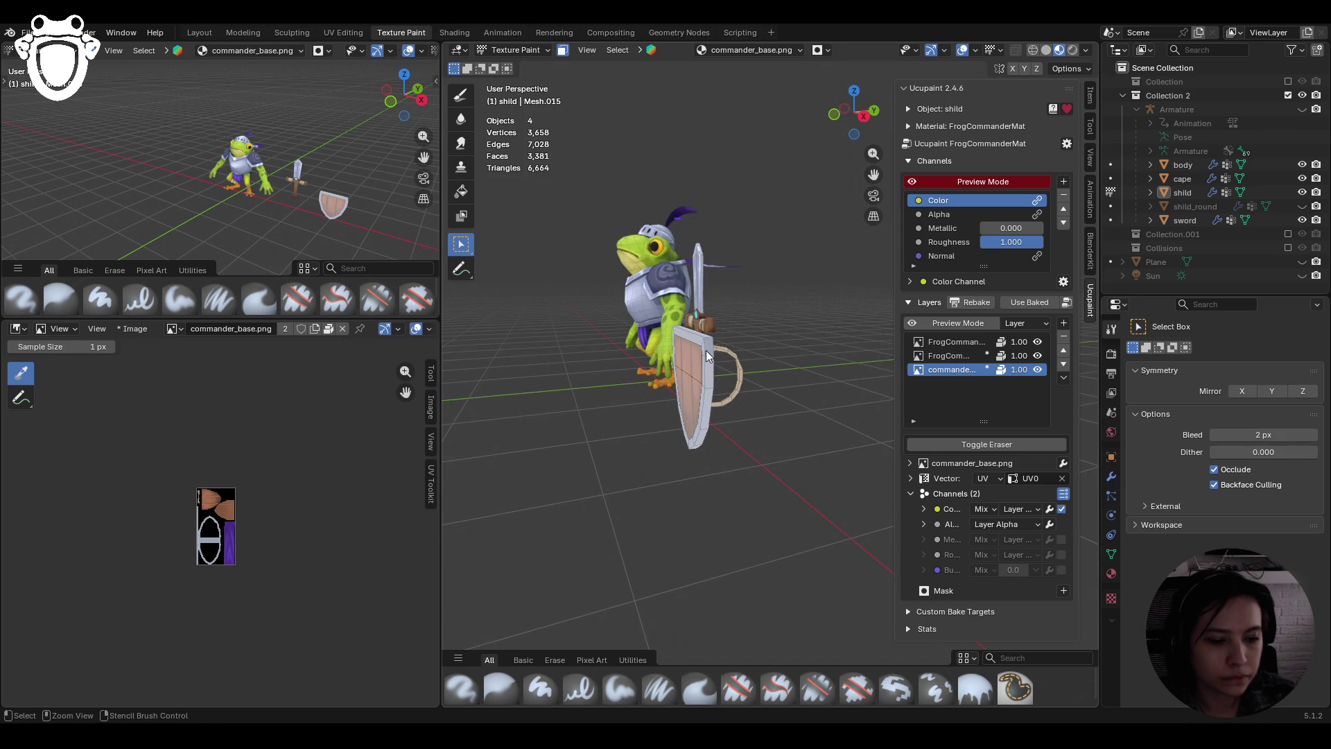
# Choose the Fill tool and set the brush paint colour to light blue
pyautogui.scroll(3, 710, 405)
pyautogui.moveTo(699, 372)
pyautogui.mouseDown(button='middle')
pyautogui.moveTo(860, 370)
pyautogui.moveTo(728, 327)
pyautogui.mouseUp(button='middle')
pyautogui.click(461, 191)
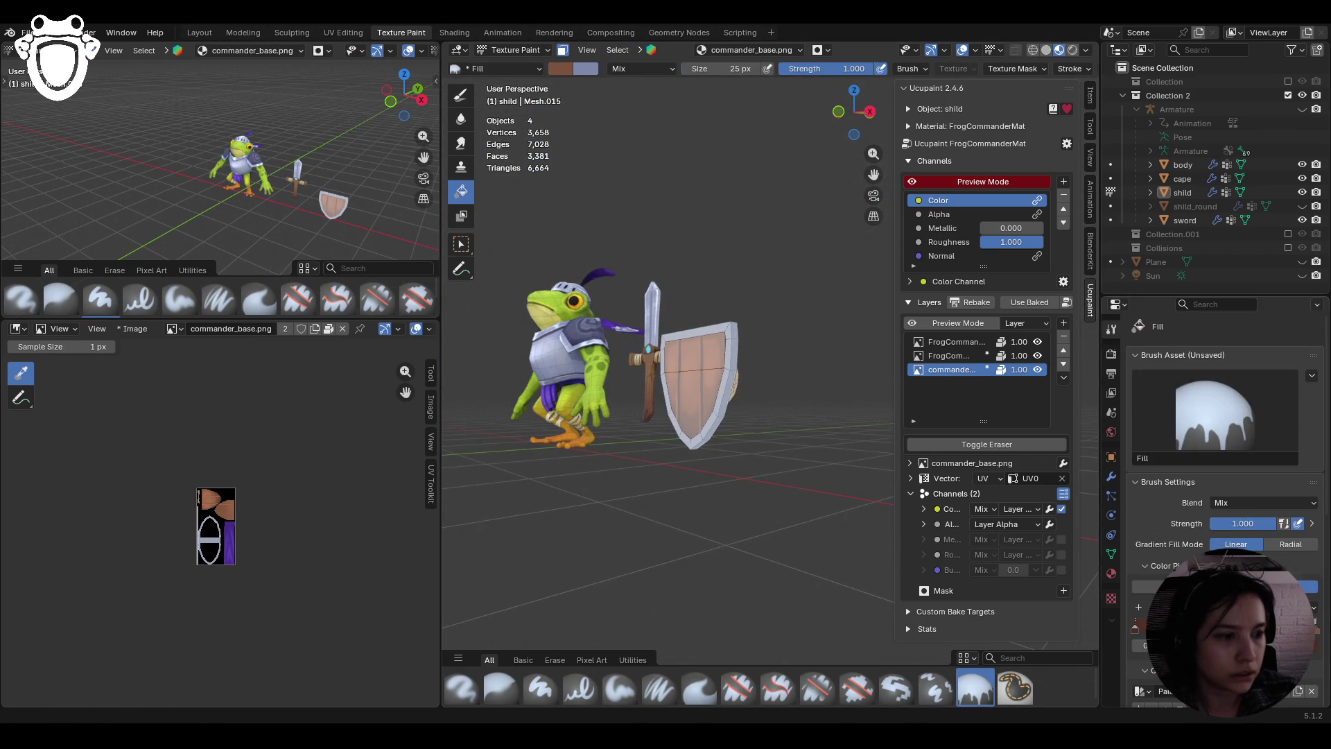
pyautogui.scroll(-5, 1196, 516)
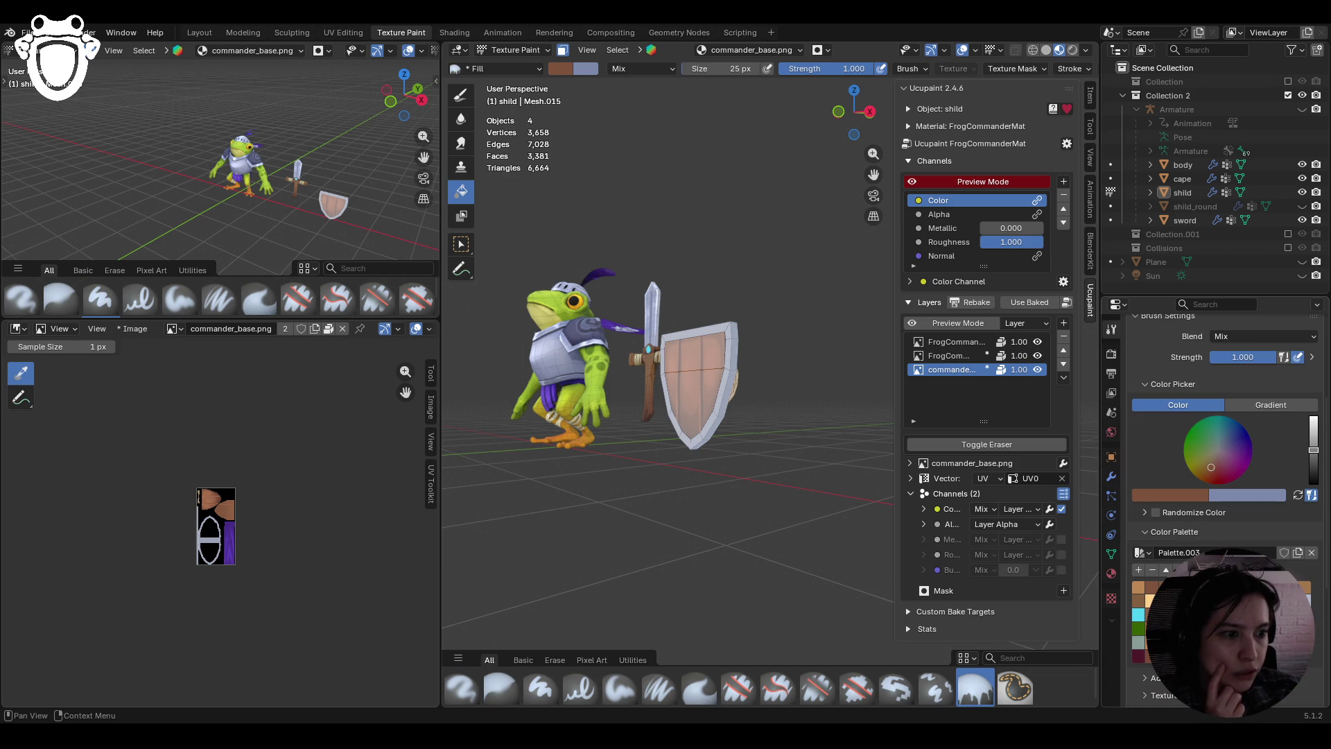
pyautogui.click(1224, 444)
# Switch back to the Select Box tool and orbit round to the shield's front
pyautogui.moveTo(798, 402)
pyautogui.mouseDown(button='middle')
pyautogui.moveTo(639, 471)
pyautogui.moveTo(434, 35)
pyautogui.mouseUp(button='middle')
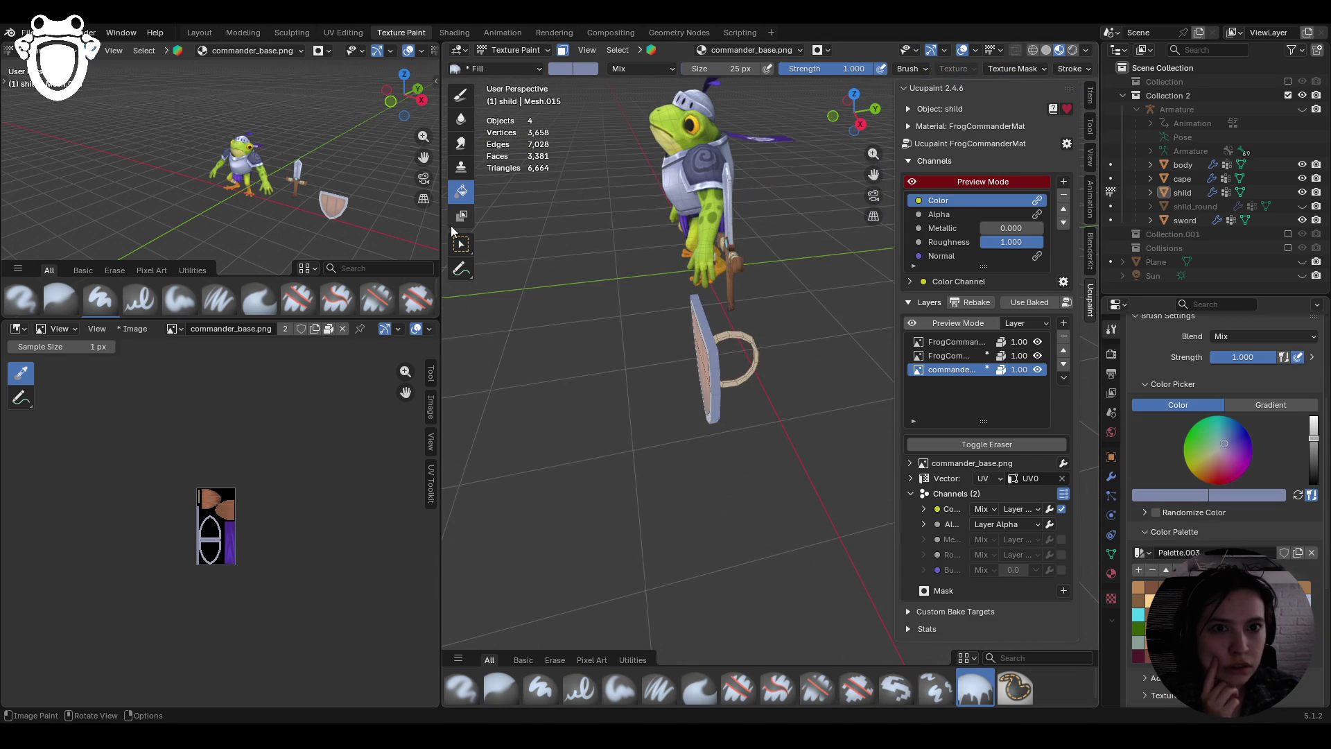
pyautogui.click(461, 244)
pyautogui.moveTo(568, 273)
pyautogui.mouseDown(button='middle')
pyautogui.moveTo(708, 333)
pyautogui.moveTo(580, 330)
pyautogui.mouseUp(button='middle')
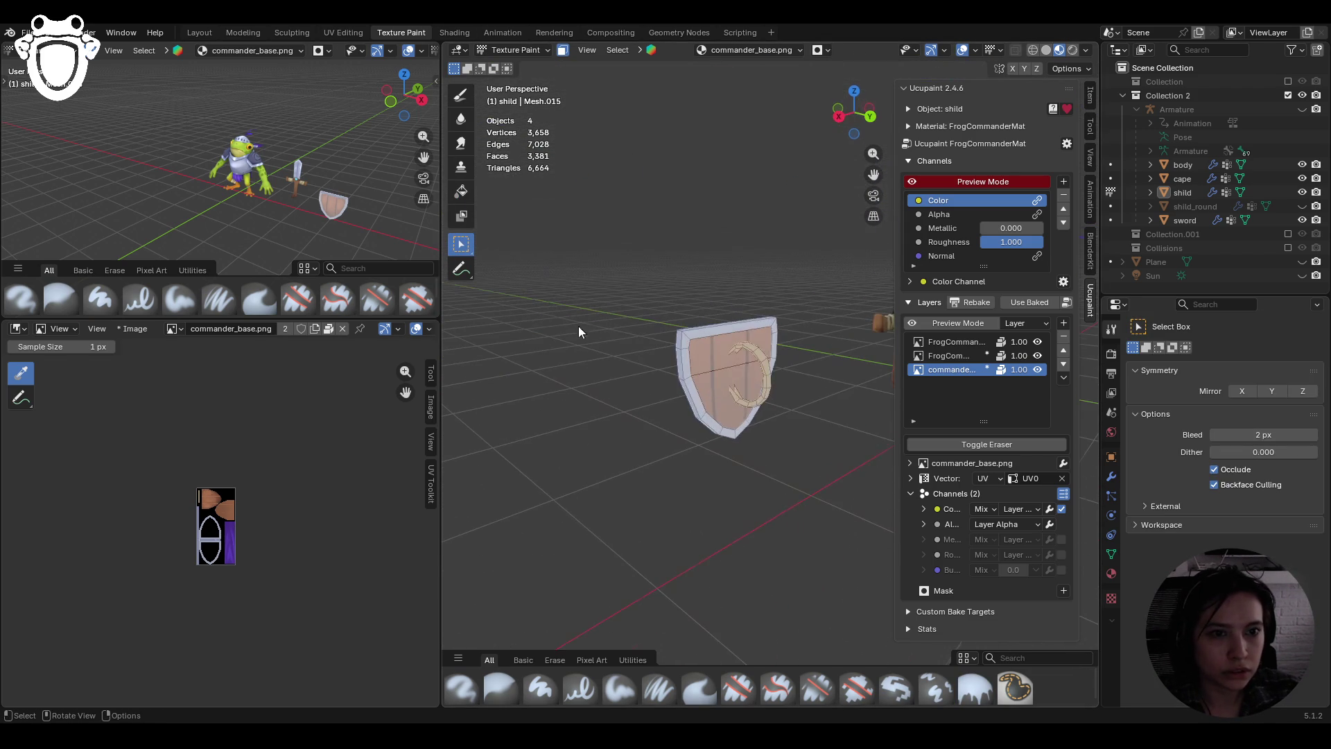
pyautogui.moveTo(735, 336)
pyautogui.mouseDown(button='middle')
pyautogui.moveTo(606, 409)
pyautogui.moveTo(879, 409)
pyautogui.moveTo(654, 402)
pyautogui.moveTo(688, 411)
pyautogui.moveTo(674, 402)
pyautogui.mouseUp(button='middle')
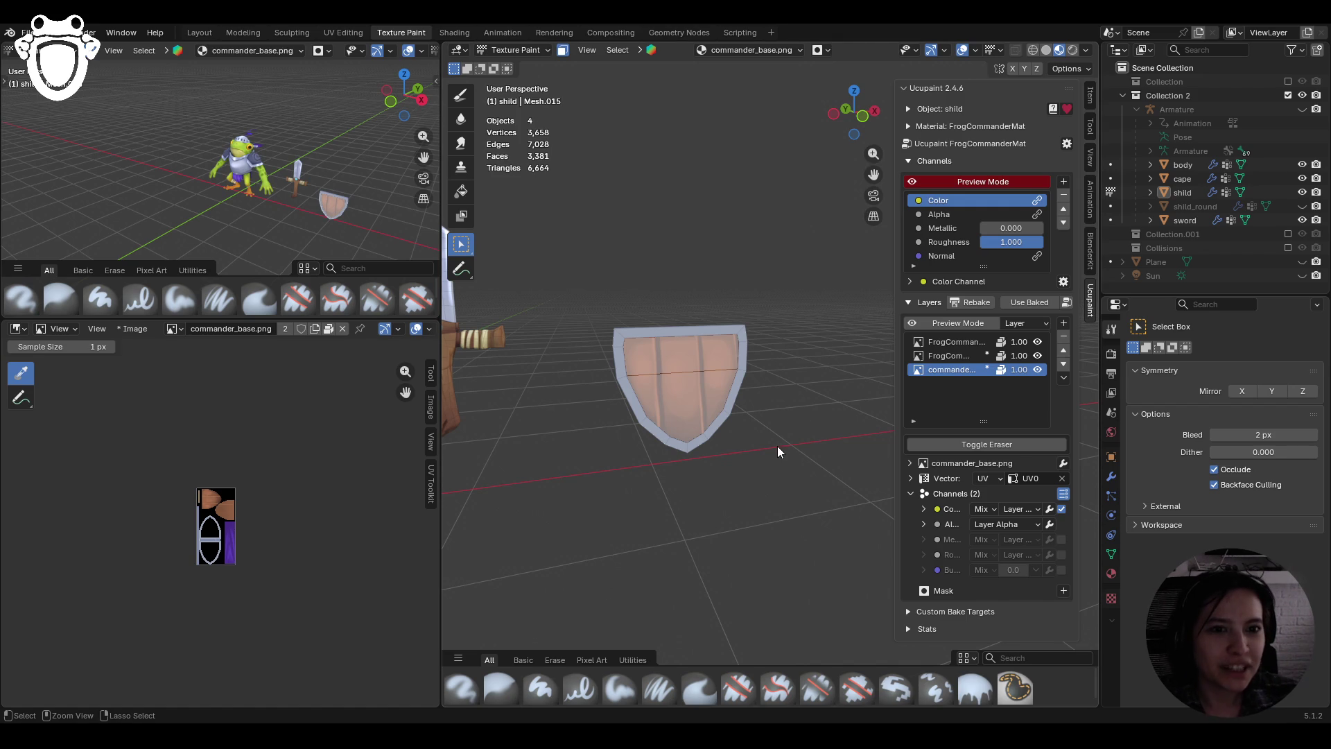
# Save the project as knight_rig.blend with Ctrl+S
pyautogui.hotkey('ctrl', 's')
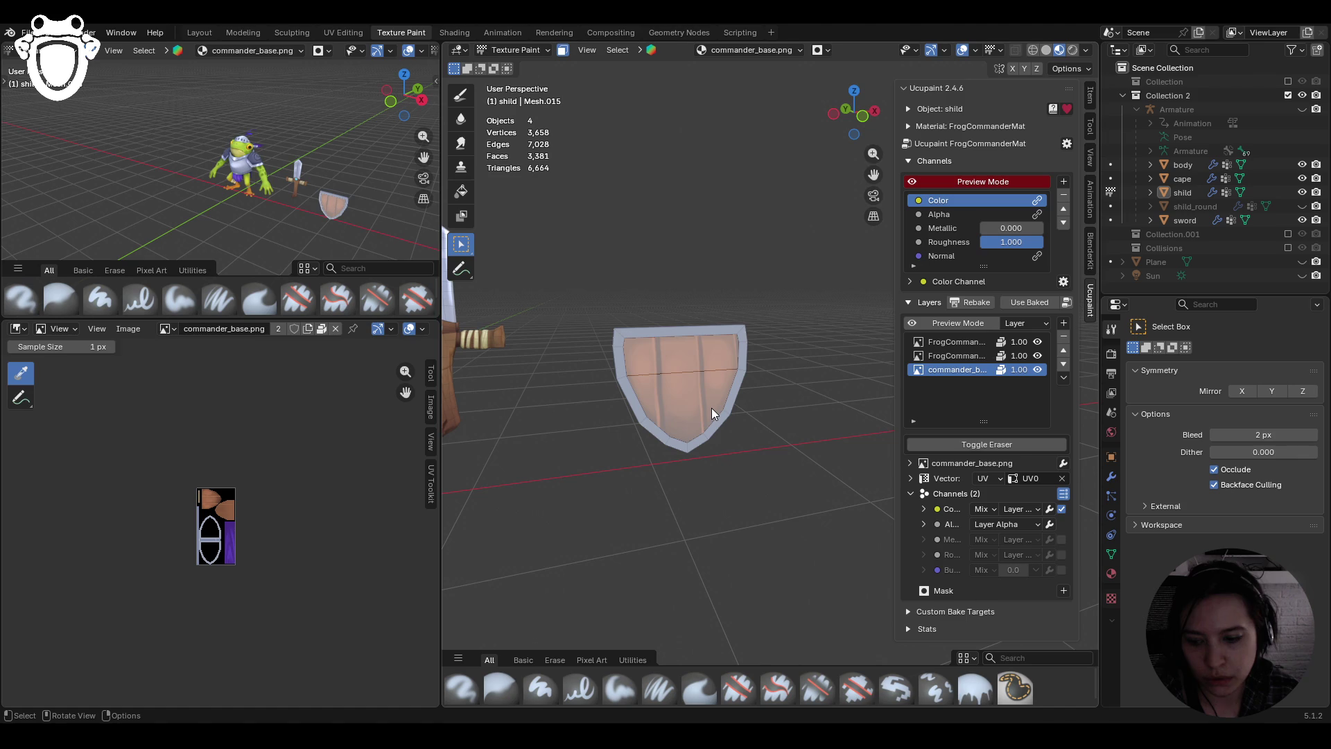
# With the Paint Soft brush, paint light strokes on the lower-left edge and top rim
pyautogui.moveTo(710, 405)
pyautogui.mouseDown(button='middle')
pyautogui.moveTo(681, 364)
pyautogui.moveTo(638, 363)
pyautogui.mouseUp(button='middle')
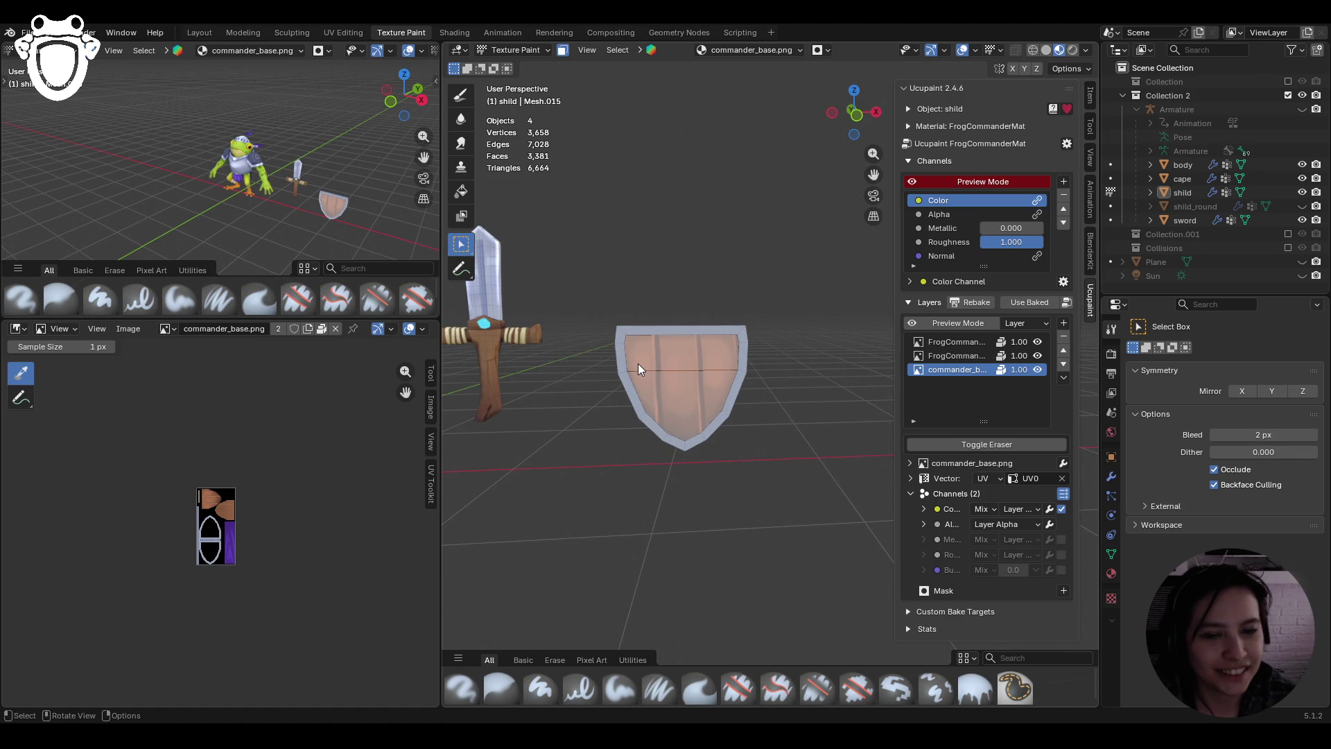
pyautogui.click(620, 688)
pyautogui.scroll(4, 719, 347)
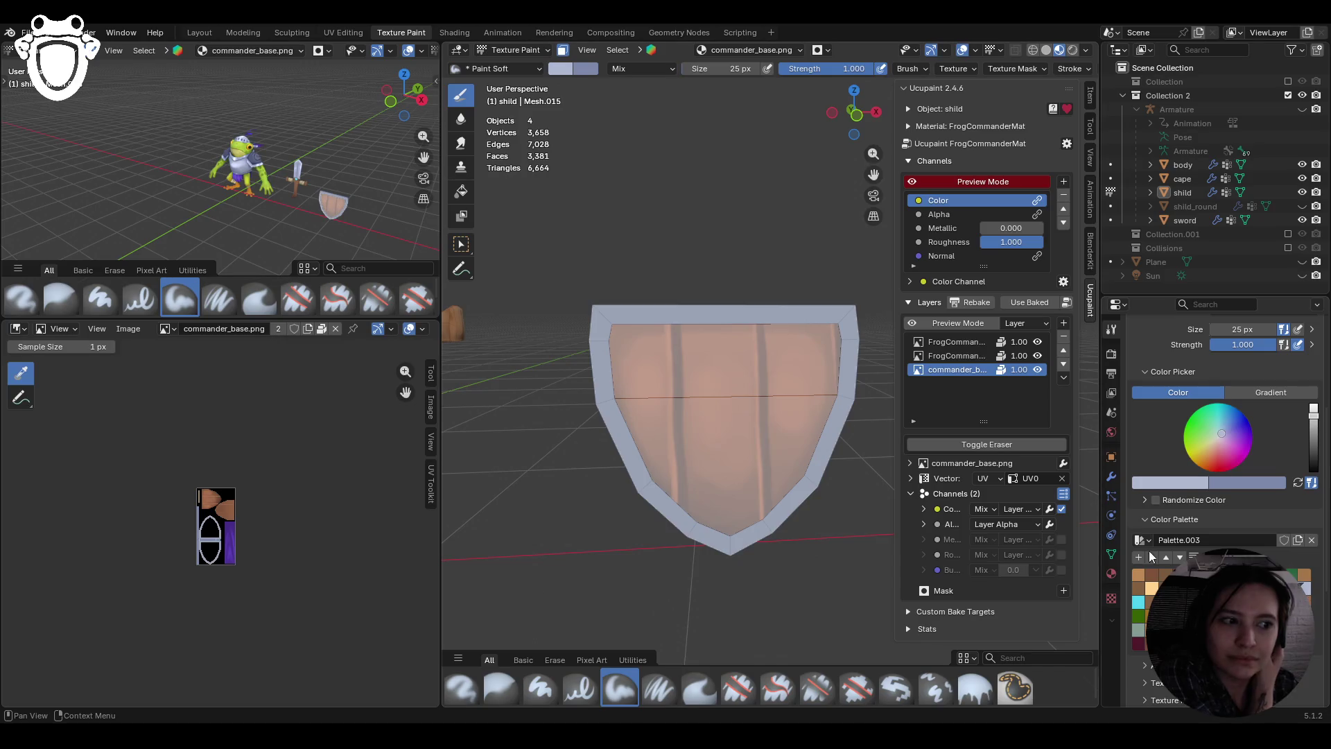
pyautogui.moveTo(719, 347); pyautogui.dragTo(752, 401, button='middle')
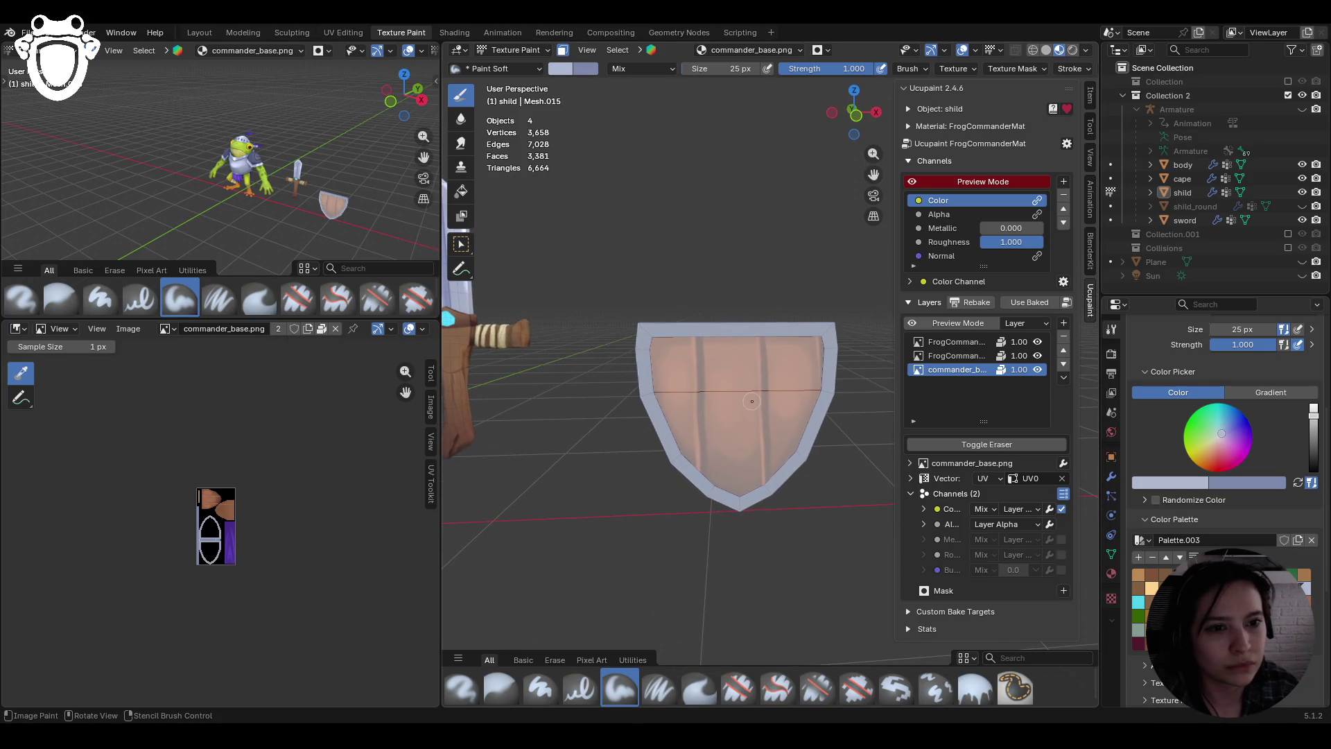
pyautogui.moveTo(683, 476); pyautogui.dragTo(674, 454)
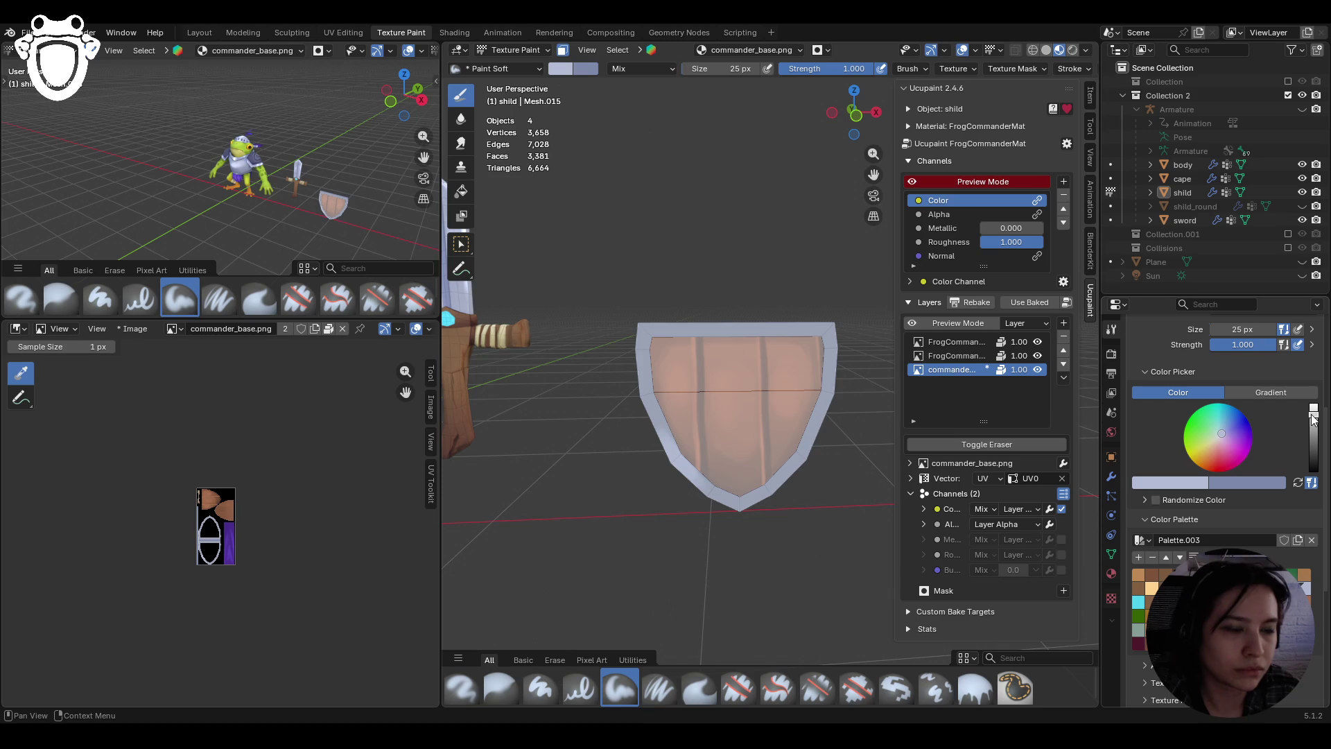
pyautogui.click(658, 444)
pyautogui.moveTo(682, 458); pyautogui.dragTo(680, 474)
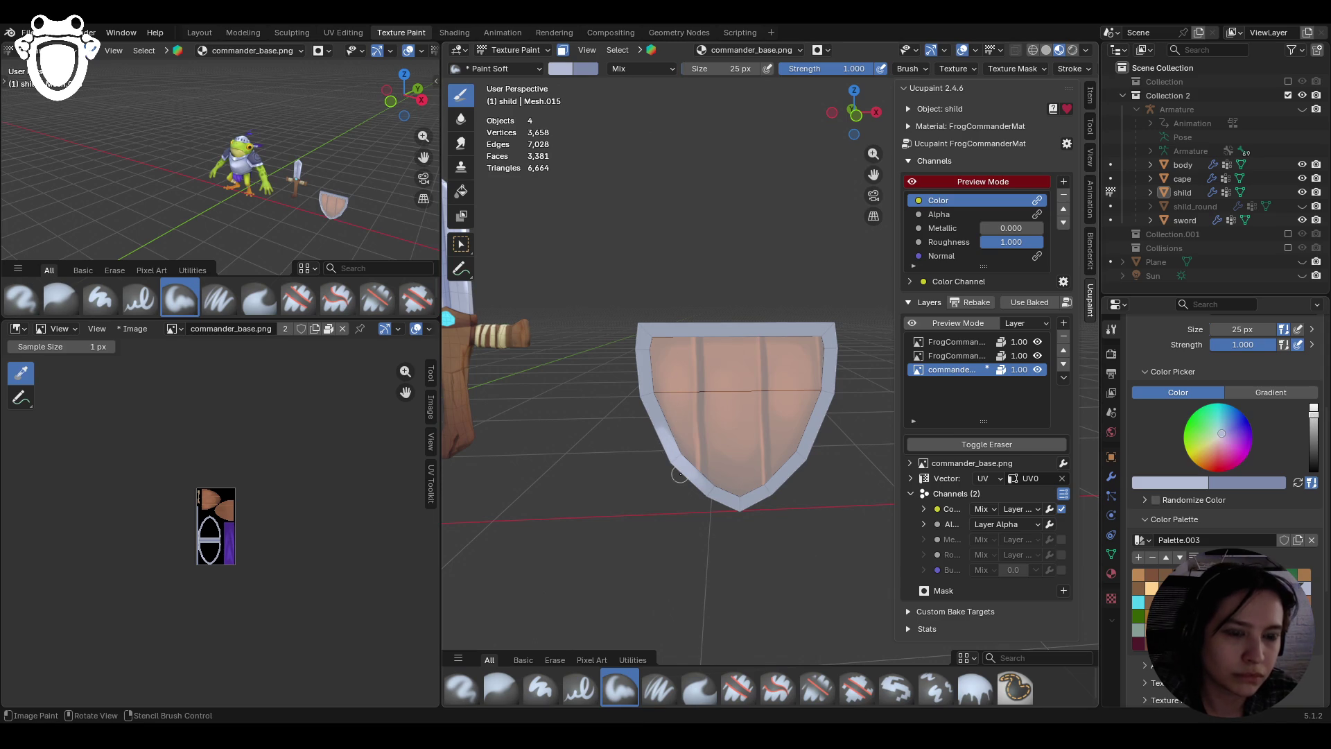
pyautogui.moveTo(767, 486); pyautogui.dragTo(839, 378, button='middle')
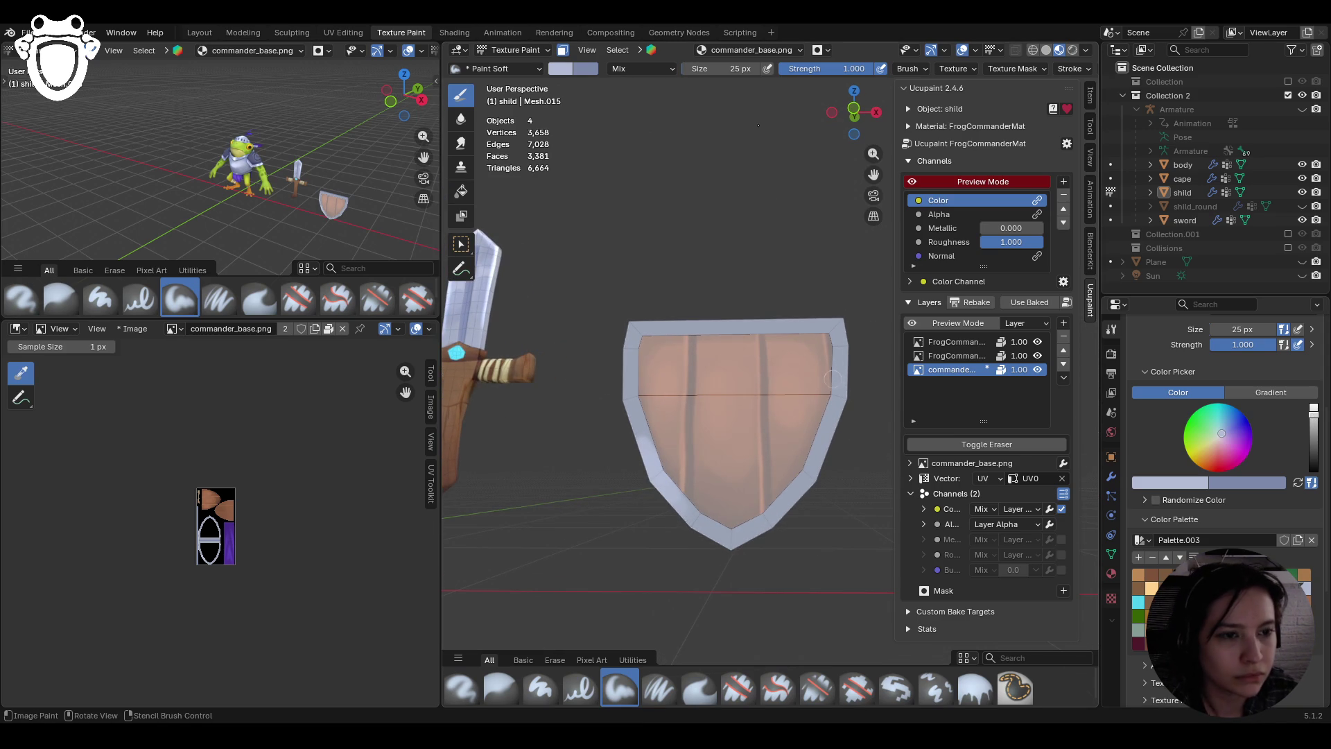
pyautogui.moveTo(827, 379); pyautogui.dragTo(835, 414)
pyautogui.moveTo(704, 325)
pyautogui.mouseDown()
pyautogui.moveTo(667, 334)
pyautogui.moveTo(754, 321)
pyautogui.mouseUp()
# Darken the colour and paint shading along the left, right, bottom and top rim
pyautogui.moveTo(698, 438)
pyautogui.mouseDown(button='middle')
pyautogui.moveTo(763, 416)
pyautogui.moveTo(832, 360)
pyautogui.moveTo(647, 355)
pyautogui.moveTo(576, 369)
pyautogui.mouseUp(button='middle')
pyautogui.moveTo(1314, 410); pyautogui.dragTo(1313, 426)
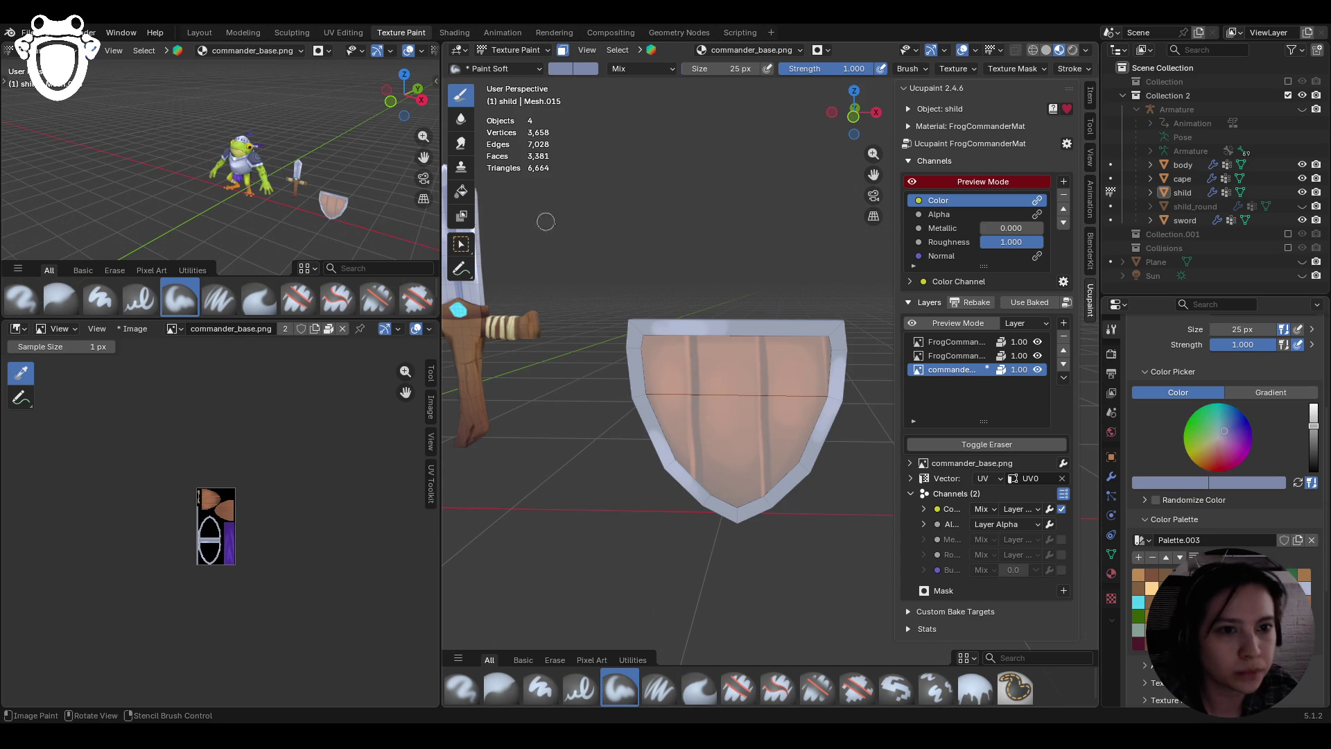
pyautogui.moveTo(631, 325)
pyautogui.mouseDown()
pyautogui.moveTo(742, 329)
pyautogui.moveTo(644, 414)
pyautogui.moveTo(686, 489)
pyautogui.moveTo(684, 456)
pyautogui.mouseUp()
pyautogui.moveTo(632, 358); pyautogui.dragTo(638, 374)
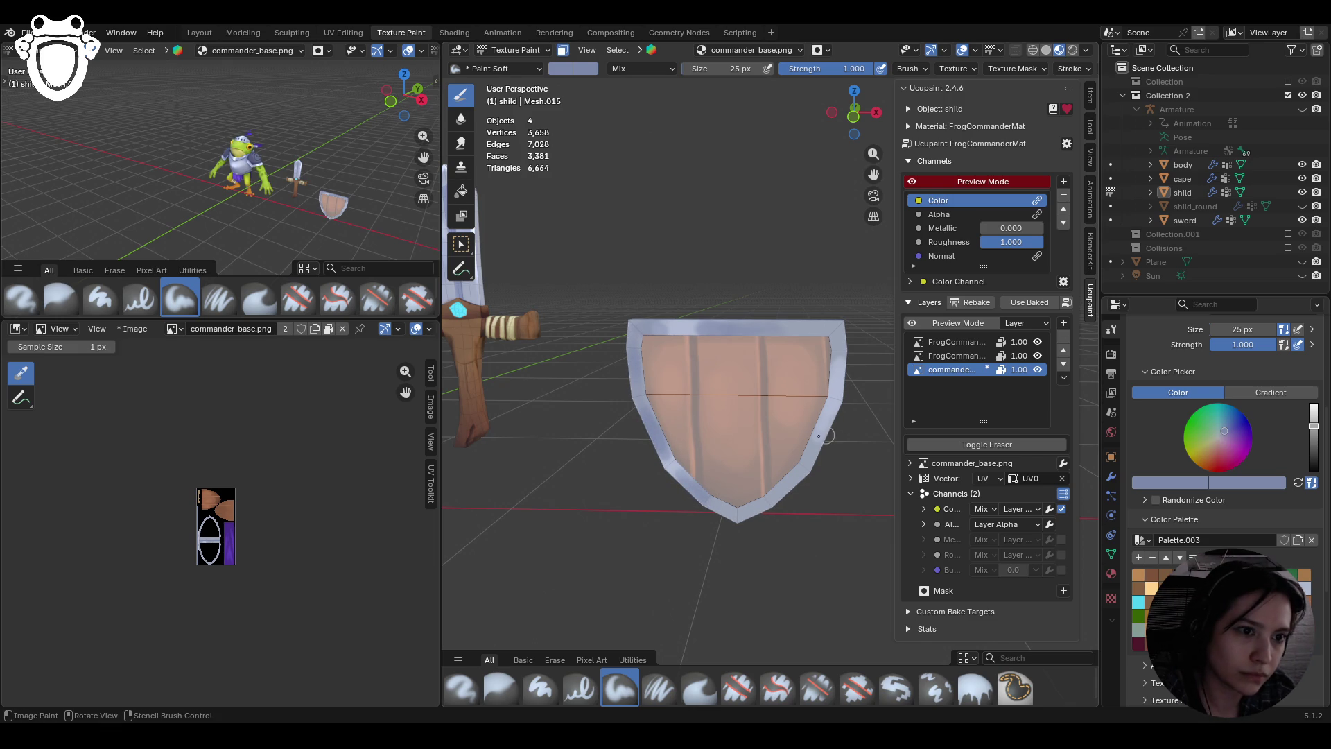
pyautogui.moveTo(833, 430); pyautogui.dragTo(821, 451)
pyautogui.moveTo(835, 375)
pyautogui.mouseDown()
pyautogui.moveTo(838, 355)
pyautogui.moveTo(812, 482)
pyautogui.moveTo(785, 484)
pyautogui.mouseUp()
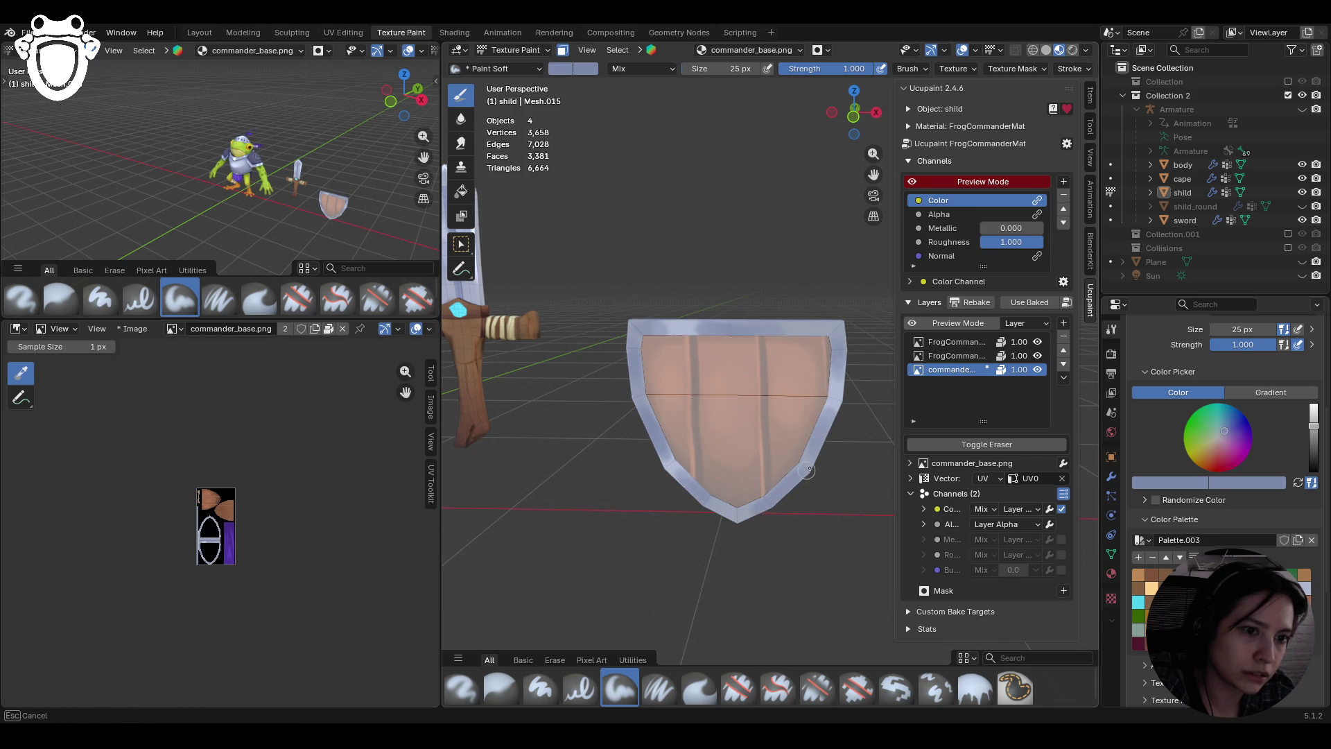
pyautogui.moveTo(733, 524); pyautogui.dragTo(731, 524)
pyautogui.moveTo(599, 328); pyautogui.dragTo(625, 369, button='middle')
pyautogui.moveTo(733, 327); pyautogui.dragTo(655, 440)
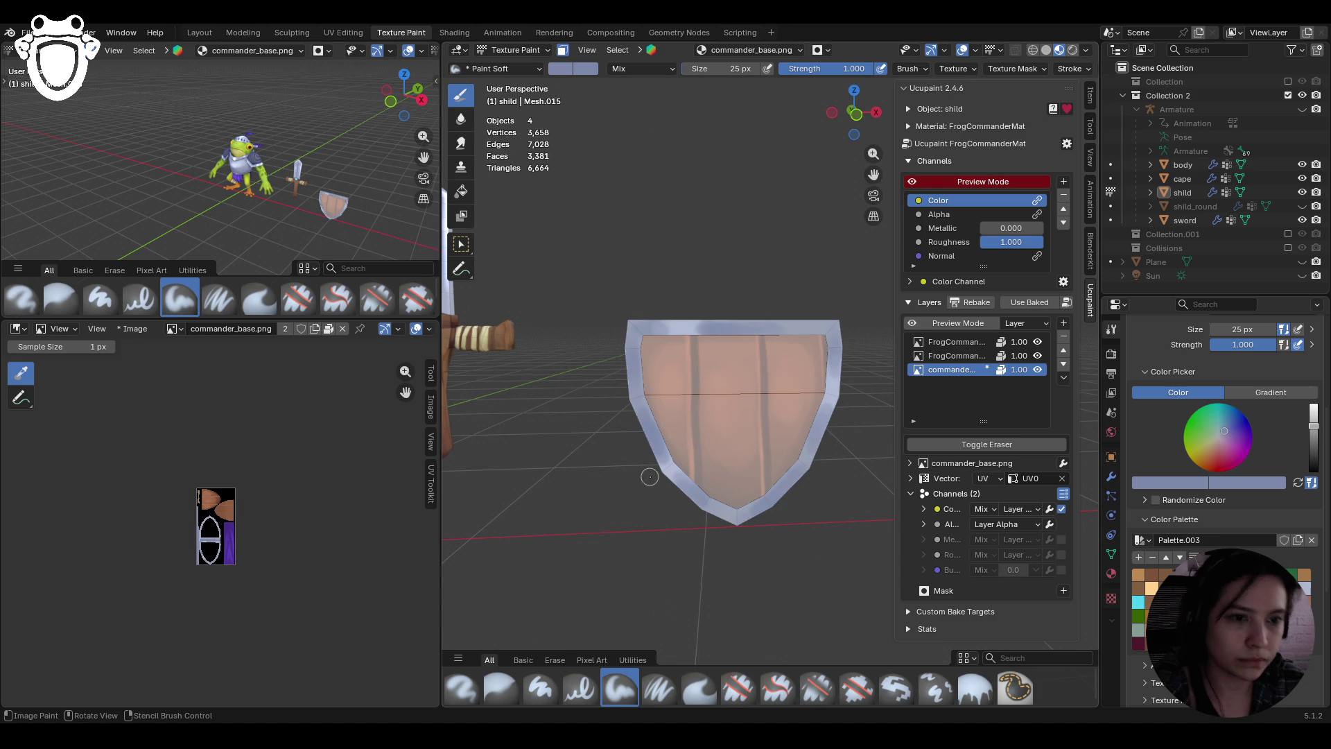
# Lighten the colour, sample the rim's blue-grey, and paint the top rim and bottom tip
pyautogui.scroll(-3, 649, 476)
pyautogui.moveTo(650, 477)
pyautogui.mouseDown(button='middle')
pyautogui.moveTo(784, 469)
pyautogui.moveTo(576, 454)
pyautogui.mouseUp(button='middle')
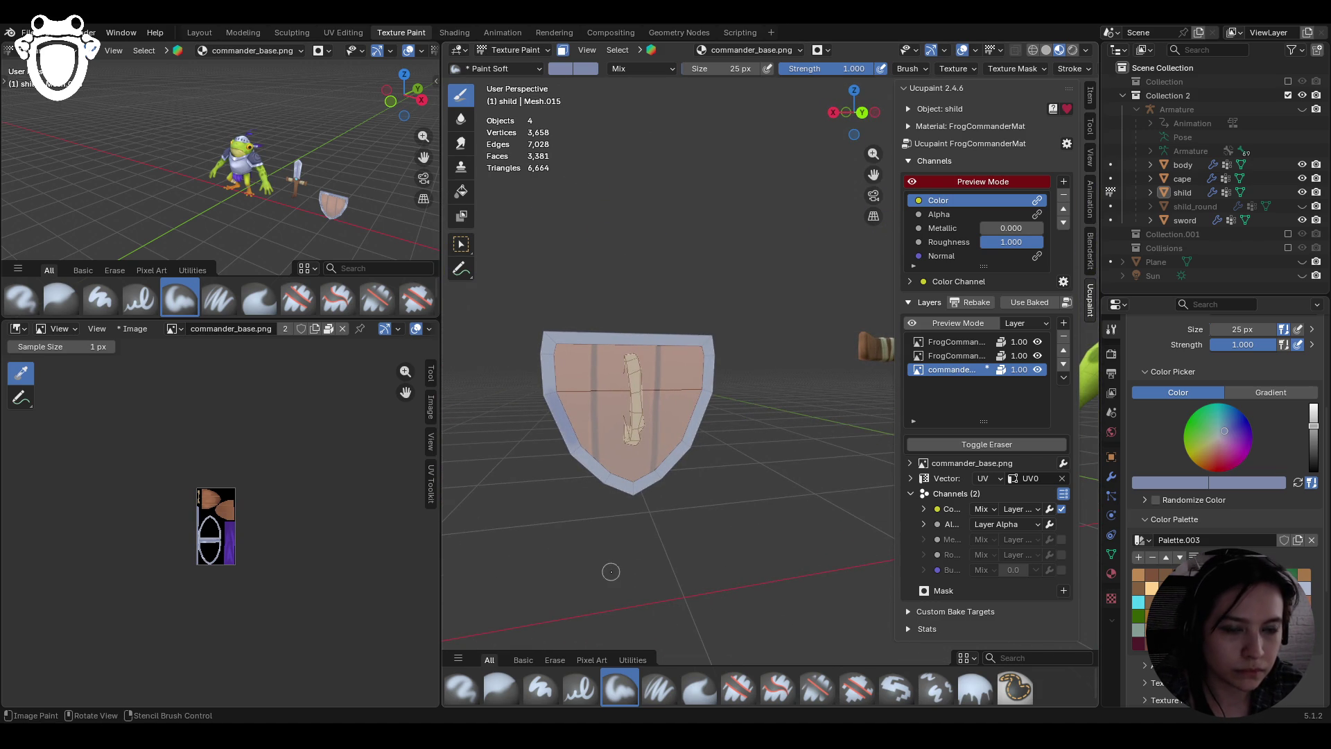
pyautogui.click(1313, 416)
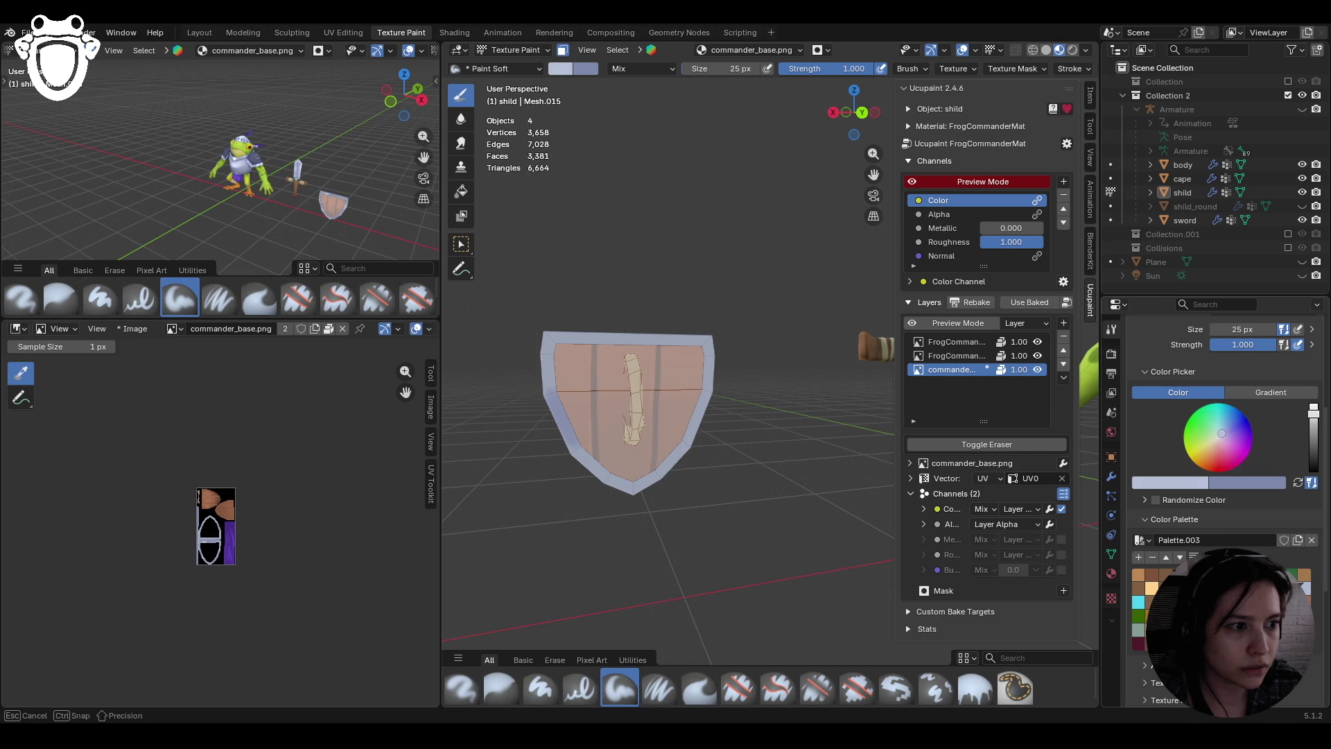
pyautogui.moveTo(601, 343)
pyautogui.mouseDown(button='middle')
pyautogui.moveTo(527, 305)
pyautogui.moveTo(726, 256)
pyautogui.mouseUp(button='middle')
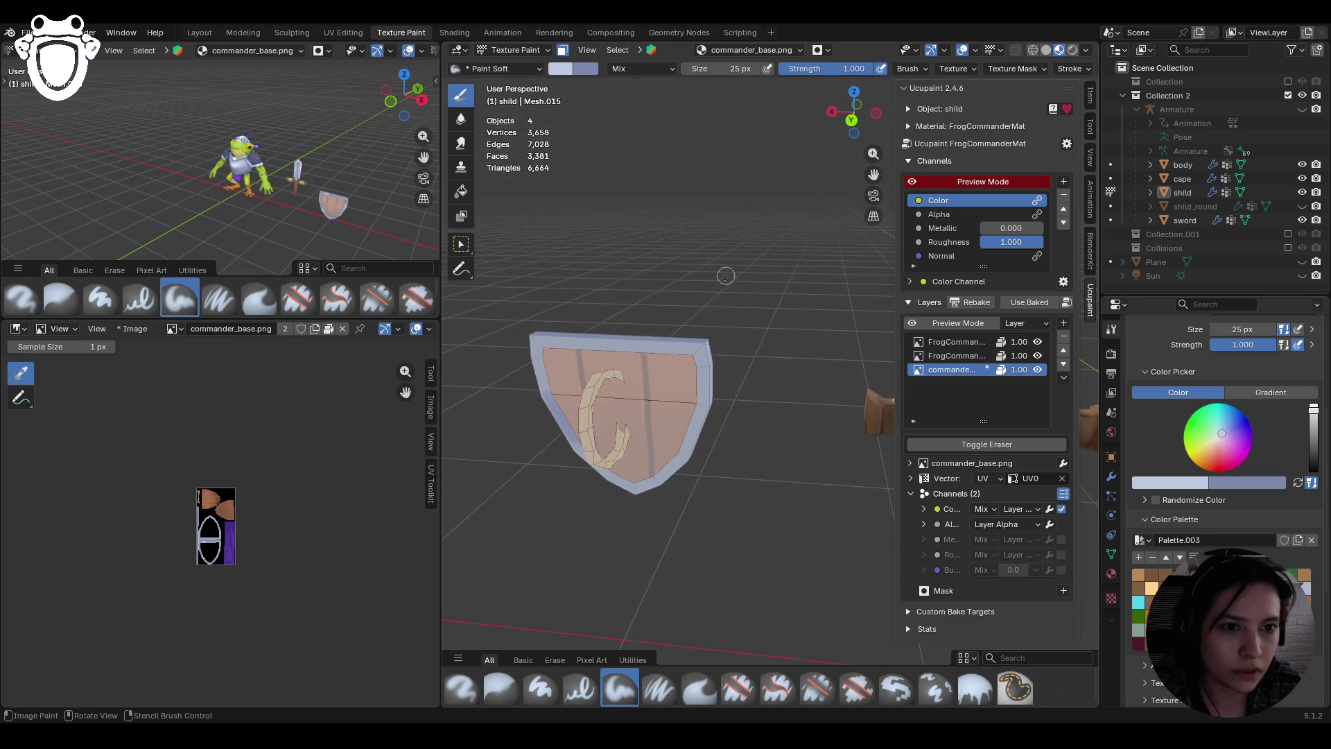
pyautogui.moveTo(629, 481)
pyautogui.mouseDown(button='middle')
pyautogui.moveTo(684, 529)
pyautogui.moveTo(838, 559)
pyautogui.moveTo(692, 393)
pyautogui.moveTo(666, 416)
pyautogui.mouseUp(button='middle')
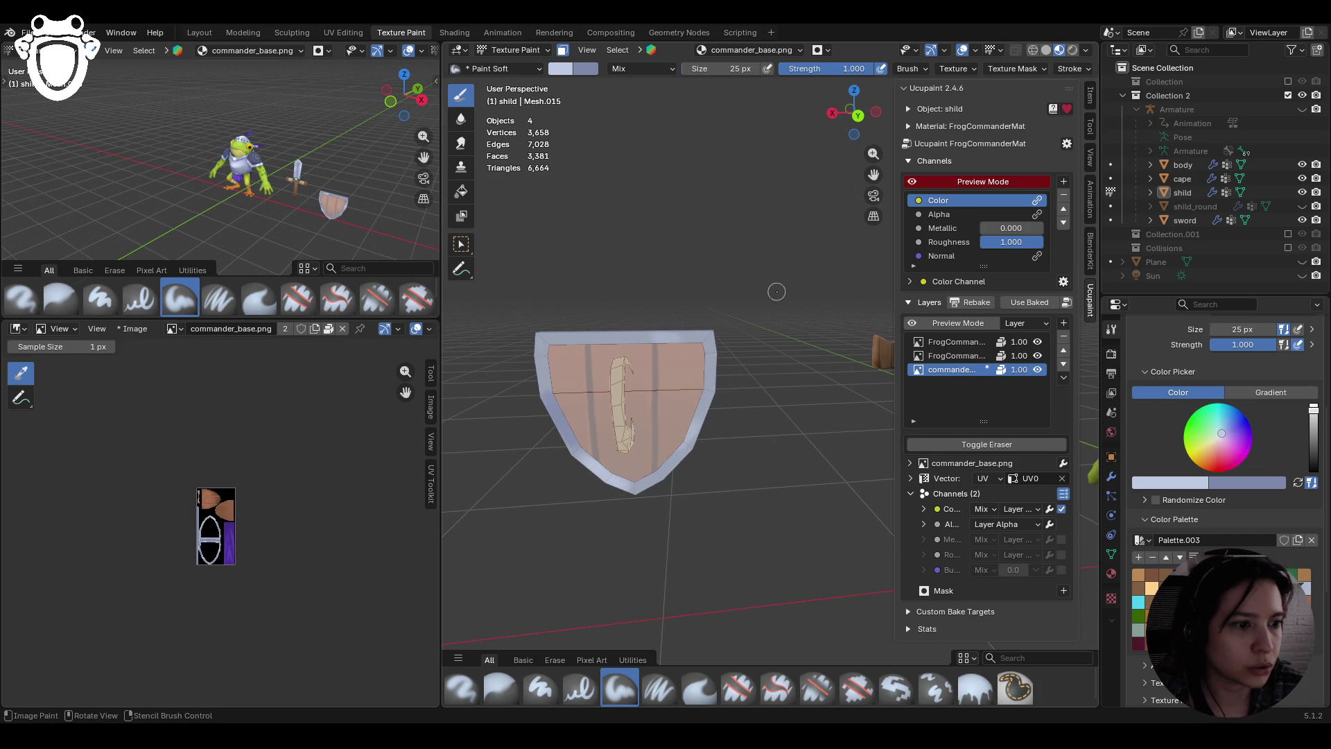
pyautogui.press('s')
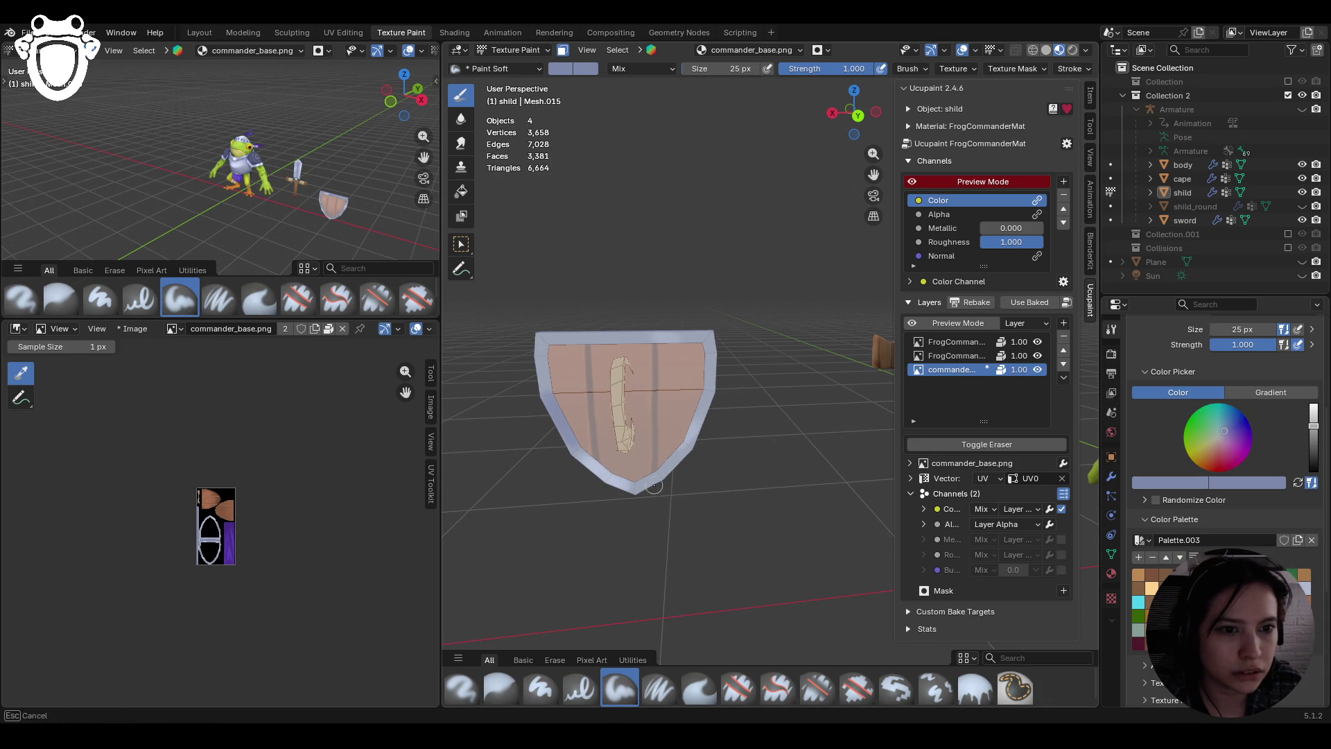
pyautogui.moveTo(530, 340)
pyautogui.mouseDown()
pyautogui.moveTo(657, 340)
pyautogui.moveTo(605, 341)
pyautogui.mouseUp()
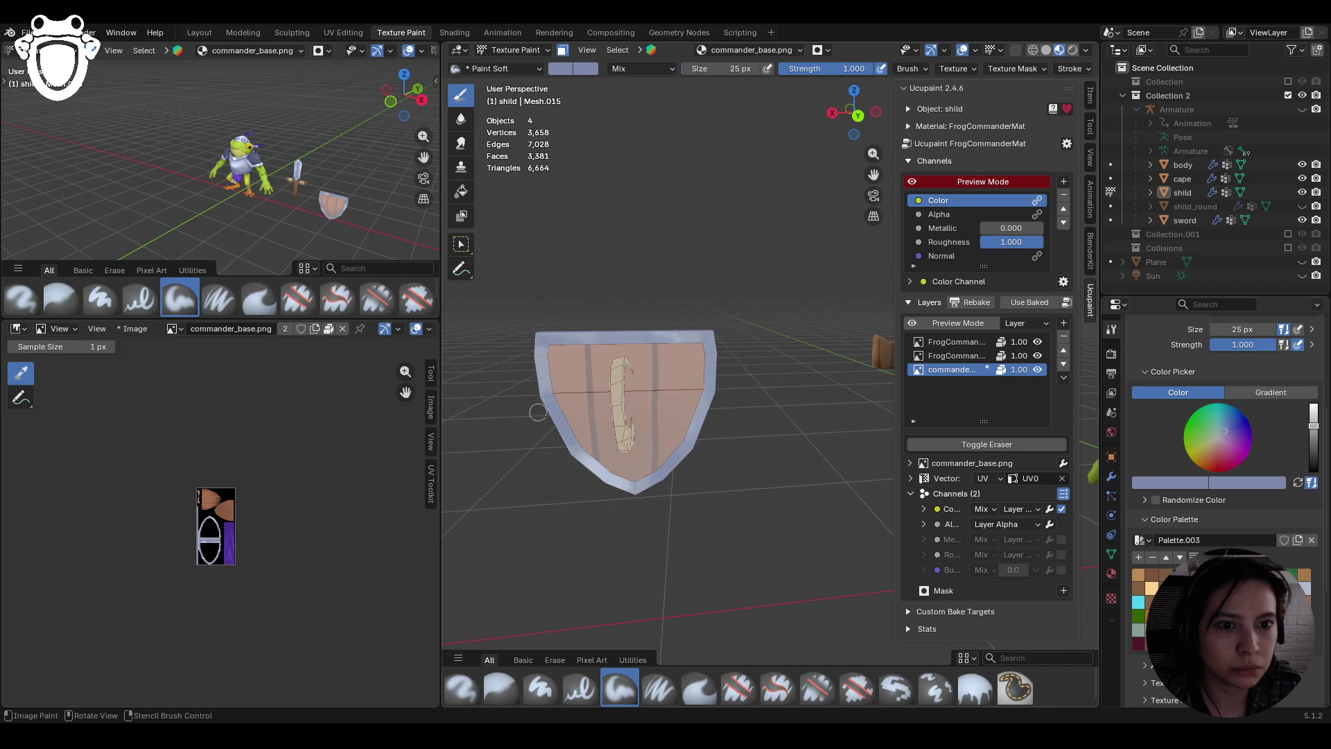
pyautogui.moveTo(613, 483); pyautogui.dragTo(619, 484)
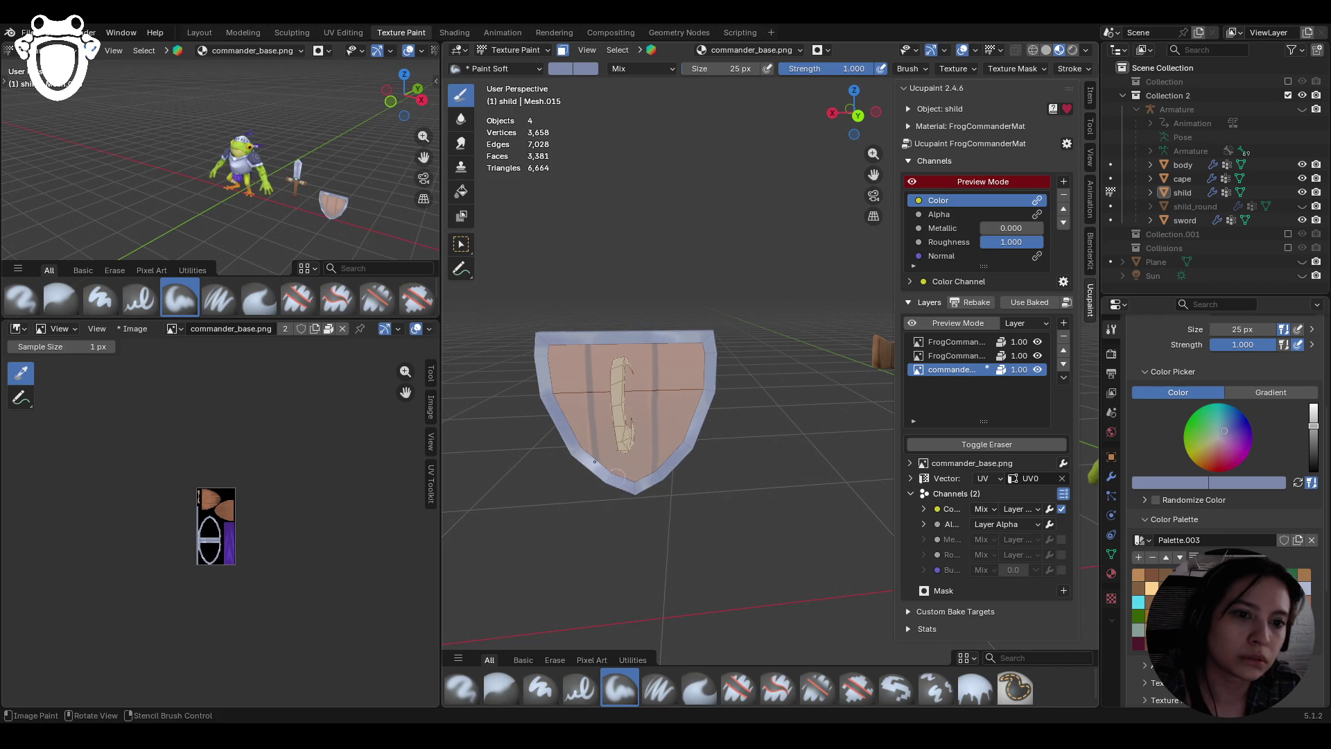
pyautogui.moveTo(573, 368)
pyautogui.mouseDown(button='middle')
pyautogui.moveTo(873, 176)
pyautogui.moveTo(704, 364)
pyautogui.mouseUp(button='middle')
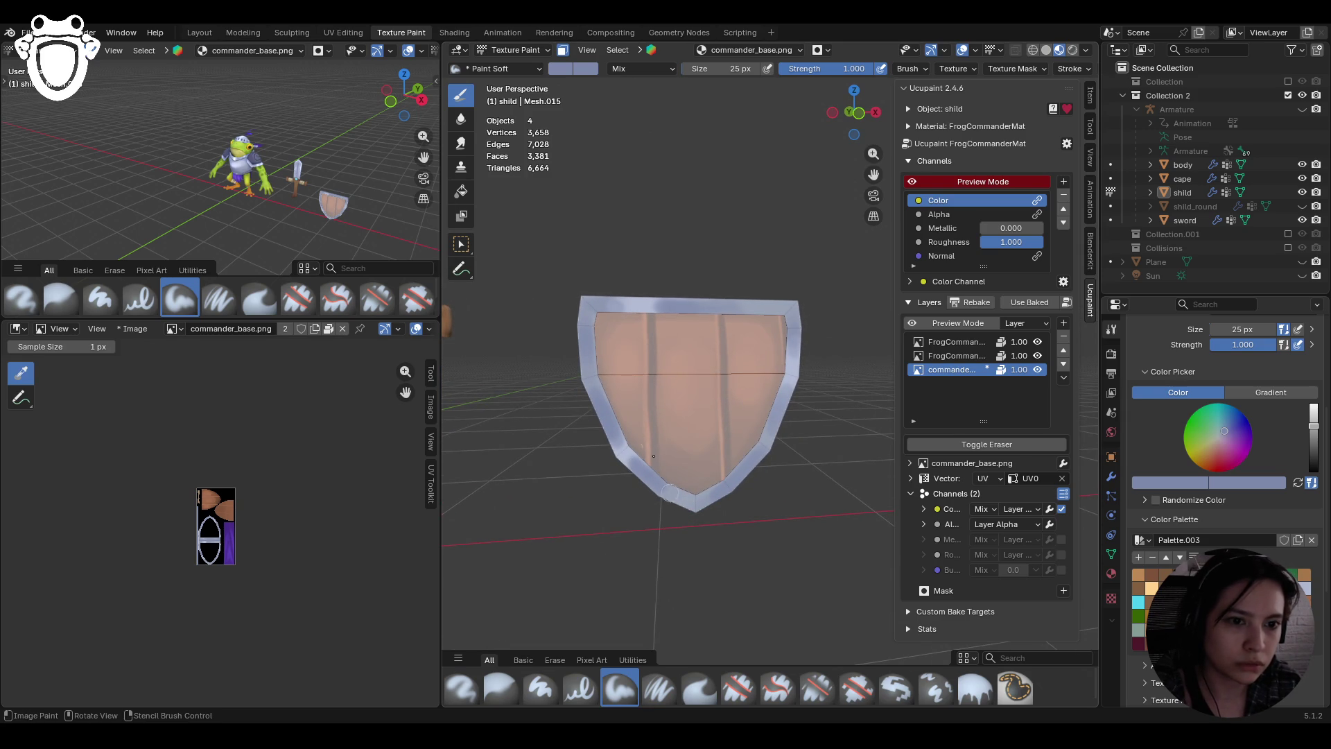
# Sample a lighter lavender colour and paint a highlight along the shield's top rim
pyautogui.moveTo(683, 302)
pyautogui.mouseDown()
pyautogui.moveTo(803, 322)
pyautogui.moveTo(789, 391)
pyautogui.mouseUp()
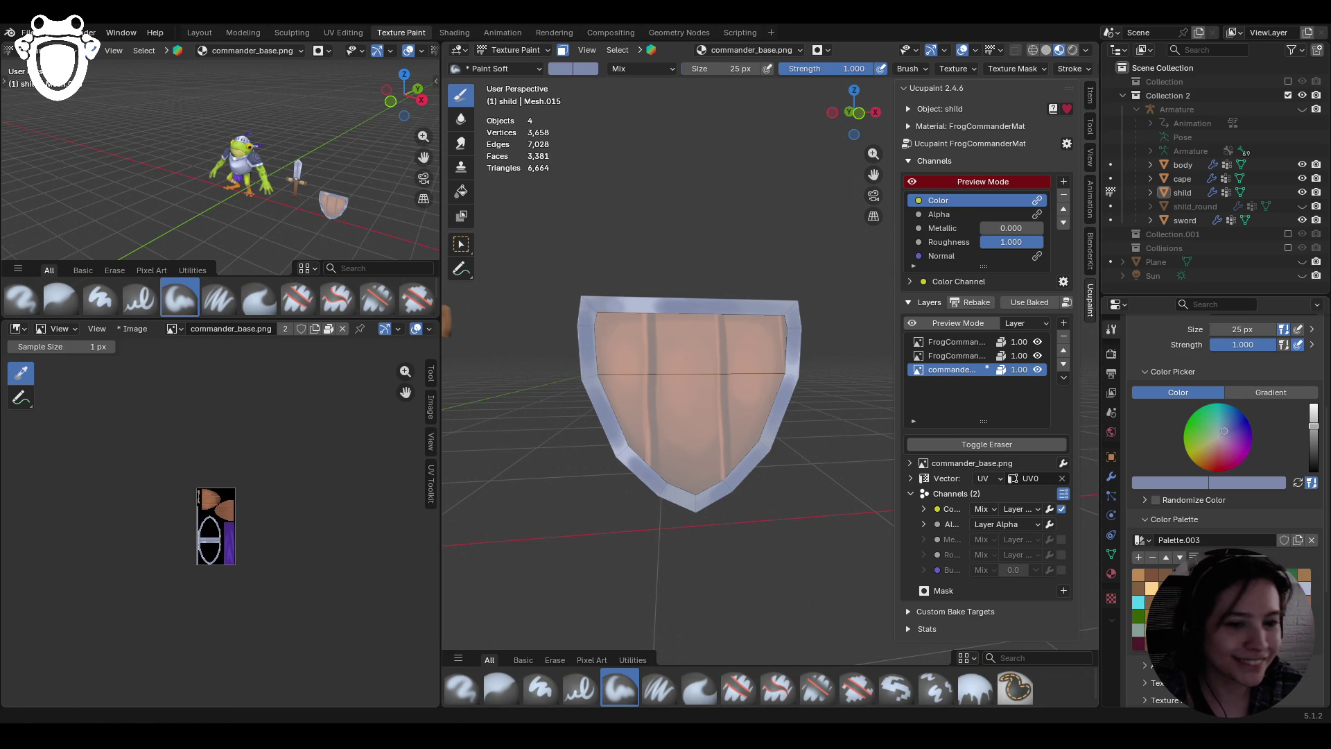
pyautogui.moveTo(624, 458); pyautogui.dragTo(613, 465, button='middle')
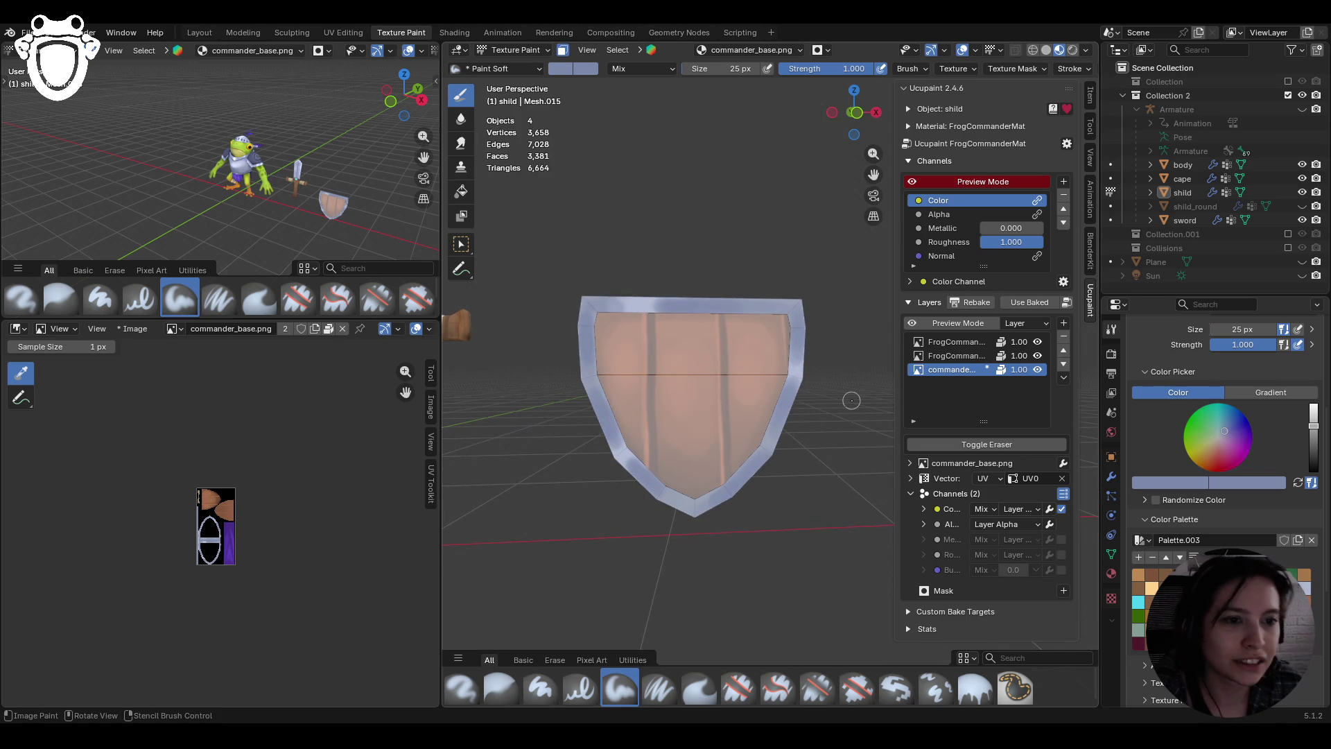
pyautogui.press('s')
pyautogui.moveTo(616, 290); pyautogui.dragTo(583, 267, button='middle')
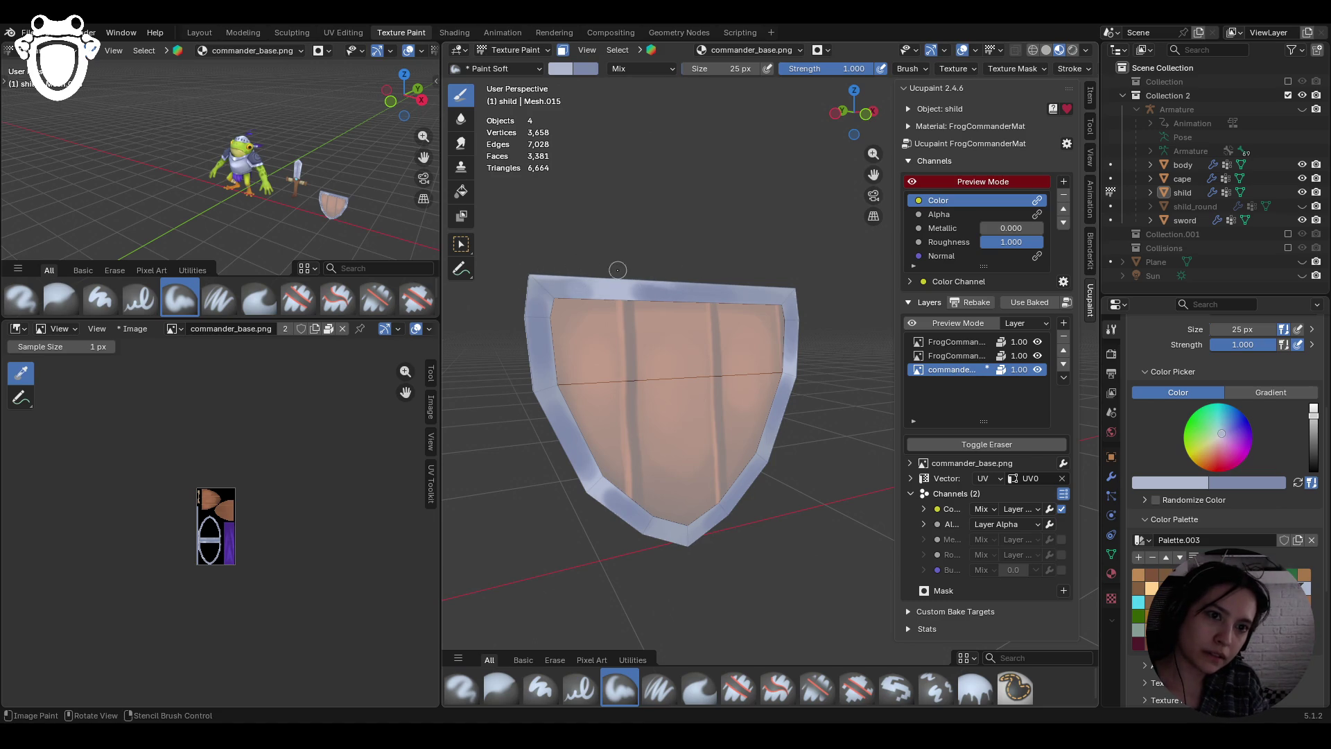
pyautogui.moveTo(723, 279); pyautogui.dragTo(804, 283)
pyautogui.moveTo(804, 282); pyautogui.dragTo(763, 317, button='middle')
# Paint the top-right, right and bottom rim, then centre the shield face-on
pyautogui.moveTo(806, 280); pyautogui.dragTo(814, 283)
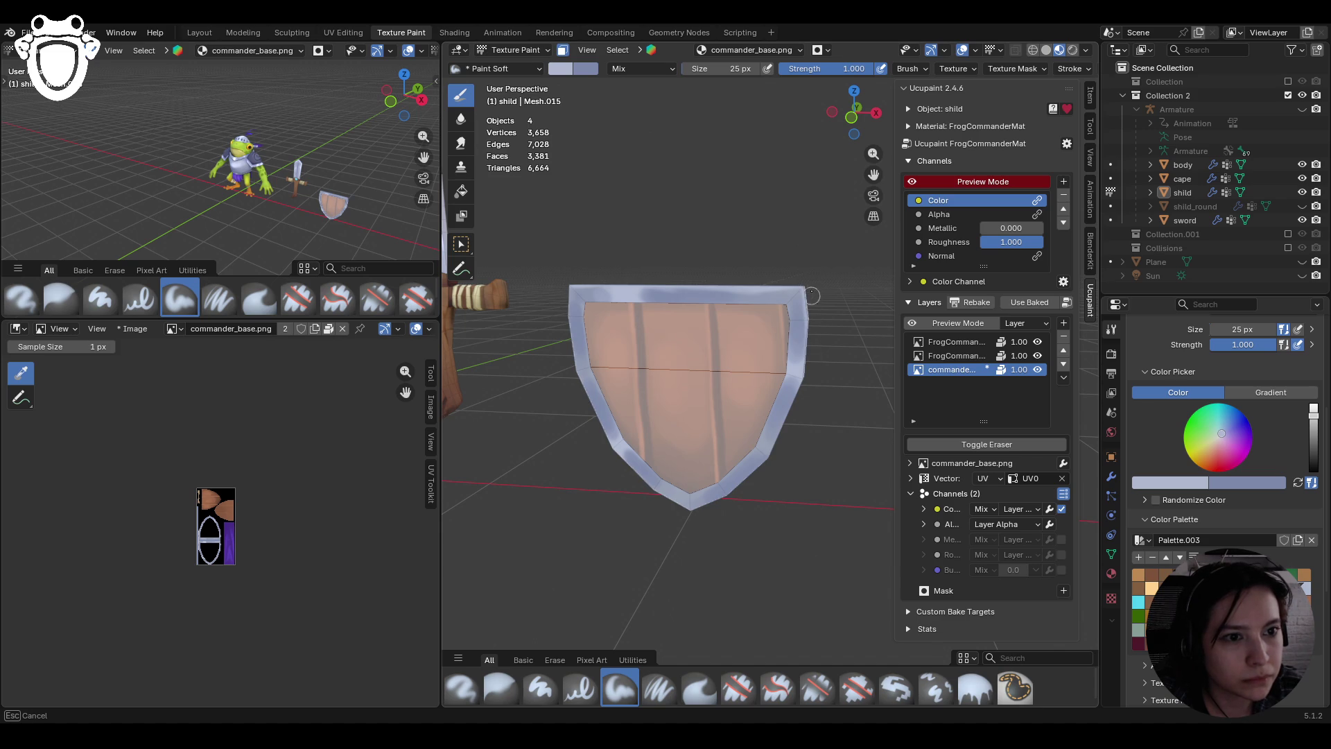
pyautogui.moveTo(813, 299); pyautogui.dragTo(779, 309)
pyautogui.moveTo(789, 424)
pyautogui.mouseDown()
pyautogui.moveTo(808, 383)
pyautogui.moveTo(782, 450)
pyautogui.moveTo(813, 368)
pyautogui.moveTo(806, 382)
pyautogui.mouseUp()
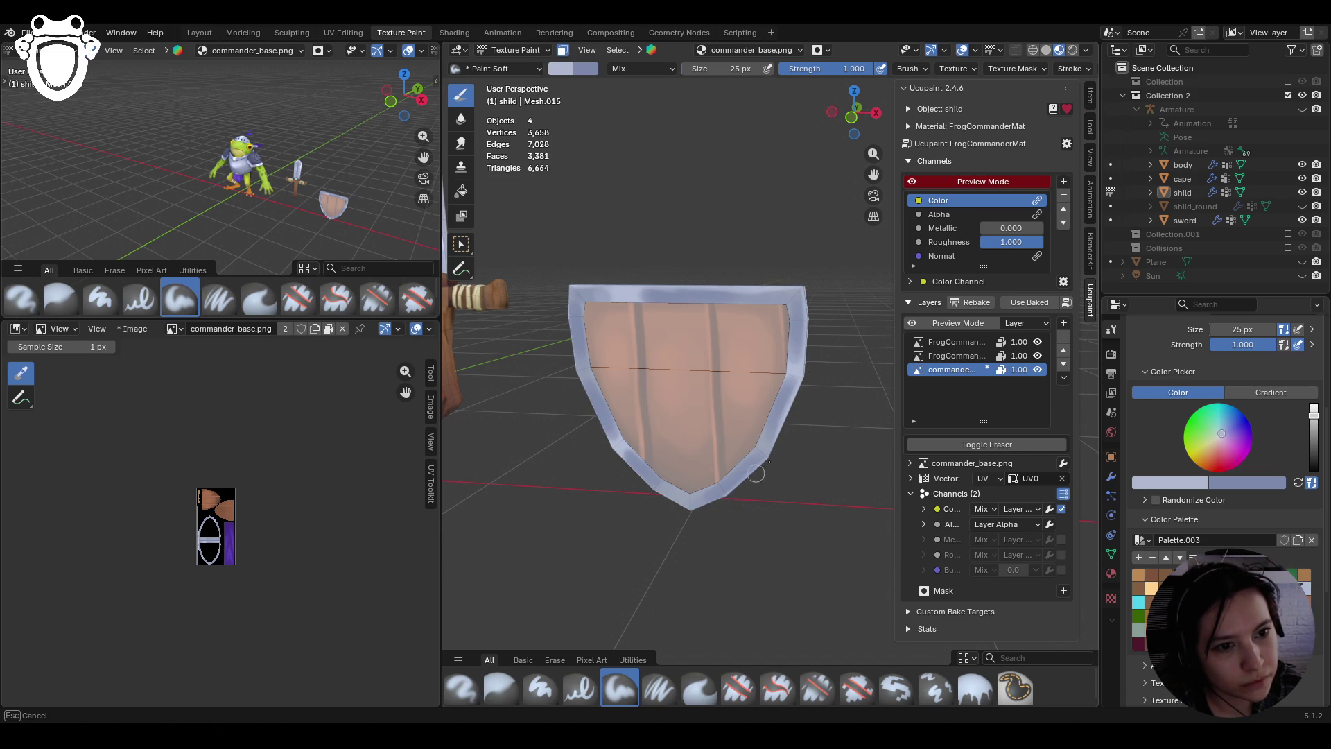
pyautogui.moveTo(733, 496)
pyautogui.mouseDown()
pyautogui.moveTo(660, 502)
pyautogui.moveTo(591, 424)
pyautogui.moveTo(582, 382)
pyautogui.moveTo(603, 433)
pyautogui.mouseUp()
pyautogui.moveTo(565, 372)
pyautogui.mouseDown(button='middle')
pyautogui.moveTo(579, 338)
pyautogui.moveTo(654, 317)
pyautogui.mouseUp(button='middle')
pyautogui.scroll(3, 657, 310)
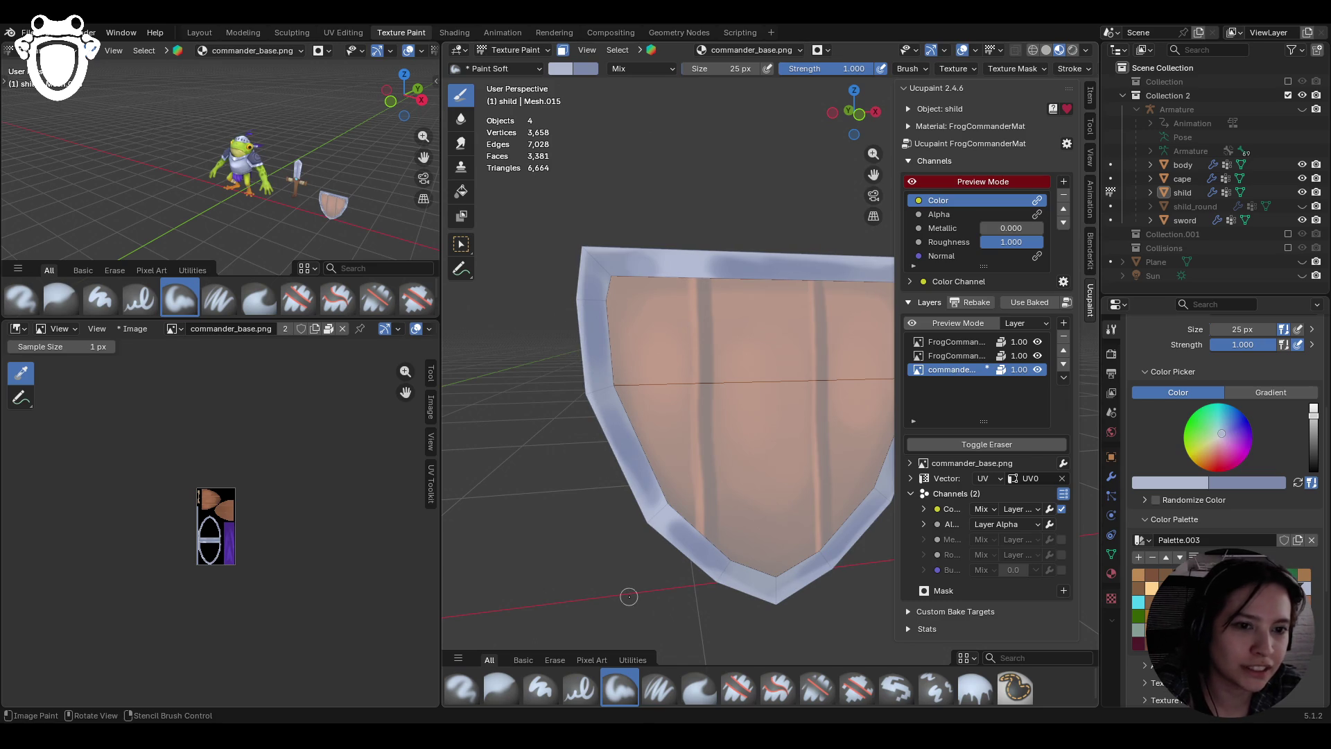
pyautogui.moveTo(697, 518)
pyautogui.mouseDown(button='middle')
pyautogui.moveTo(758, 434)
pyautogui.moveTo(758, 452)
pyautogui.mouseUp(button='middle')
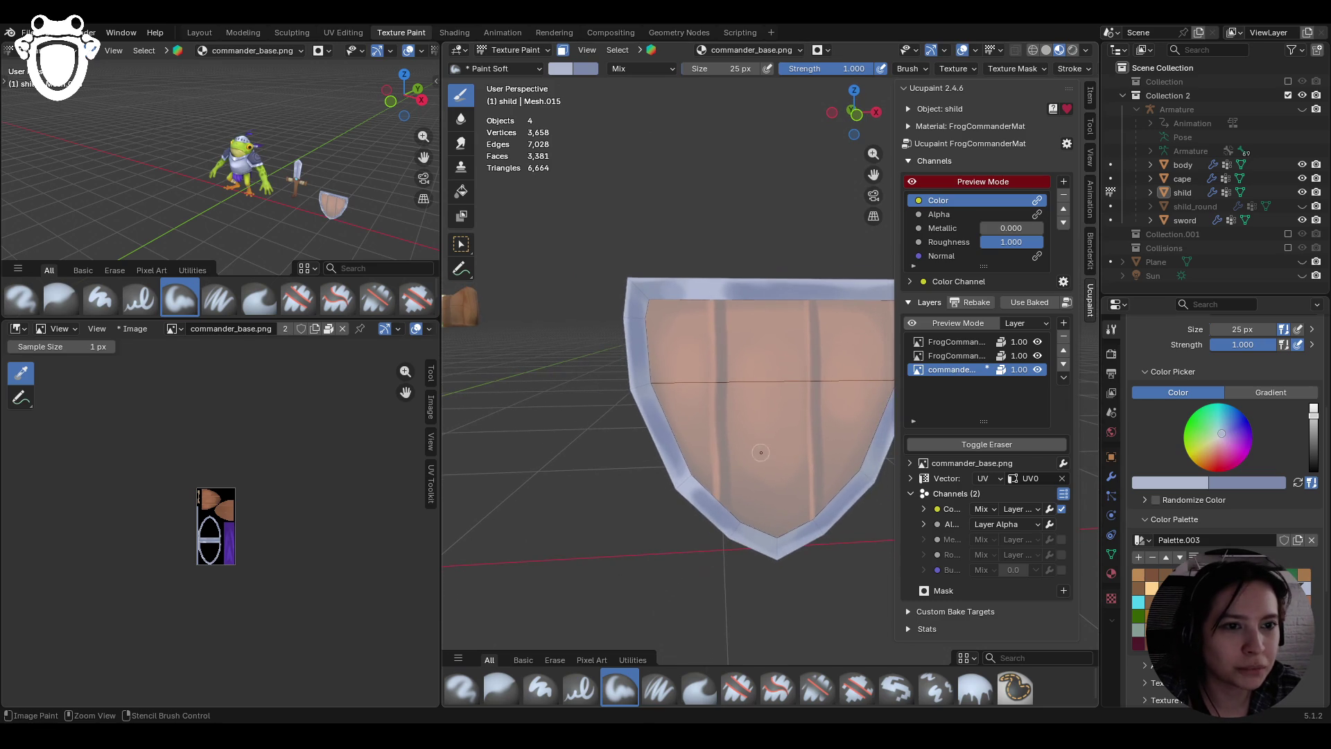
pyautogui.moveTo(882, 178); pyautogui.dragTo(818, 182)
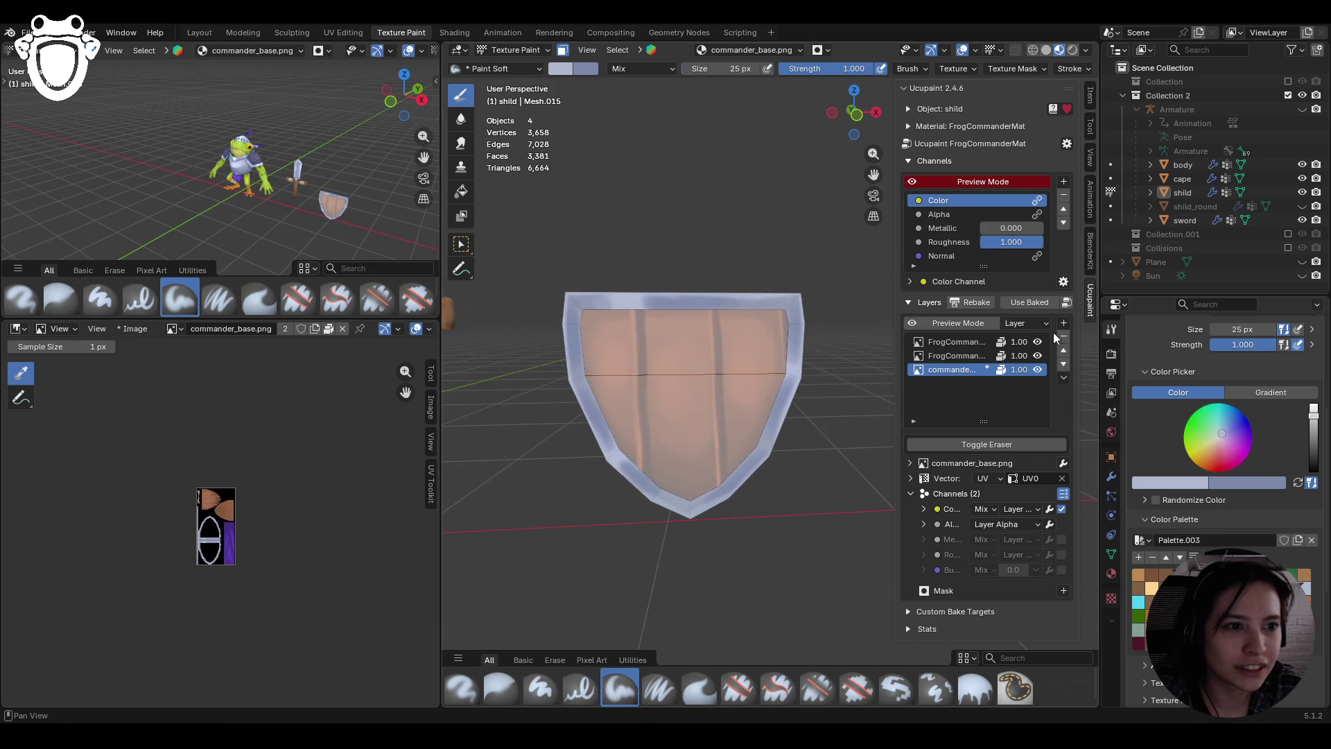
# Toggle Preview Mode and Paint Mask off and back on, then darken the brush colour
pyautogui.click(959, 323)
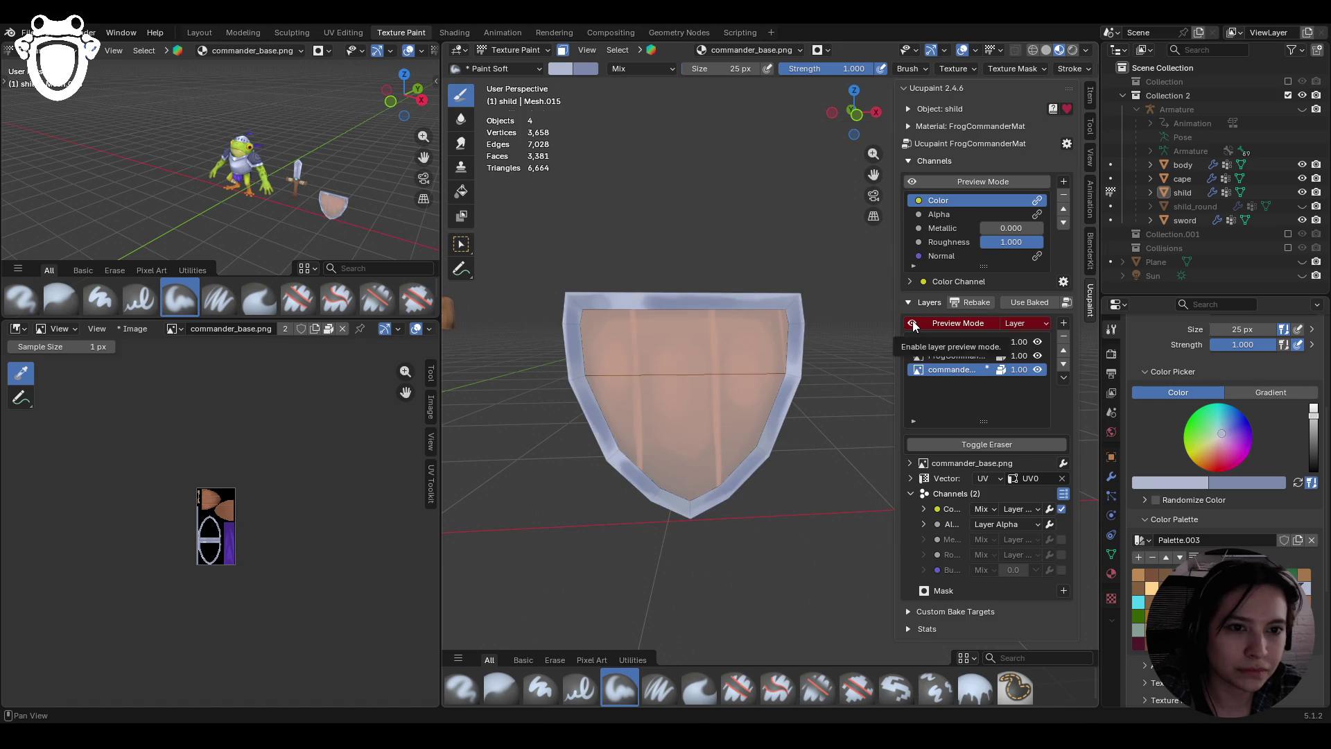
pyautogui.click(958, 323)
pyautogui.click(563, 51)
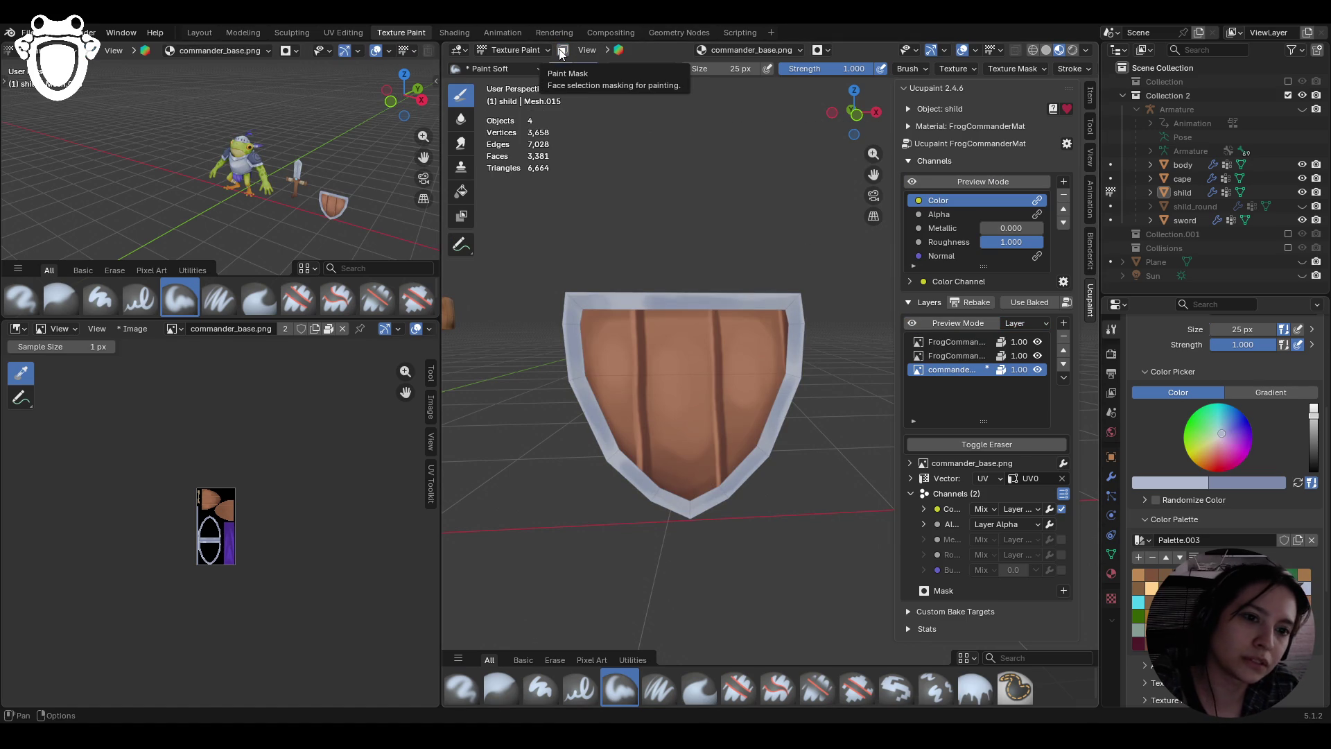
pyautogui.click(562, 51)
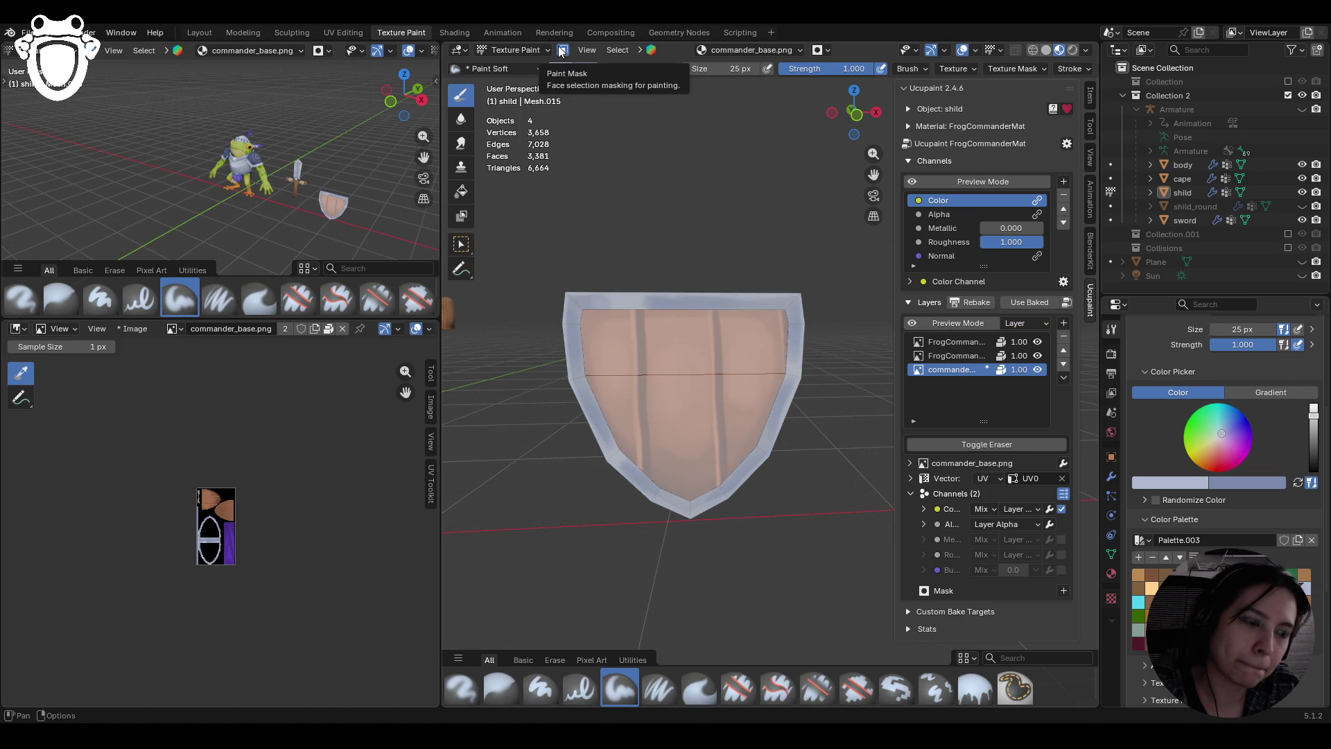
pyautogui.press('s')
pyautogui.press('s')
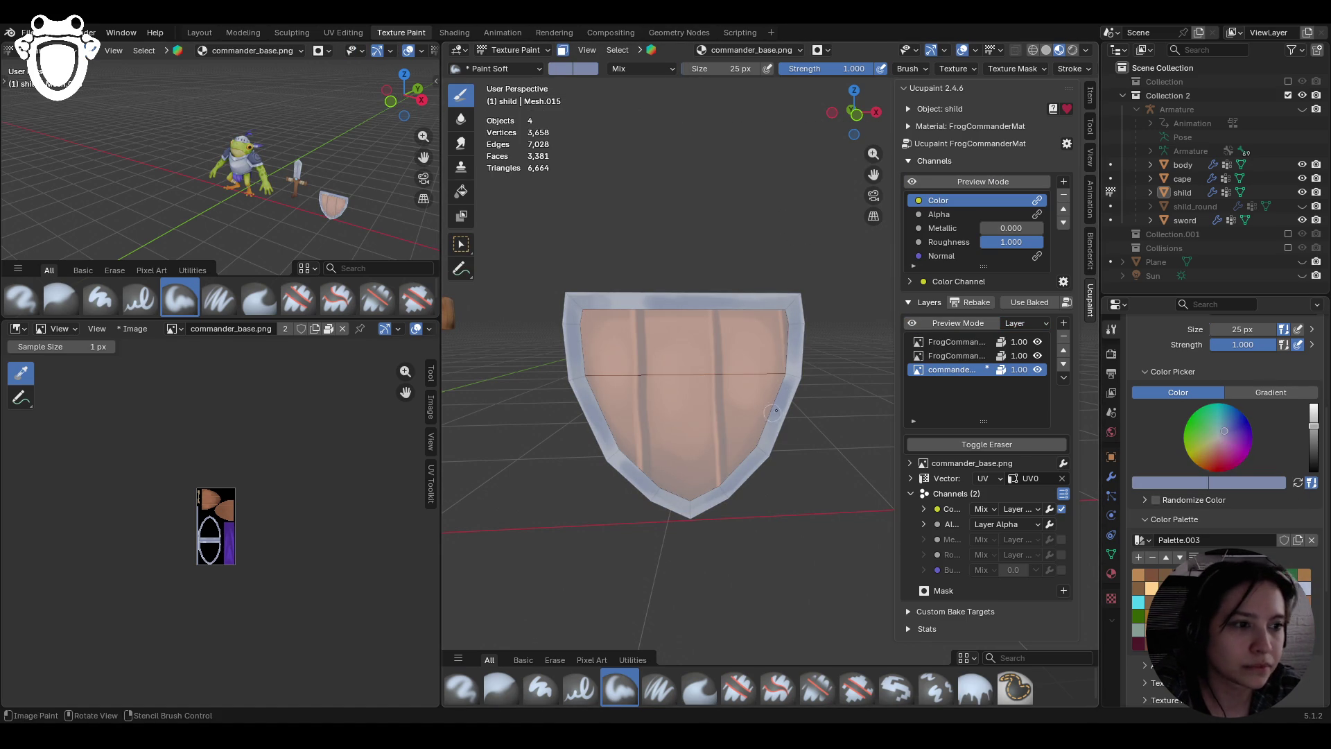
pyautogui.moveTo(1313, 426); pyautogui.dragTo(1313, 431)
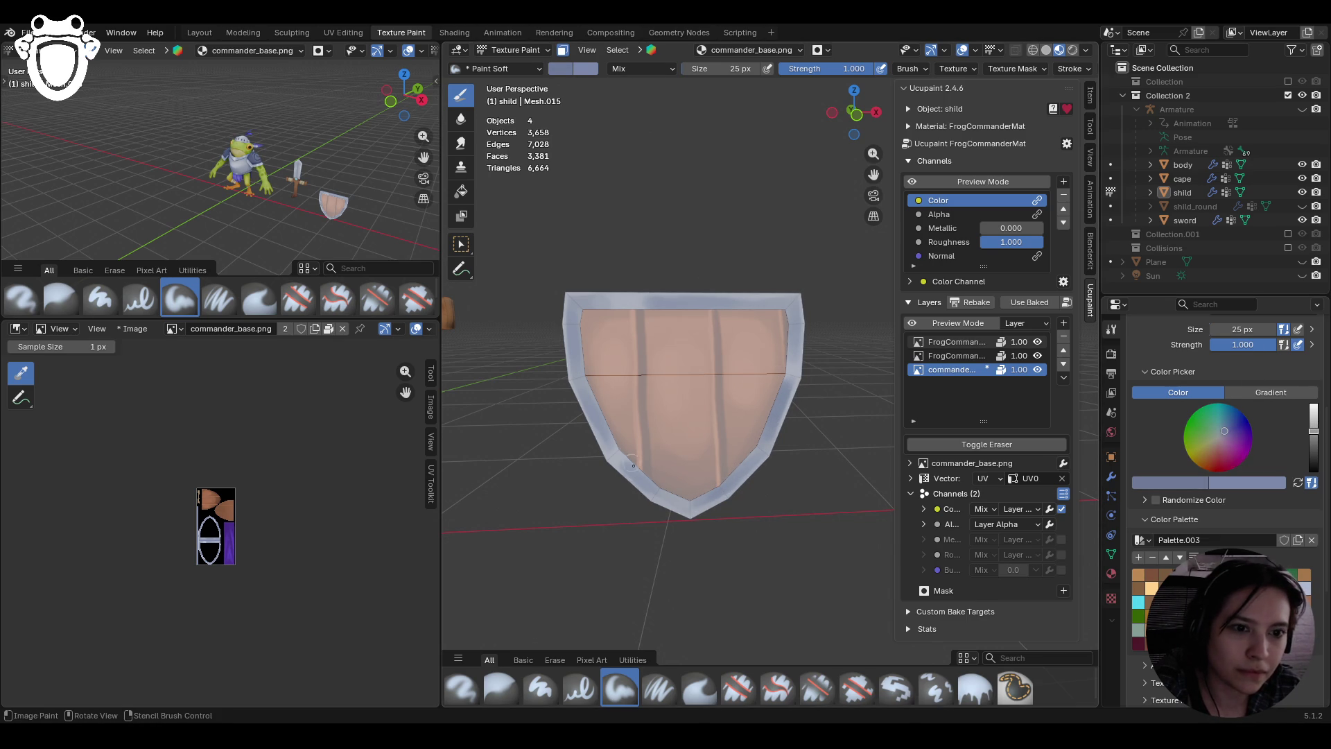
# Paint darker shading on the top and left rim, check it, and select the second FrogCommander layer
pyautogui.moveTo(659, 302); pyautogui.dragTo(735, 309)
pyautogui.moveTo(574, 326); pyautogui.dragTo(588, 397)
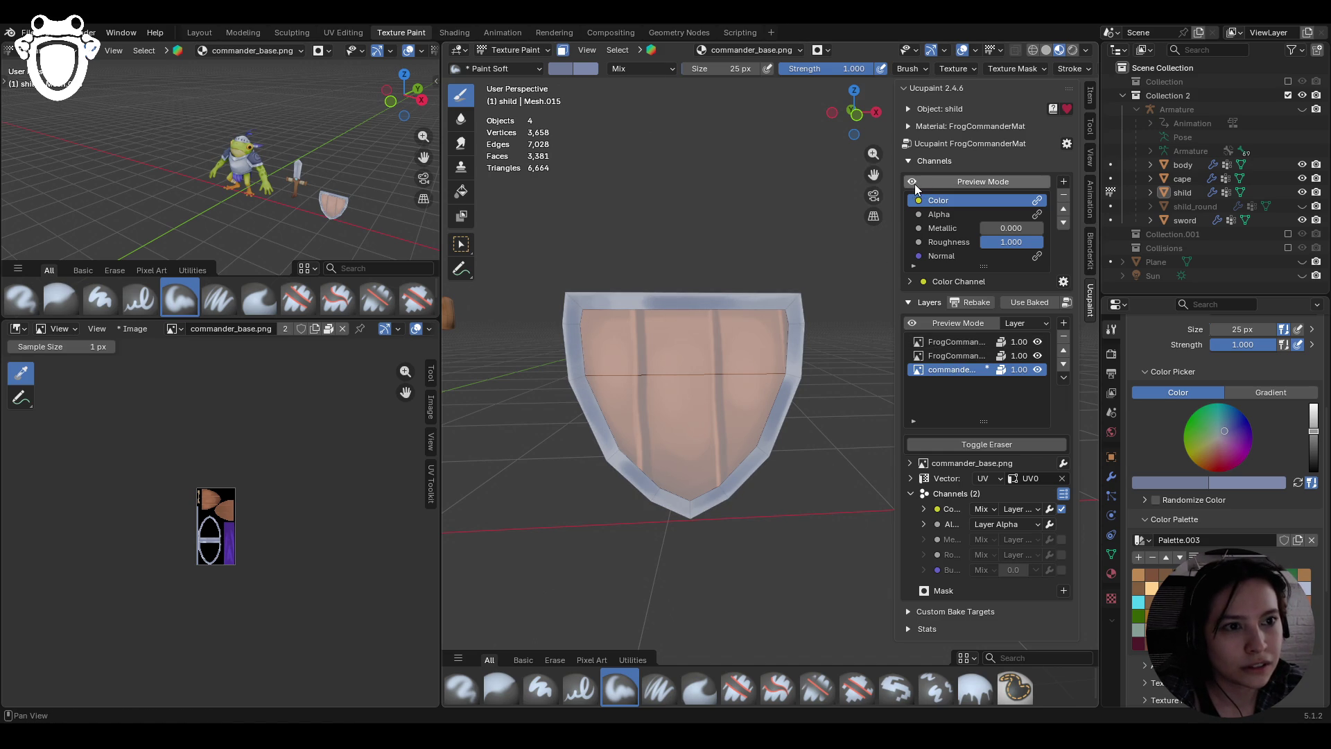
pyautogui.click(562, 50)
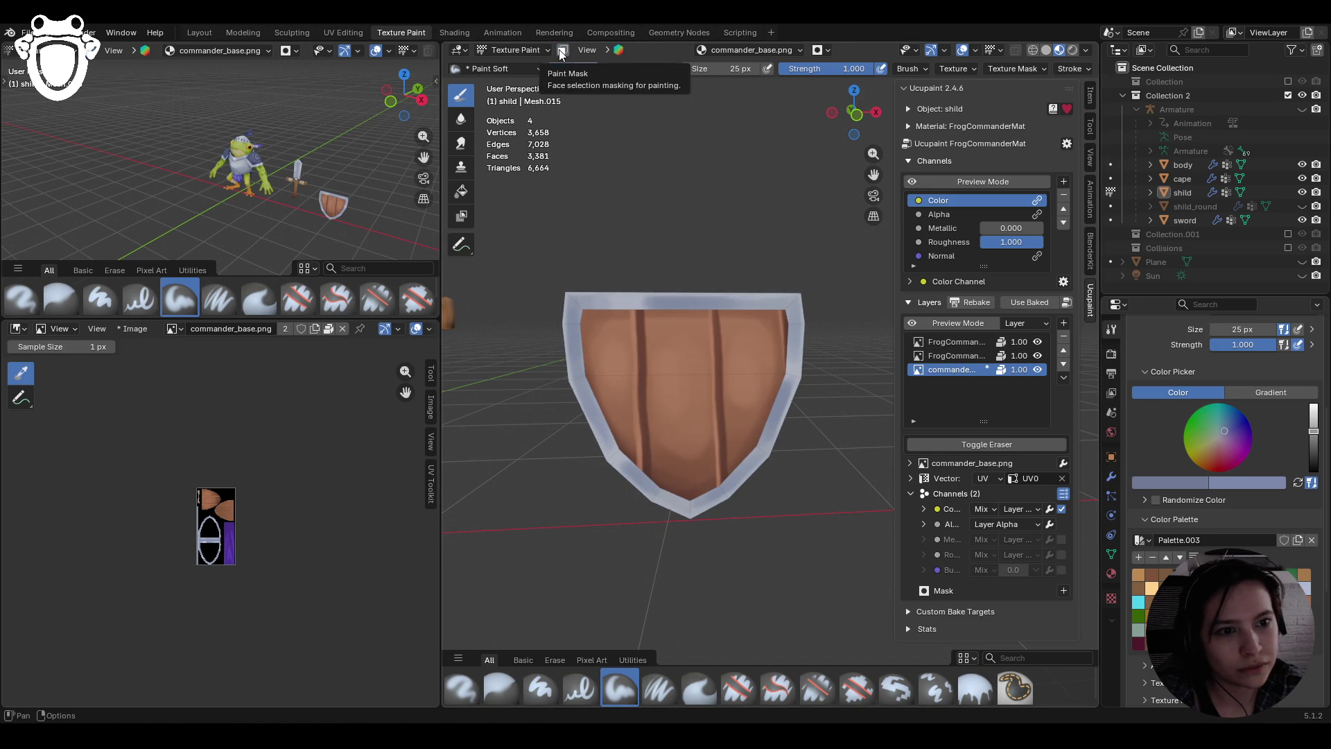
pyautogui.click(562, 50)
pyautogui.click(959, 351)
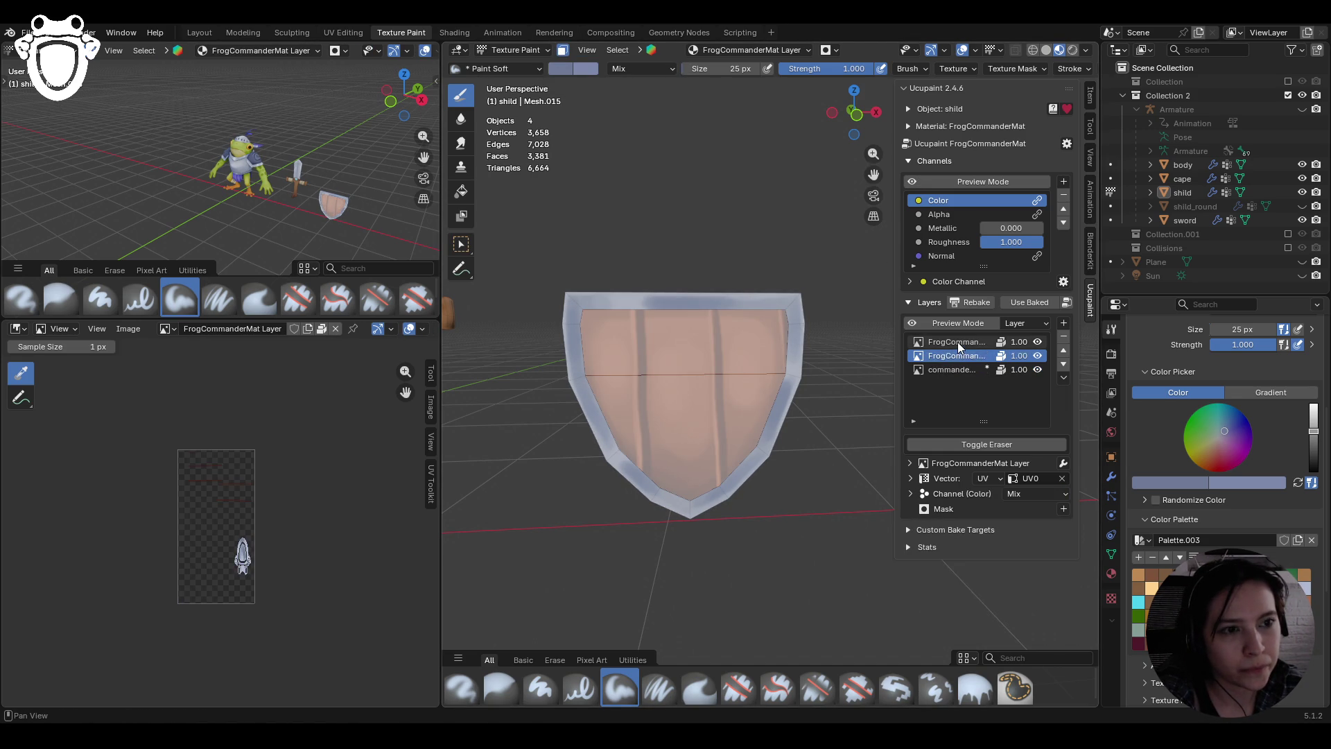
# On FrogCommanderMat Layer 1, paint highlights along the shield's top, right and lower-left border
pyautogui.click(959, 344)
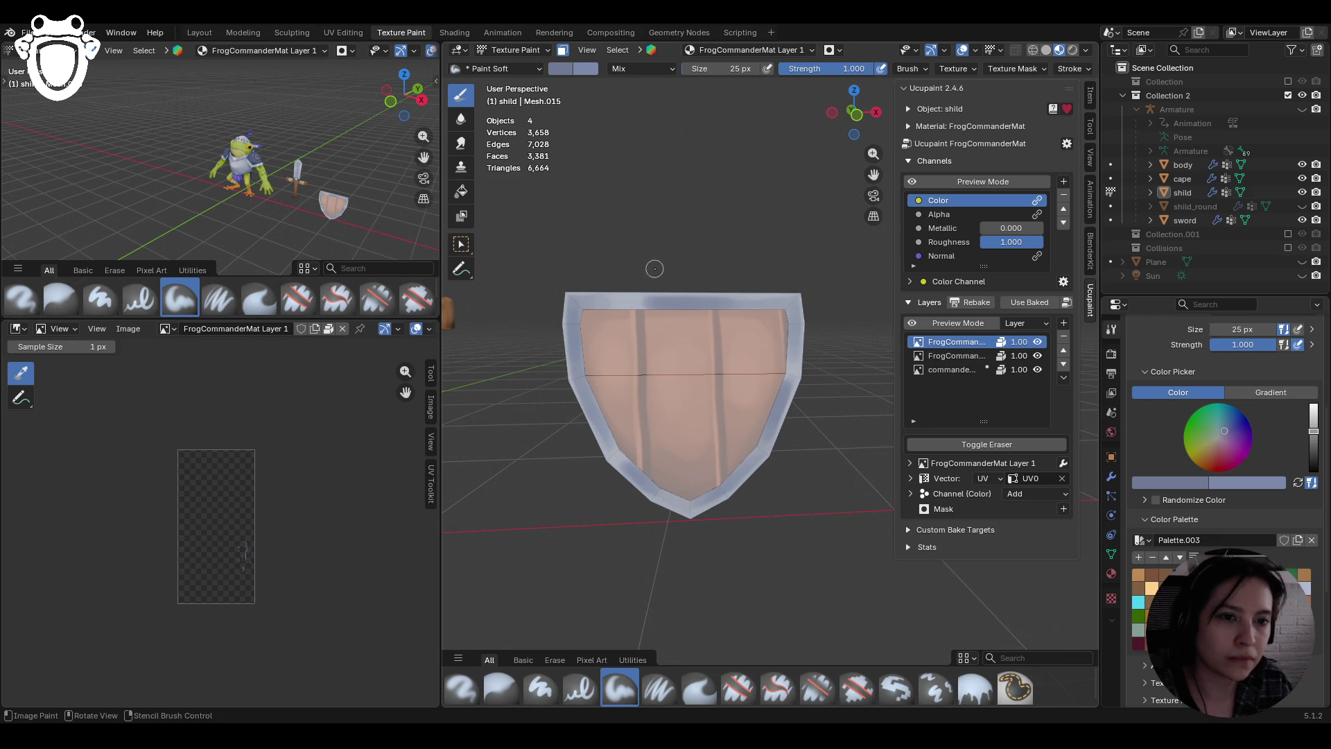
pyautogui.moveTo(643, 291)
pyautogui.mouseDown()
pyautogui.moveTo(633, 304)
pyautogui.moveTo(653, 295)
pyautogui.moveTo(710, 342)
pyautogui.moveTo(797, 375)
pyautogui.moveTo(796, 388)
pyautogui.mouseUp()
pyautogui.moveTo(802, 352); pyautogui.dragTo(796, 406)
pyautogui.moveTo(621, 478)
pyautogui.mouseDown()
pyautogui.moveTo(604, 454)
pyautogui.moveTo(609, 474)
pyautogui.mouseUp()
# Disable Paint Mask, frame the shield and add one more small highlight stroke
pyautogui.click(564, 50)
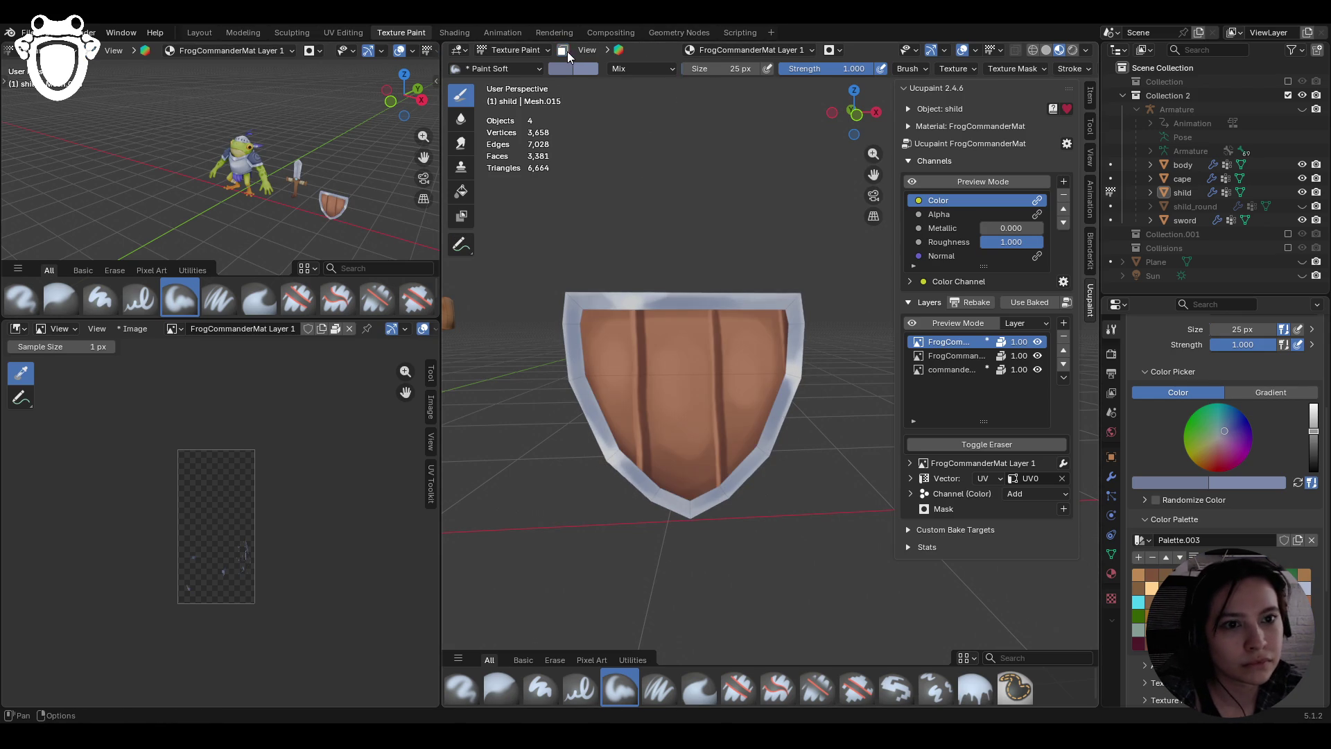
pyautogui.press('Home')
pyautogui.moveTo(718, 452); pyautogui.dragTo(735, 361, button='middle')
pyautogui.press('KP_Decimal')
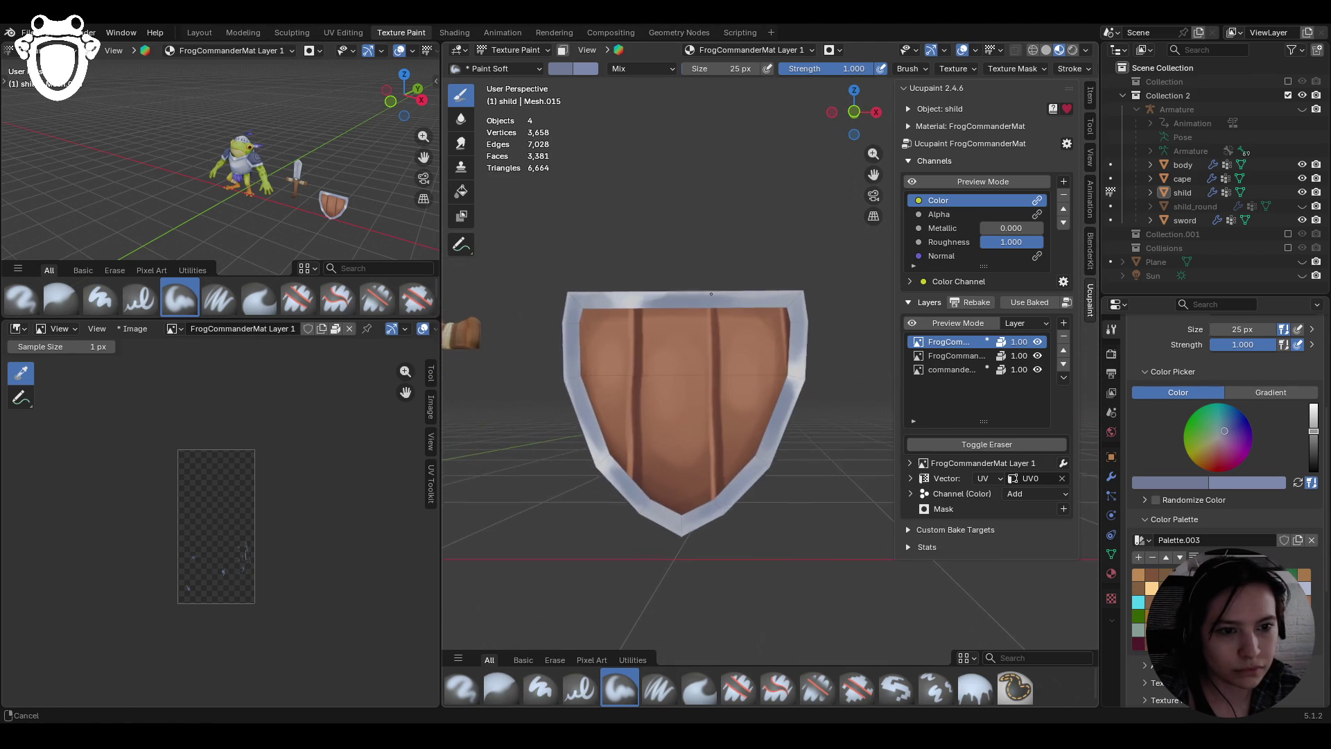
pyautogui.moveTo(692, 530)
pyautogui.mouseDown()
pyautogui.moveTo(663, 524)
pyautogui.moveTo(742, 500)
pyautogui.moveTo(677, 524)
pyautogui.moveTo(619, 480)
pyautogui.mouseUp()
# Save knight_rig.blend and the painted image, then view the frog face-on
pyautogui.moveTo(490, 389)
pyautogui.mouseDown(button='middle')
pyautogui.moveTo(513, 385)
pyautogui.moveTo(472, 381)
pyautogui.moveTo(690, 520)
pyautogui.moveTo(707, 420)
pyautogui.mouseUp(button='middle')
pyautogui.hotkey('ctrl', 's')
pyautogui.moveTo(873, 174)
pyautogui.mouseDown()
pyautogui.moveTo(908, 188)
pyautogui.moveTo(430, 80)
pyautogui.mouseUp()
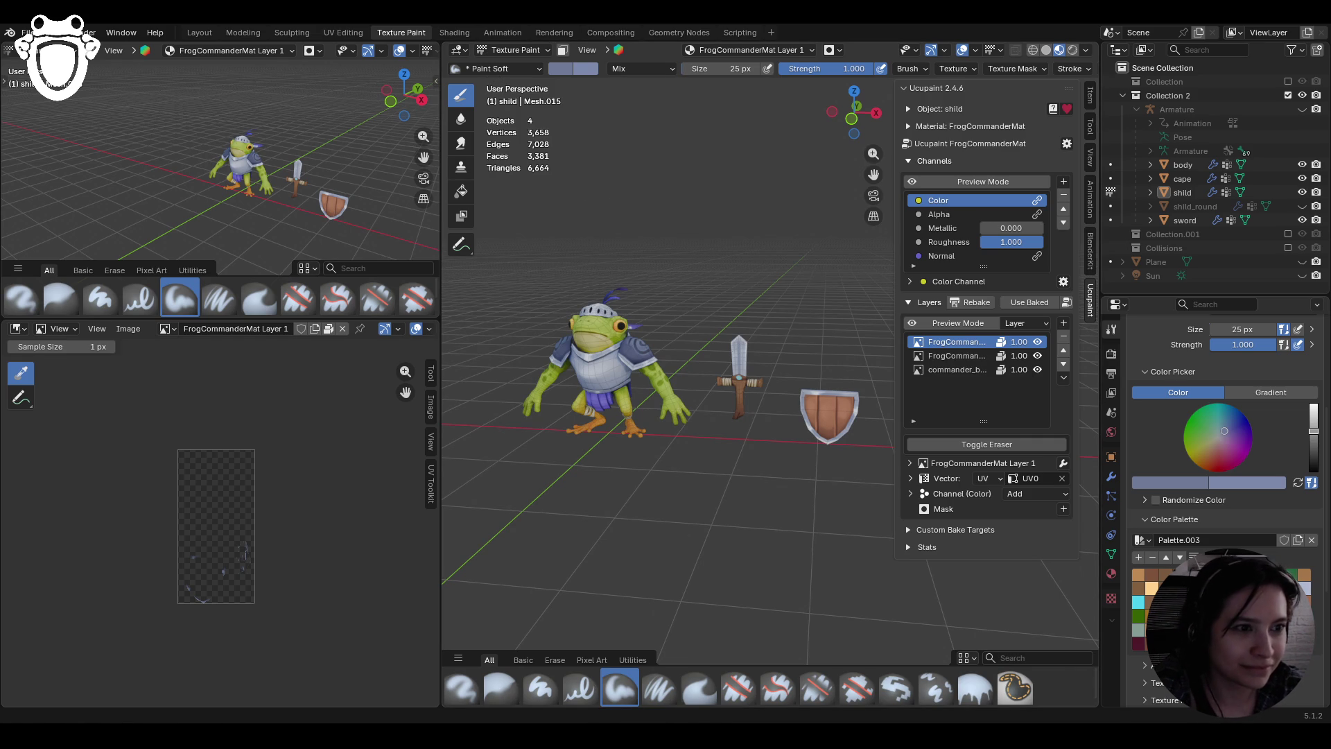
pyautogui.moveTo(742, 406)
pyautogui.mouseDown(button='middle')
pyautogui.moveTo(771, 406)
pyautogui.moveTo(780, 462)
pyautogui.moveTo(818, 450)
pyautogui.moveTo(773, 438)
pyautogui.mouseUp(button='middle')
pyautogui.click(534, 54)
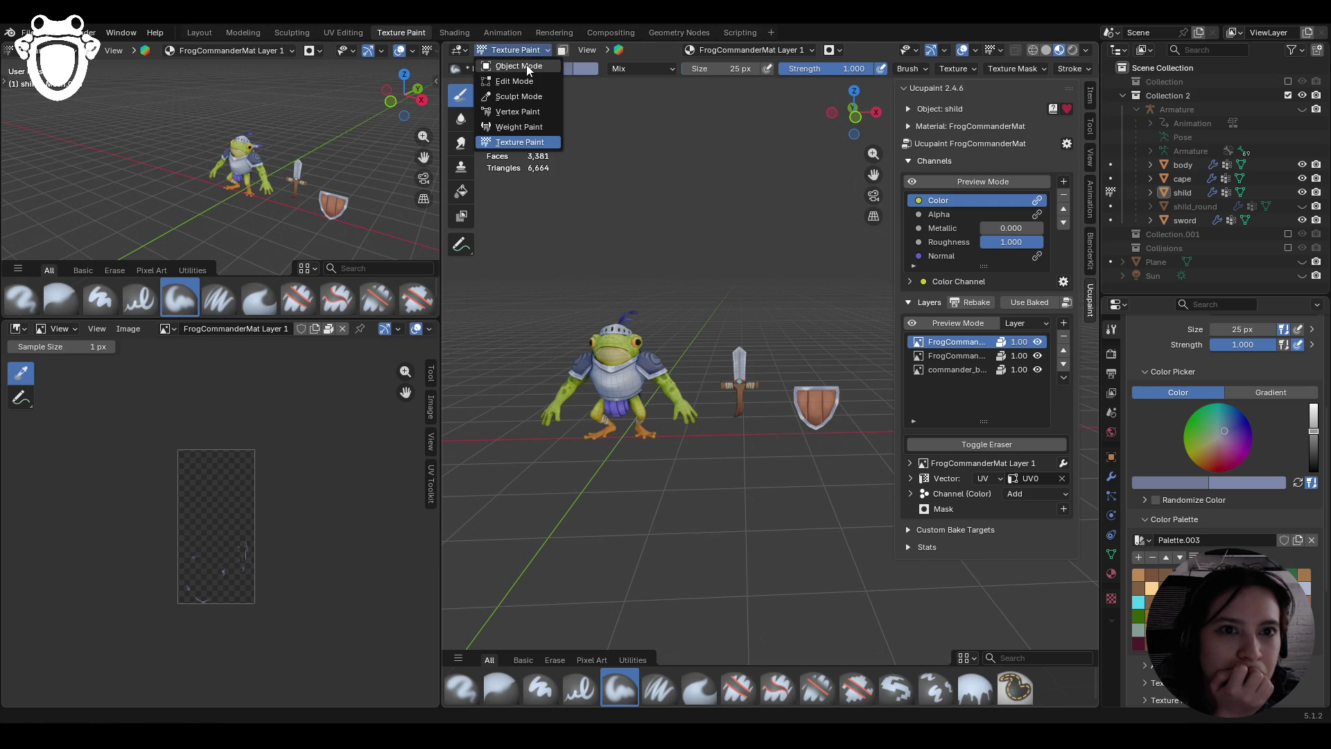
# Switch the viewport to Object Mode and narrow the left-hand panels
pyautogui.click(527, 64)
pyautogui.scroll(1, 804, 291)
pyautogui.moveTo(801, 292); pyautogui.dragTo(803, 308, button='middle')
pyautogui.moveTo(441, 283); pyautogui.dragTo(267, 284)
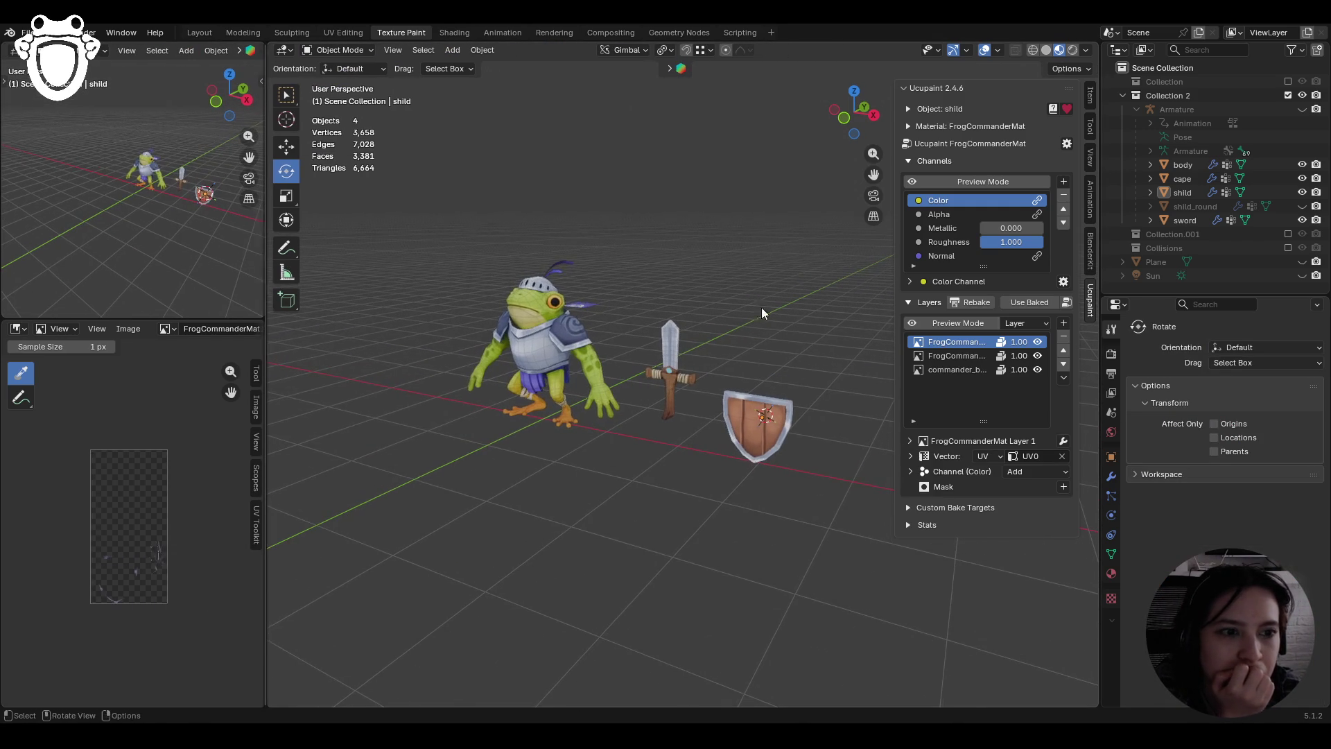
pyautogui.click(957, 369)
pyautogui.moveTo(759, 268)
pyautogui.mouseDown(button='middle')
pyautogui.moveTo(638, 278)
pyautogui.moveTo(821, 276)
pyautogui.moveTo(557, 351)
pyautogui.mouseUp(button='middle')
# Select the shield instead of the frog's body
pyautogui.click(464, 371)
pyautogui.moveTo(464, 371)
pyautogui.mouseDown(button='middle')
pyautogui.moveTo(647, 422)
pyautogui.moveTo(663, 454)
pyautogui.moveTo(809, 481)
pyautogui.moveTo(643, 477)
pyautogui.moveTo(735, 452)
pyautogui.mouseUp(button='middle')
pyautogui.click(663, 455)
pyautogui.click(738, 392)
pyautogui.click(735, 452)
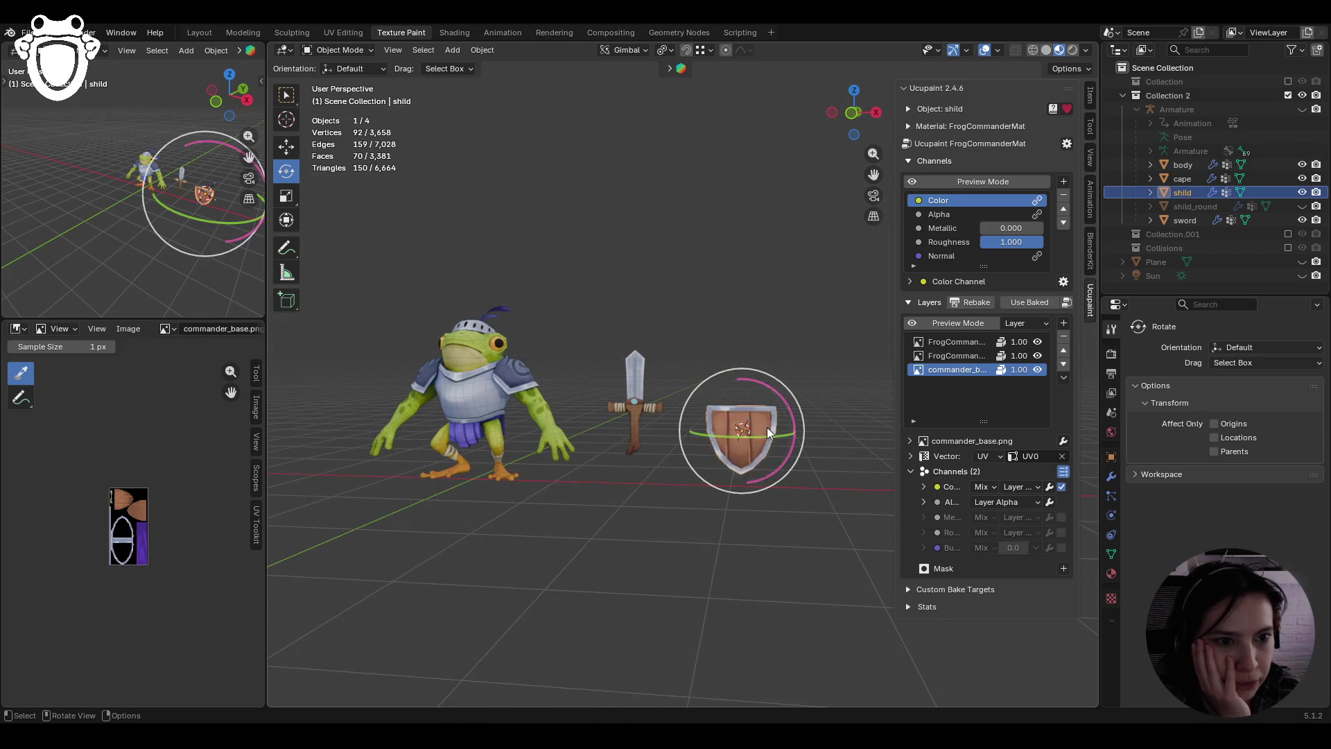
pyautogui.moveTo(712, 393)
pyautogui.mouseDown(button='middle')
pyautogui.moveTo(780, 409)
pyautogui.moveTo(693, 416)
pyautogui.moveTo(700, 406)
pyautogui.mouseUp(button='middle')
pyautogui.scroll(2, 777, 402)
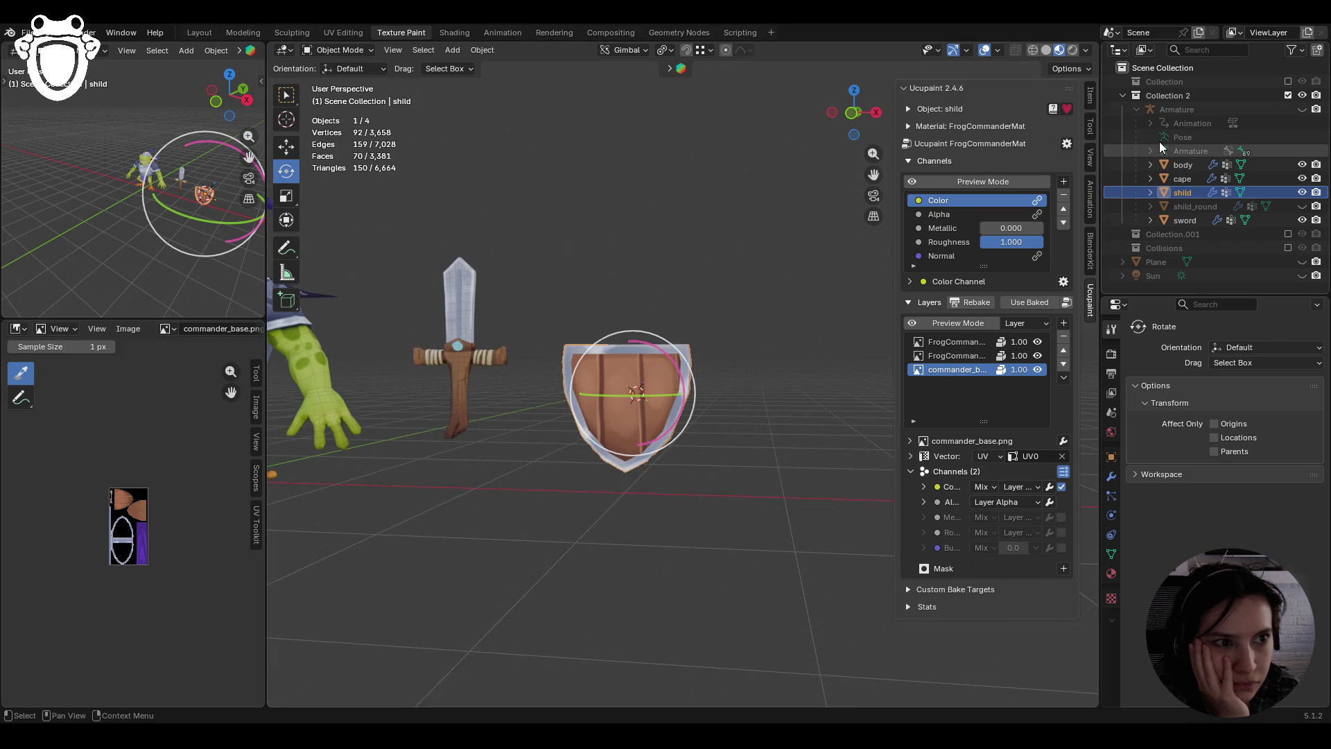
# Rotate the shield upright and set its Rotation Y to 0 in the Item tab
pyautogui.click(1090, 97)
pyautogui.moveTo(700, 332)
pyautogui.mouseDown(button='middle')
pyautogui.moveTo(714, 416)
pyautogui.moveTo(633, 340)
pyautogui.mouseUp(button='middle')
pyautogui.moveTo(632, 340); pyautogui.dragTo(681, 397)
pyautogui.click(993, 193)
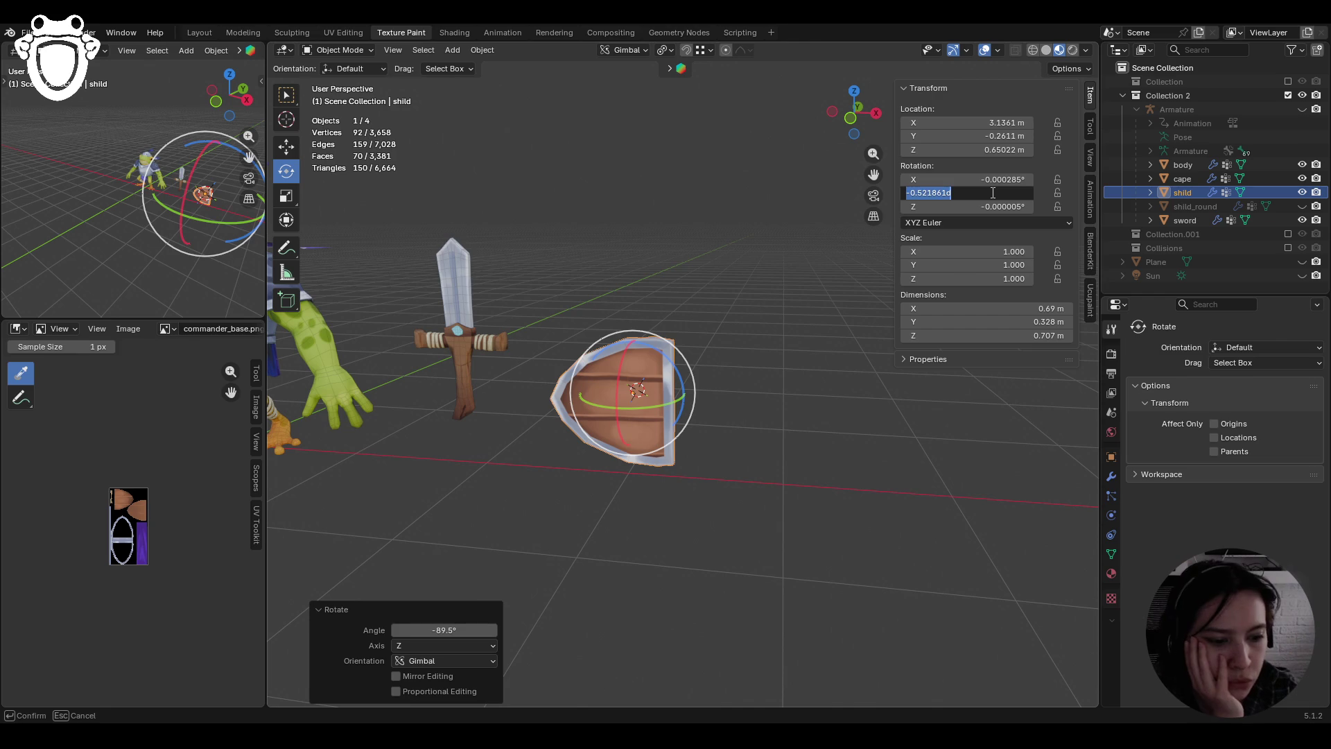
pyautogui.write('0')
pyautogui.press('Return')
# Deselect the shield and orbit to a higher view of frog, sword and shield
pyautogui.click(730, 235)
pyautogui.scroll(-4, 721, 264)
pyautogui.moveTo(701, 302)
pyautogui.mouseDown(button='middle')
pyautogui.moveTo(716, 329)
pyautogui.moveTo(785, 318)
pyautogui.moveTo(707, 321)
pyautogui.moveTo(776, 318)
pyautogui.moveTo(735, 318)
pyautogui.mouseUp(button='middle')
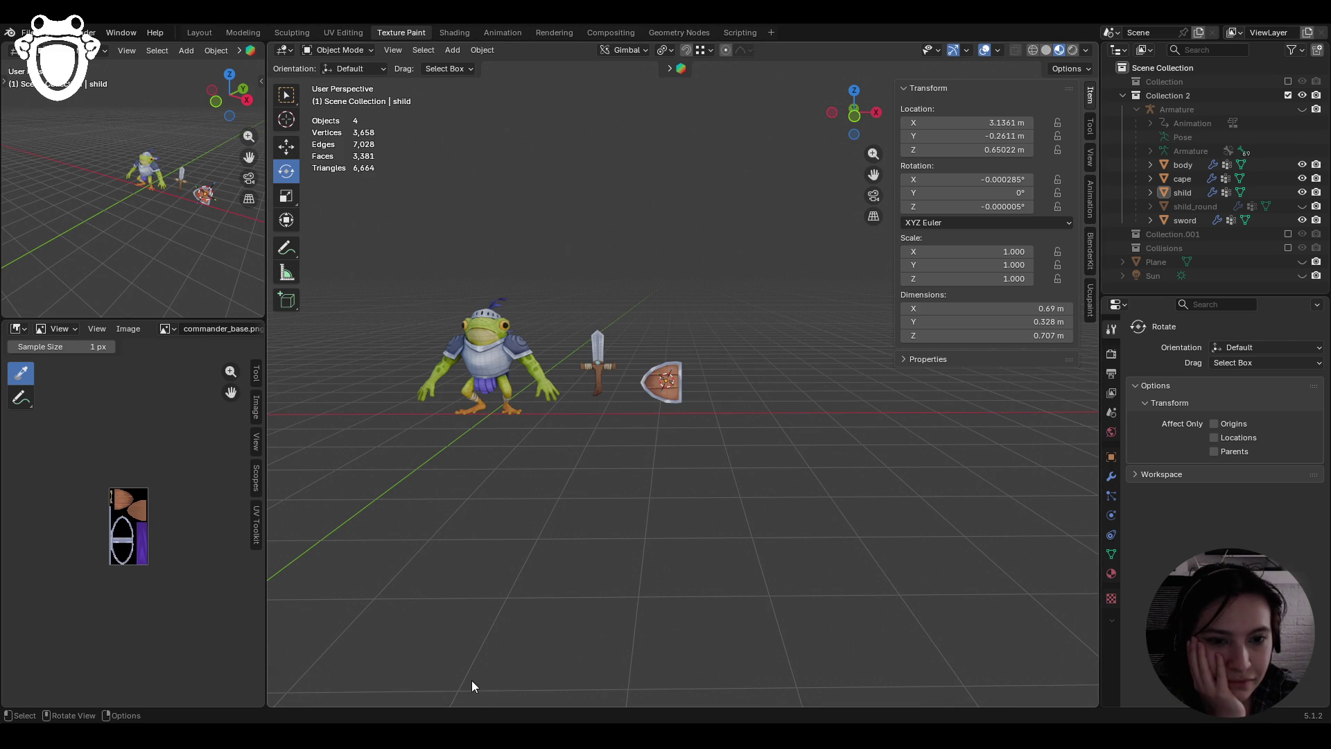
pyautogui.moveTo(506, 535)
pyautogui.mouseDown(button='middle')
pyautogui.moveTo(746, 541)
pyautogui.moveTo(513, 557)
pyautogui.mouseUp(button='middle')
# Pan and zoom the view, then save knight_rig.blend with Ctrl+S
pyautogui.moveTo(660, 280)
pyautogui.keyDown('shift'); pyautogui.mouseDown(button='middle')
pyautogui.moveTo(716, 335)
pyautogui.moveTo(705, 308)
pyautogui.mouseUp(button='middle'); pyautogui.keyUp('shift')
pyautogui.scroll(2, 716, 335)
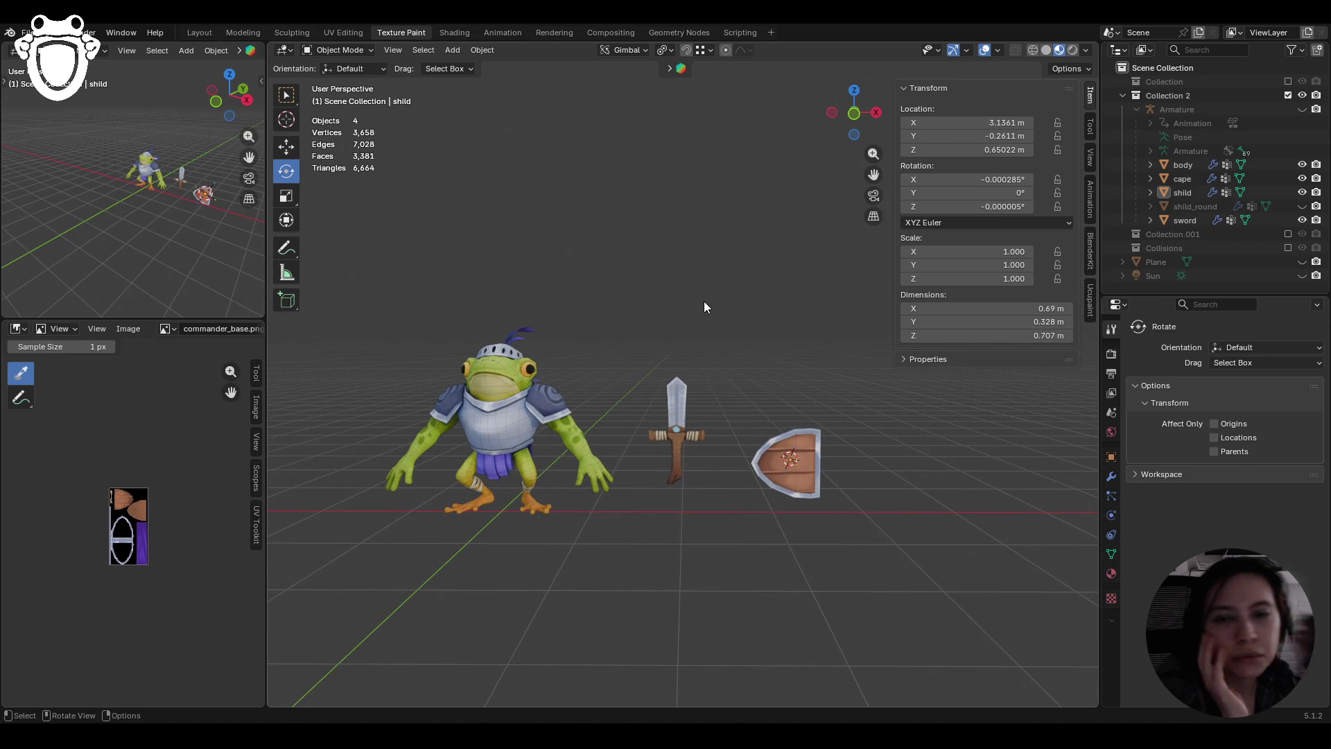
pyautogui.hotkey('ctrl', 's')
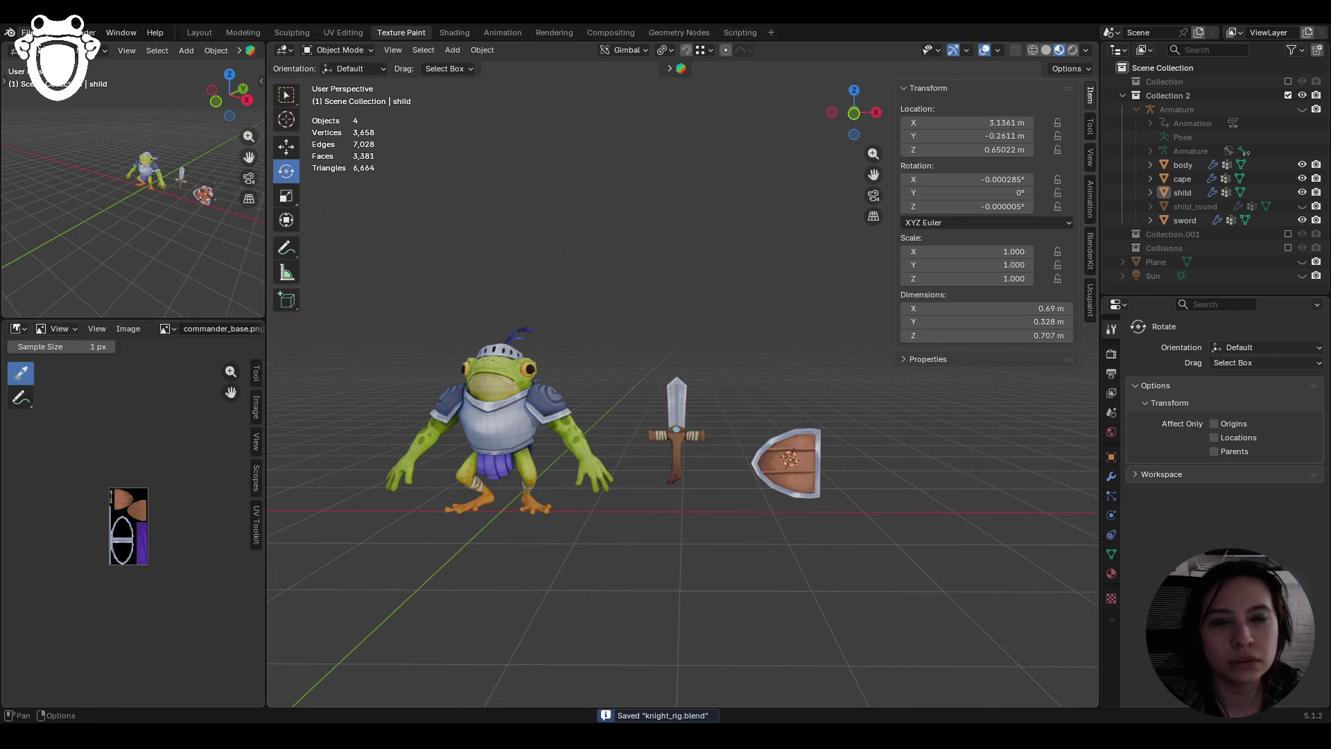
pyautogui.click(29, 32)
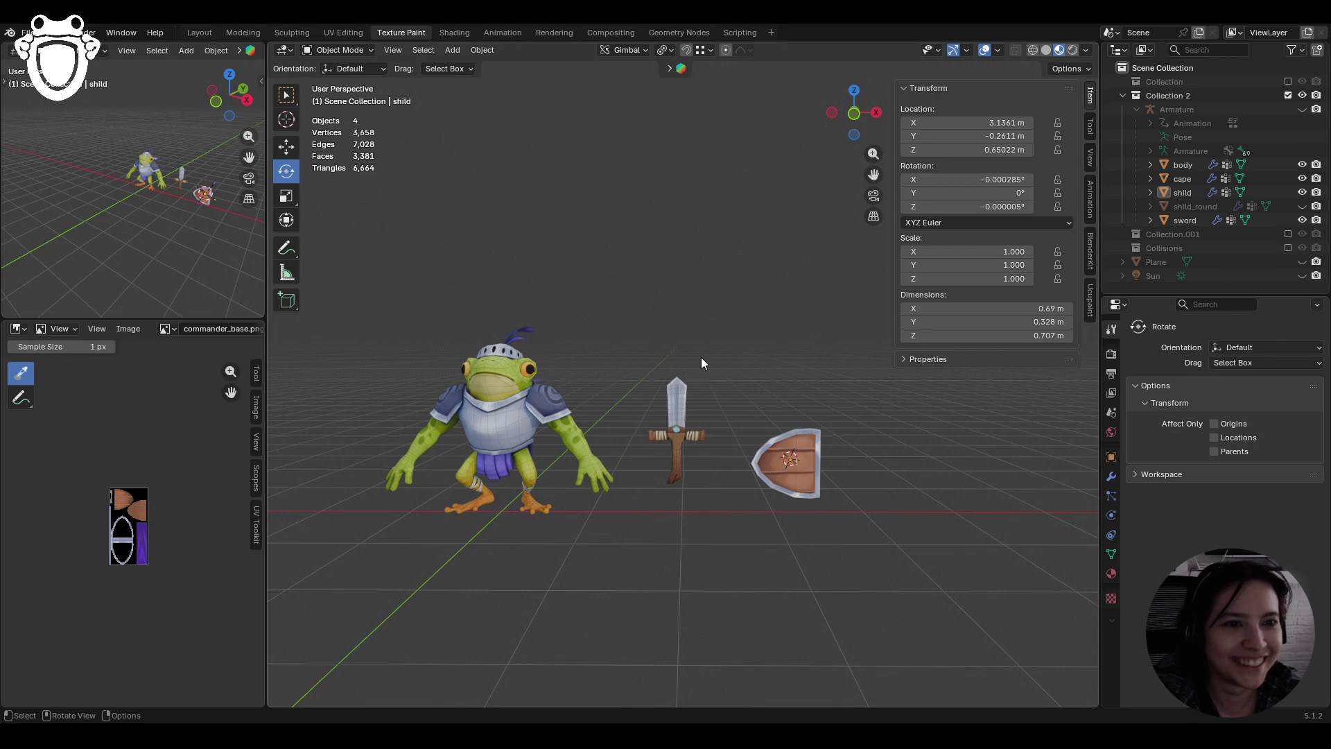
pyautogui.moveTo(756, 356)
pyautogui.mouseDown(button='middle')
pyautogui.moveTo(500, 349)
pyautogui.moveTo(709, 358)
pyautogui.moveTo(907, 457)
pyautogui.mouseUp(button='middle')
# Set the shield's Rotation Z and Rotation X to 0° in the Item tab
pyautogui.click(818, 459)
pyautogui.click(981, 211)
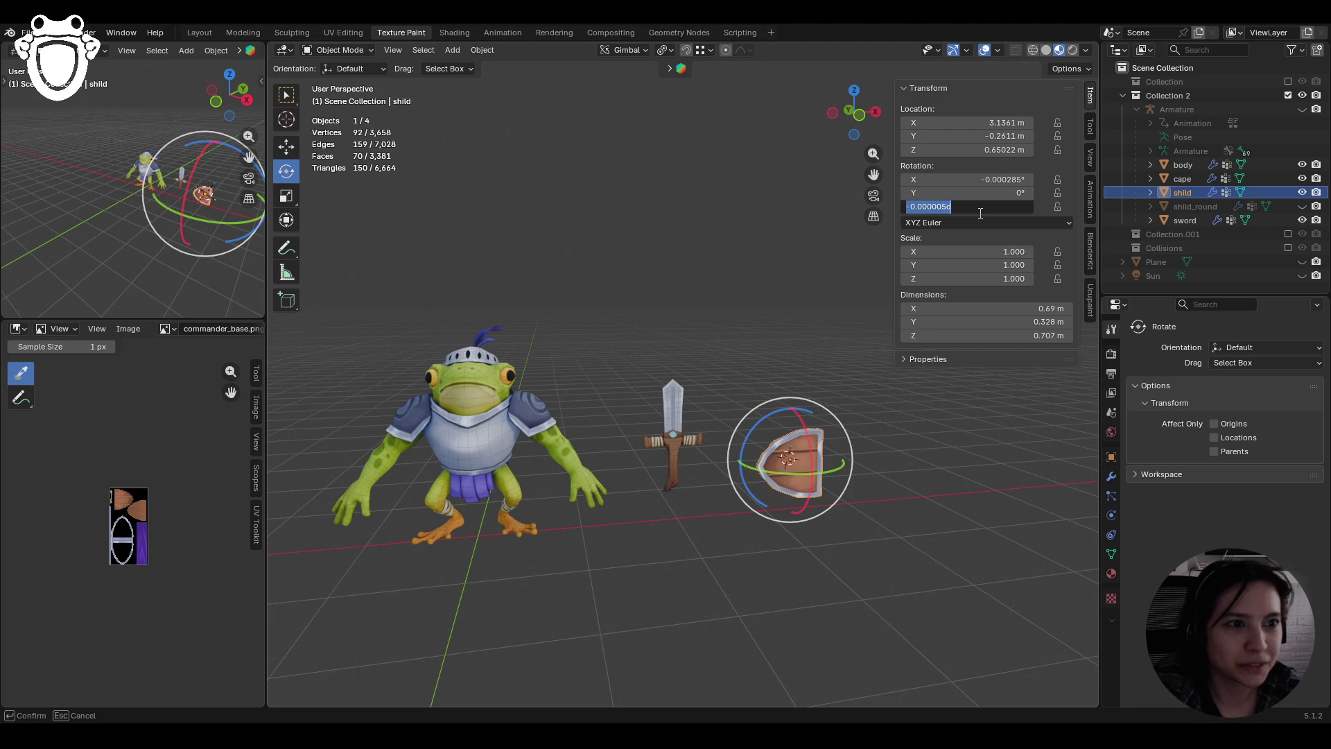
pyautogui.write('0')
pyautogui.press('Return')
pyautogui.click(789, 308)
pyautogui.moveTo(789, 308); pyautogui.dragTo(746, 311, button='middle')
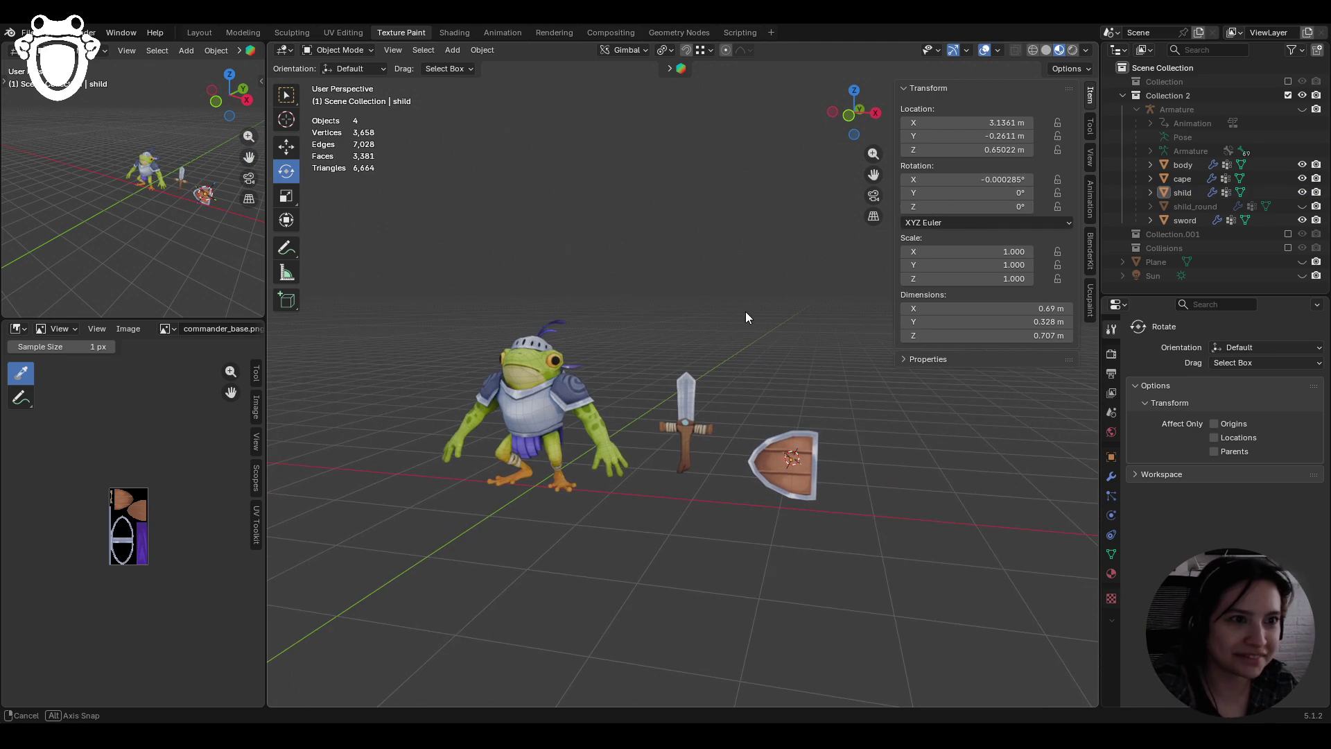
pyautogui.click(1007, 183)
pyautogui.write('0')
pyautogui.press('Return')
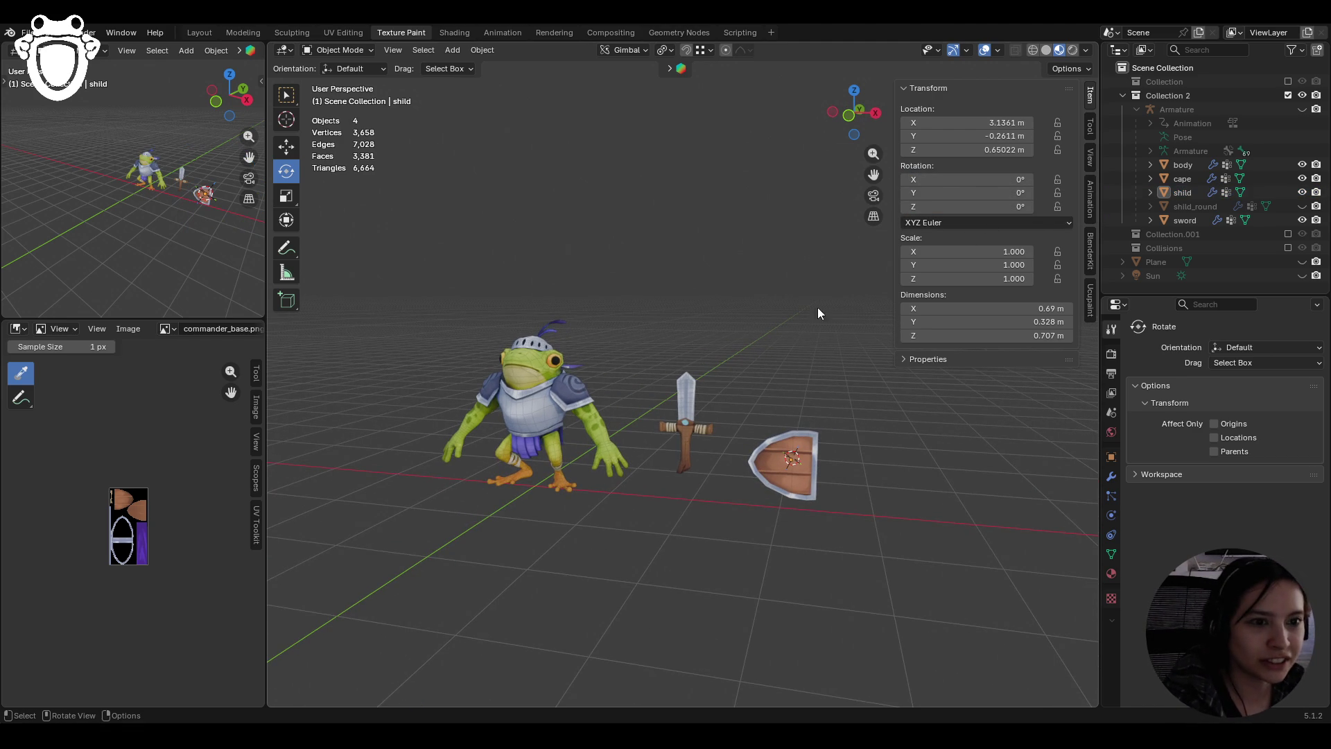
# Orbit and zoom in to inspect the upright shield beside the frog and sword
pyautogui.moveTo(744, 318)
pyautogui.mouseDown(button='middle')
pyautogui.moveTo(764, 319)
pyautogui.moveTo(547, 312)
pyautogui.moveTo(444, 330)
pyautogui.moveTo(492, 304)
pyautogui.mouseUp(button='middle')
pyautogui.moveTo(830, 566)
pyautogui.keyDown('ctrl'); pyautogui.mouseDown(button='middle')
pyautogui.moveTo(837, 447)
pyautogui.moveTo(1013, 475)
pyautogui.moveTo(862, 446)
pyautogui.moveTo(879, 585)
pyautogui.moveTo(905, 584)
pyautogui.moveTo(699, 509)
pyautogui.mouseUp(button='middle'); pyautogui.keyUp('ctrl')
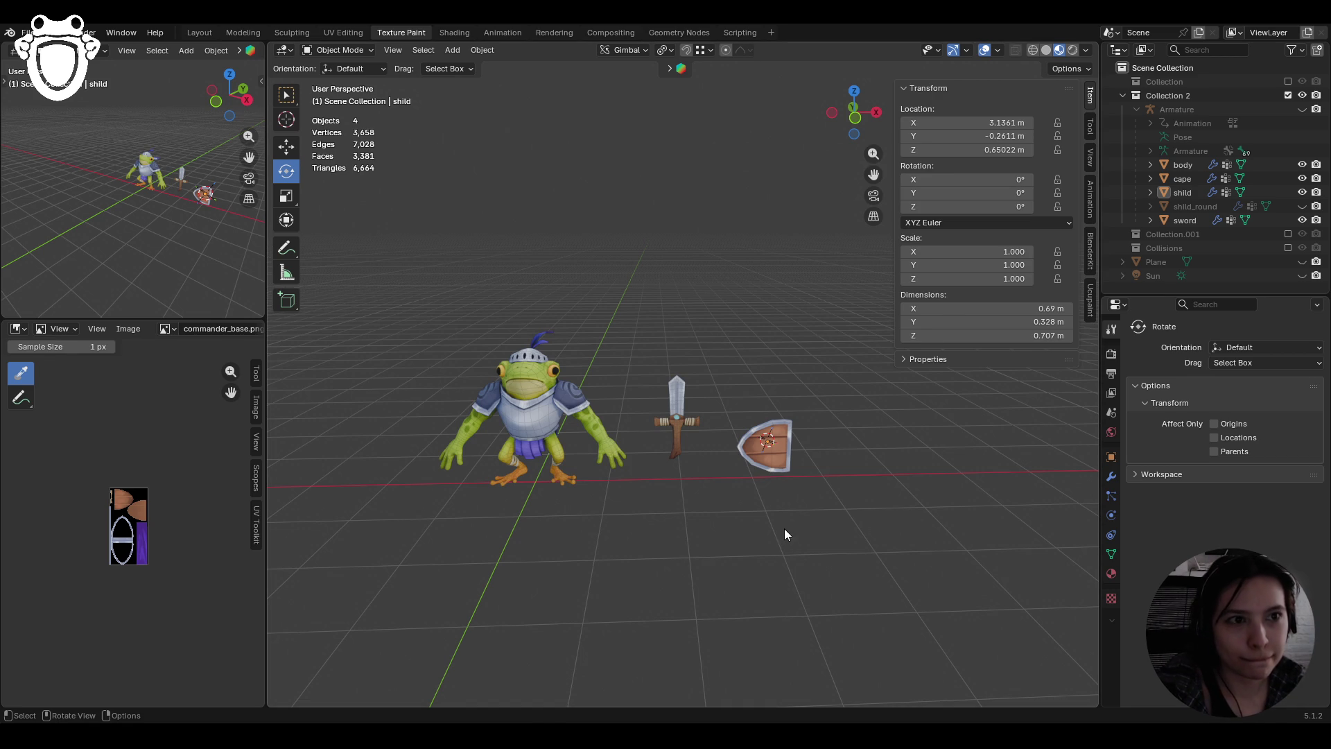
pyautogui.moveTo(788, 531)
pyautogui.mouseDown(button='middle')
pyautogui.moveTo(757, 516)
pyautogui.moveTo(550, 515)
pyautogui.moveTo(805, 511)
pyautogui.moveTo(774, 519)
pyautogui.mouseUp(button='middle')
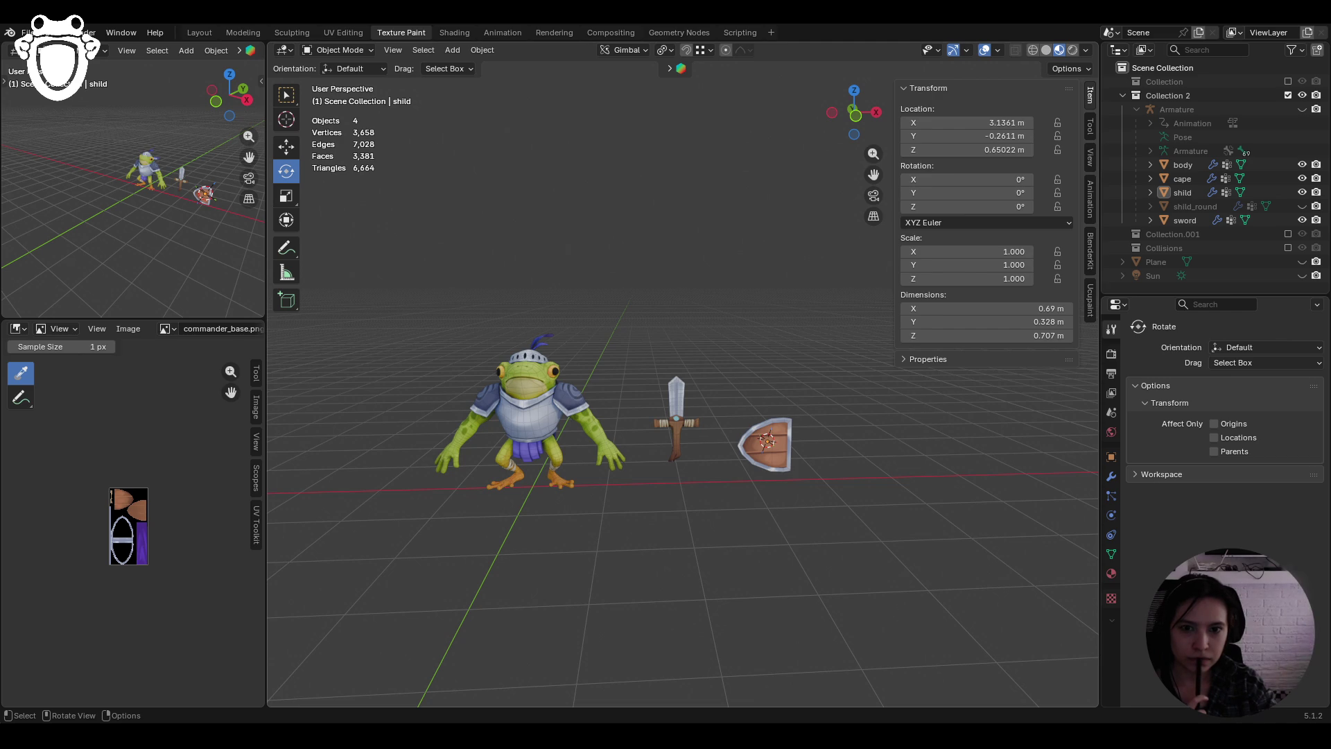
pyautogui.moveTo(694, 361)
pyautogui.mouseDown(button='middle')
pyautogui.moveTo(664, 416)
pyautogui.moveTo(661, 584)
pyautogui.mouseUp(button='middle')
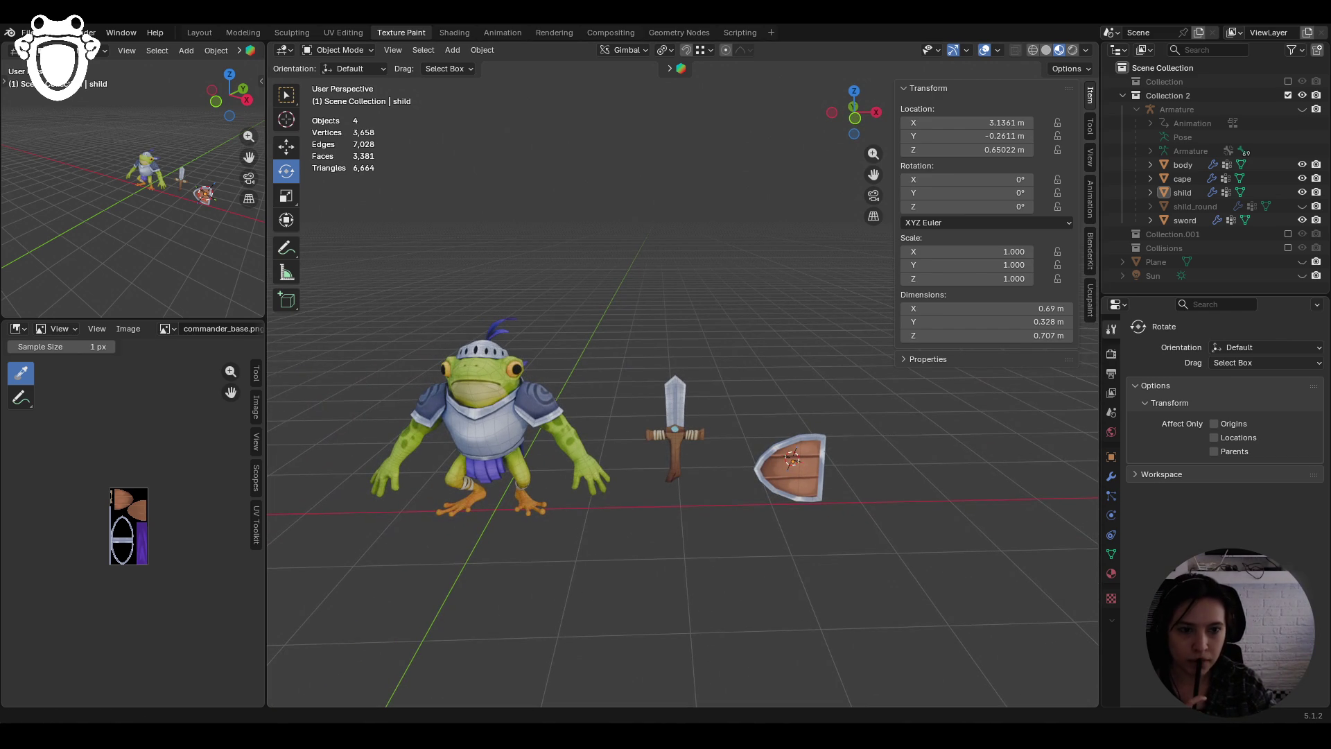